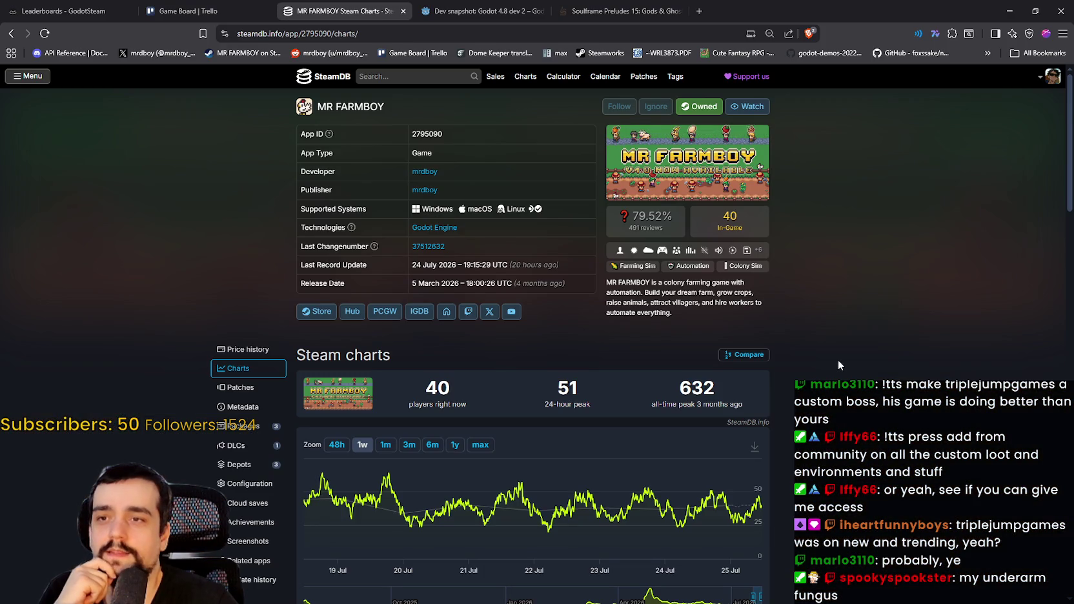
# - Find Atomcraft on SteamDB and zoom its player chart to one week, then one month
pyautogui.rightClick(861, 365)
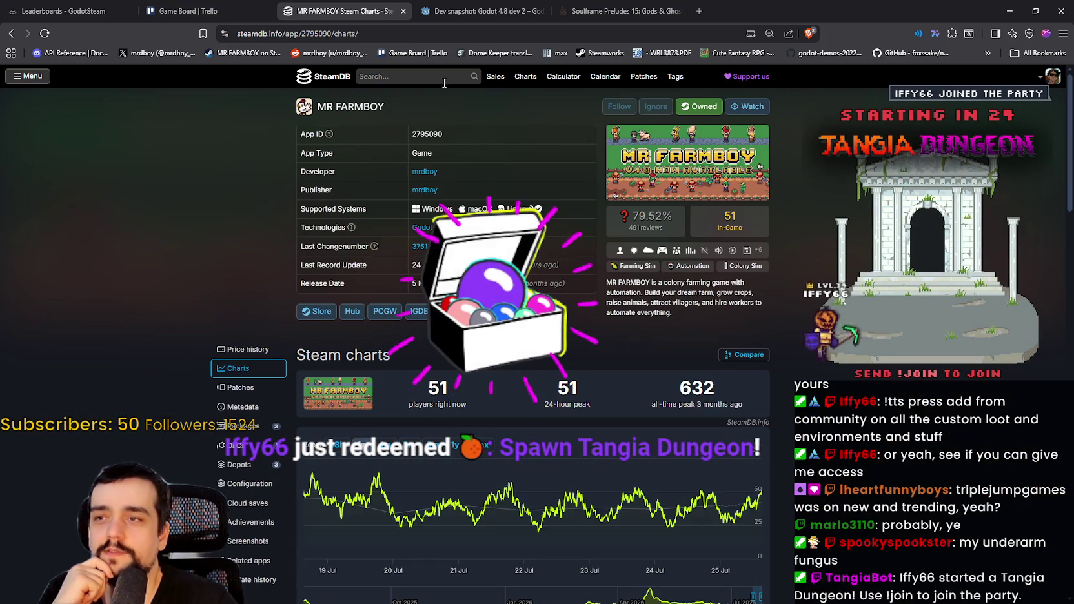
pyautogui.click(444, 76)
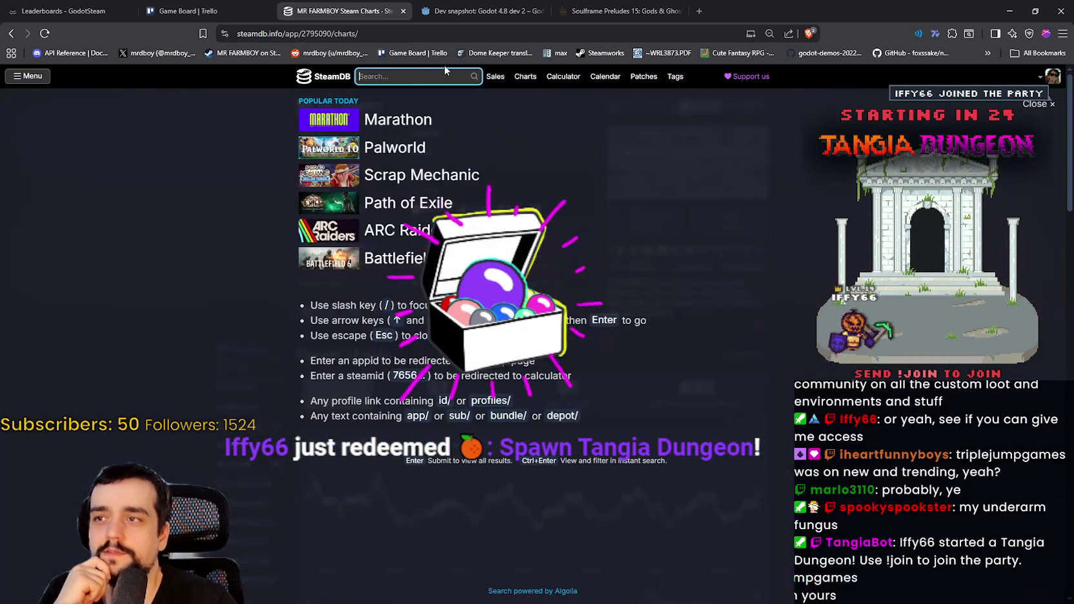
pyautogui.write('atomcraft')
pyautogui.click(451, 110)
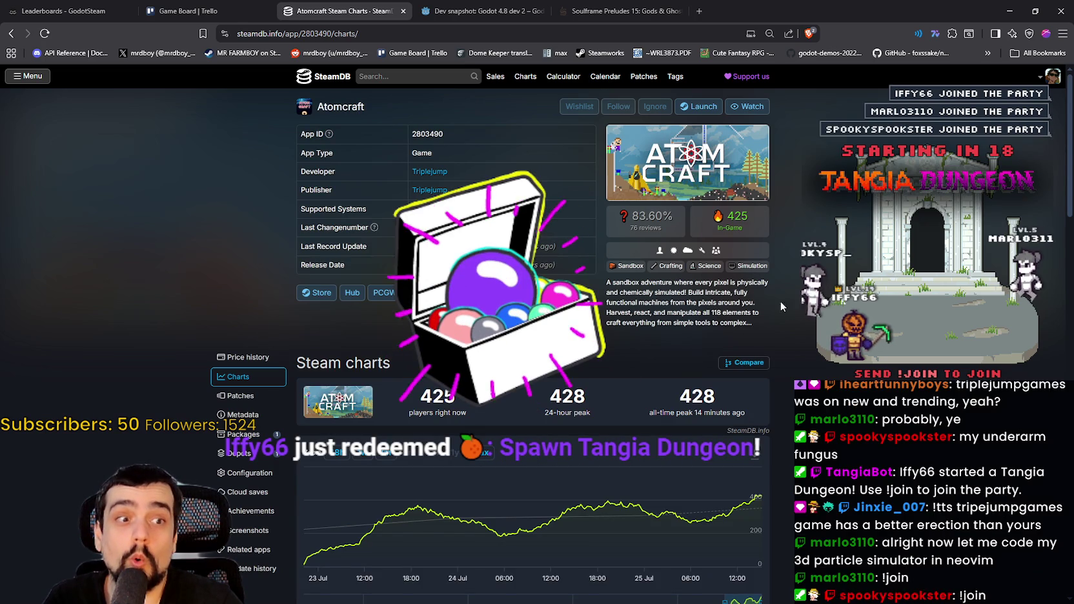
pyautogui.click(370, 452)
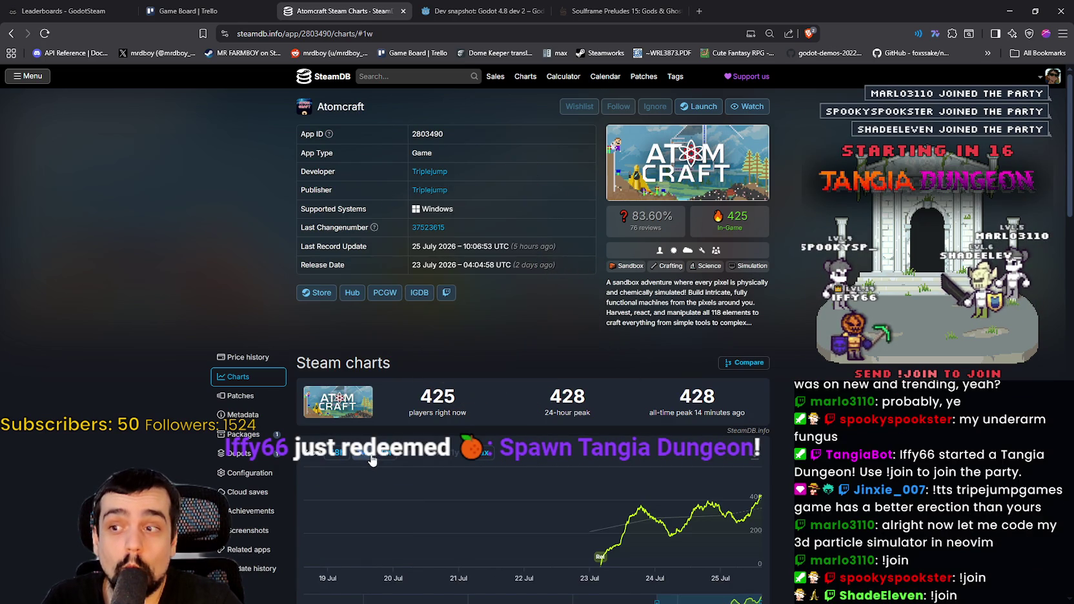
pyautogui.click(385, 452)
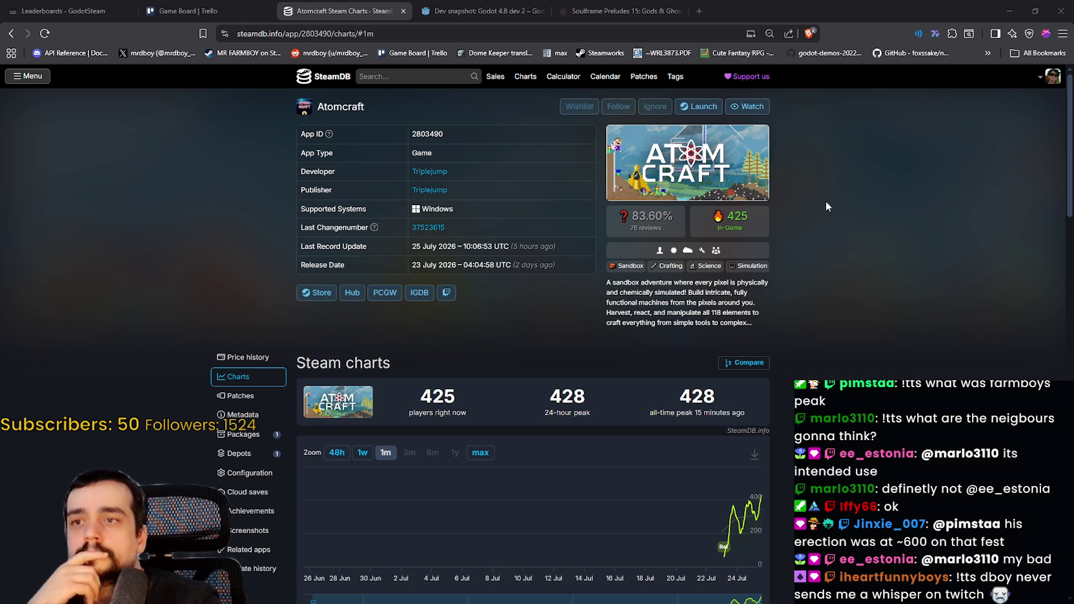
# - Return the browser to MR FARMBOY's SteamDB charts and dismiss the leftover search results
pyautogui.rightClick(11, 35)
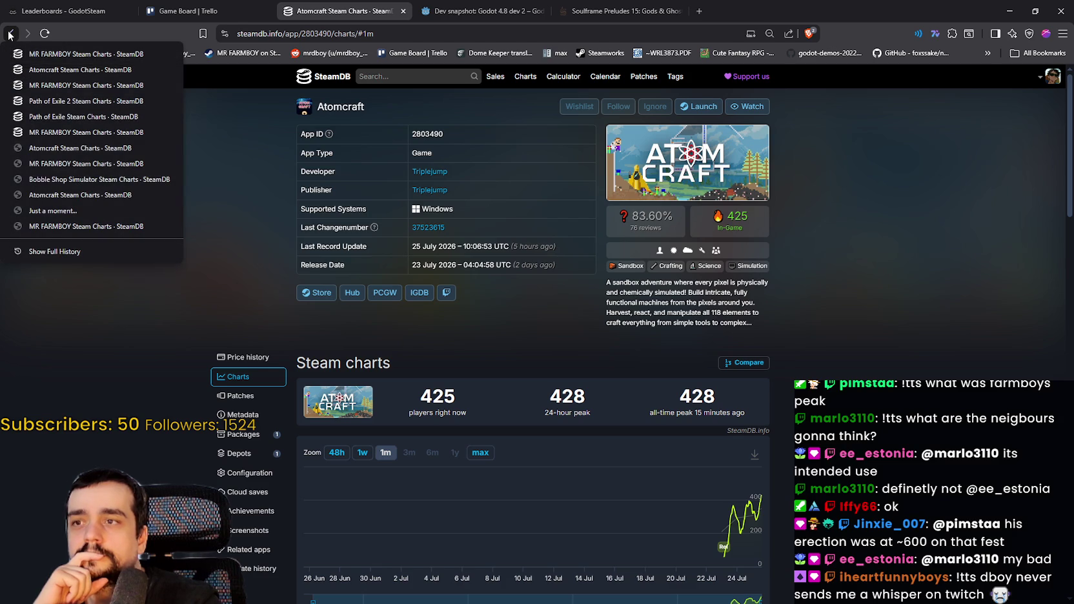
pyautogui.click(11, 34)
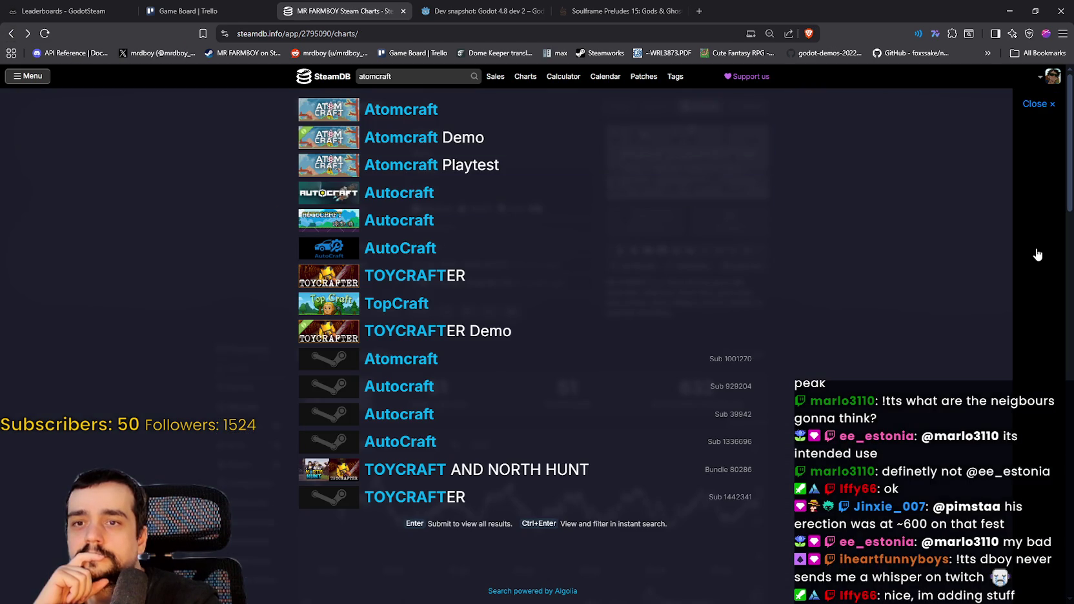
pyautogui.click(1037, 255)
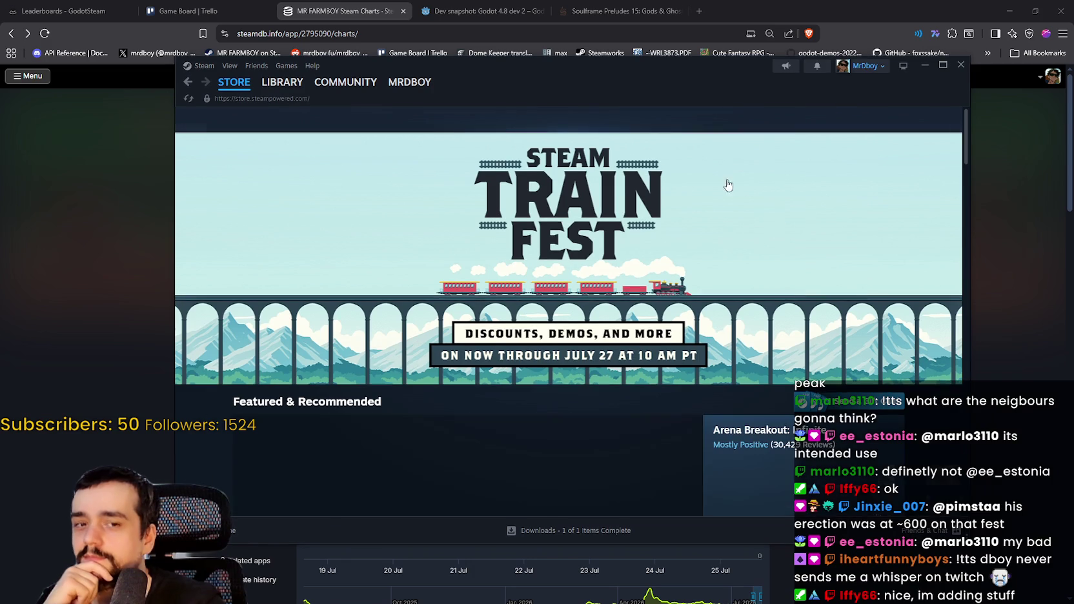
# - Search Steam for atomcraft, open its store page and view two screenshots
pyautogui.click(716, 114)
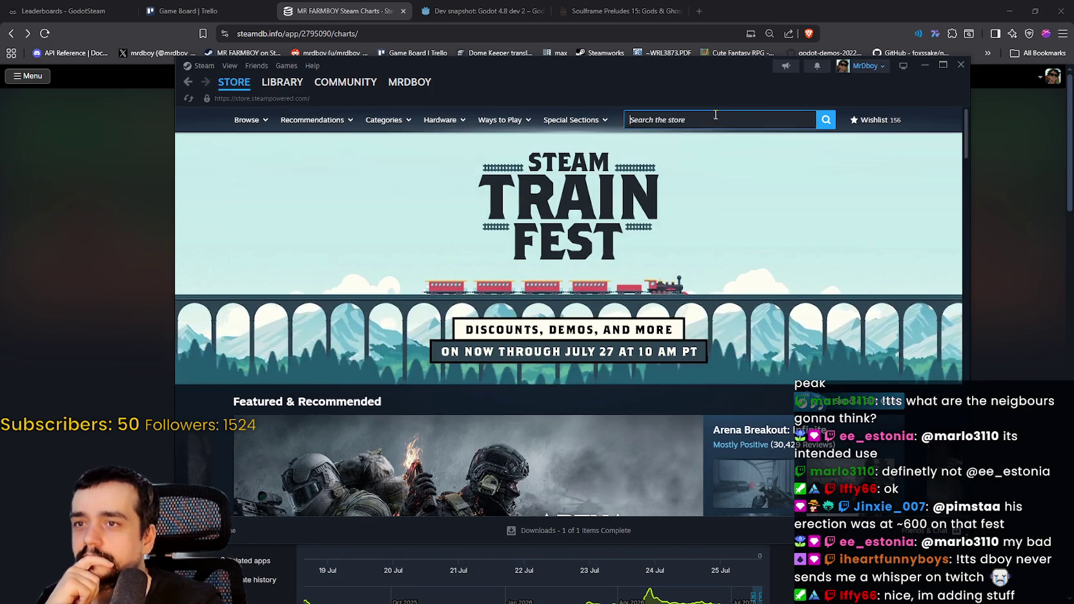
pyautogui.write('atomcr')
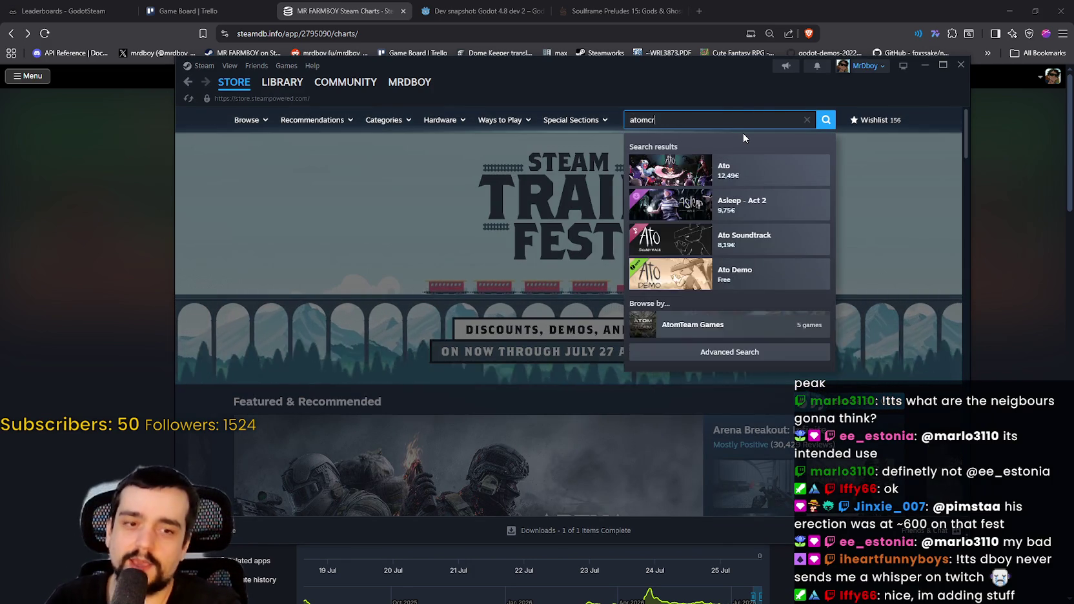
pyautogui.write('aft')
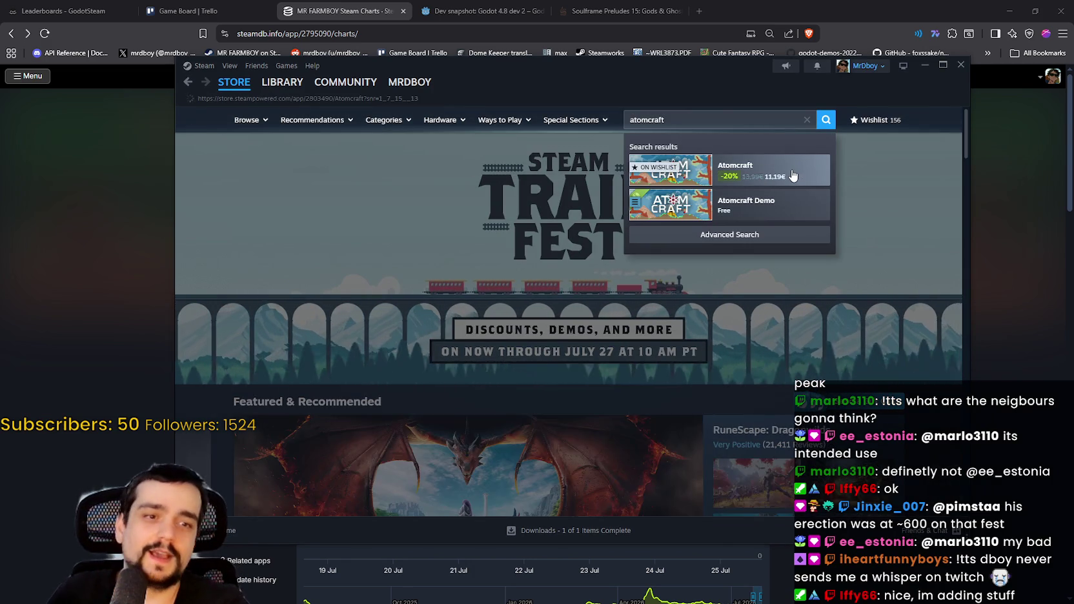
pyautogui.click(793, 175)
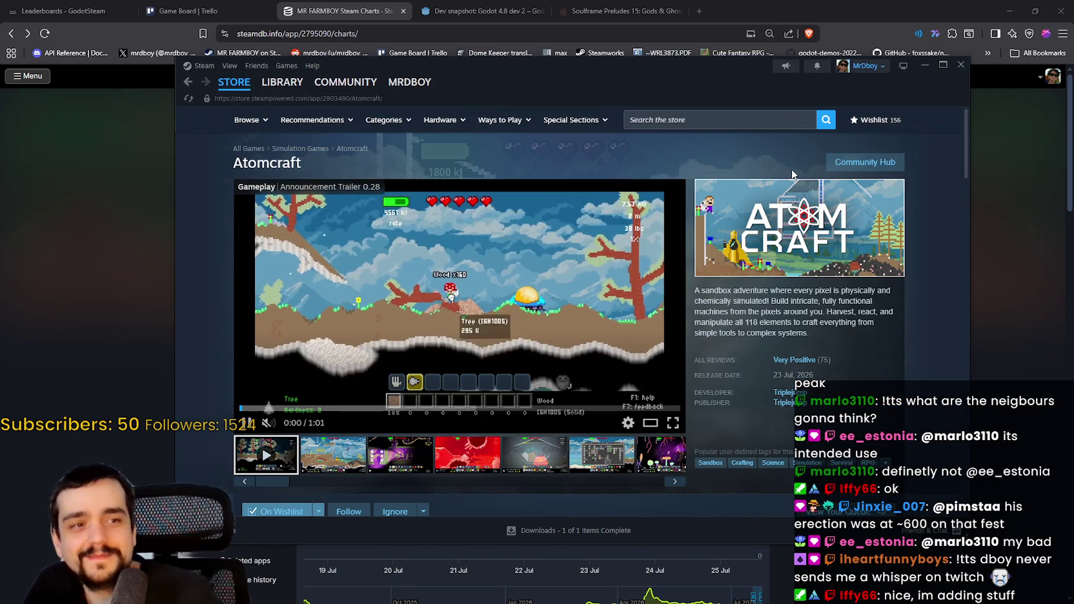
pyautogui.click(468, 455)
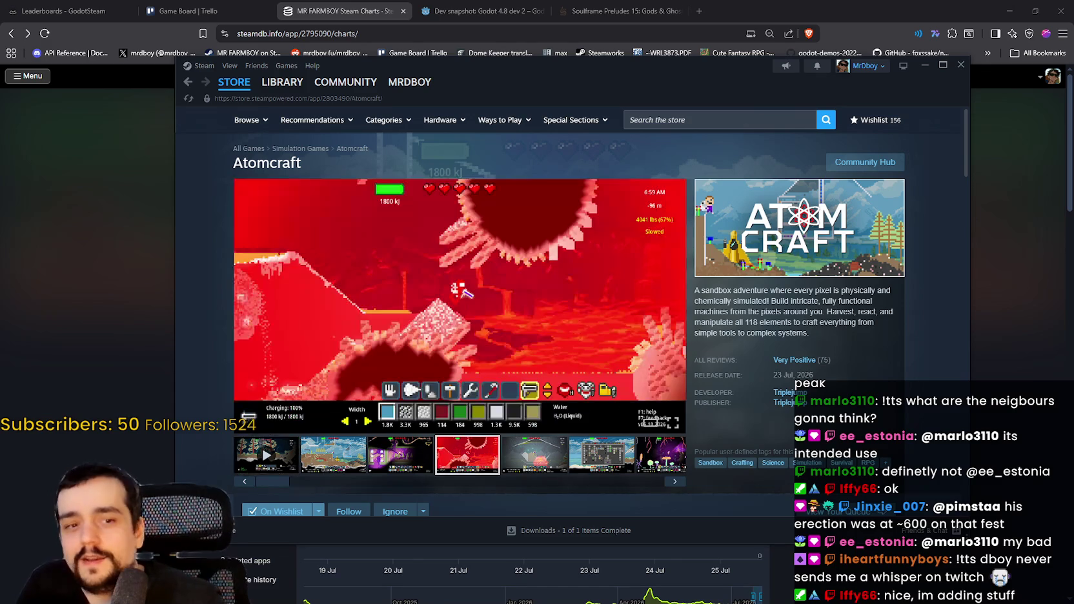
pyautogui.click(543, 450)
# - Open Atomcraft's Community Hub and look over its description
pyautogui.click(865, 162)
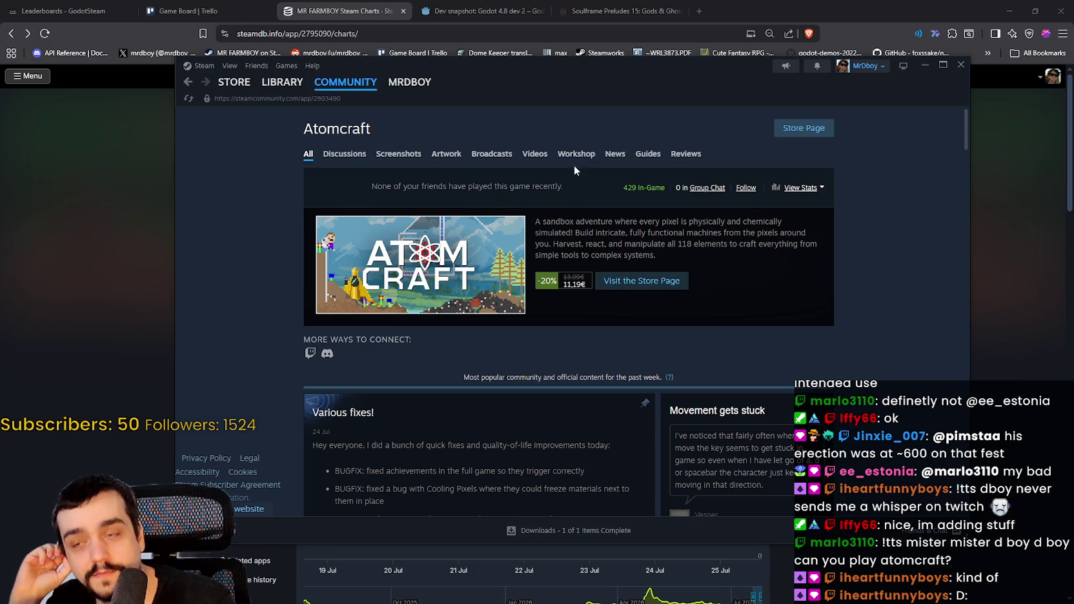
pyautogui.moveTo(744, 388)
pyautogui.mouseDown()
pyautogui.moveTo(451, 221)
pyautogui.moveTo(309, 317)
pyautogui.mouseUp()
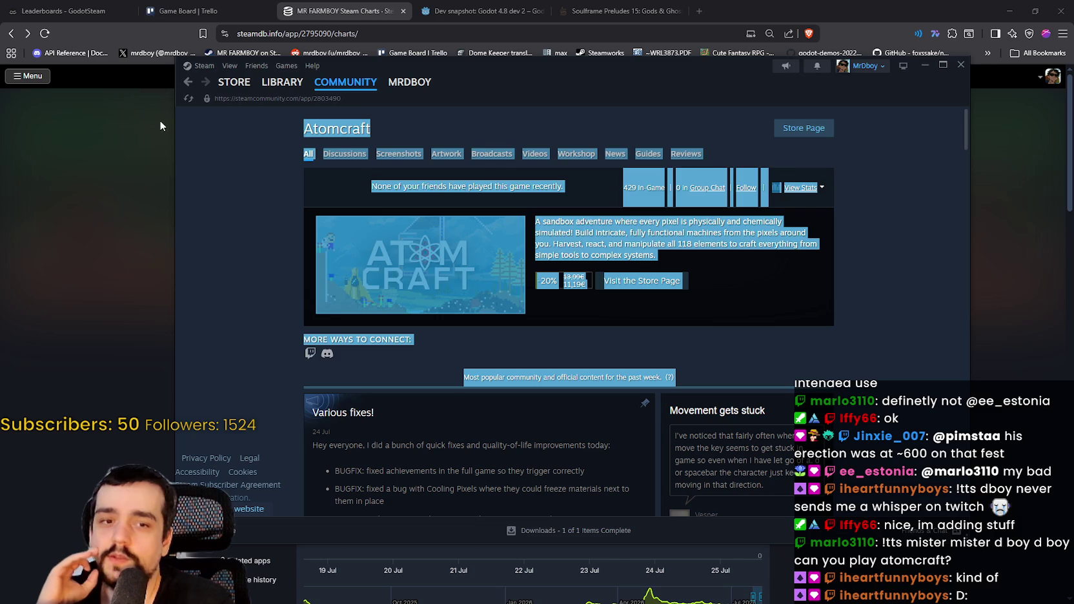
pyautogui.click(240, 397)
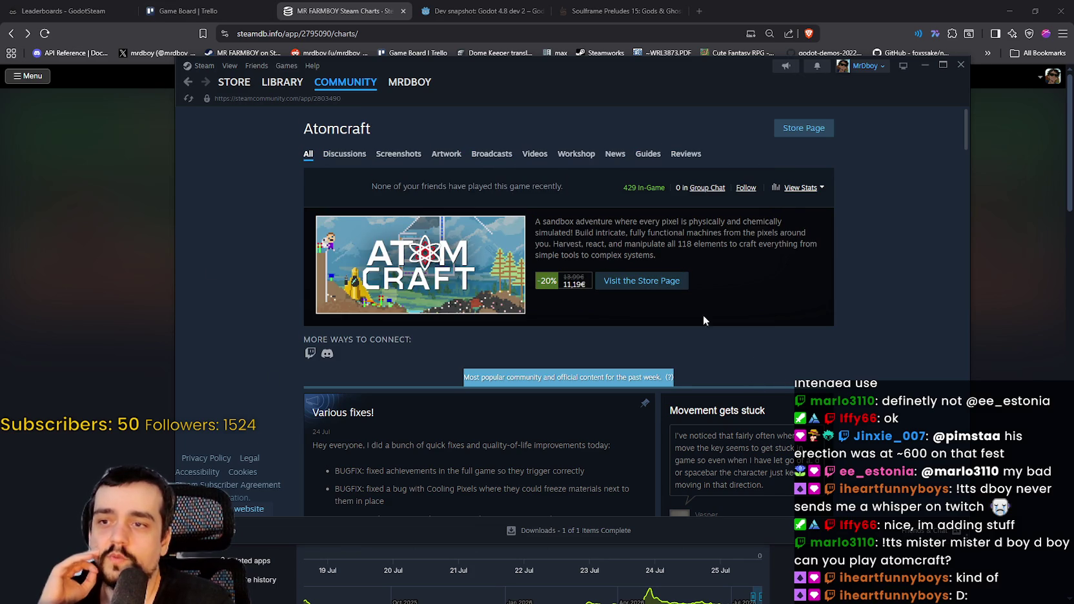
pyautogui.scroll(-2, 824, 205)
pyautogui.scroll(2, 824, 205)
pyautogui.scroll(-1, 824, 205)
pyautogui.scroll(1, 813, 174)
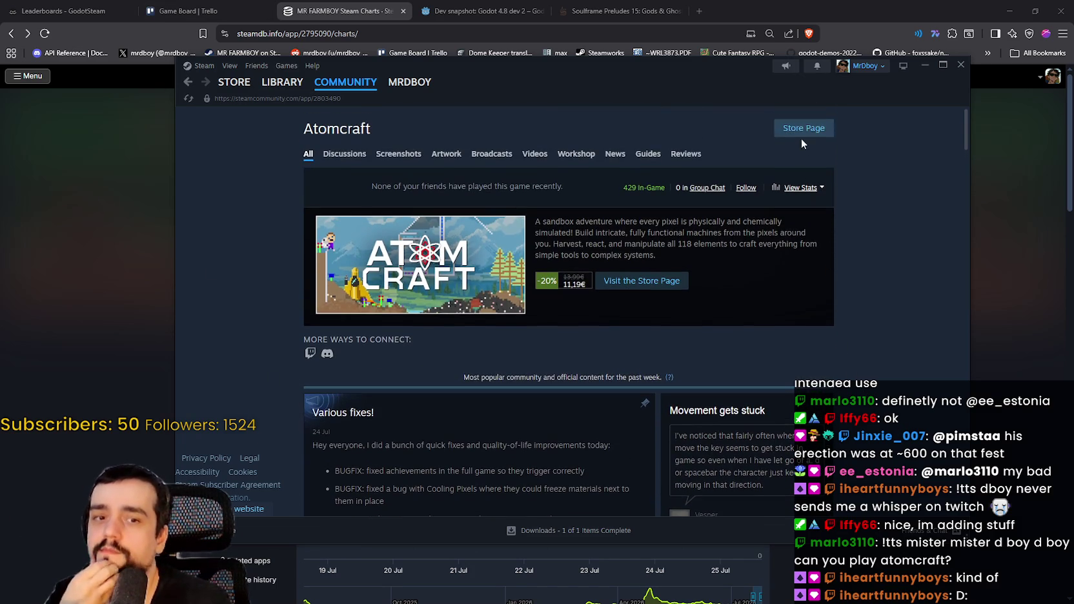
# - Back on Atomcraft's store page, view the third and fifth screenshots and shift the window right
pyautogui.click(800, 126)
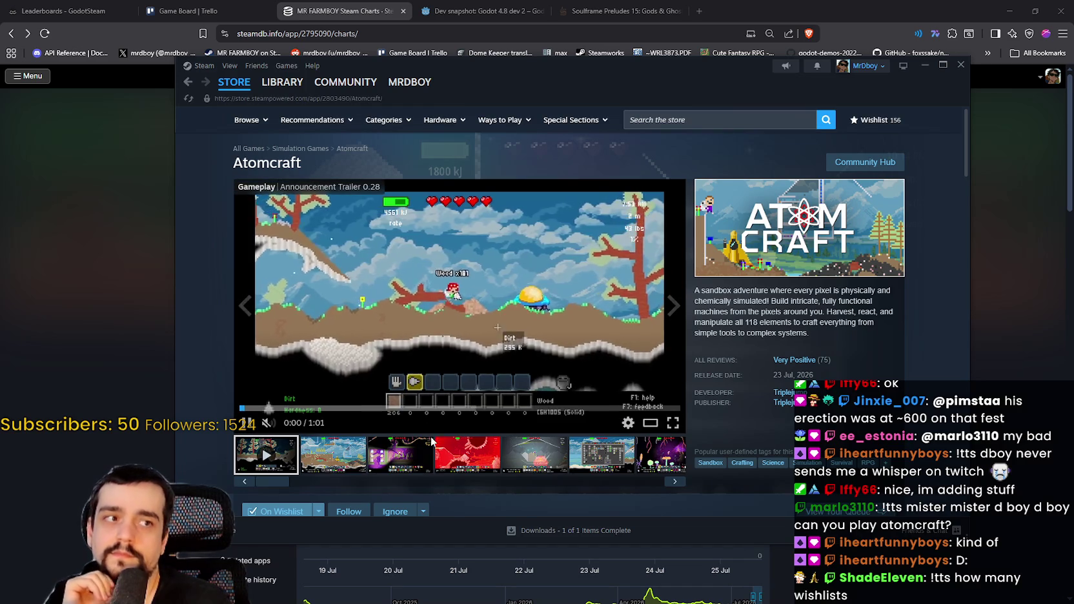
pyautogui.click(418, 470)
pyautogui.click(528, 460)
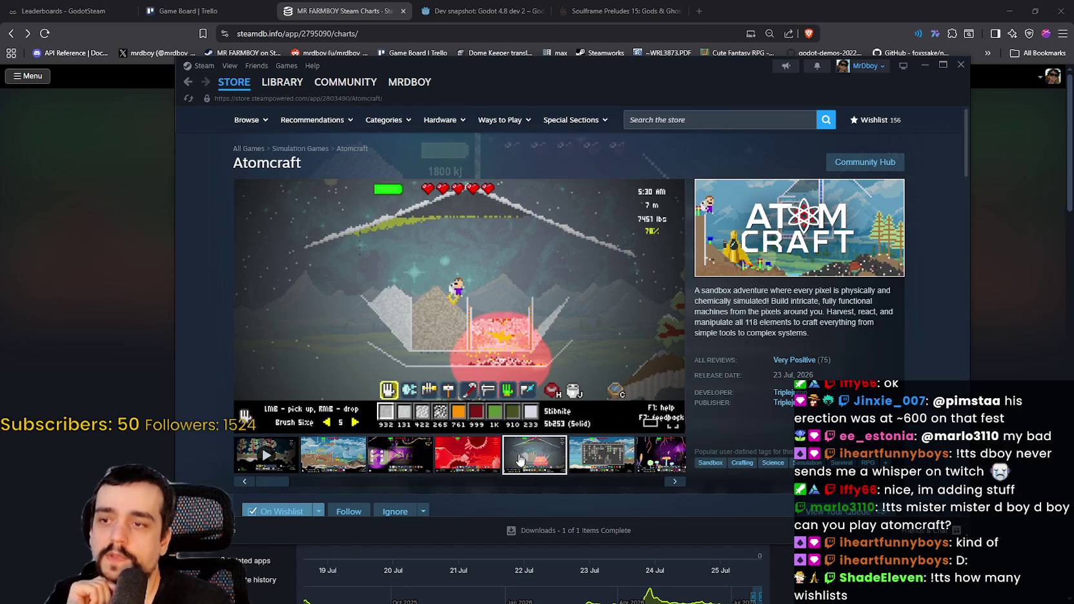
pyautogui.moveTo(462, 355)
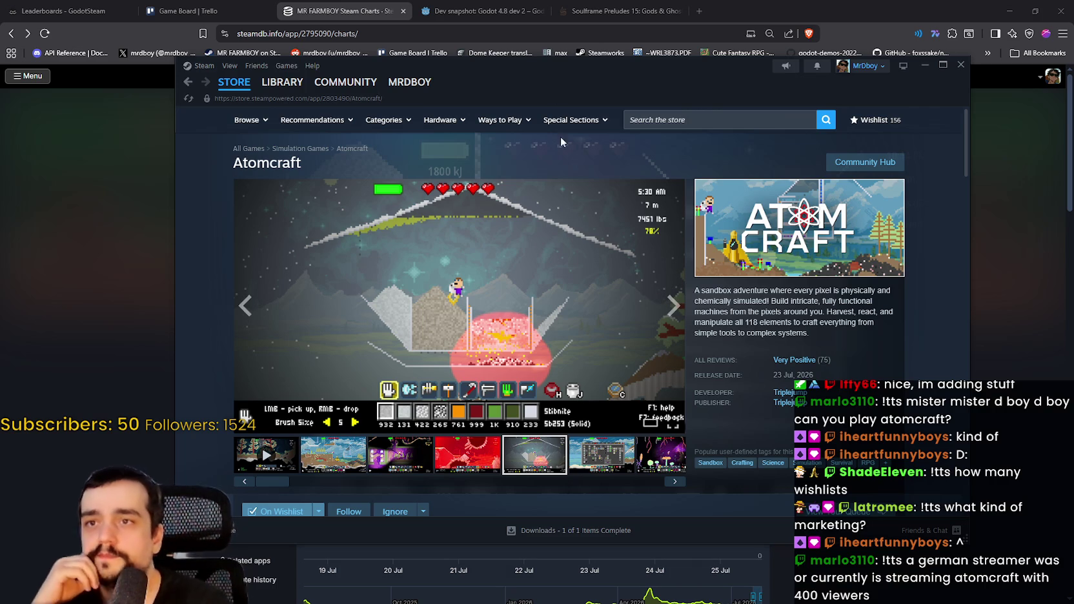
pyautogui.moveTo(556, 64); pyautogui.dragTo(588, 65)
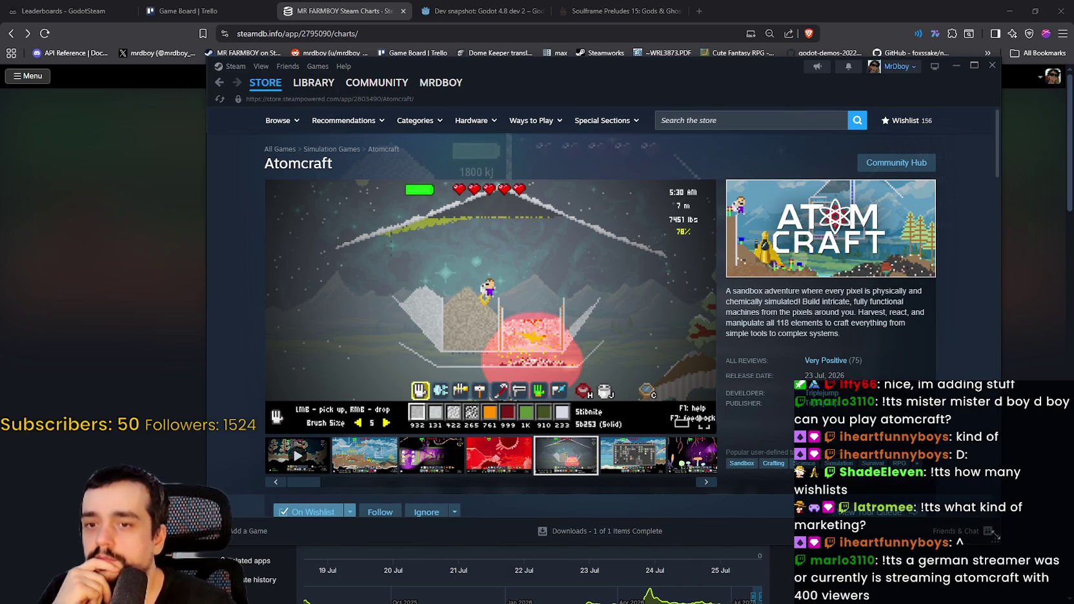
# - Move and resize the Steam window several times, ending wider and taller
pyautogui.moveTo(973, 553); pyautogui.dragTo(932, 555)
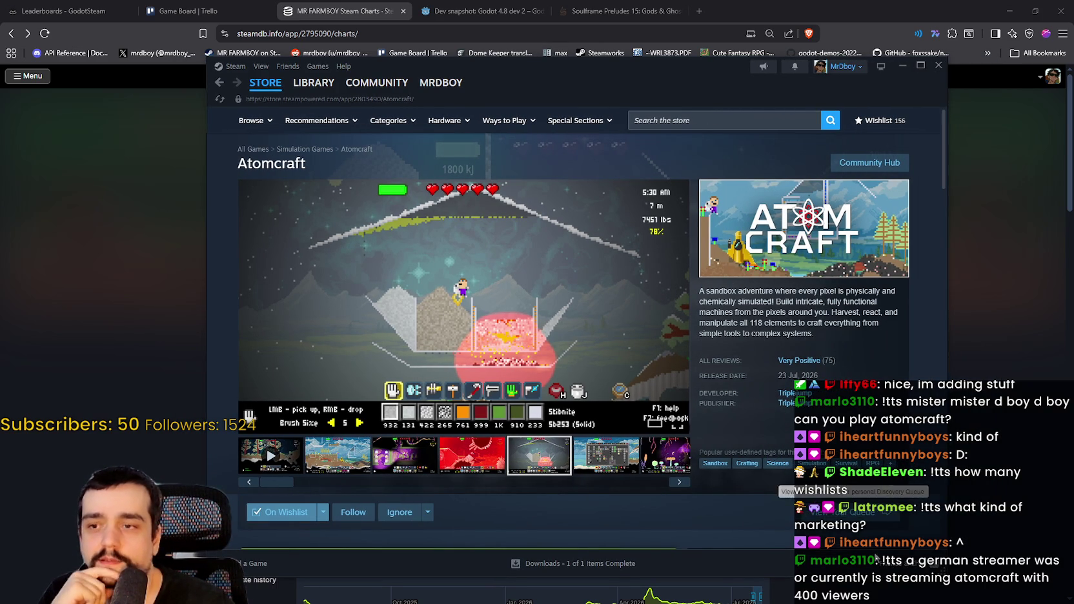
pyautogui.moveTo(924, 544); pyautogui.dragTo(973, 563)
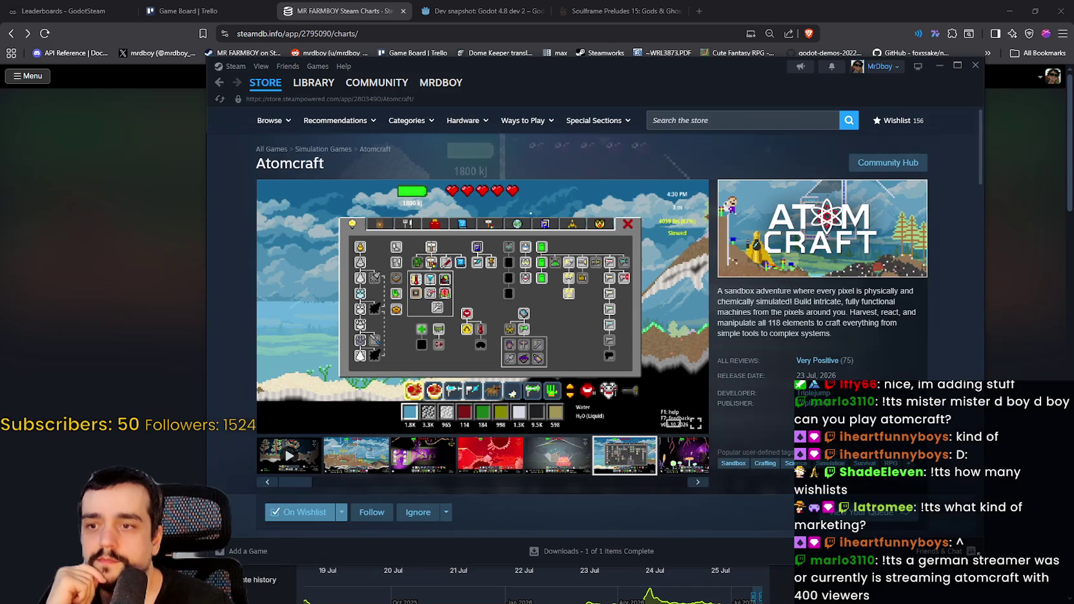
pyautogui.moveTo(774, 65); pyautogui.dragTo(807, 43)
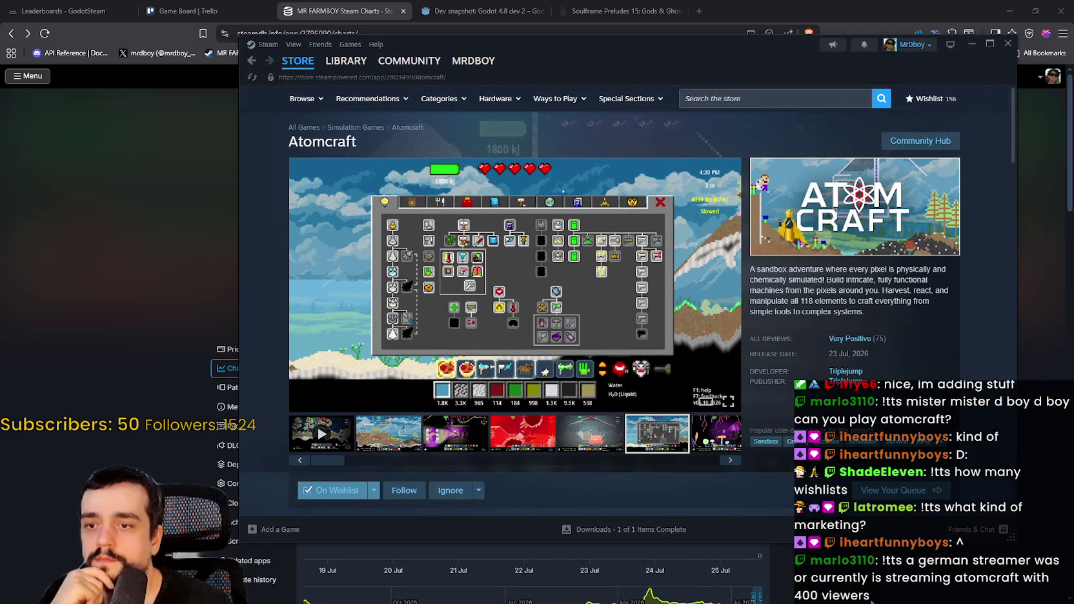
pyautogui.moveTo(1005, 531)
pyautogui.mouseDown()
pyautogui.moveTo(877, 546)
pyautogui.moveTo(954, 547)
pyautogui.moveTo(829, 527)
pyautogui.moveTo(802, 444)
pyautogui.mouseUp()
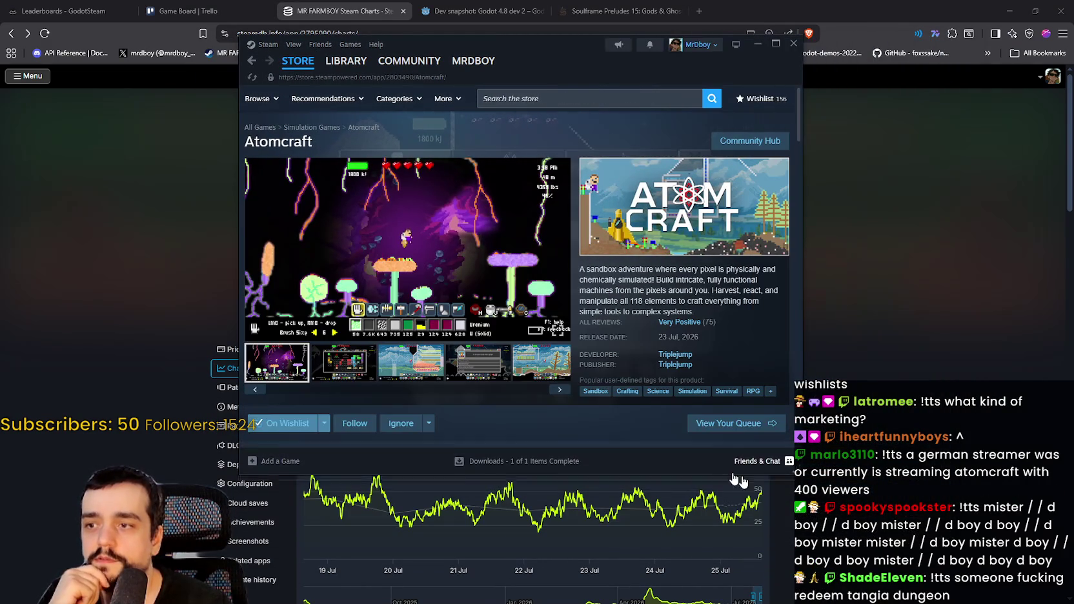
pyautogui.moveTo(685, 440)
pyautogui.mouseDown()
pyautogui.moveTo(596, 342)
pyautogui.moveTo(960, 523)
pyautogui.moveTo(957, 533)
pyautogui.mouseUp()
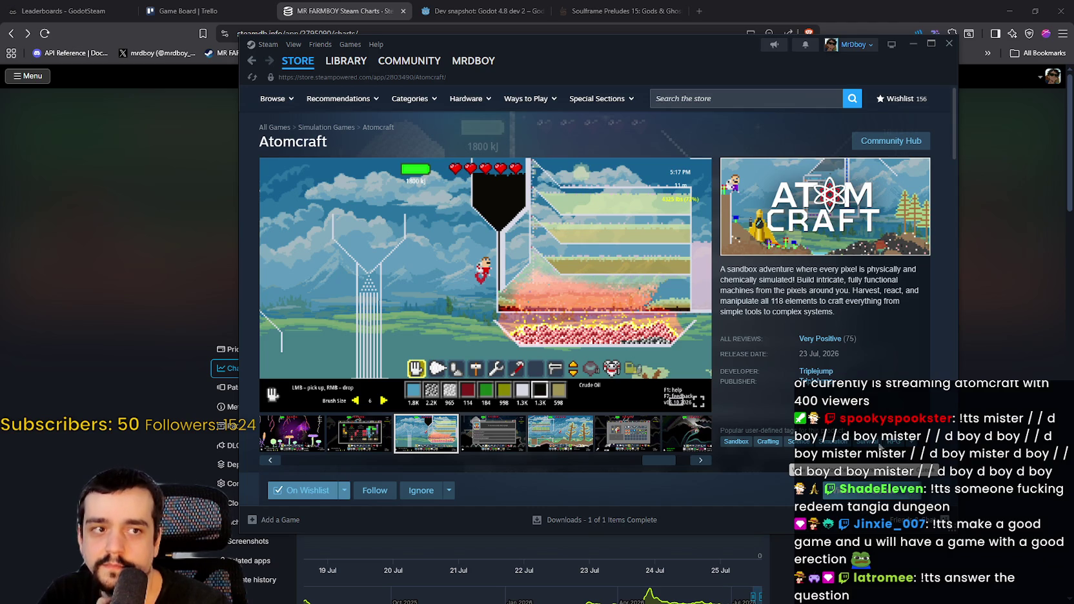
pyautogui.click(755, 99)
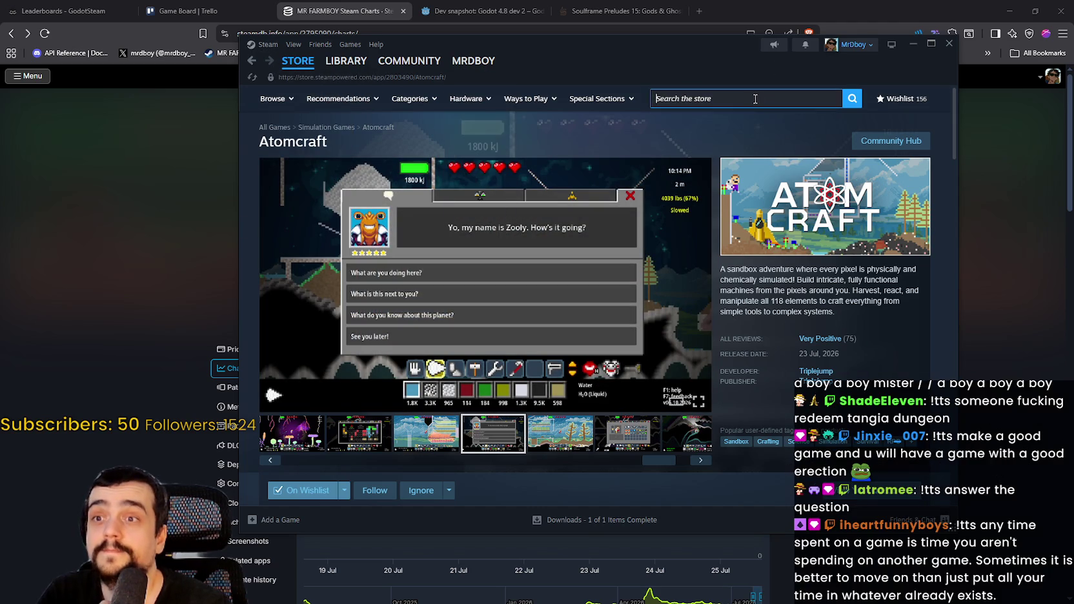
# - Search the Steam store for MR FARMBOY, open its page and show its reviews
pyautogui.write('MR FARMBOY')
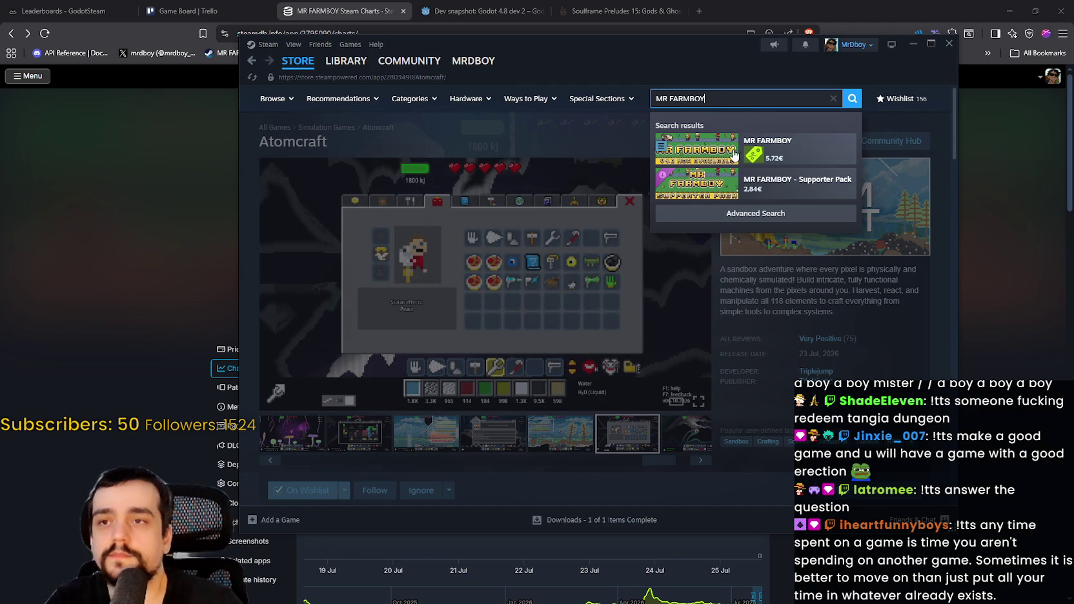
pyautogui.click(774, 147)
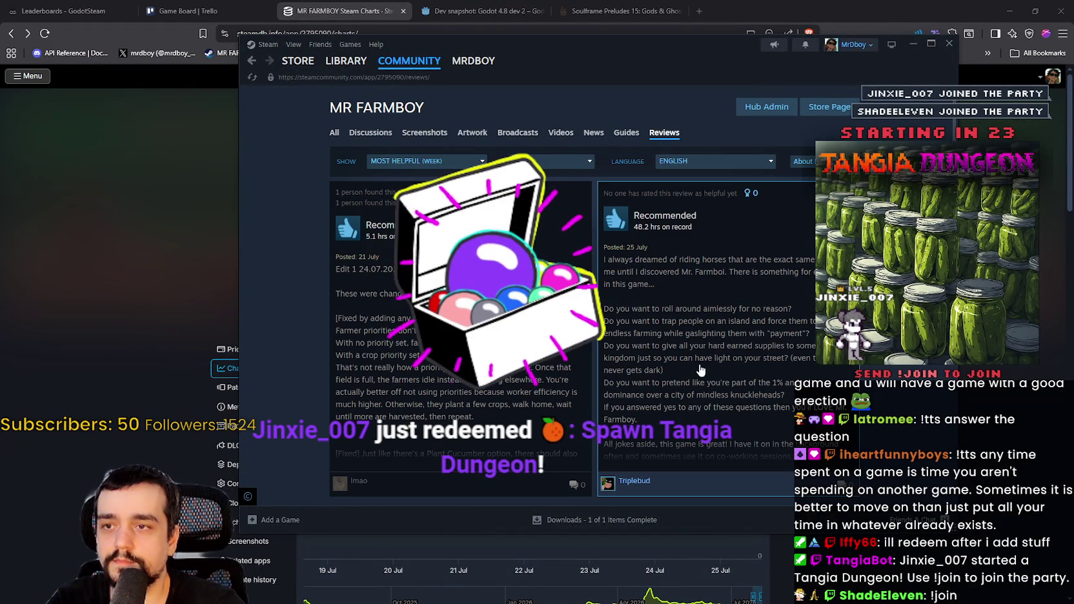
pyautogui.click(707, 161)
# - Filter MR FARMBOY's reviews to All Languages and sort them by Most Recent
pyautogui.click(675, 172)
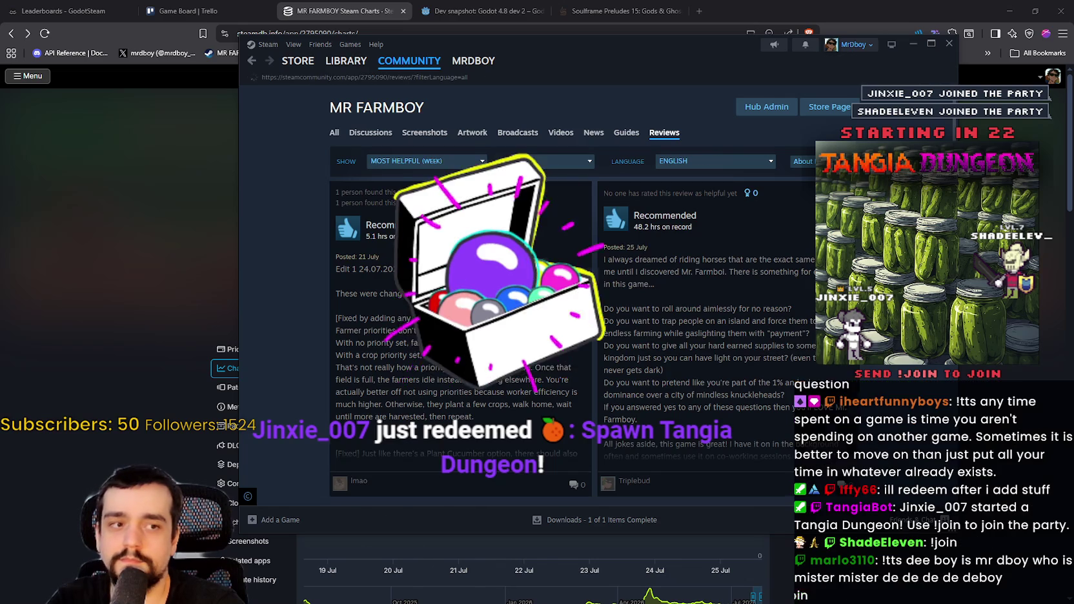
pyautogui.click(427, 163)
pyautogui.click(371, 249)
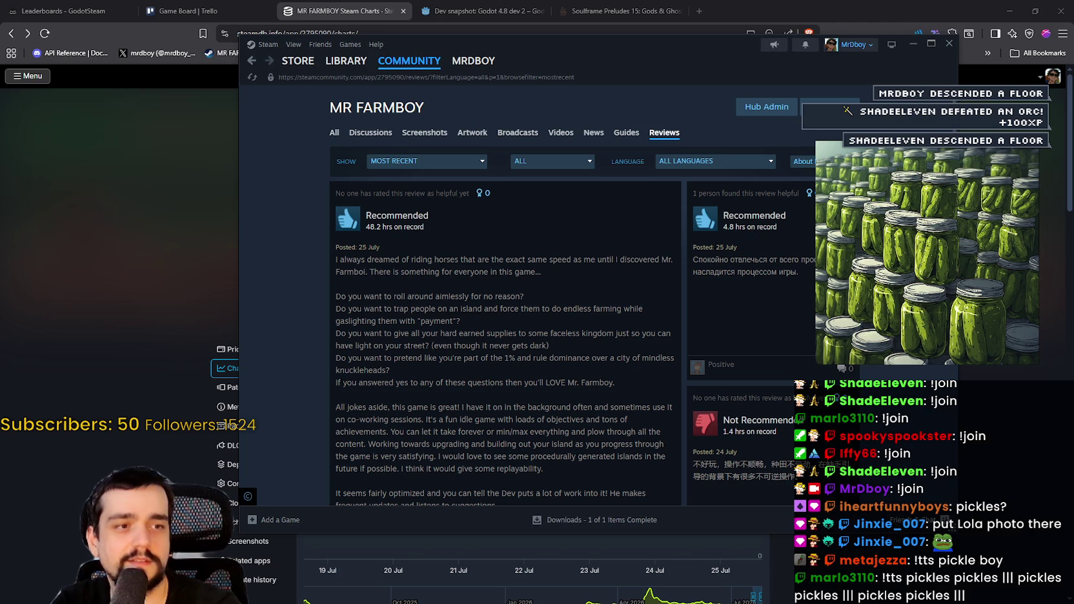
# - Scroll the review list and open Triplebud's 48.2-hour review in full
pyautogui.scroll(-2, 566, 320)
pyautogui.scroll(2, 566, 319)
pyautogui.scroll(-3, 565, 320)
pyautogui.scroll(3, 566, 320)
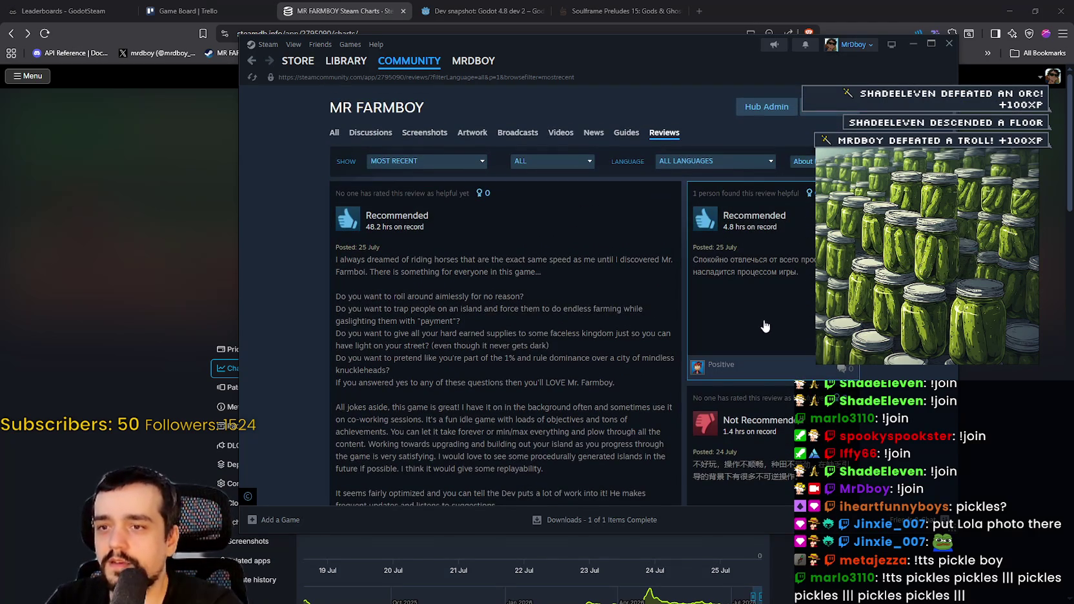
pyautogui.scroll(-4, 541, 340)
pyautogui.scroll(-3, 541, 340)
pyautogui.scroll(6, 640, 228)
pyautogui.scroll(-3, 373, 352)
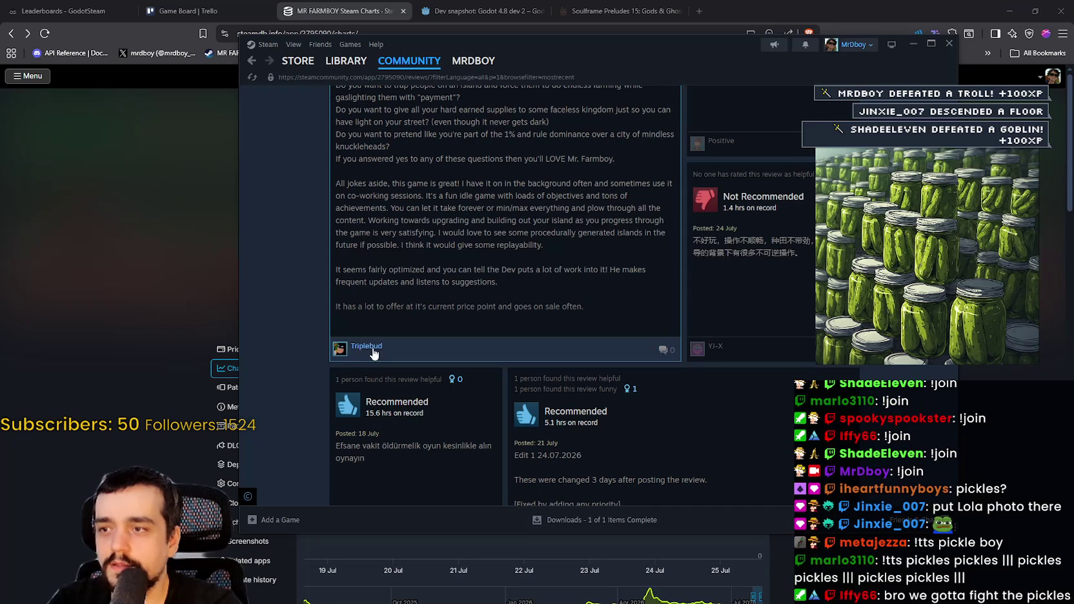
pyautogui.click(537, 241)
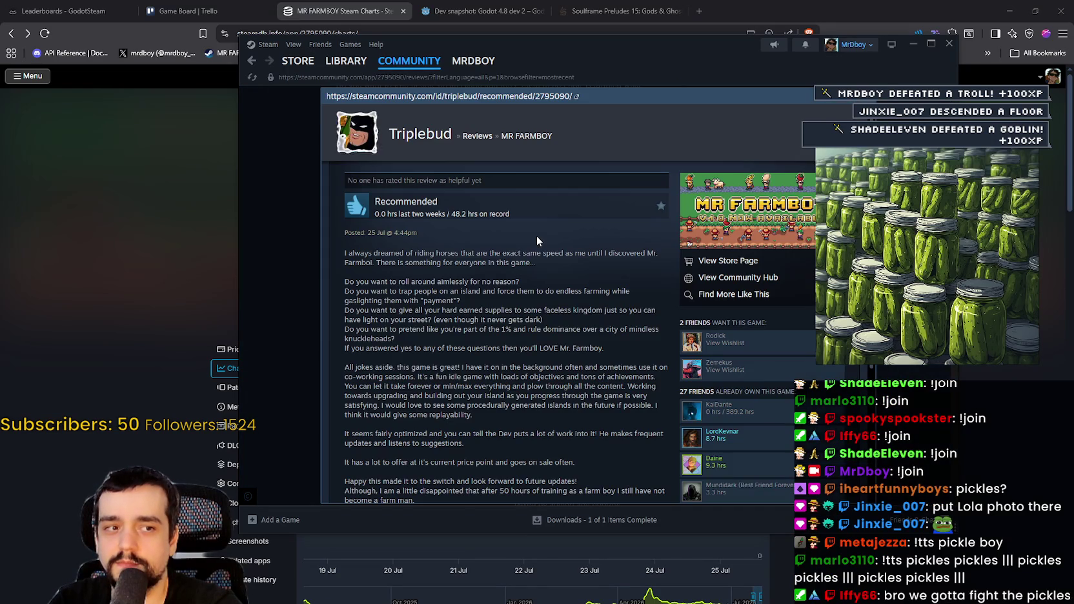
# - Select the review's text, then close the expanded review to return to the list
pyautogui.scroll(-2, 535, 237)
pyautogui.scroll(2, 406, 182)
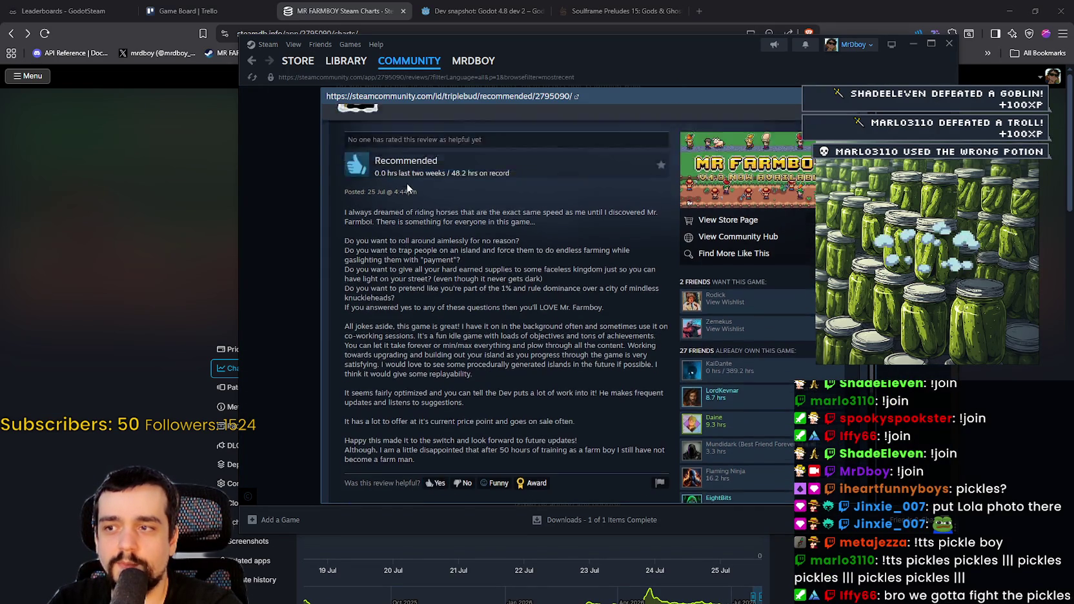
pyautogui.moveTo(345, 253); pyautogui.dragTo(458, 300)
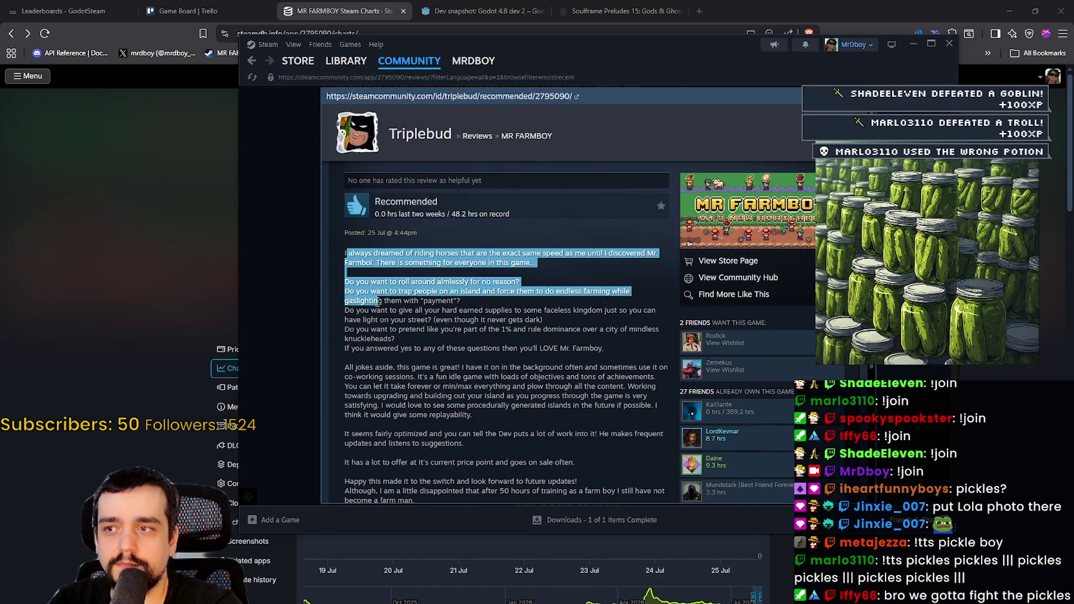
pyautogui.click(344, 255)
pyautogui.moveTo(344, 254)
pyautogui.mouseDown()
pyautogui.moveTo(396, 304)
pyautogui.moveTo(445, 316)
pyautogui.moveTo(433, 332)
pyautogui.mouseUp()
pyautogui.click(444, 293)
pyautogui.press('Escape')
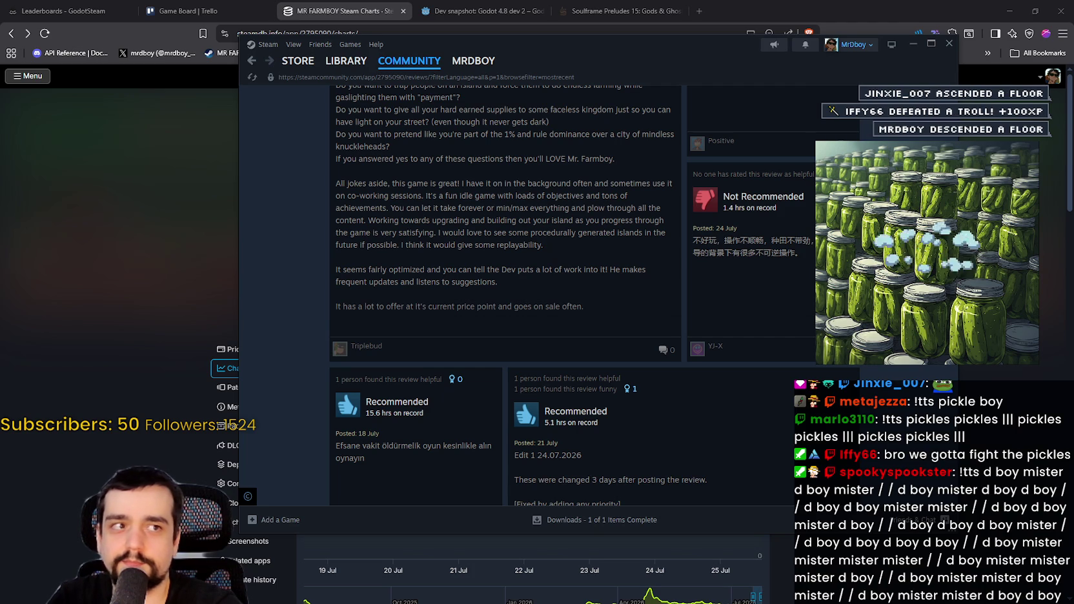
pyautogui.hotkey('alt', 'Tab')
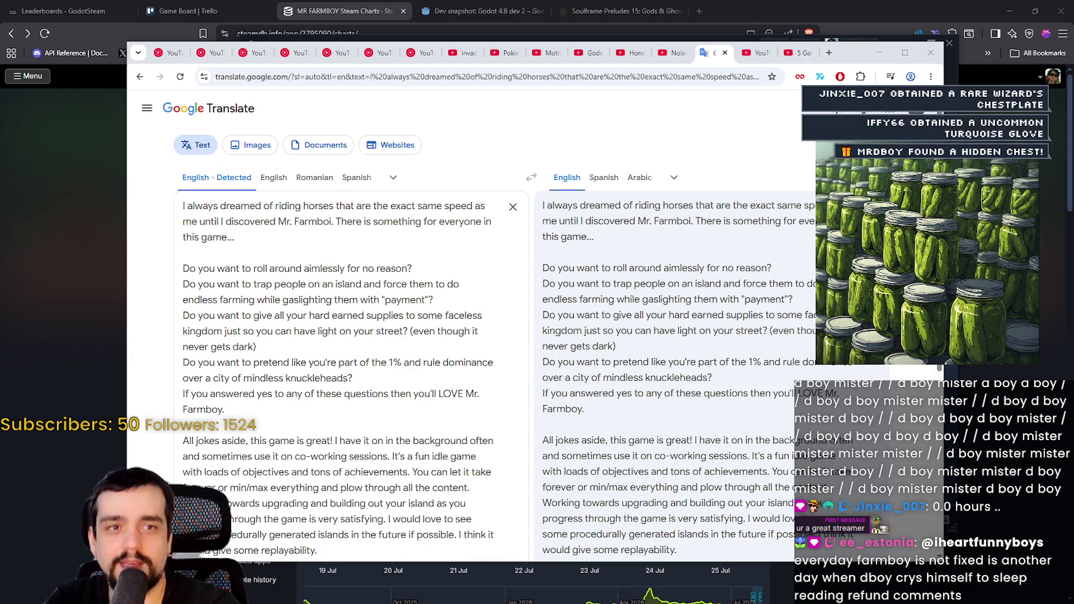
# - Scroll the Google Translate page and have the translated review read aloud
pyautogui.scroll(-3, 732, 236)
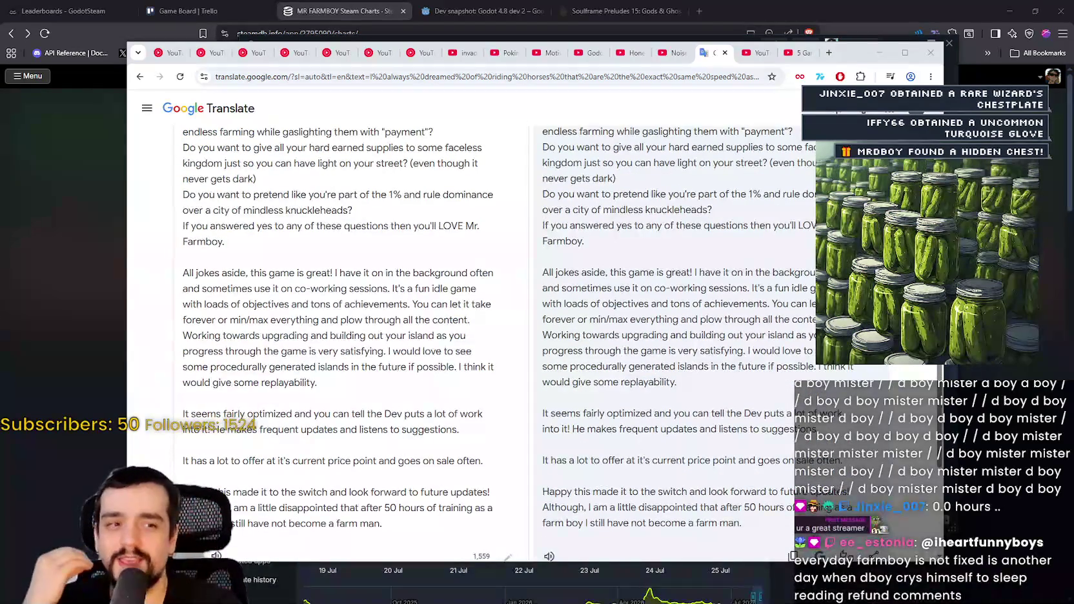
pyautogui.scroll(-2, 561, 342)
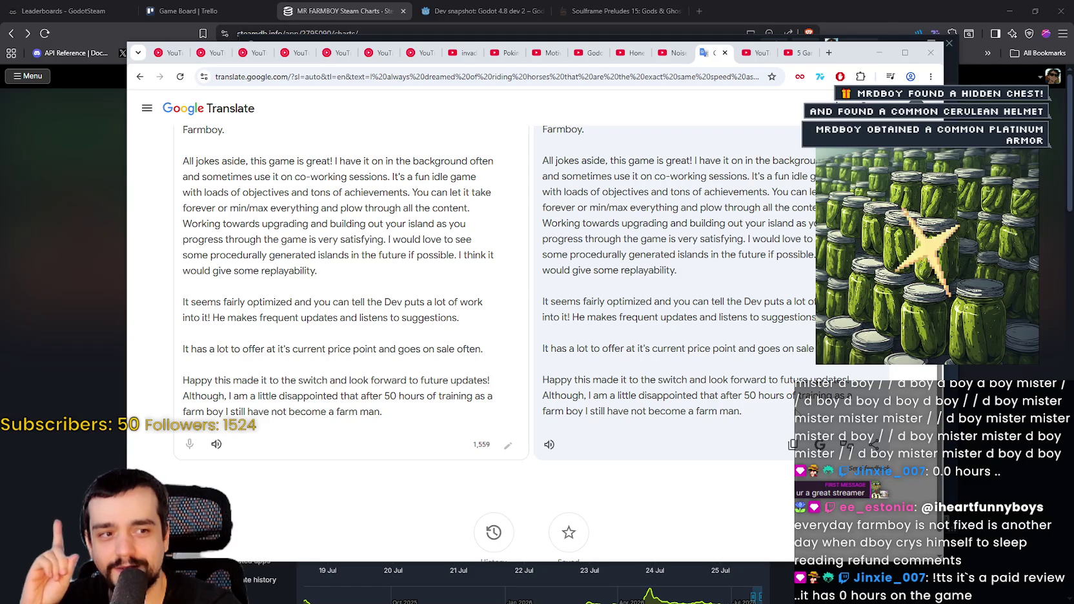
pyautogui.hotkey('ctrl', 'a')
pyautogui.click(551, 445)
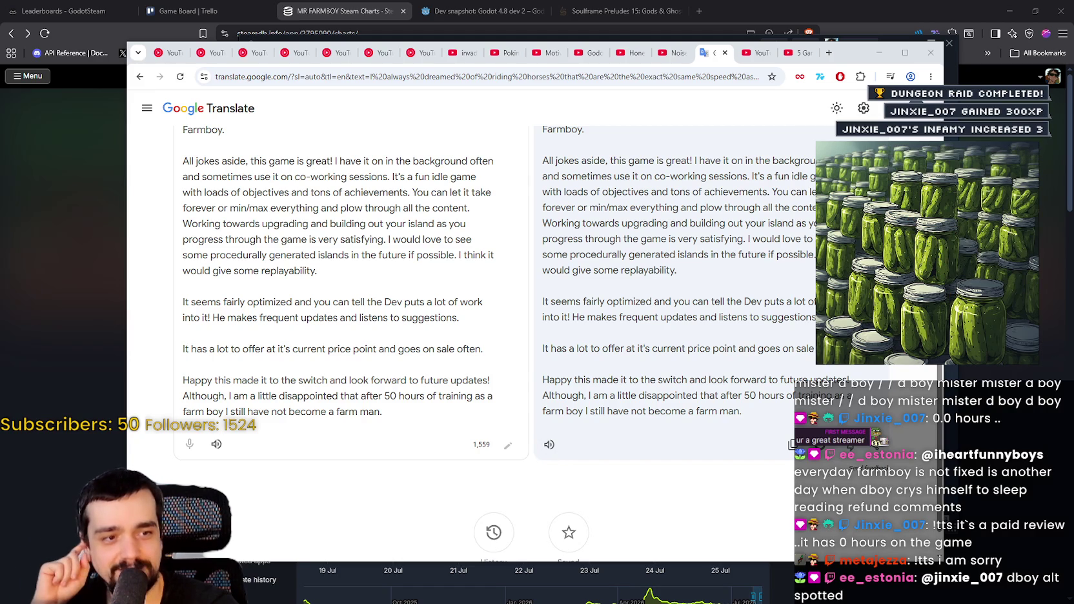
pyautogui.click(550, 445)
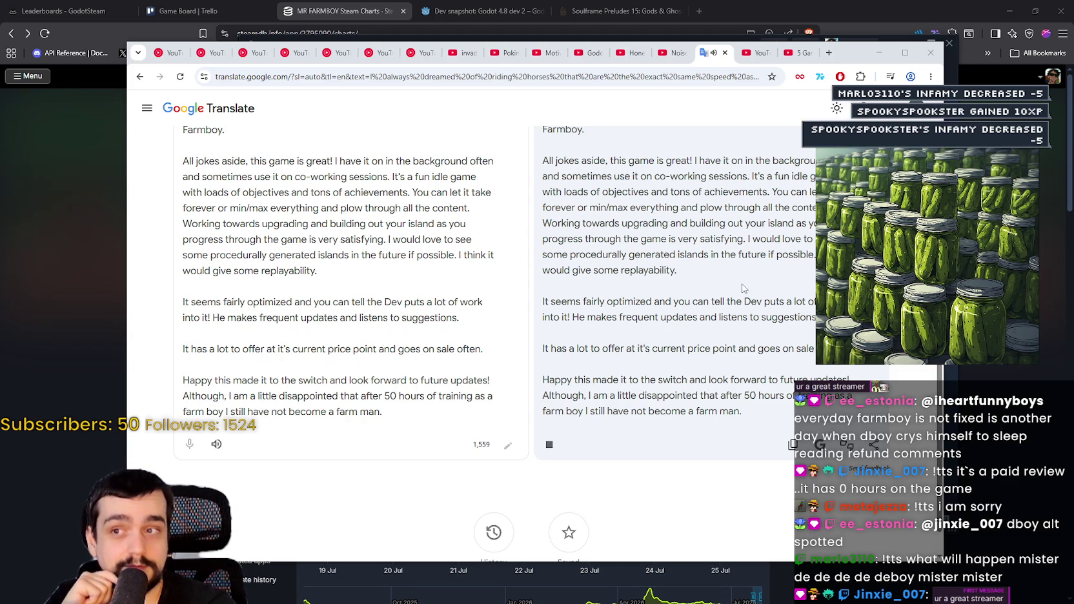
# - Scroll through the translation, select all the page text, then switch to YouTube Music
pyautogui.scroll(5, 731, 276)
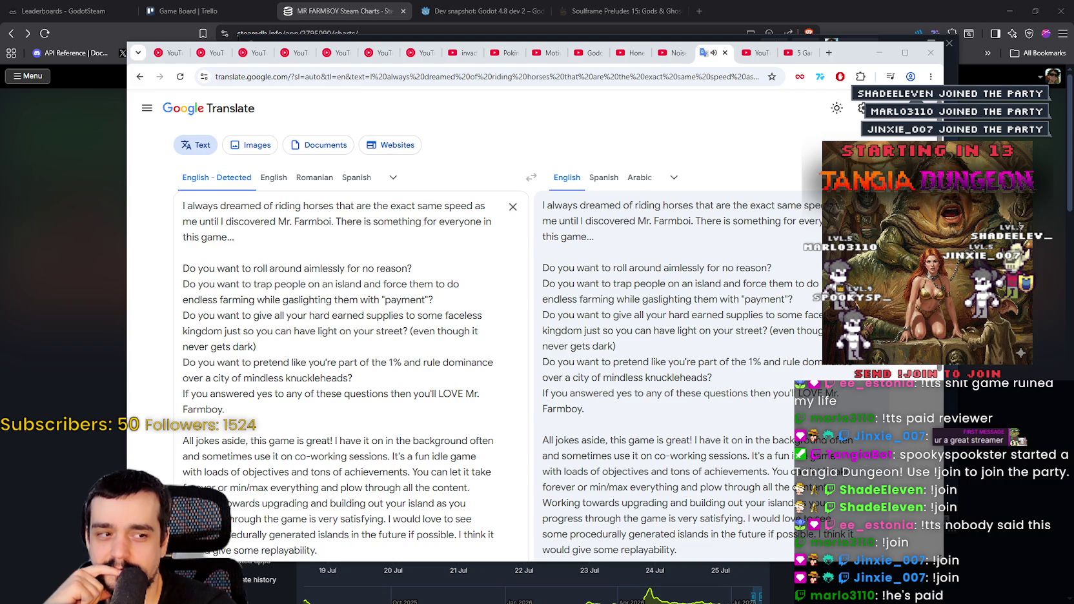
pyautogui.scroll(-3, 349, 323)
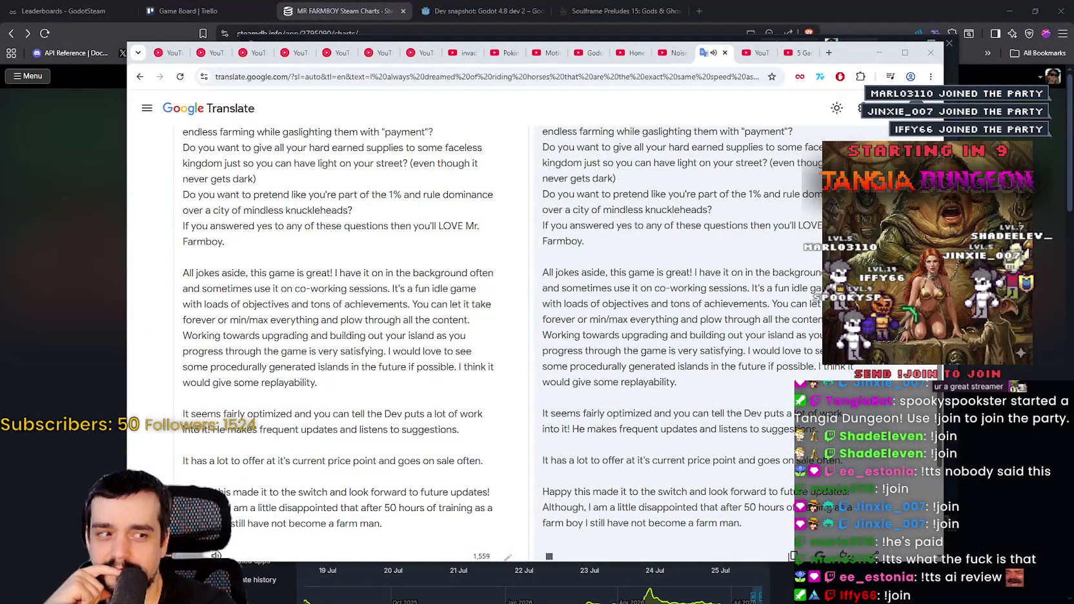
pyautogui.scroll(-2, 349, 323)
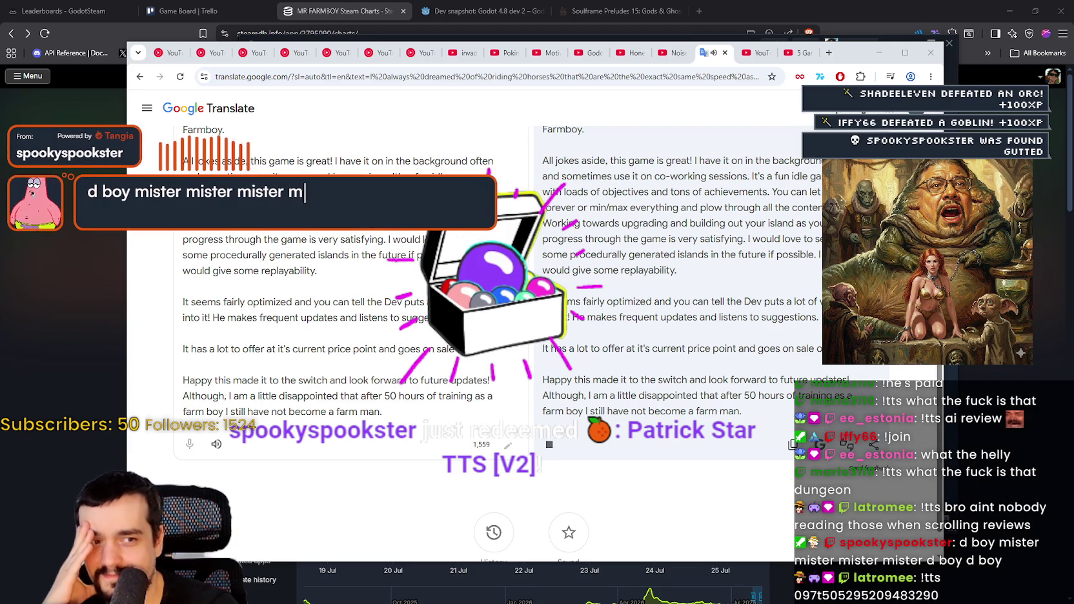
pyautogui.hotkey('ctrl', 'a')
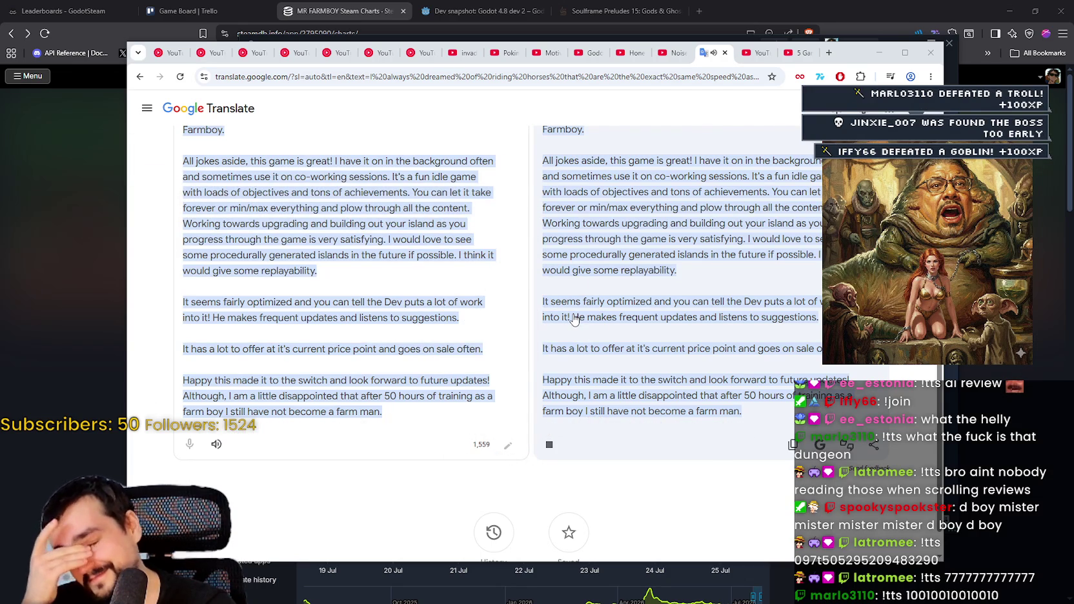
pyautogui.click(678, 498)
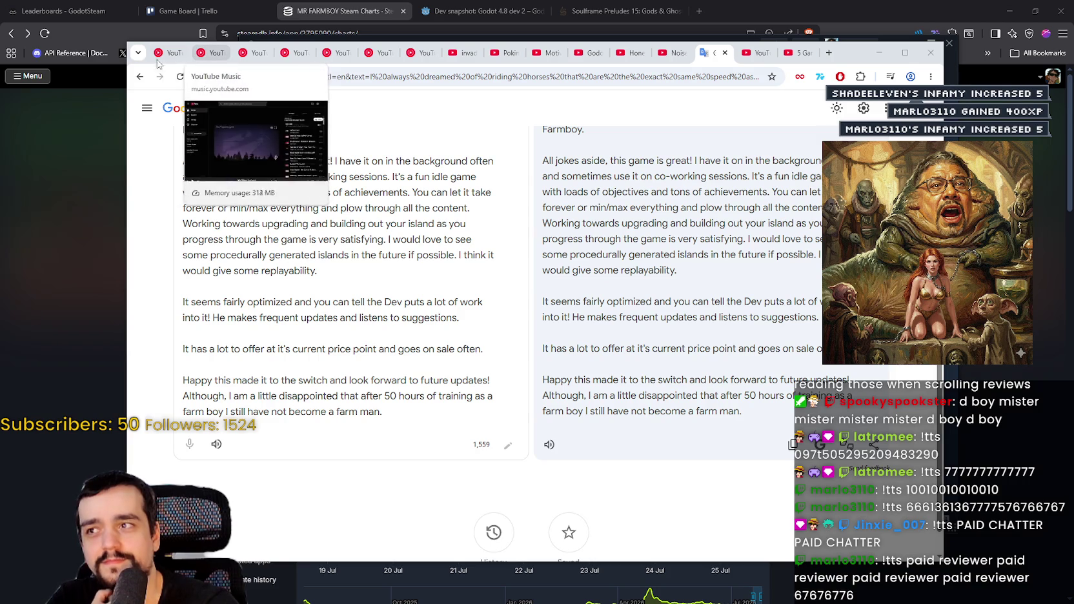
pyautogui.click(252, 54)
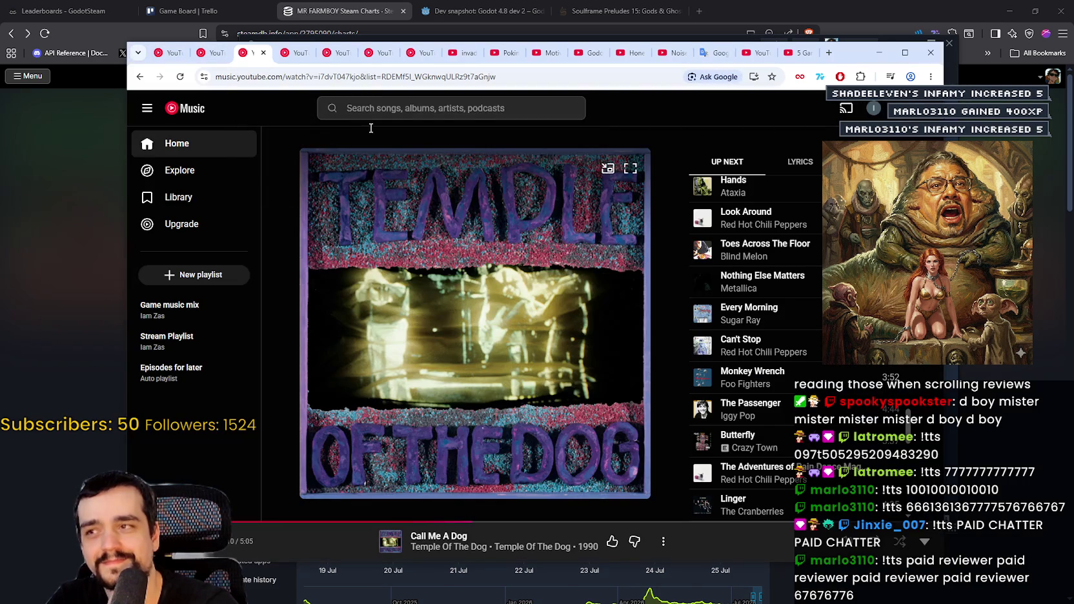
# - Minimize YouTube Music, then reopen and close Triplebud's review
pyautogui.click(879, 52)
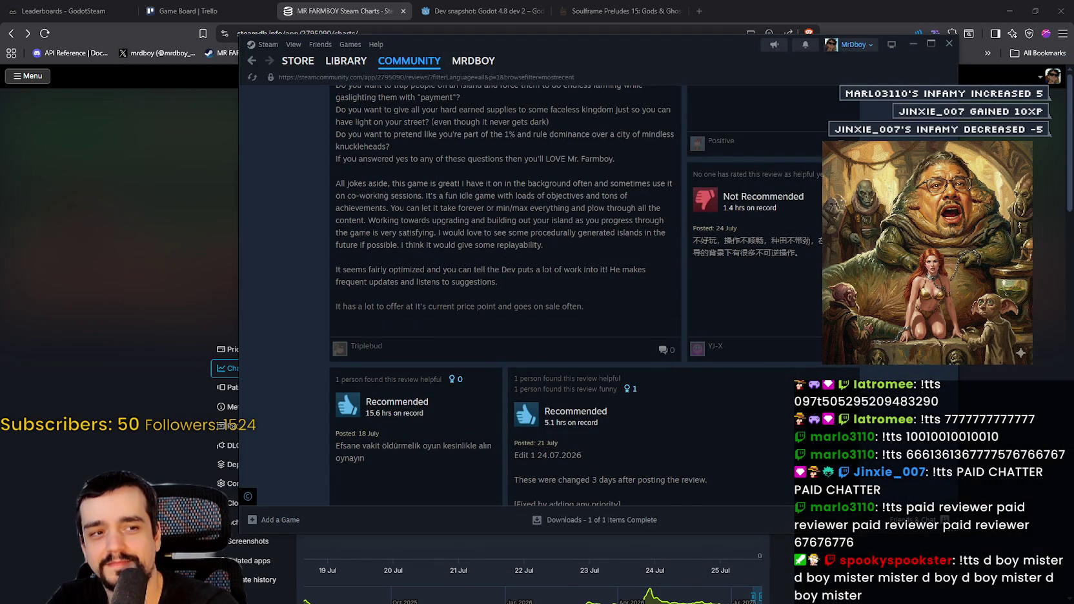
pyautogui.click(567, 297)
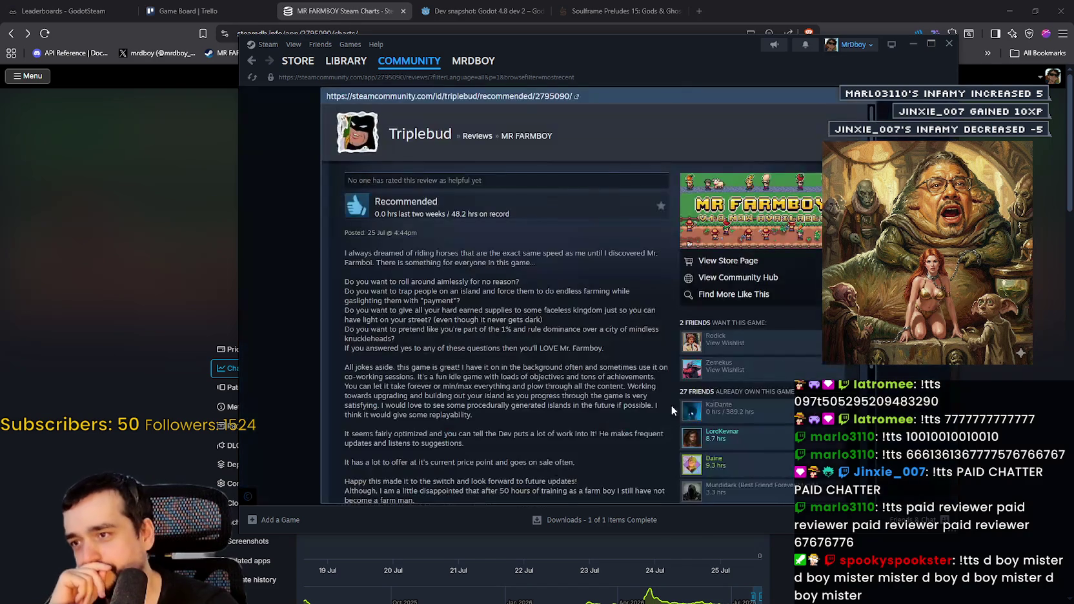
pyautogui.press('Escape')
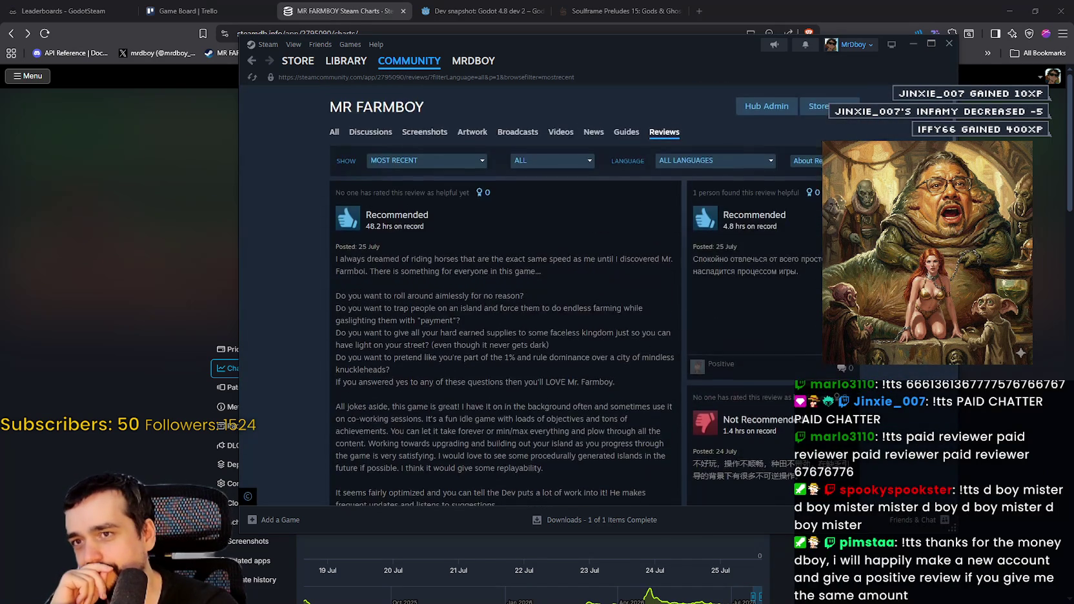
# - Visit the MR FARMBOY store page and Steam front page, then close Steam
pyautogui.click(814, 110)
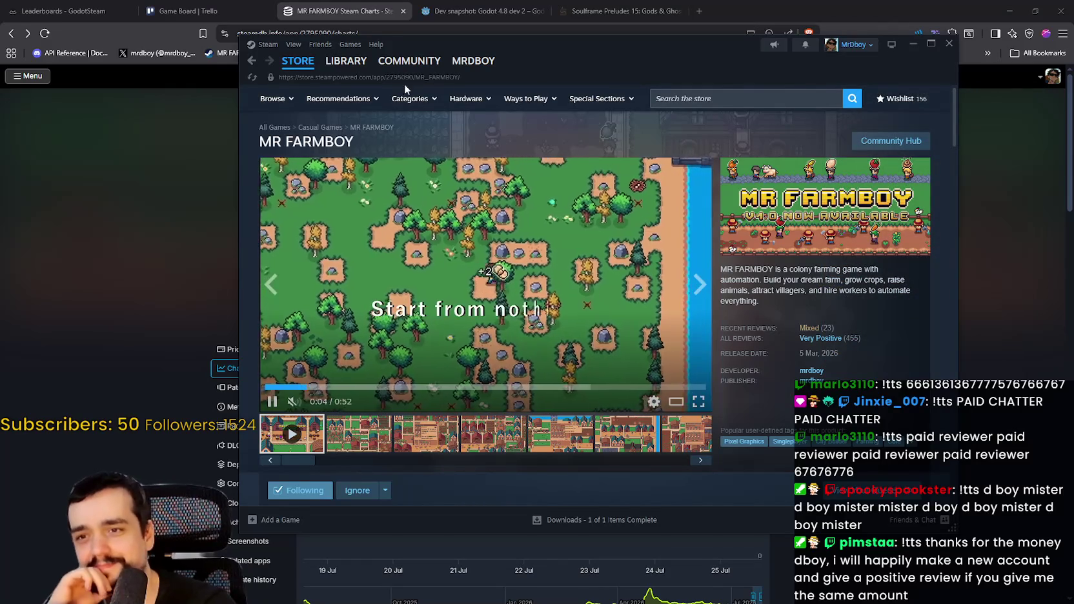
pyautogui.click(297, 61)
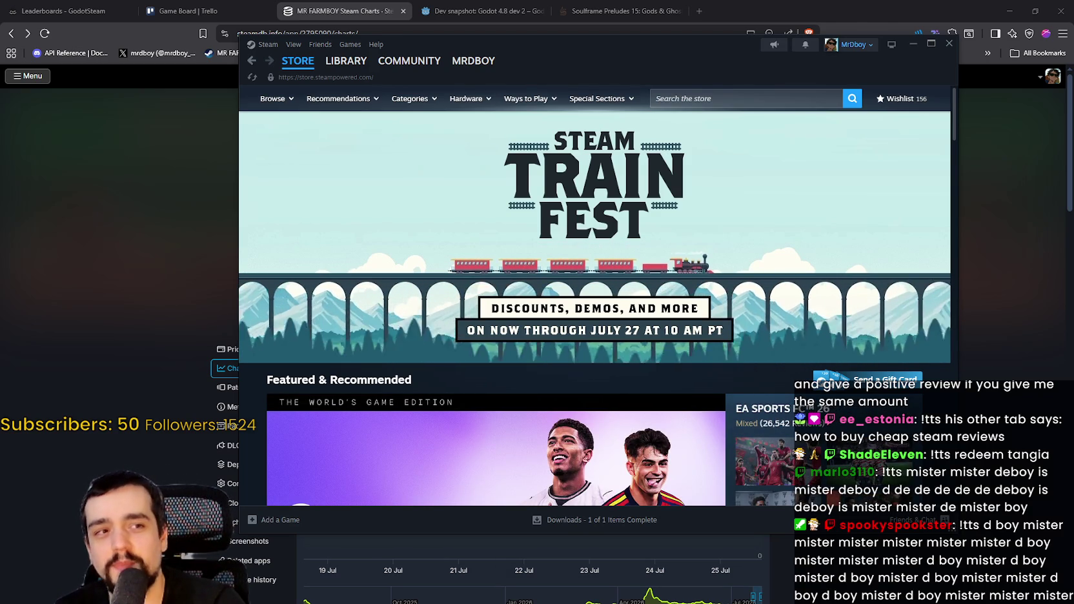
pyautogui.scroll(-1, 651, 406)
pyautogui.scroll(-2, 650, 406)
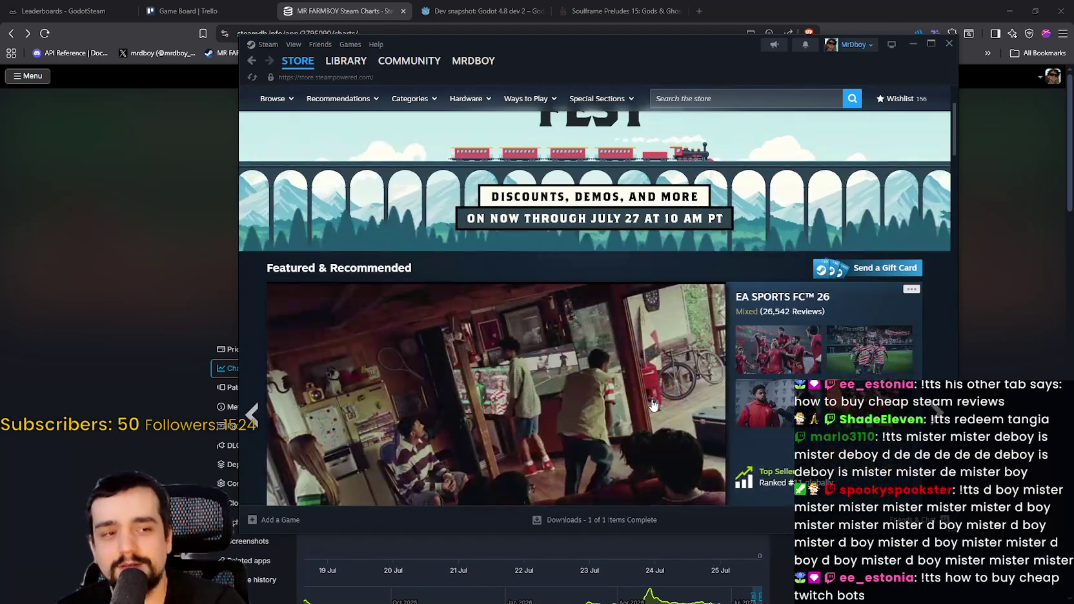
pyautogui.scroll(-3, 335, 167)
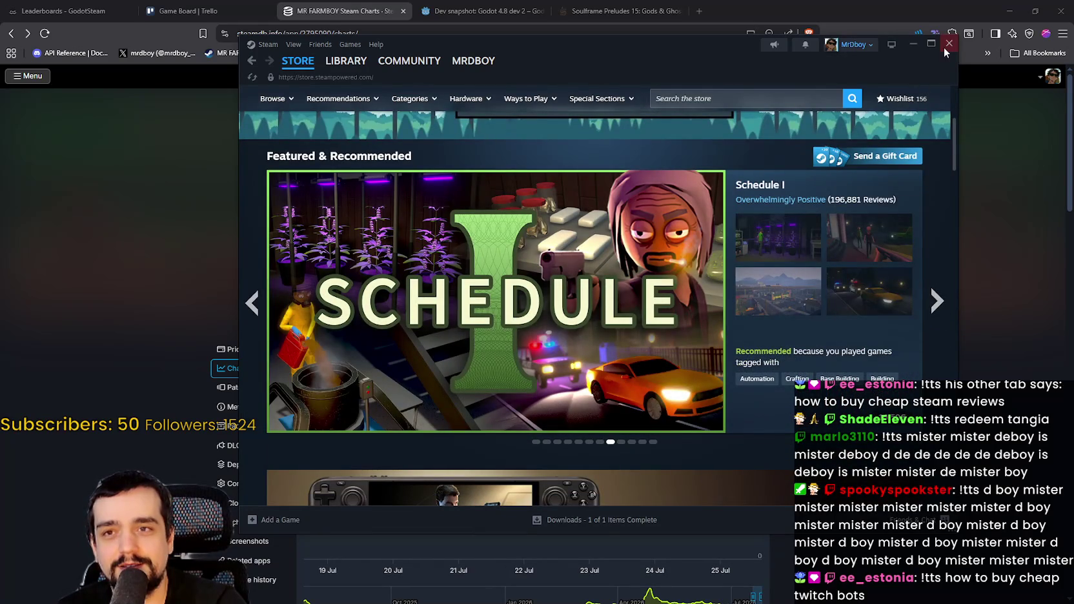
pyautogui.click(948, 44)
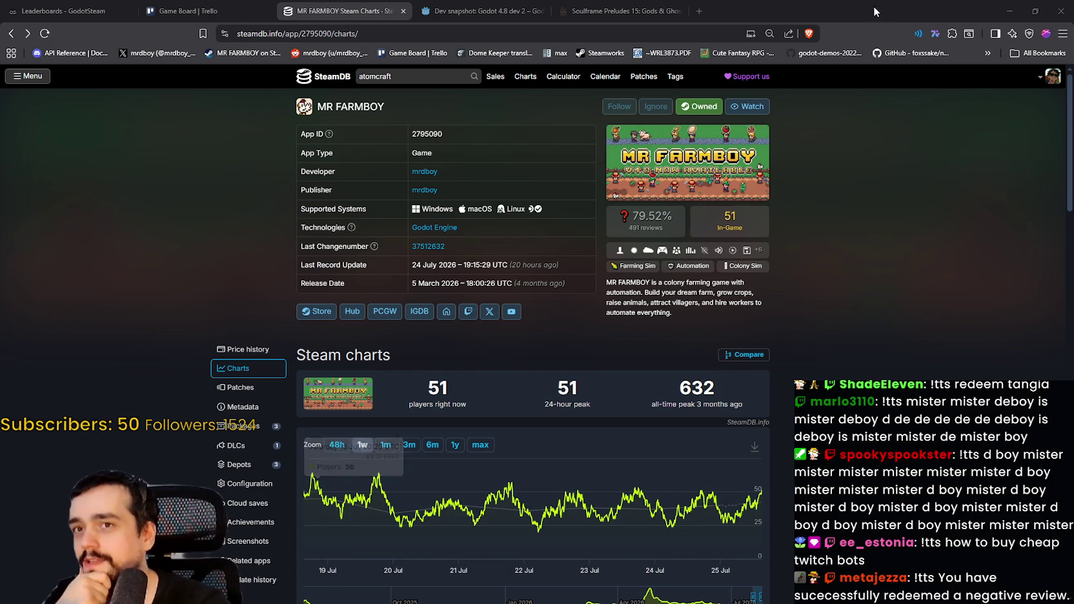
pyautogui.click(1009, 11)
# - Paint a grass strip in the game, then save the tileset as native dirt_grass.aseprite
pyautogui.moveTo(617, 357)
pyautogui.mouseDown()
pyautogui.moveTo(553, 426)
pyautogui.moveTo(651, 497)
pyautogui.moveTo(607, 506)
pyautogui.mouseUp()
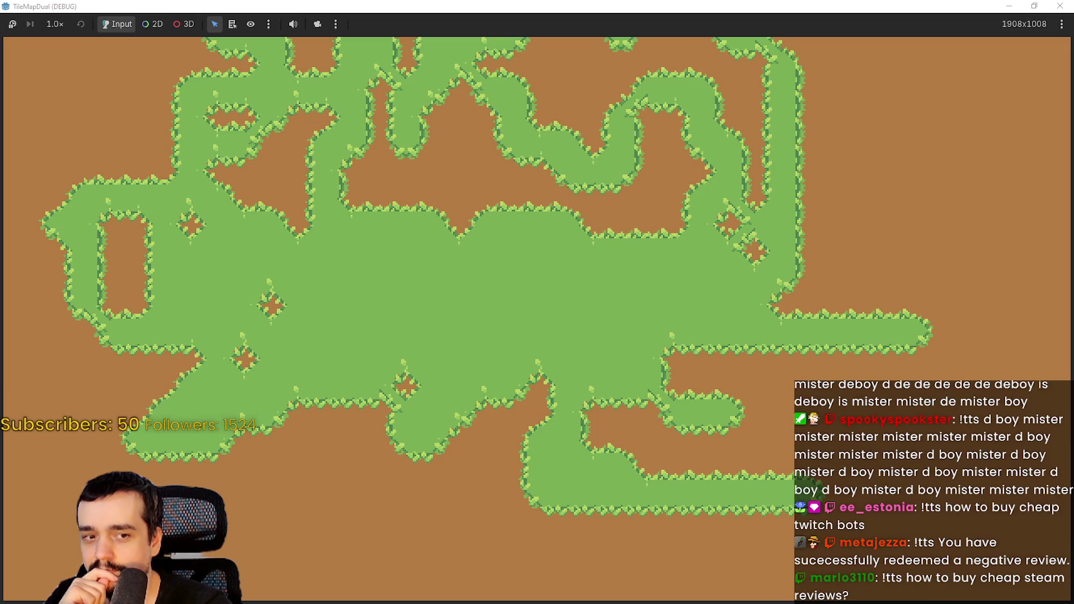
pyautogui.hotkey('alt', 'Tab')
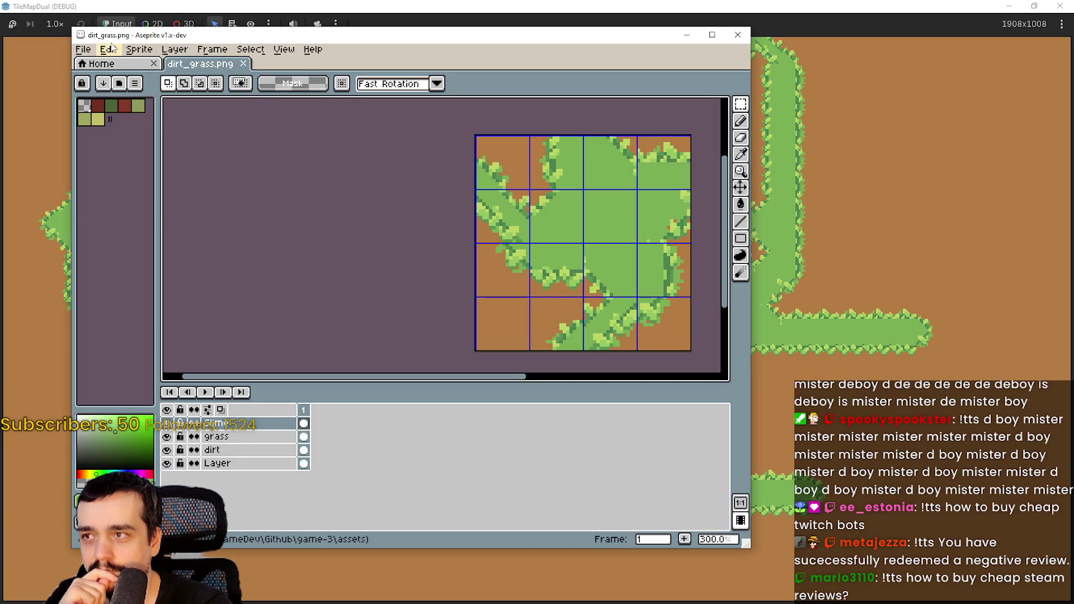
pyautogui.click(83, 49)
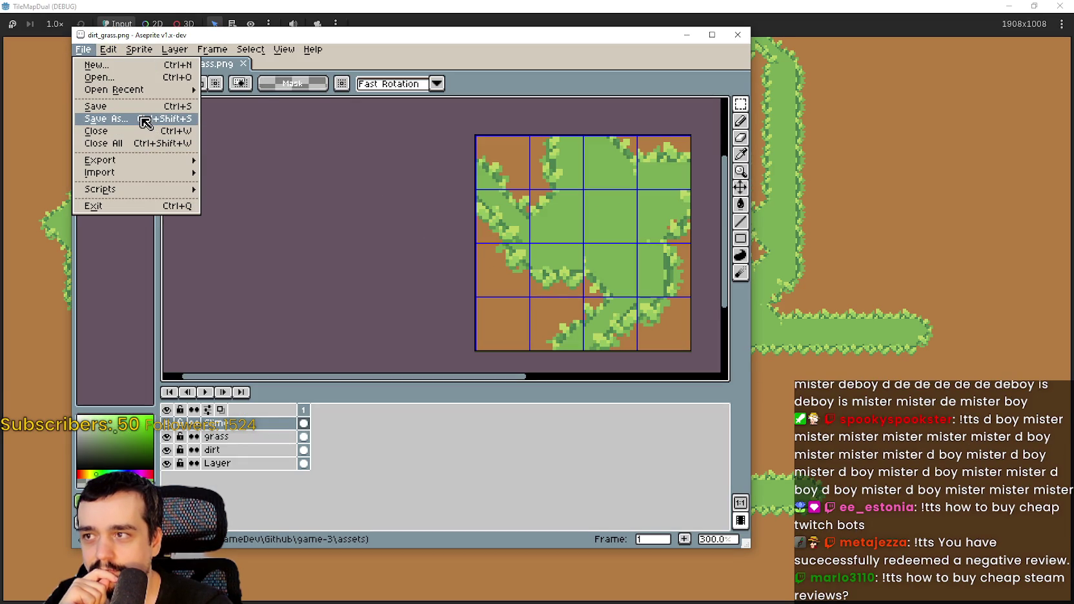
pyautogui.click(141, 120)
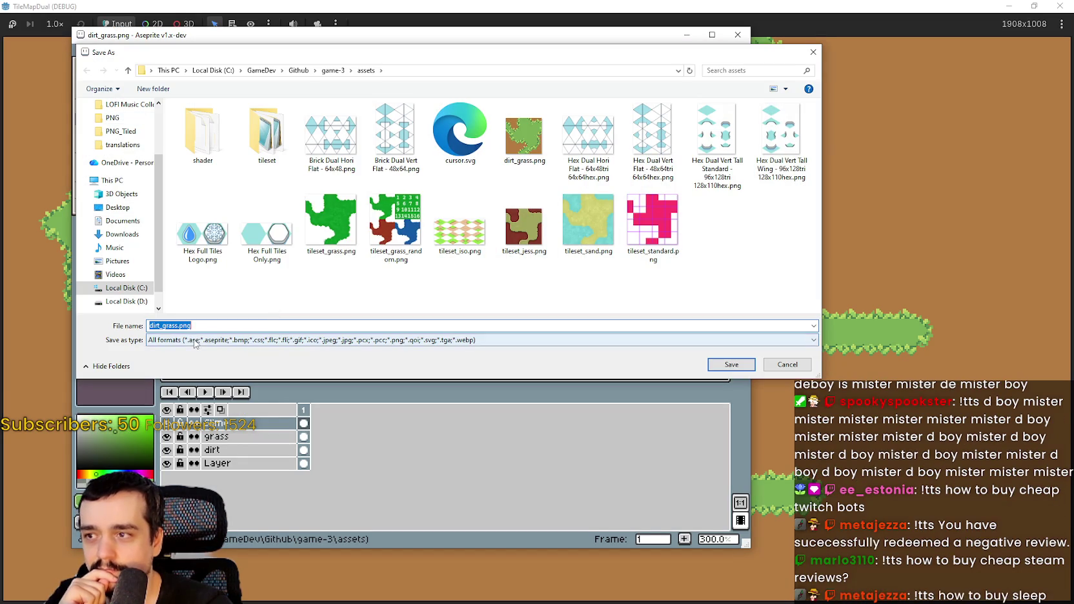
pyautogui.click(197, 340)
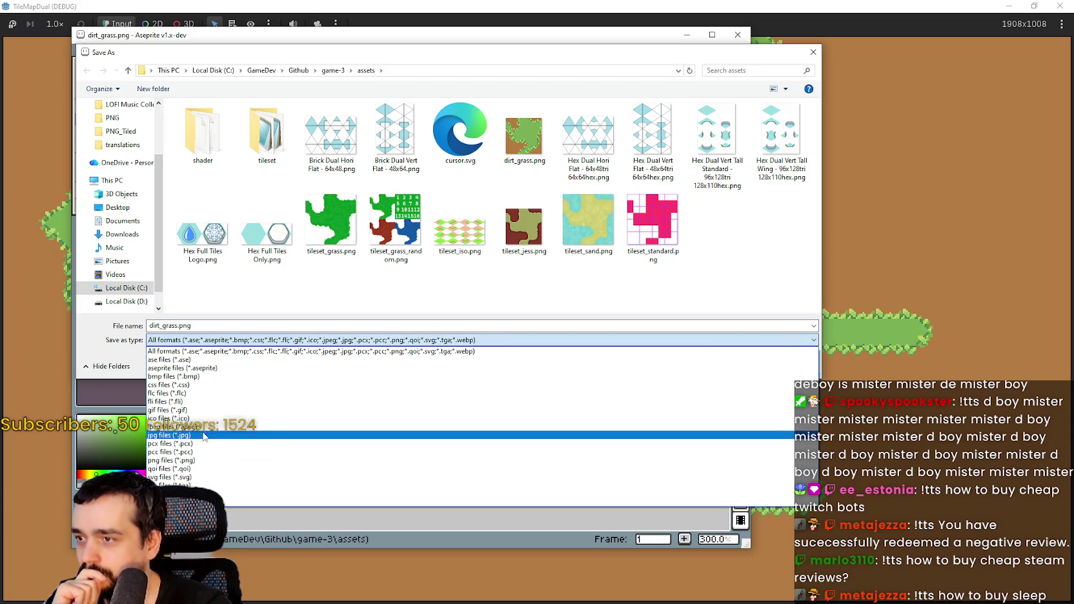
pyautogui.click(187, 368)
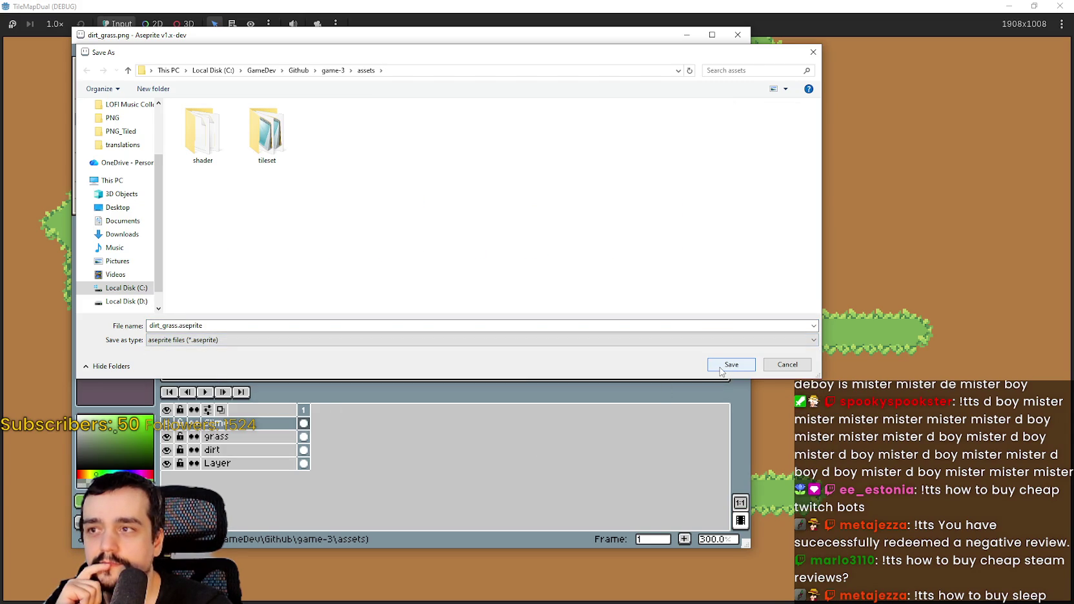
pyautogui.click(721, 371)
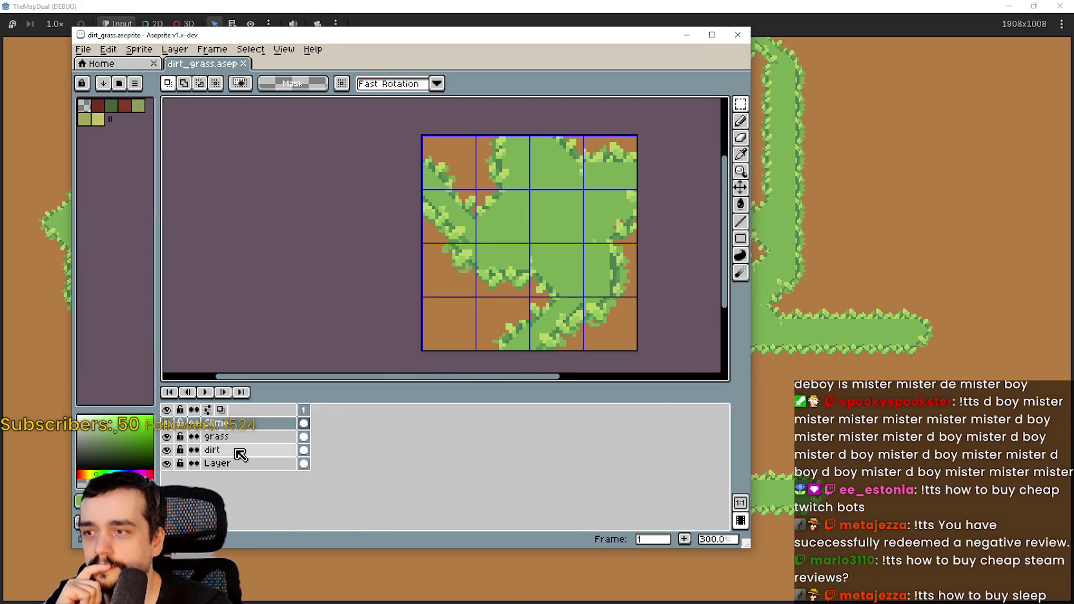
pyautogui.doubleClick(254, 423)
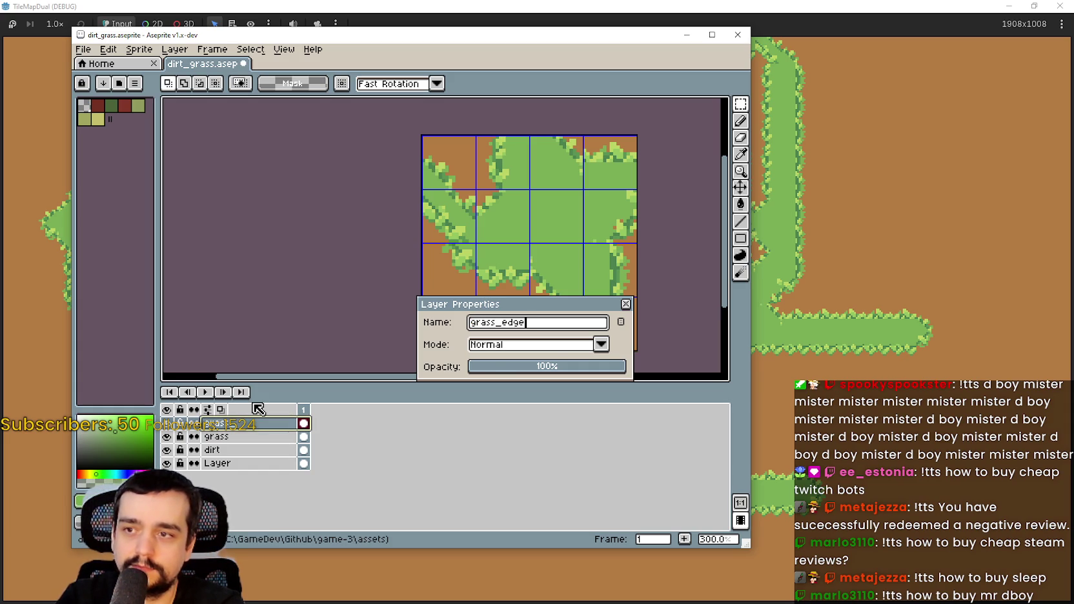
# - Rename the top layer to grass_edge and save the file
pyautogui.press('Return')
pyautogui.hotkey('ctrl', 's')
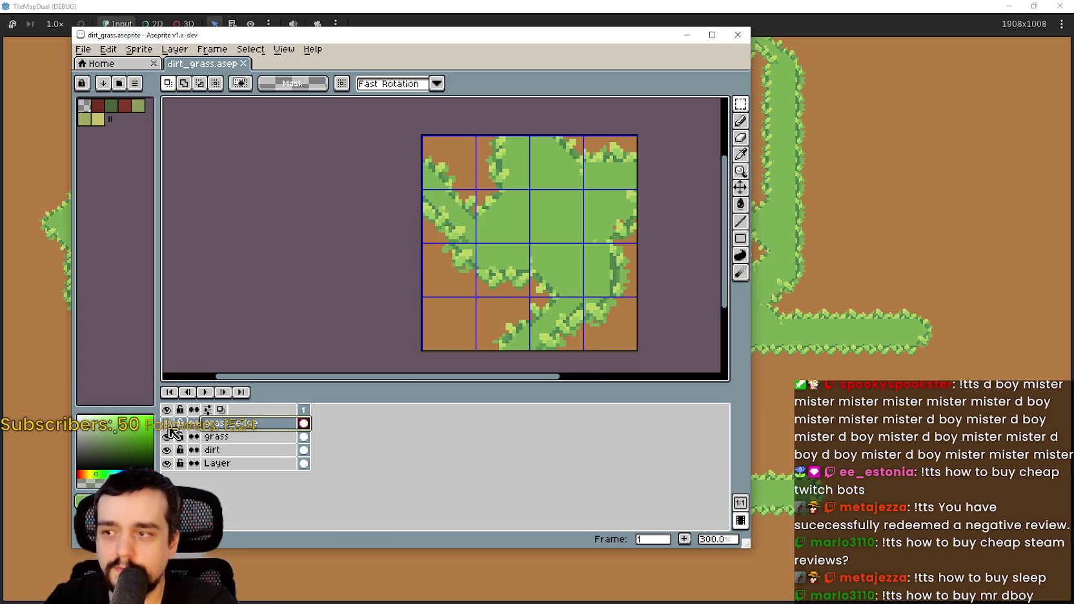
pyautogui.scroll(1, 504, 233)
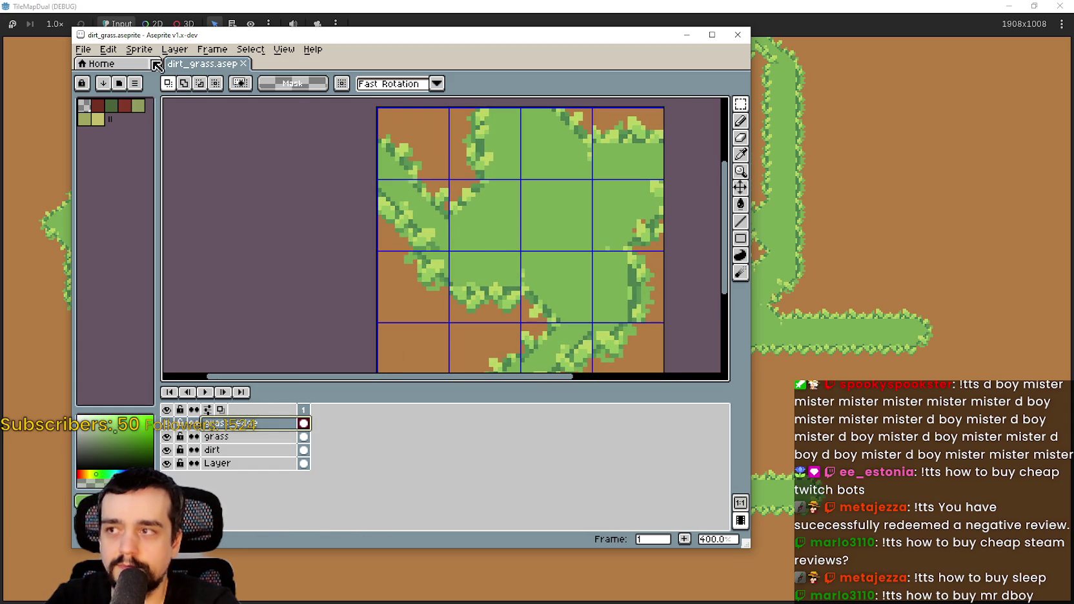
# - Add a new empty layer and name it slime
pyautogui.click(108, 49)
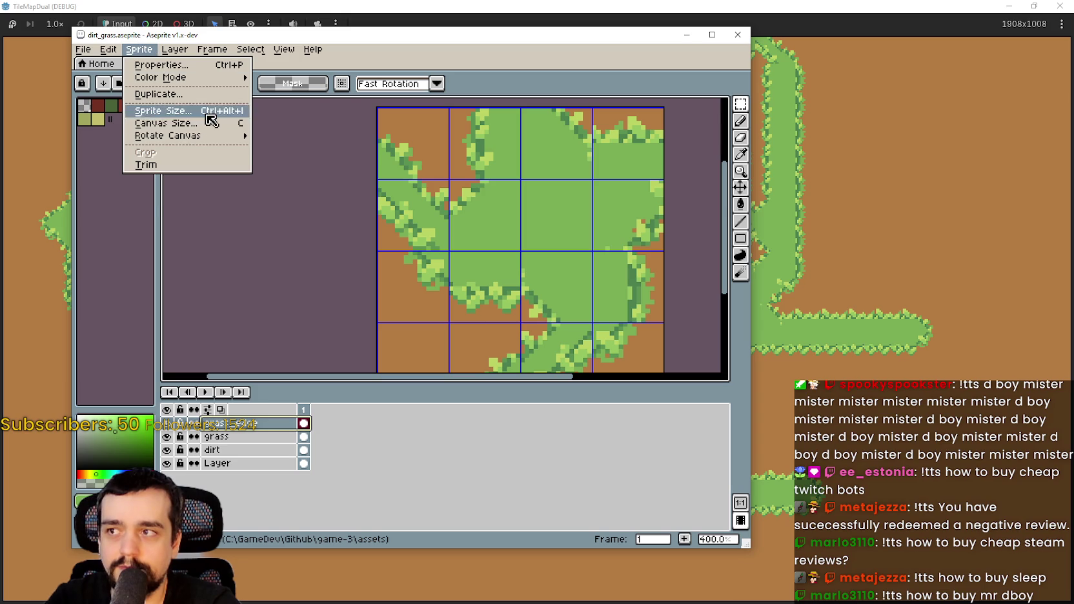
pyautogui.moveTo(138, 49)
pyautogui.moveTo(238, 119)
pyautogui.click(318, 120)
pyautogui.doubleClick(242, 423)
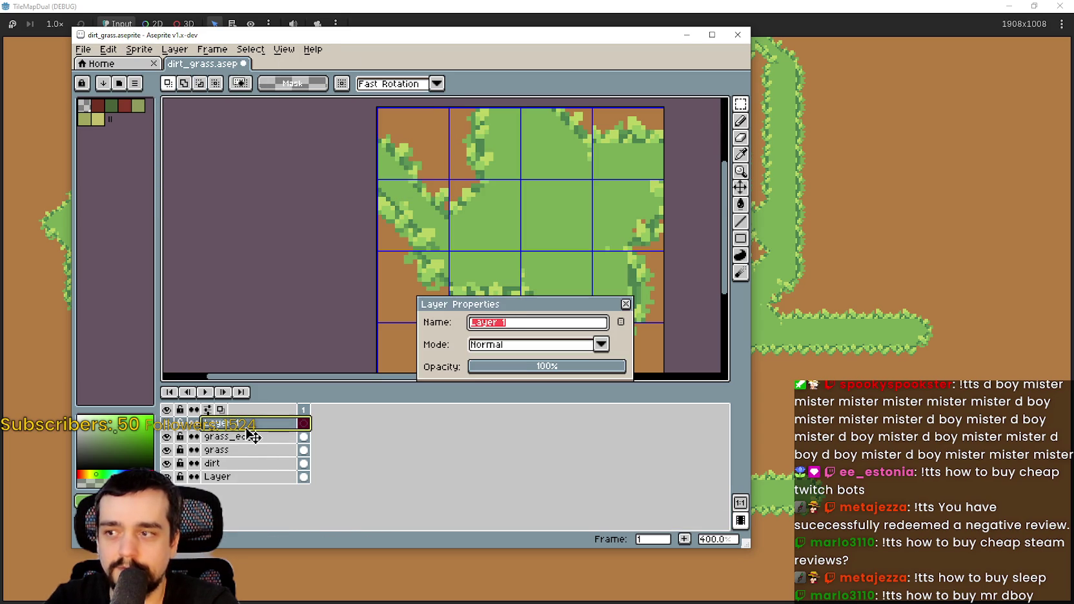
pyautogui.write('slime')
pyautogui.press('Return')
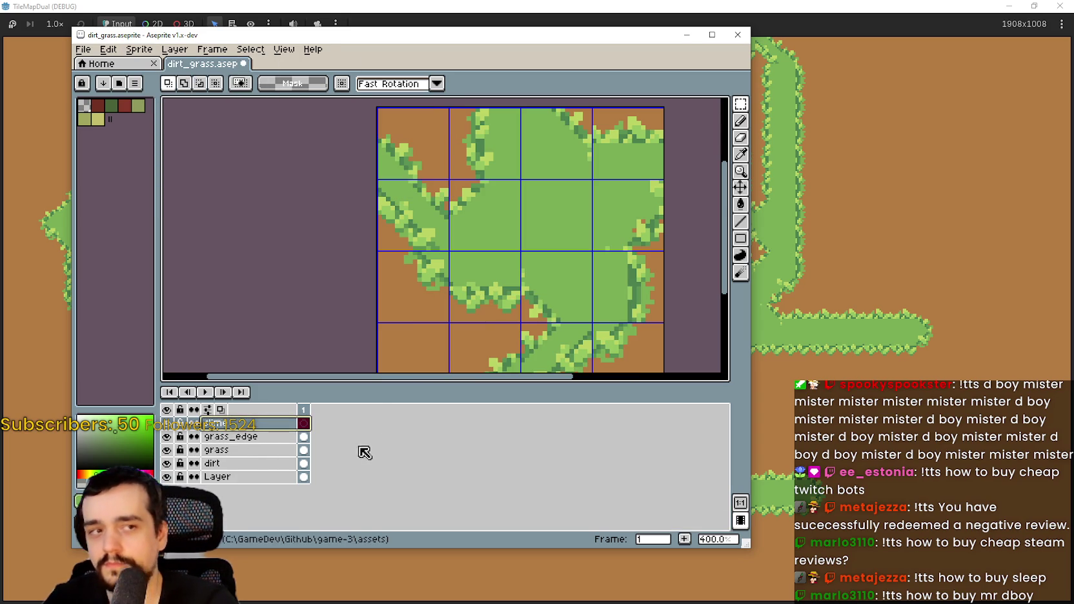
# - Switch to the grass_edge layer and pan the canvas toward the right-hand tiles
pyautogui.scroll(1, 411, 294)
pyautogui.hscroll(3, 474, 253)
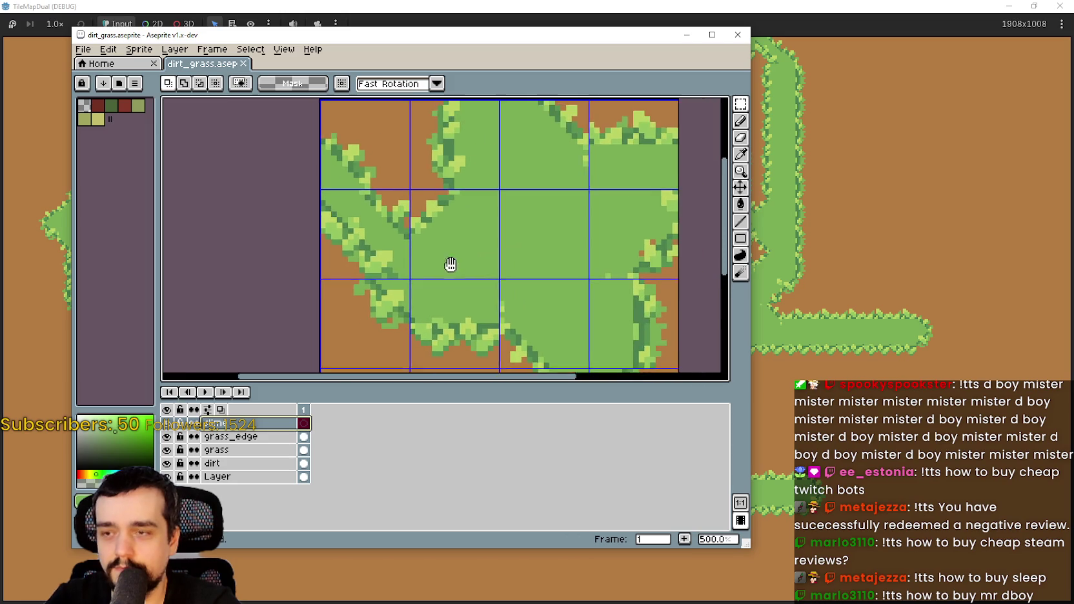
pyautogui.scroll(-1, 471, 251)
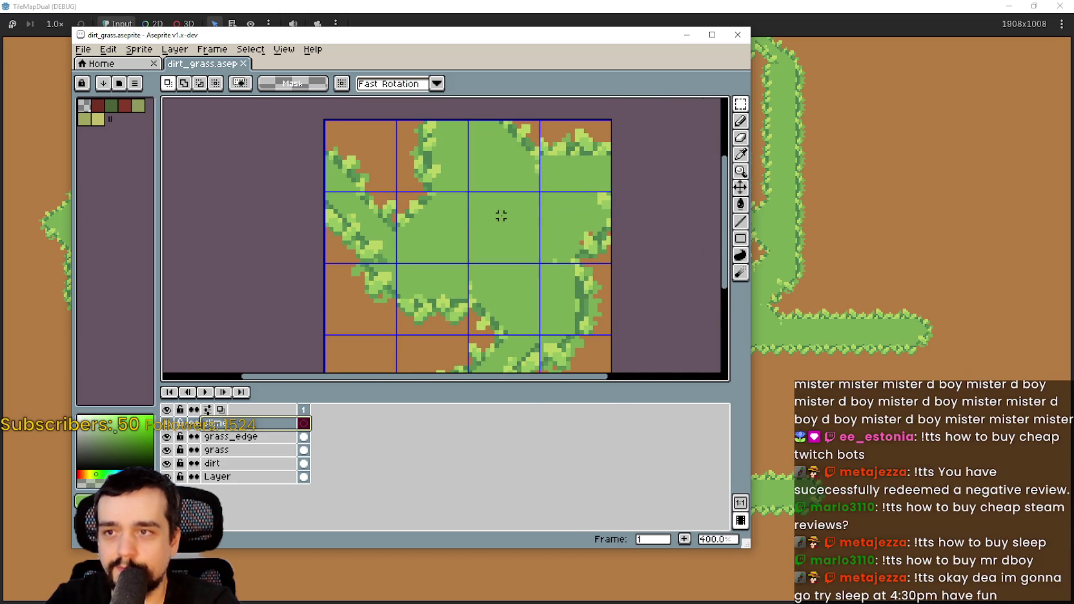
pyautogui.scroll(2, 573, 278)
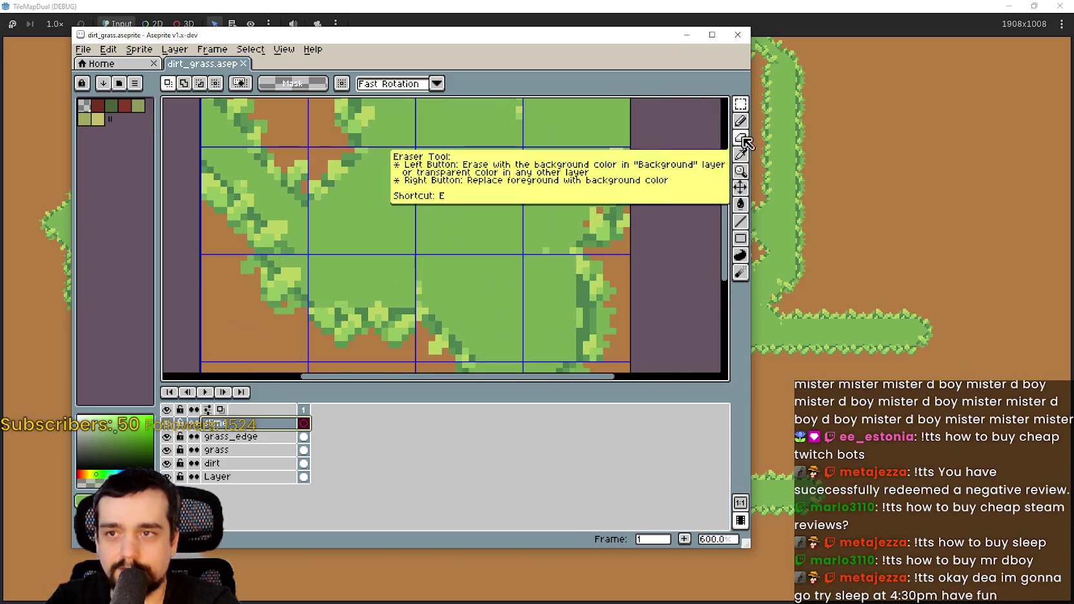
pyautogui.click(245, 437)
pyautogui.scroll(1, 615, 222)
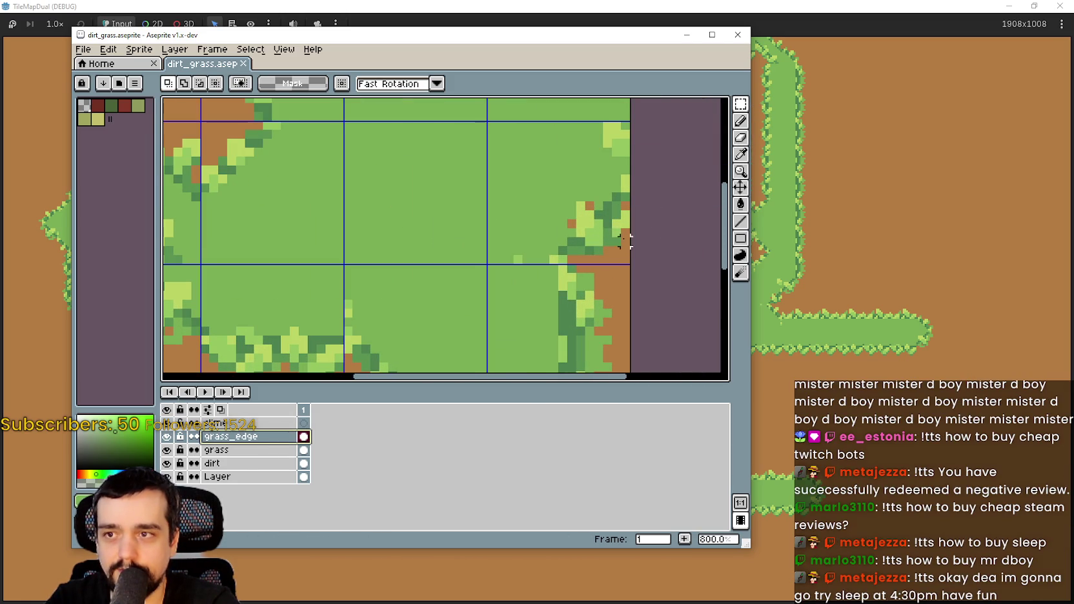
pyautogui.moveTo(511, 249)
pyautogui.mouseDown()
pyautogui.moveTo(546, 202)
pyautogui.moveTo(554, 241)
pyautogui.moveTo(568, 250)
pyautogui.moveTo(583, 228)
pyautogui.mouseUp()
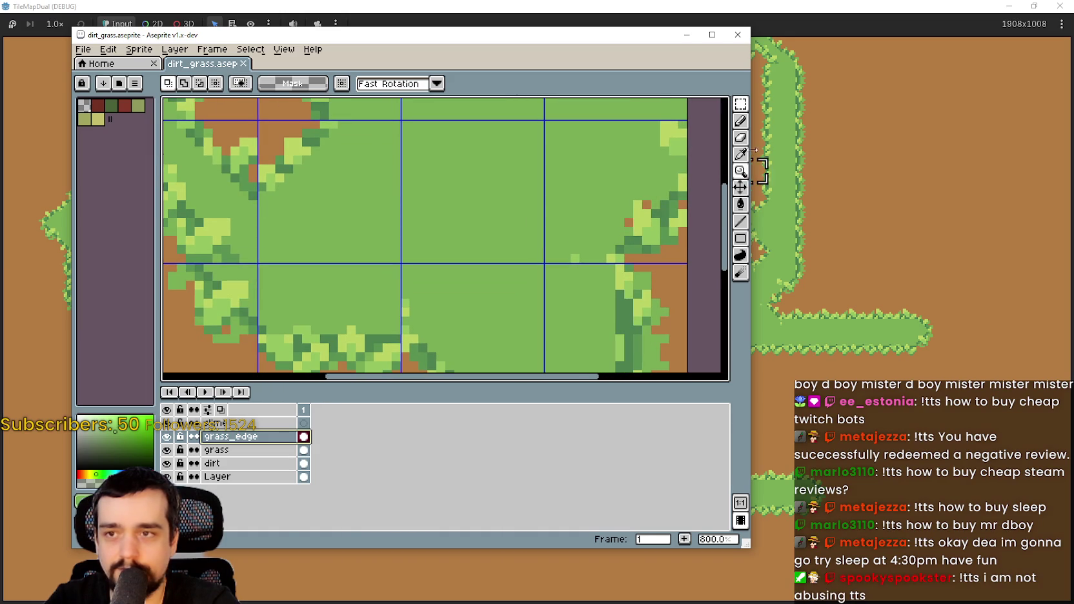
# - Zoom around the tiles, deselect, and undo a stray rectangle drawn on them
pyautogui.scroll(-1, 618, 247)
pyautogui.scroll(1, 642, 223)
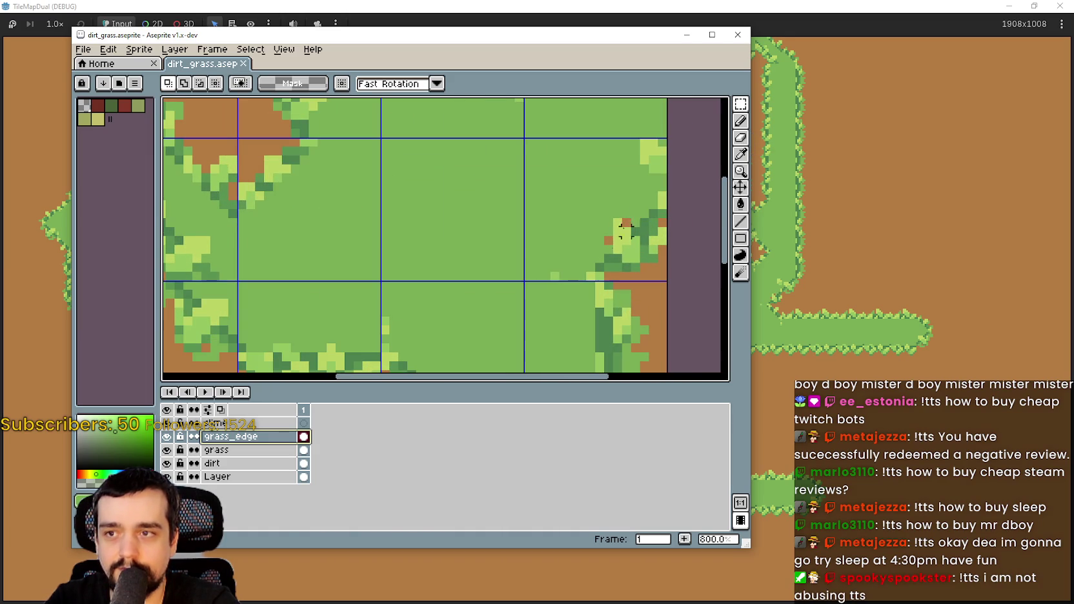
pyautogui.scroll(-1, 688, 195)
pyautogui.scroll(1, 688, 195)
pyautogui.scroll(1, 688, 194)
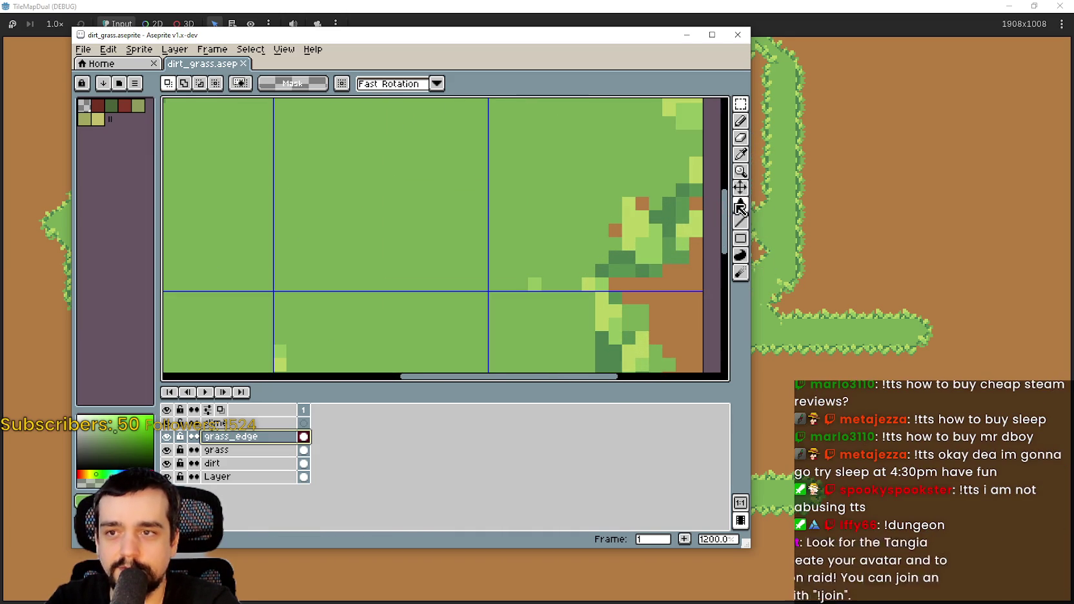
pyautogui.scroll(-1, 712, 132)
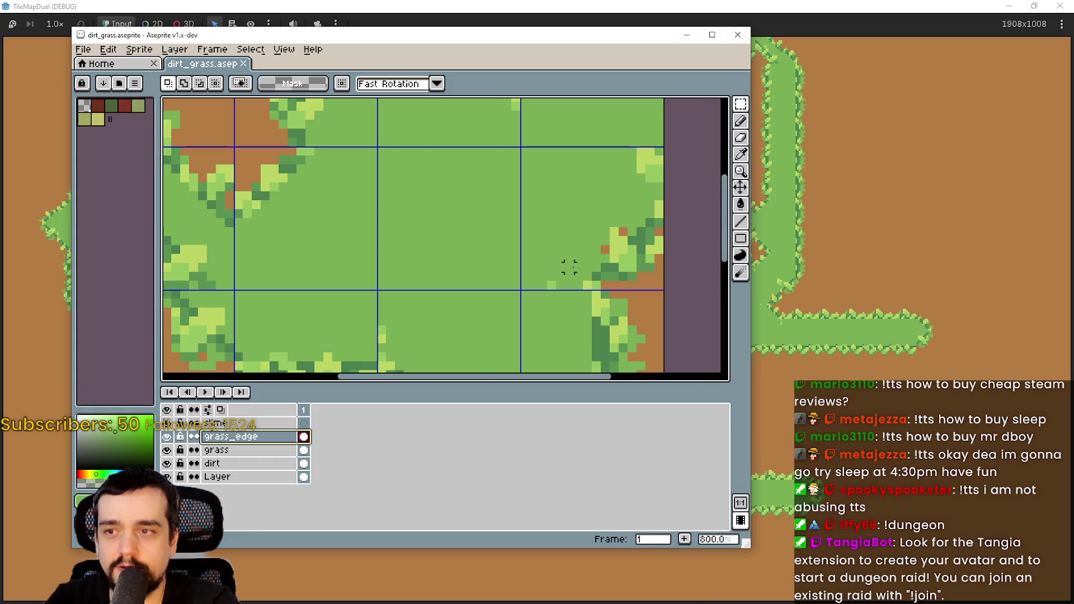
pyautogui.moveTo(568, 262); pyautogui.dragTo(479, 319)
pyautogui.scroll(-1, 480, 309)
pyautogui.hotkey('ctrl', 'd')
pyautogui.scroll(1, 431, 125)
pyautogui.moveTo(426, 237); pyautogui.dragTo(536, 154)
pyautogui.hotkey('ctrl', 'z')
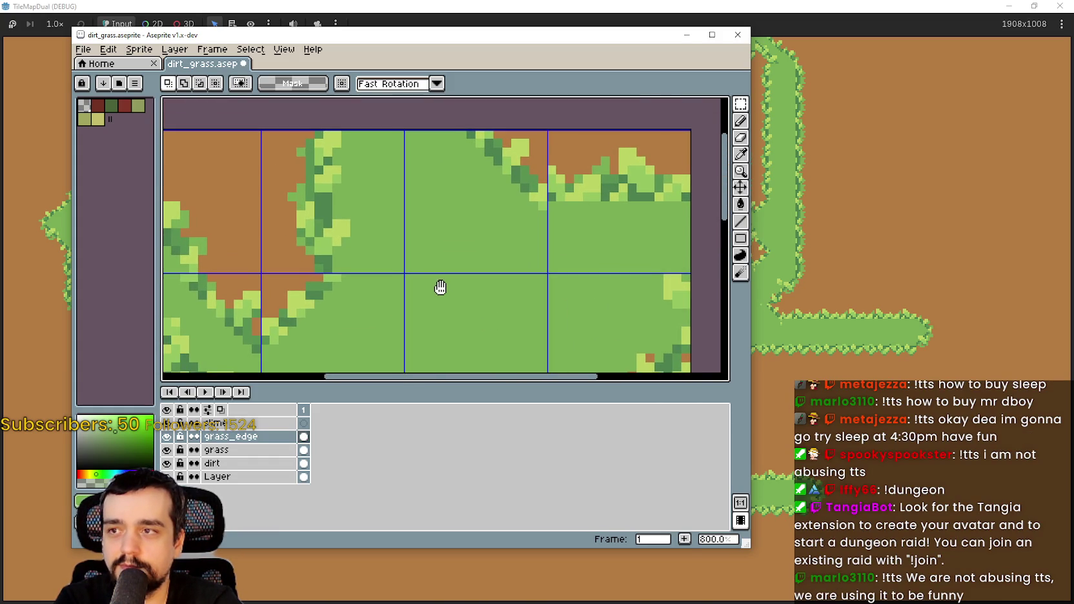
# - Zoom and pan the canvas to centre the tiles
pyautogui.scroll(3, 533, 216)
pyautogui.scroll(-4, 548, 217)
pyautogui.scroll(3, 508, 224)
pyautogui.scroll(-3, 436, 232)
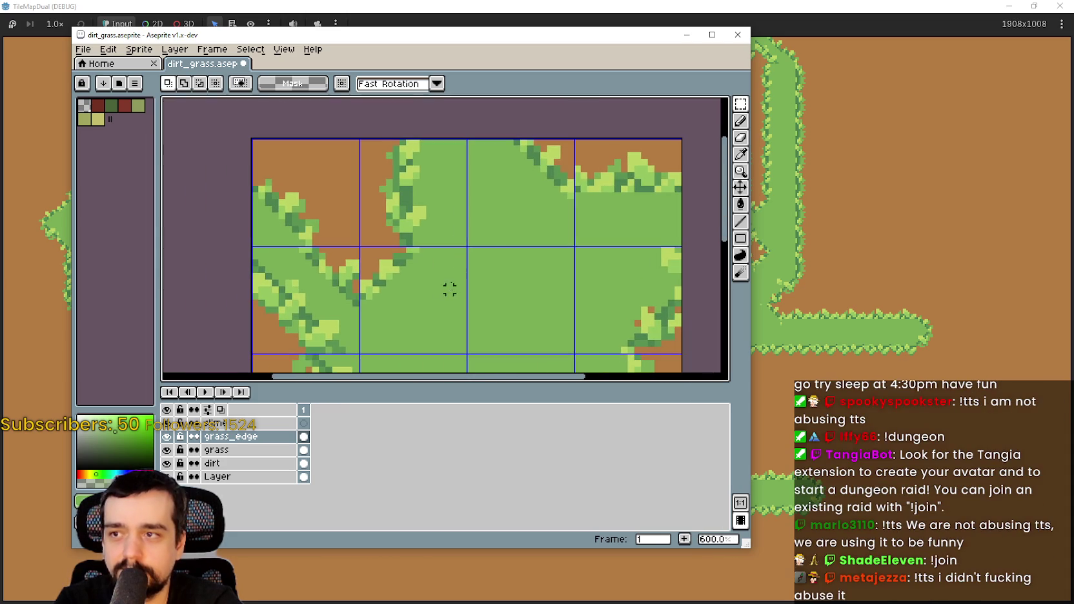
pyautogui.scroll(-2, 442, 290)
pyautogui.scroll(1, 533, 245)
pyautogui.scroll(5, 581, 187)
pyautogui.scroll(-8, 607, 173)
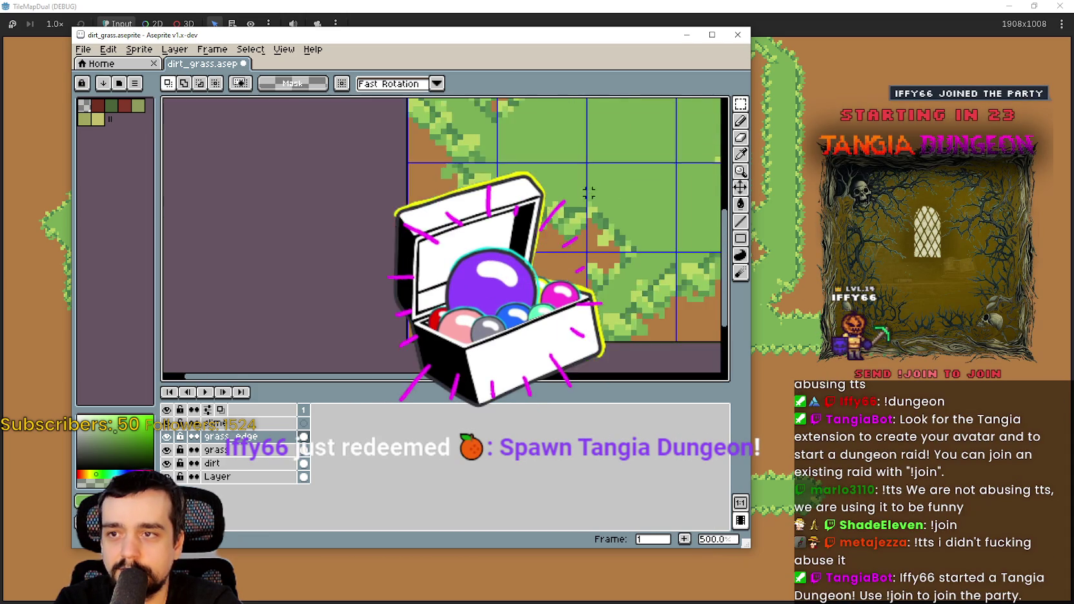
pyautogui.moveTo(452, 186); pyautogui.dragTo(522, 201)
pyautogui.click(82, 49)
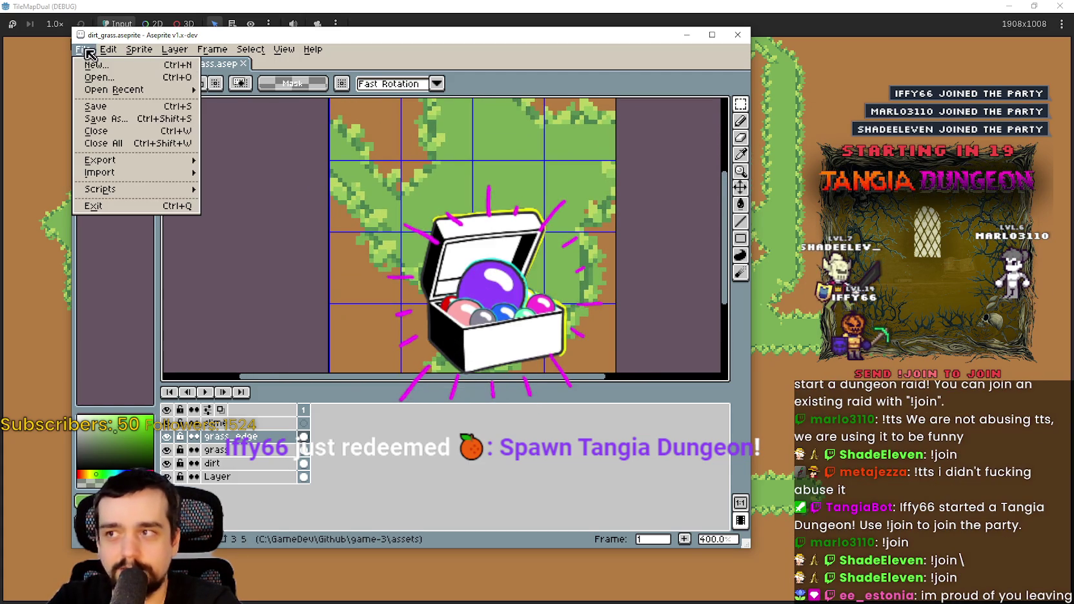
# - Export the visible layers at 100% size, overwriting the existing dirt_grass.png
pyautogui.moveTo(164, 168)
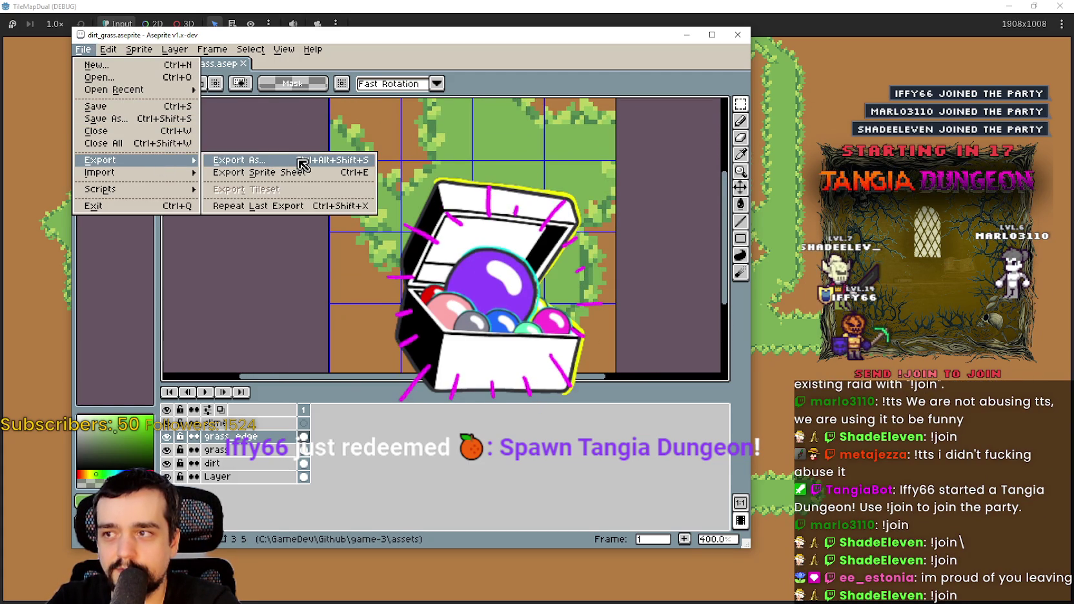
pyautogui.click(293, 167)
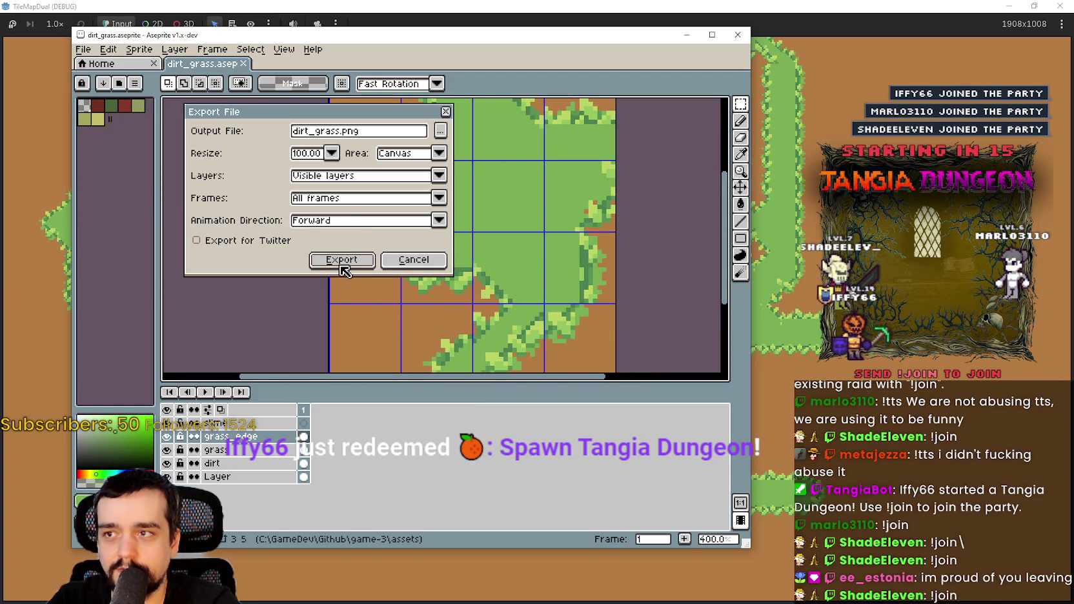
pyautogui.click(442, 131)
pyautogui.click(780, 365)
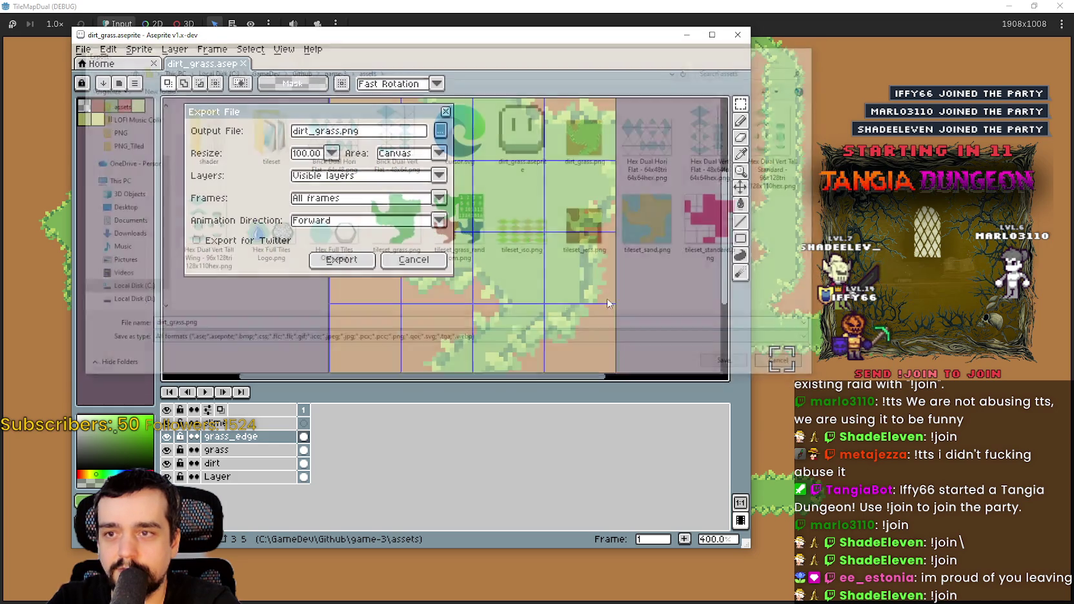
pyautogui.click(342, 260)
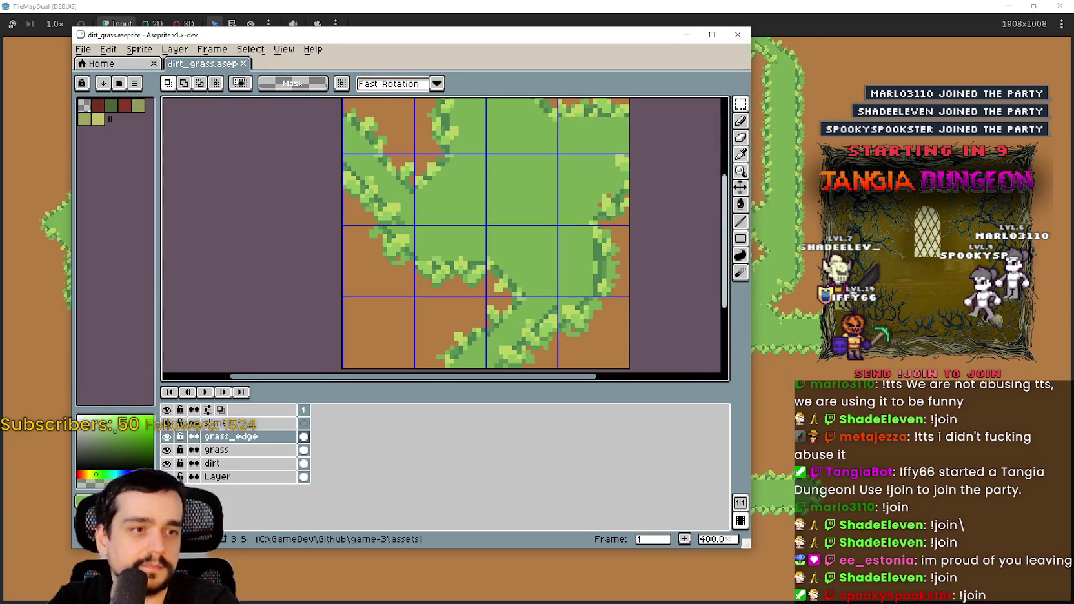
pyautogui.hotkey('alt', 'Tab')
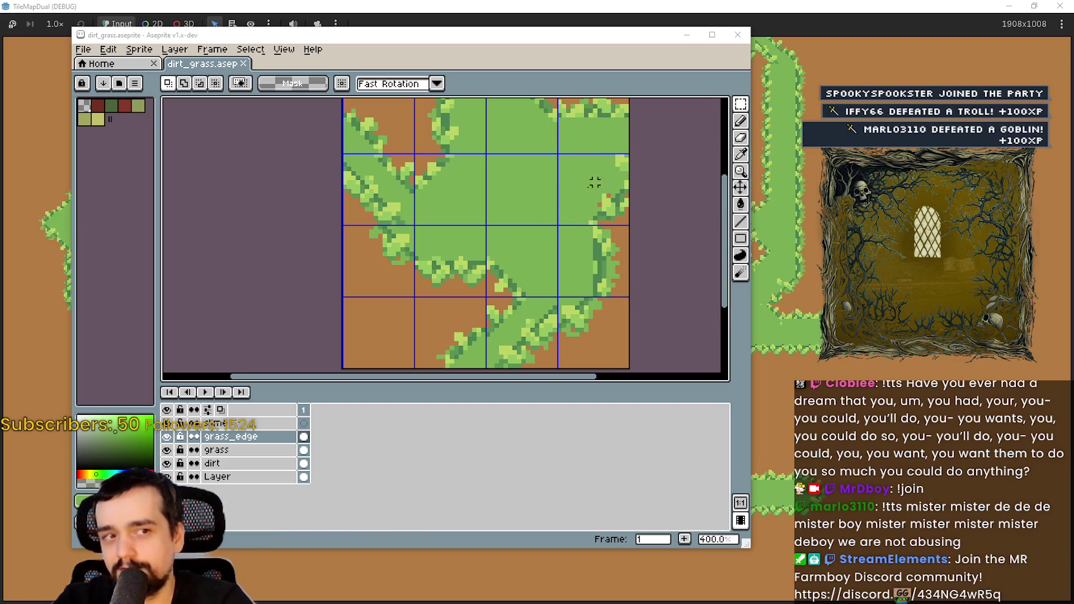
# - Save dirt_grass.aseprite with Ctrl+S
pyautogui.scroll(-1, 478, 227)
pyautogui.scroll(2, 478, 227)
pyautogui.hotkey('ctrl', 's')
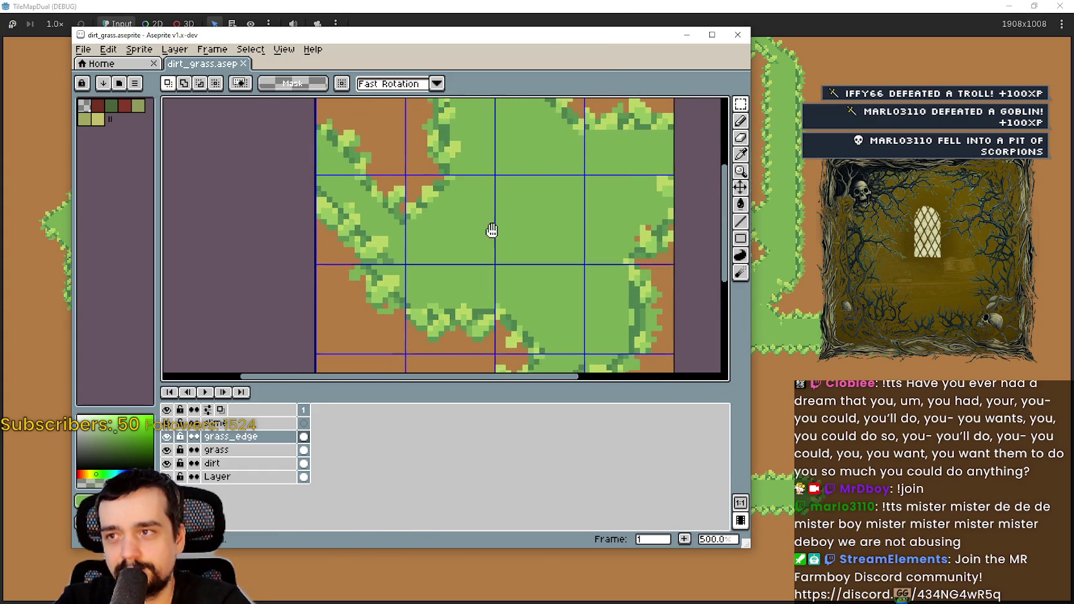
# - Select the top slime layer and centre the tile sheet on the canvas
pyautogui.moveTo(221, 436); pyautogui.dragTo(257, 421)
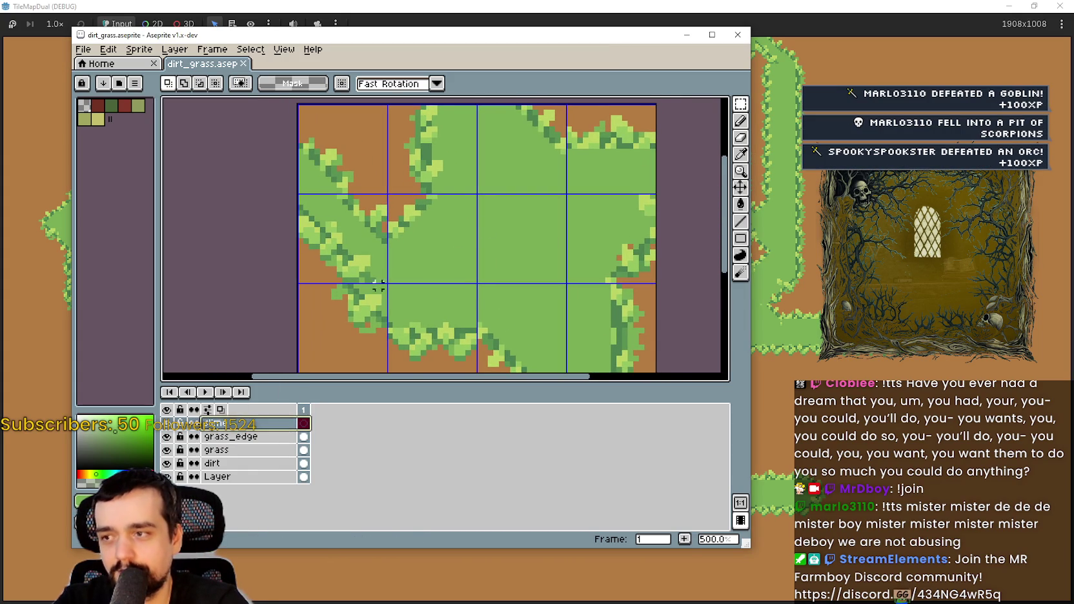
pyautogui.scroll(2, 537, 254)
pyautogui.moveTo(537, 254)
pyautogui.mouseDown()
pyautogui.moveTo(626, 223)
pyautogui.moveTo(549, 225)
pyautogui.mouseUp()
pyautogui.scroll(-2, 626, 223)
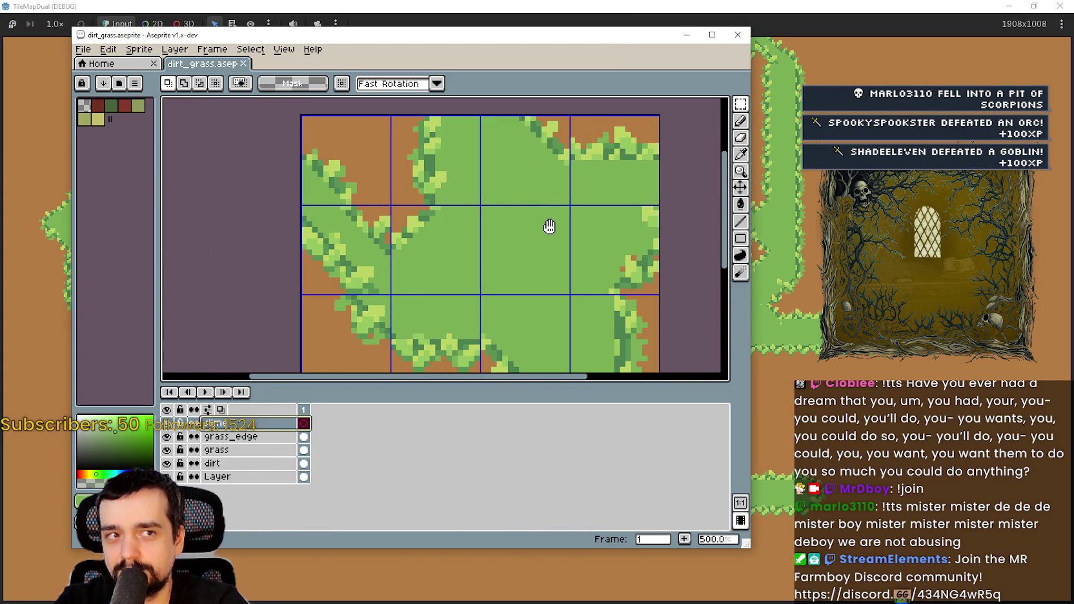
pyautogui.moveTo(549, 226); pyautogui.dragTo(584, 247)
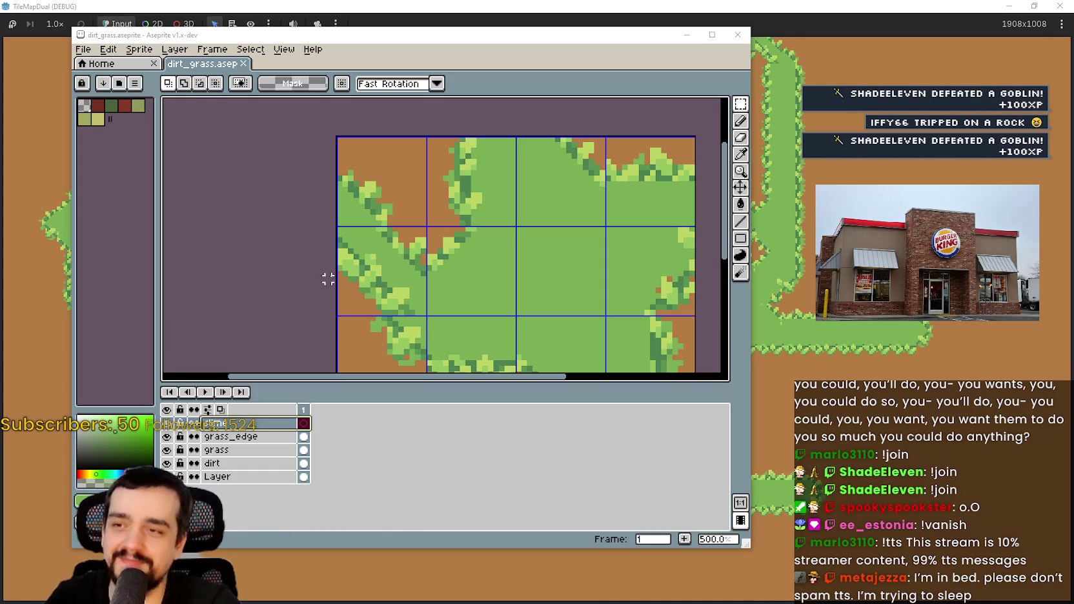
# - Pan and zoom across the grass tiles of the dirt_grass grid
pyautogui.moveTo(422, 258)
pyautogui.mouseDown()
pyautogui.moveTo(404, 242)
pyautogui.moveTo(416, 215)
pyautogui.moveTo(434, 213)
pyautogui.moveTo(428, 244)
pyautogui.moveTo(408, 243)
pyautogui.mouseUp()
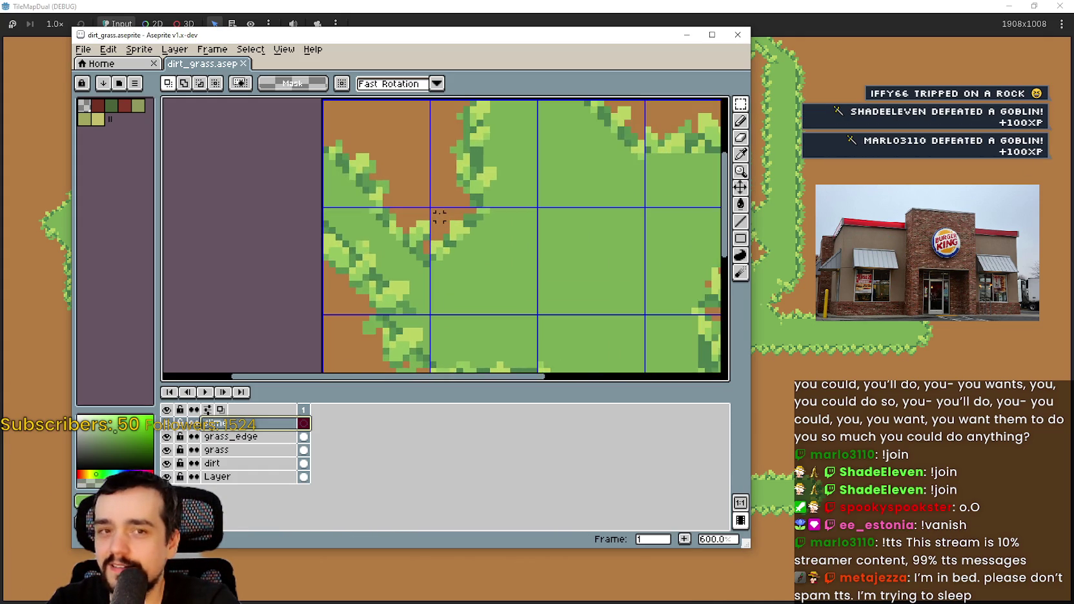
pyautogui.scroll(-2, 503, 220)
pyautogui.scroll(3, 530, 218)
pyautogui.scroll(-2, 530, 218)
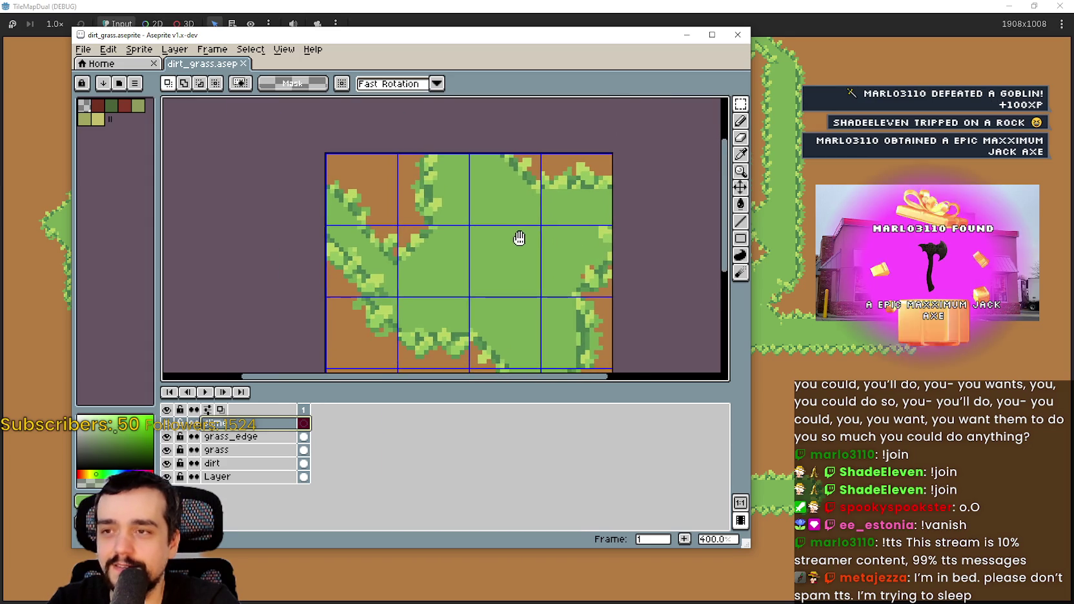
pyautogui.scroll(2, 518, 238)
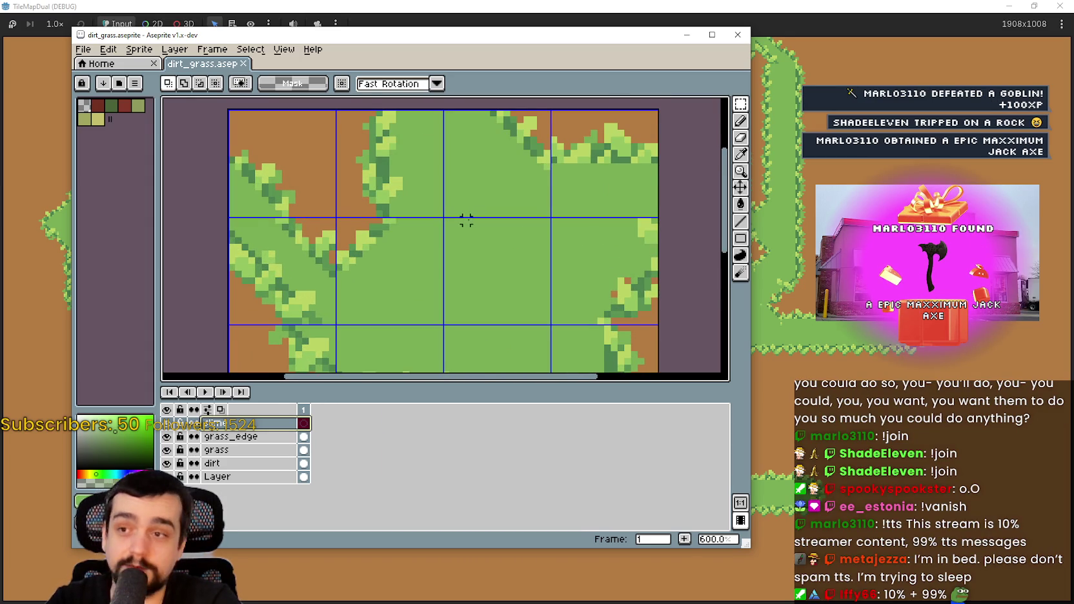
pyautogui.moveTo(466, 220); pyautogui.dragTo(497, 207)
pyautogui.scroll(-1, 496, 213)
pyautogui.scroll(4, 496, 220)
pyautogui.scroll(-4, 503, 232)
pyautogui.scroll(2, 532, 257)
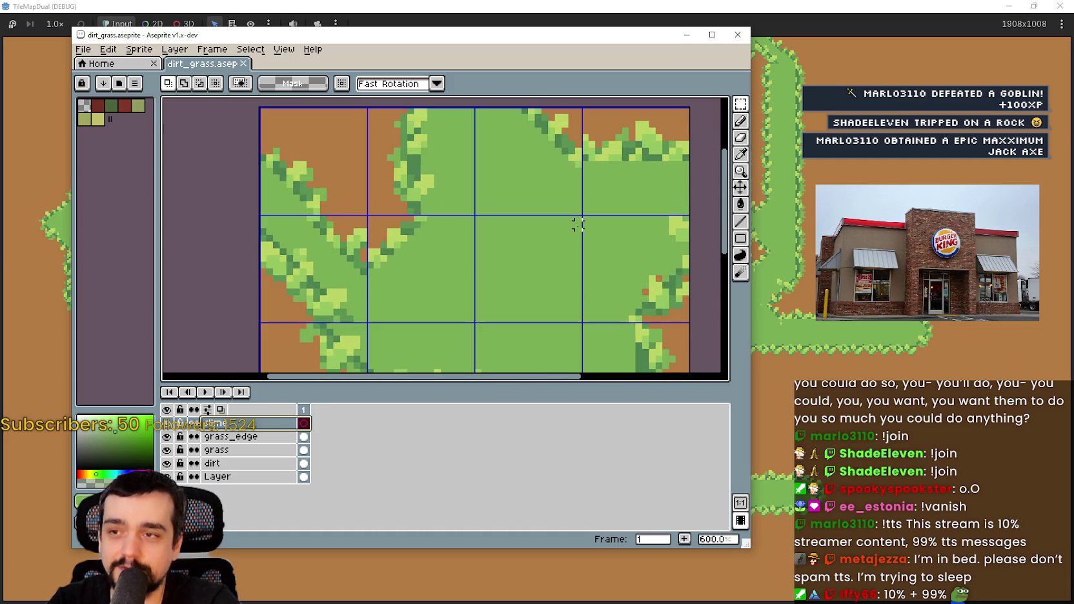
# - Switch to the Eyedropper tool while zooming in on the grass tiles
pyautogui.press('i')
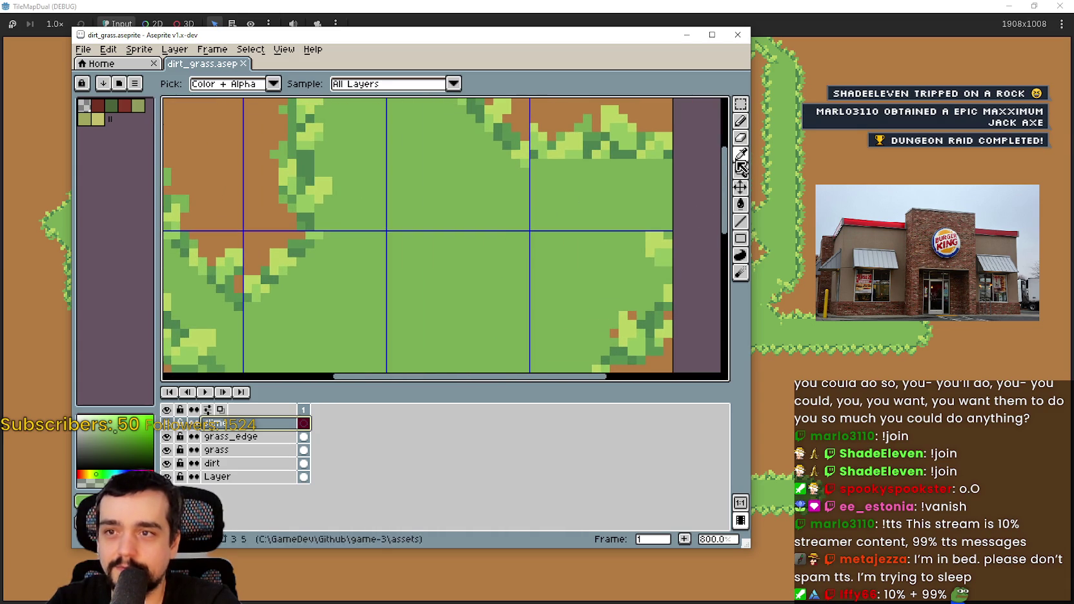
pyautogui.scroll(3, 533, 240)
pyautogui.scroll(-3, 535, 232)
pyautogui.scroll(2, 591, 237)
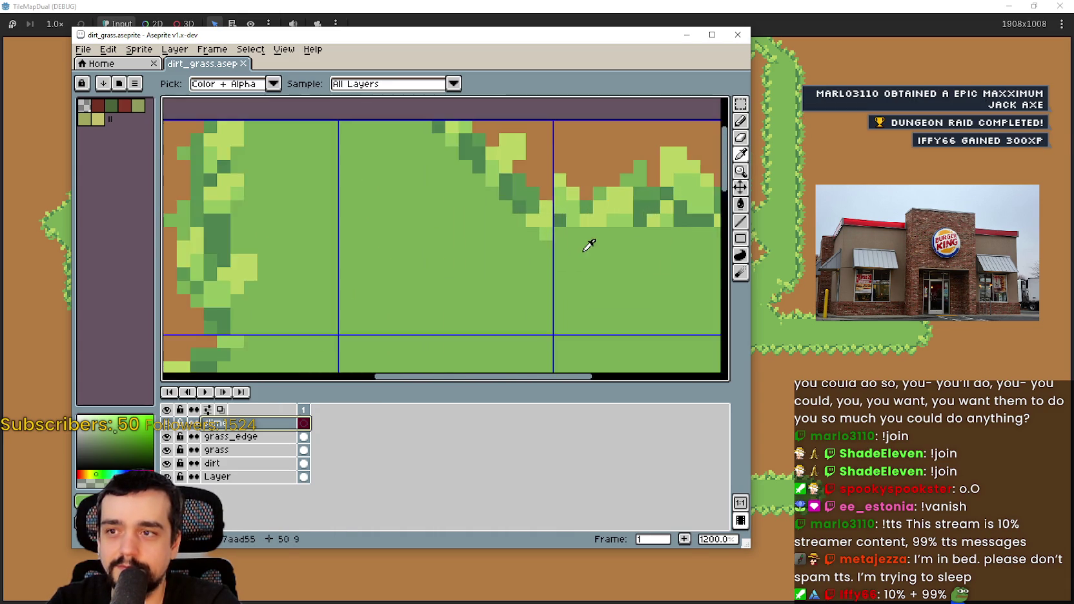
pyautogui.scroll(-3, 580, 240)
pyautogui.scroll(-1, 509, 242)
pyautogui.scroll(4, 510, 241)
pyautogui.scroll(-1, 412, 225)
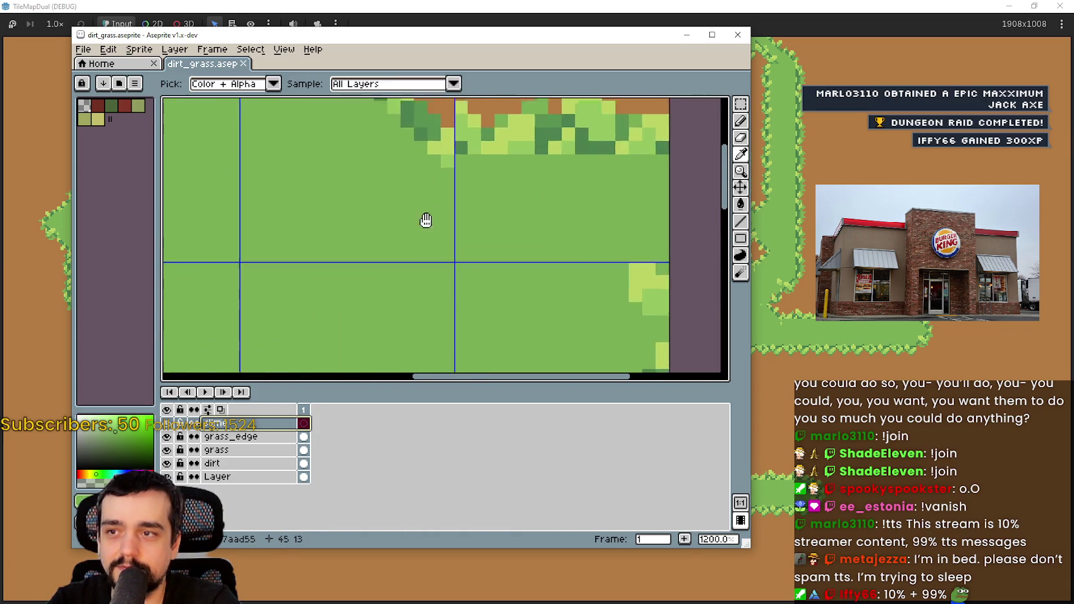
pyautogui.scroll(-3, 420, 232)
pyautogui.scroll(1, 419, 233)
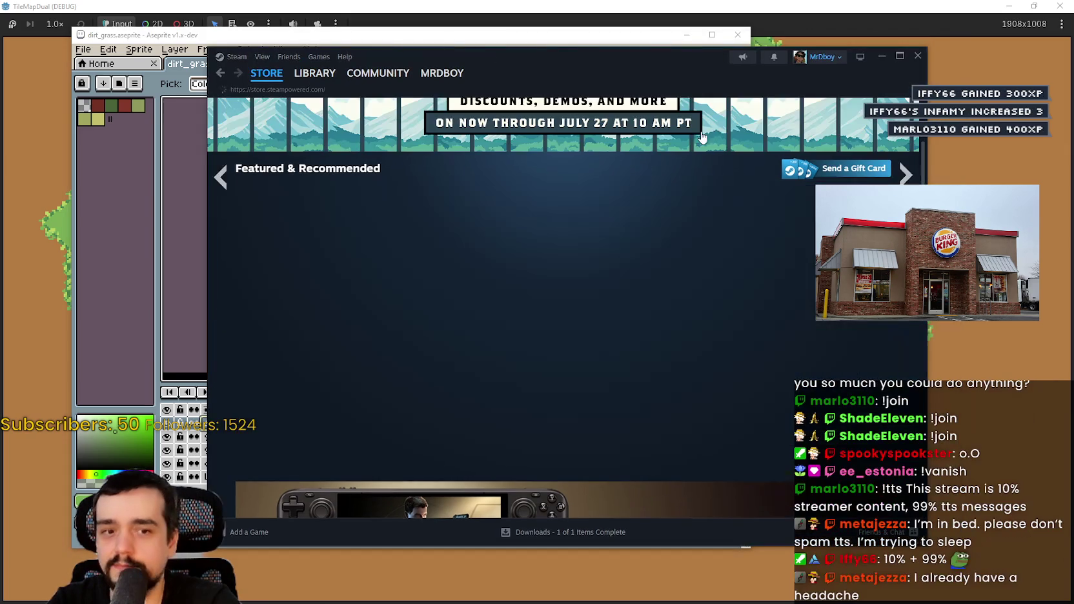
# - Search the Steam store for 'stardew' and open the Stardew Valley page
pyautogui.click(722, 116)
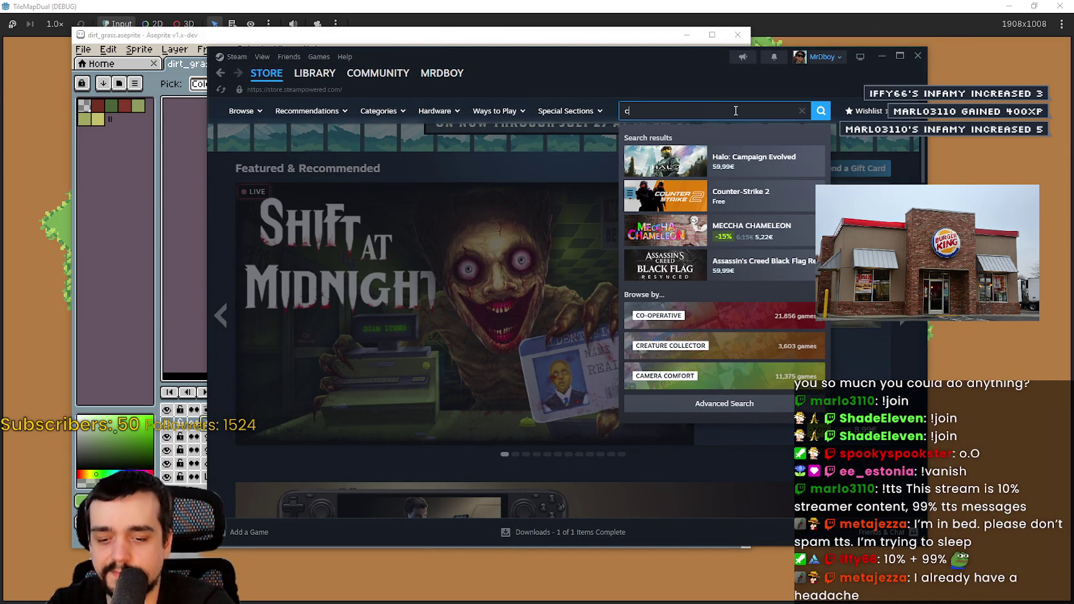
pyautogui.write('stardew')
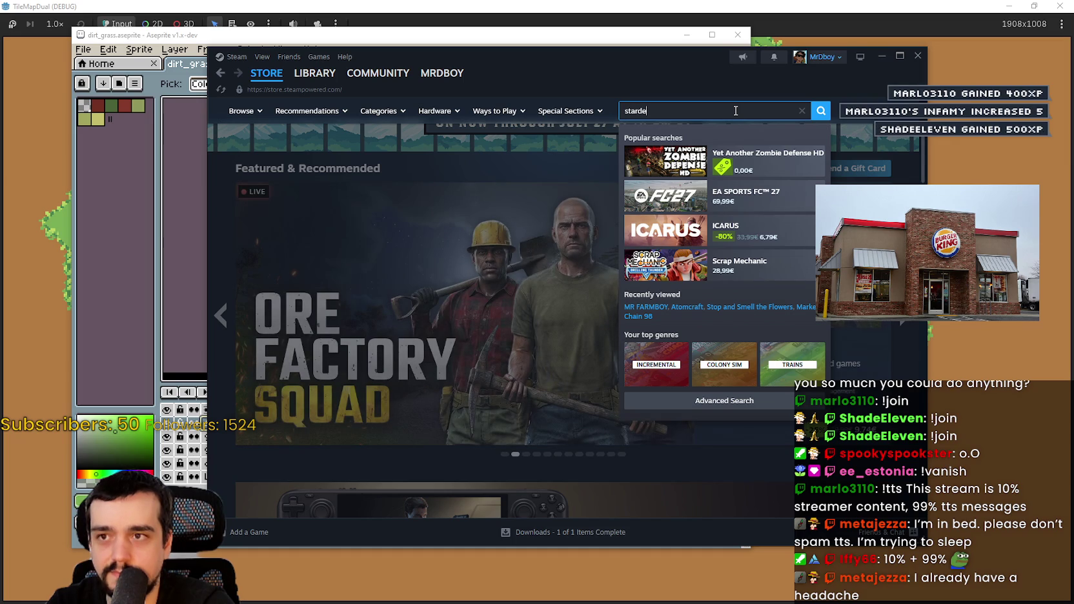
pyautogui.click(736, 161)
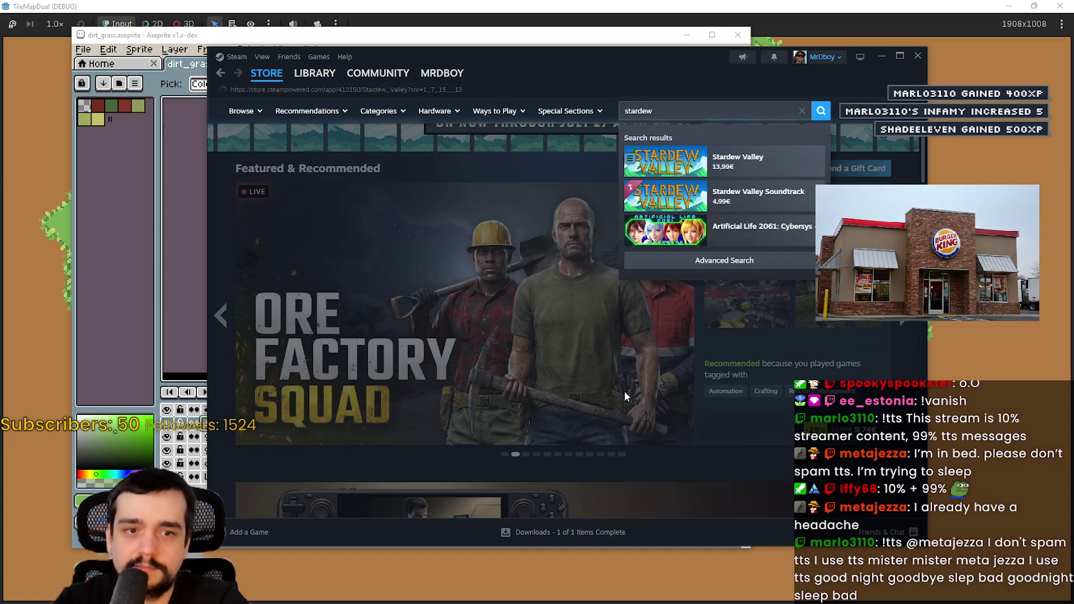
pyautogui.scroll(-3, 504, 320)
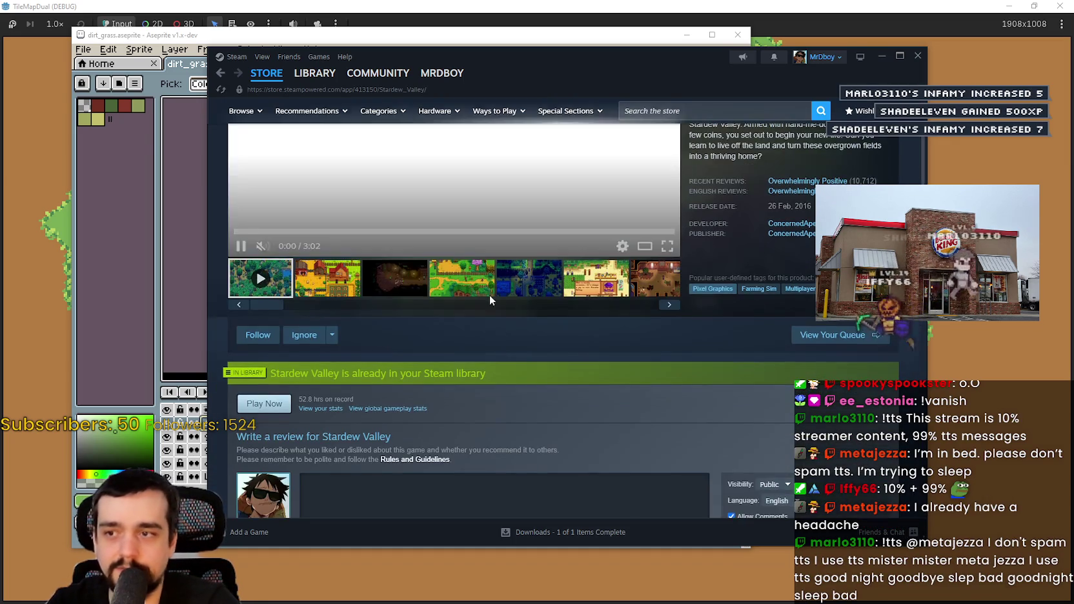
pyautogui.scroll(-5, 503, 295)
pyautogui.scroll(10, 548, 274)
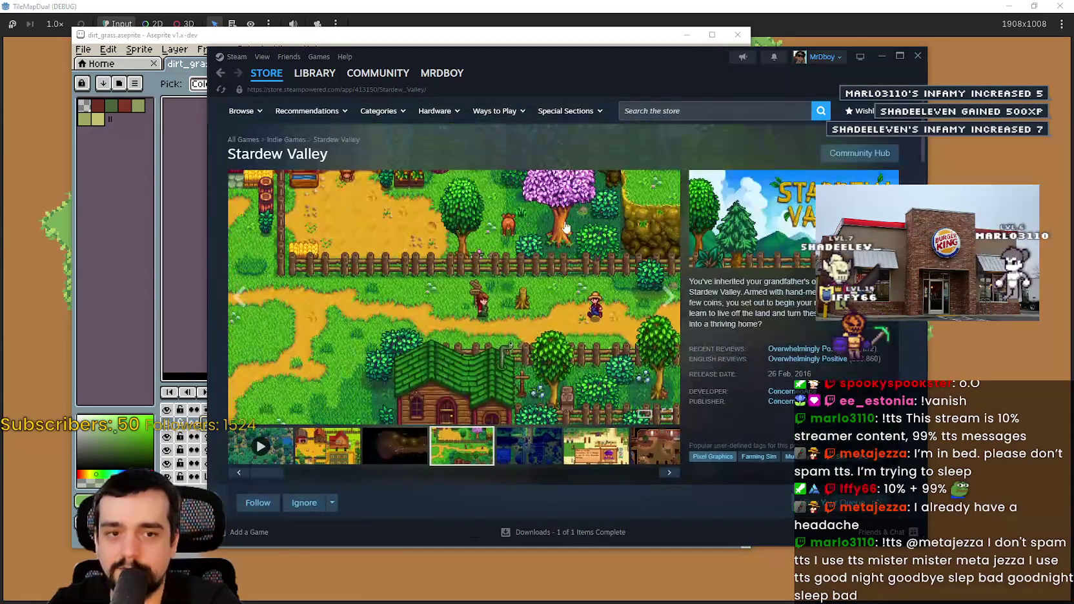
# - Search for Core Keeper and open its store page
pyautogui.click(661, 110)
pyautogui.write('ore keeper')
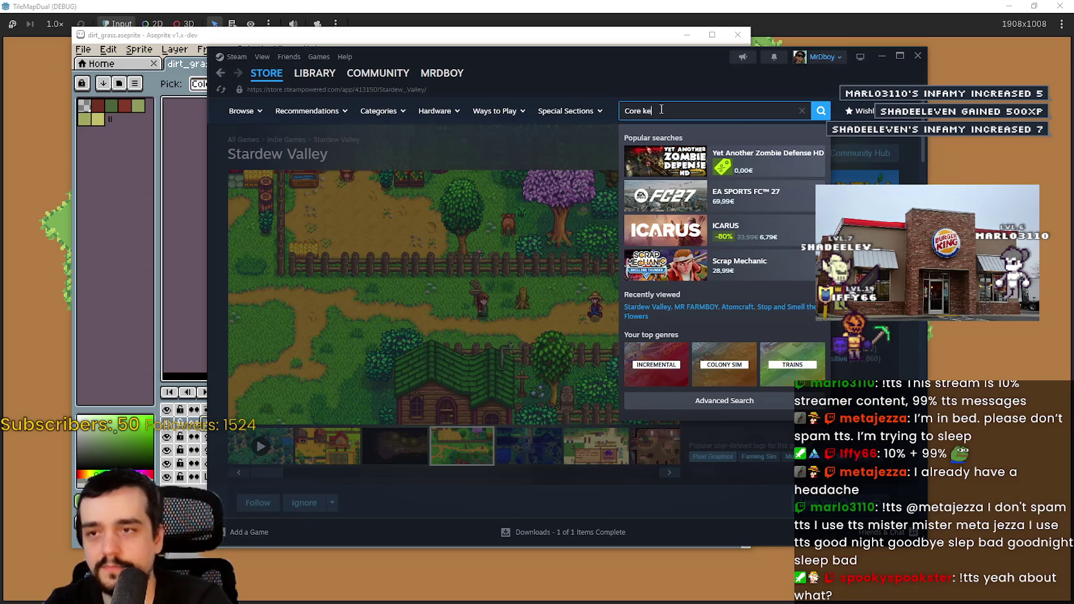
pyautogui.press('Return')
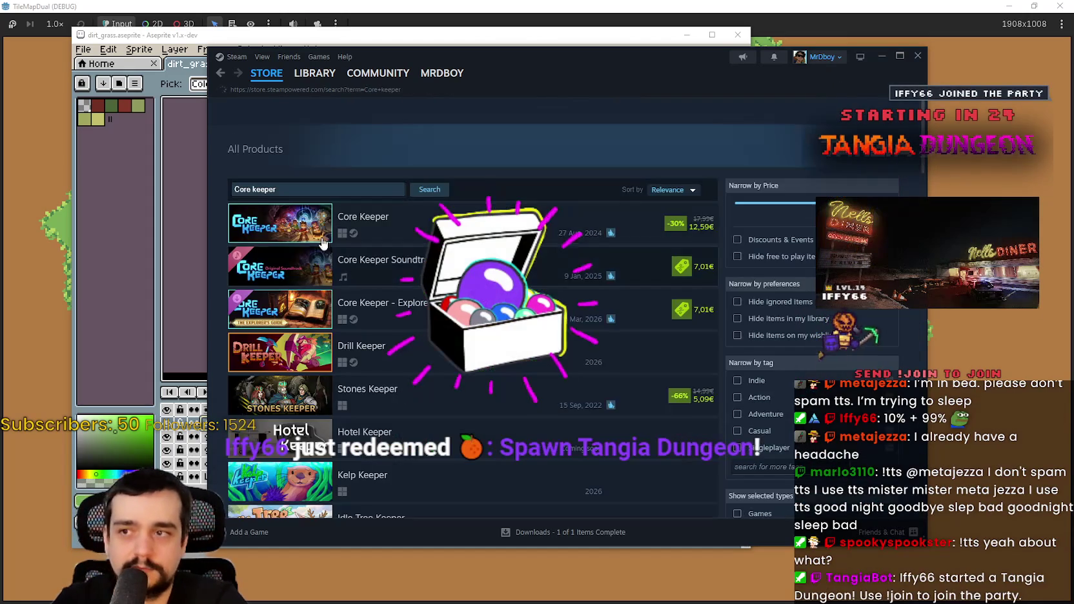
pyautogui.click(348, 282)
pyautogui.scroll(-10, 444, 283)
pyautogui.scroll(-3, 444, 284)
pyautogui.scroll(15, 444, 284)
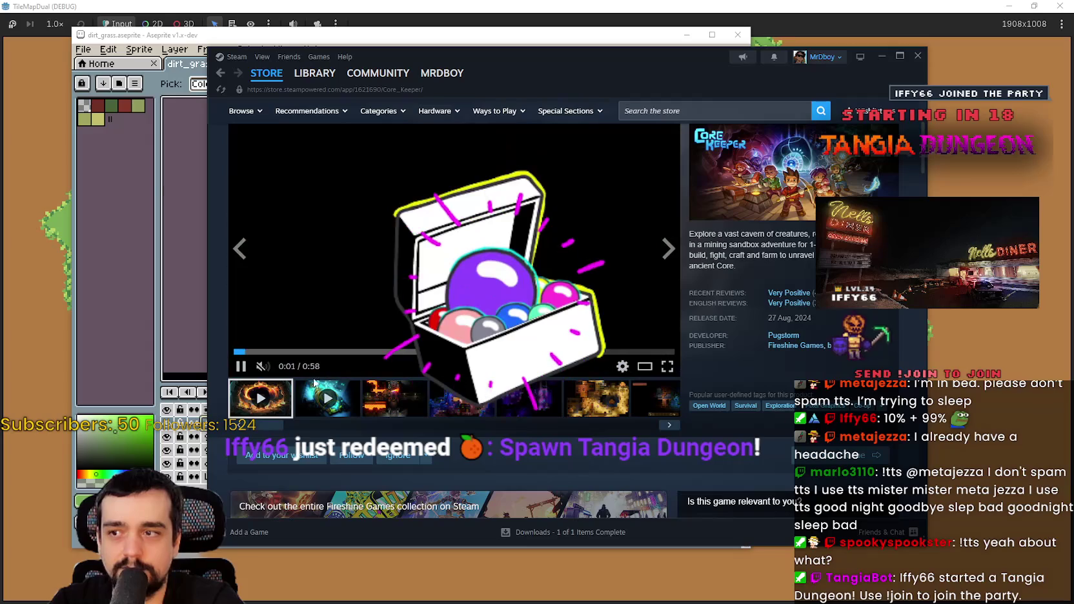
# - Skip through the Core Keeper trailers, play the second one, then return to the store
pyautogui.click(306, 352)
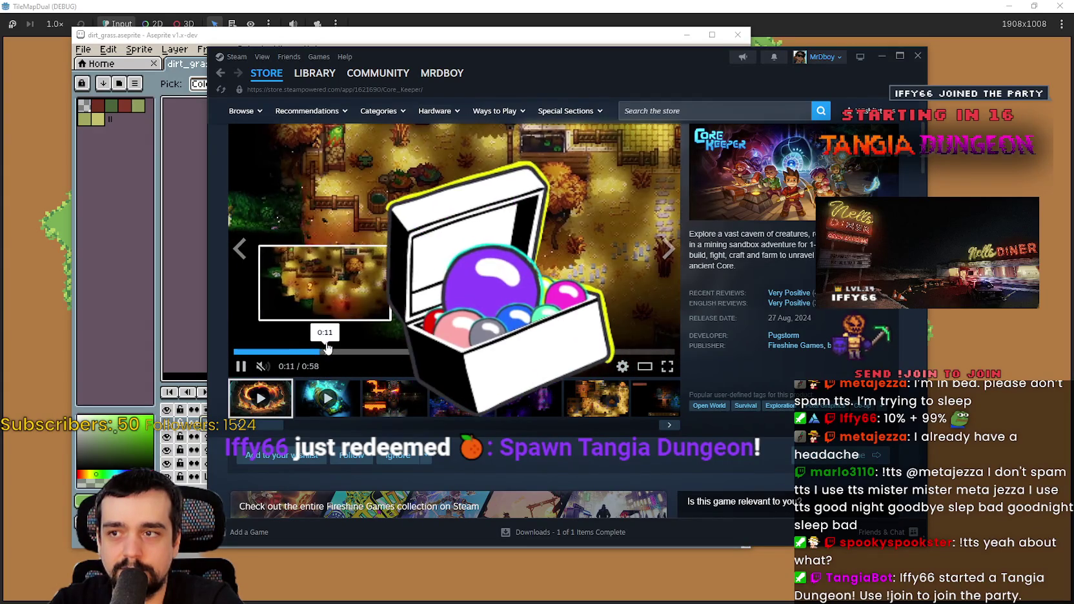
pyautogui.click(375, 351)
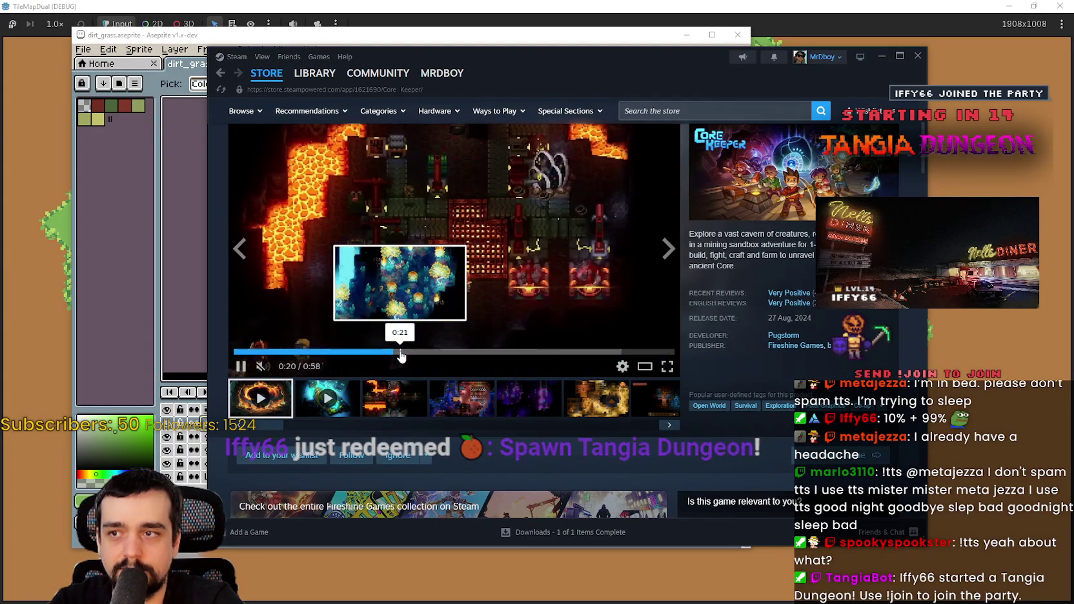
pyautogui.click(455, 352)
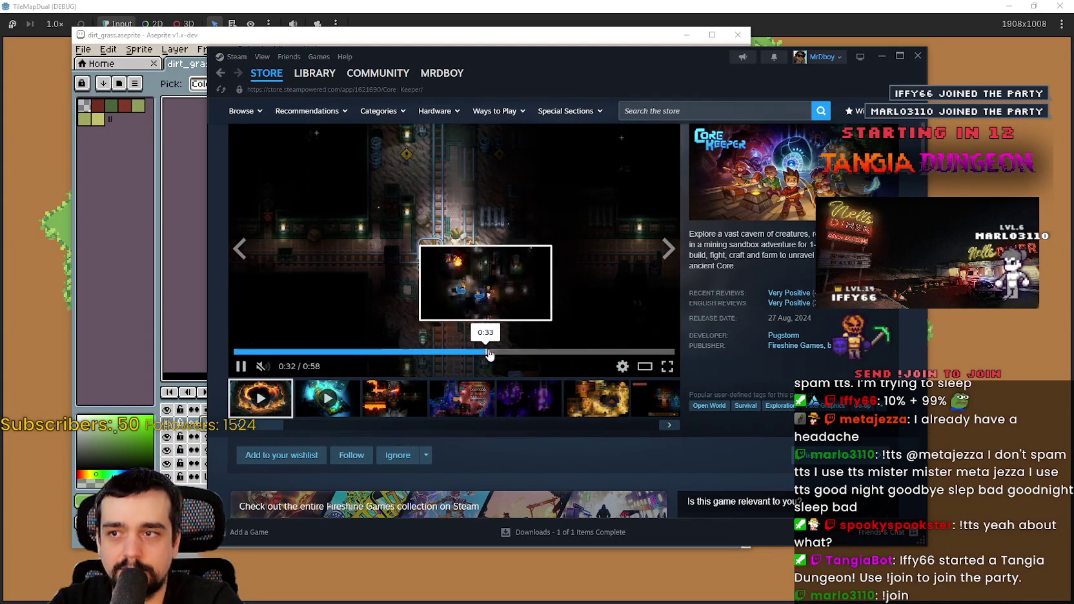
pyautogui.click(534, 353)
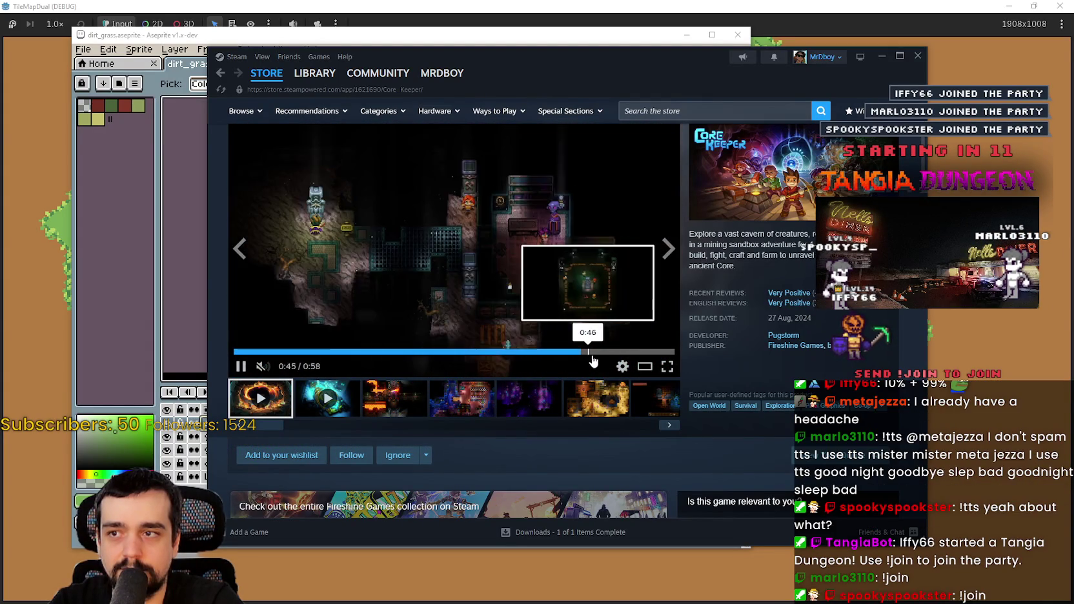
pyautogui.click(613, 353)
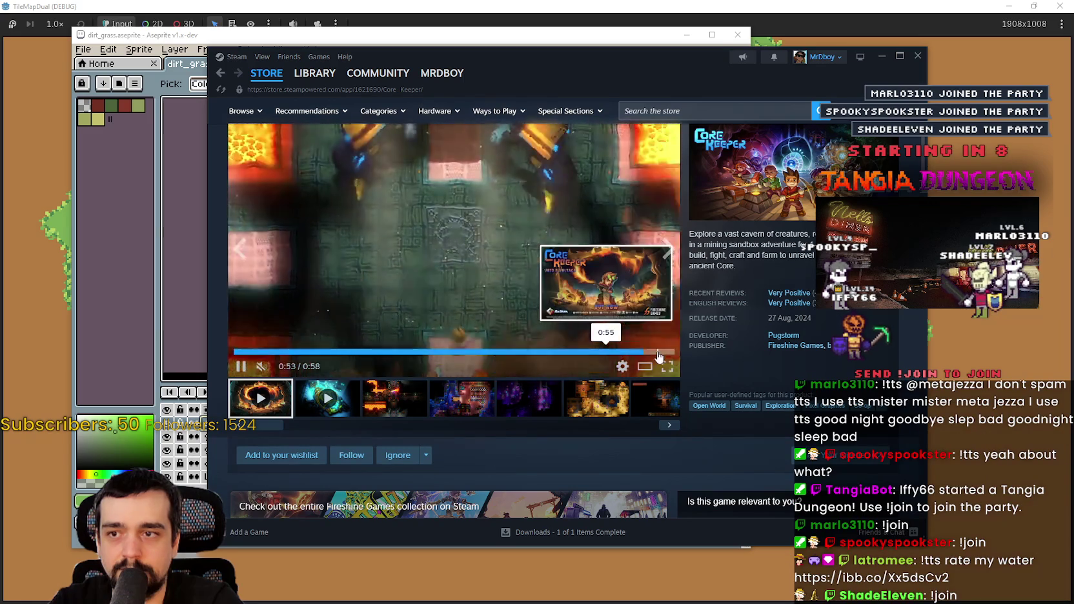
pyautogui.click(324, 390)
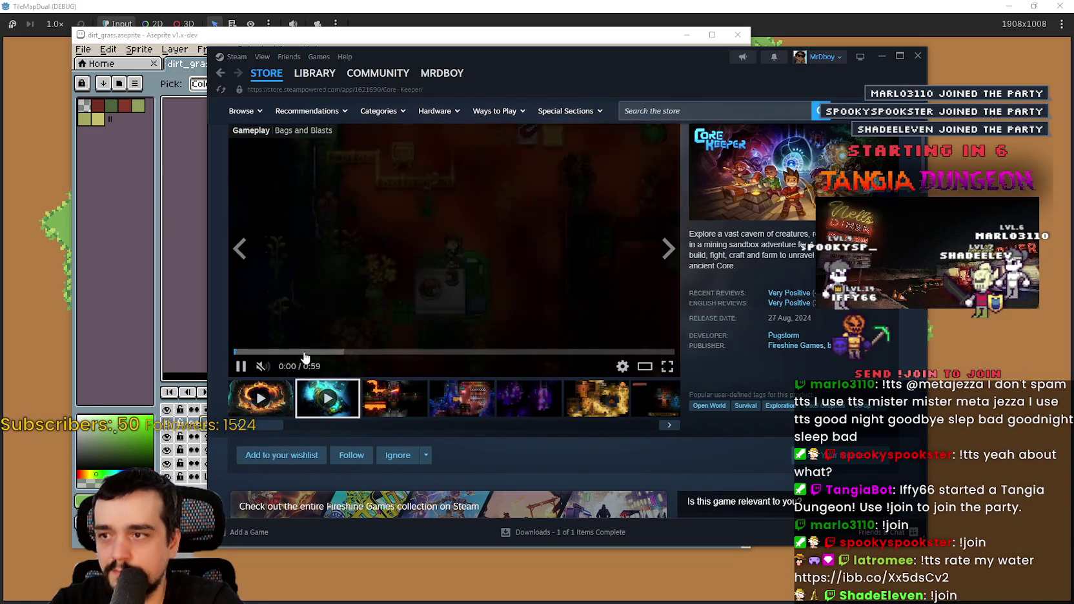
pyautogui.click(387, 352)
pyautogui.moveTo(445, 353); pyautogui.dragTo(619, 353)
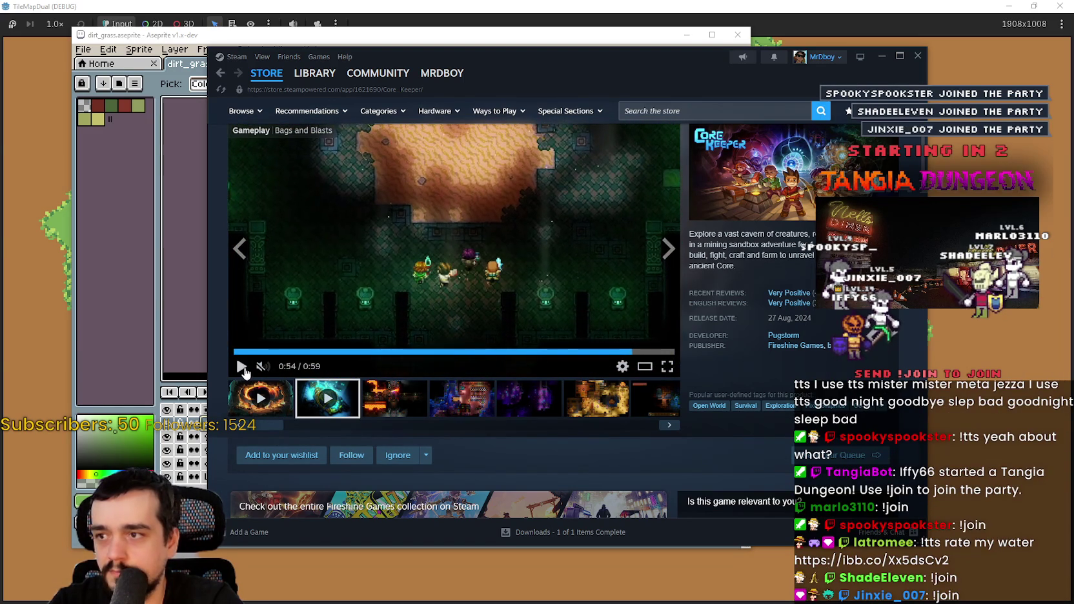
pyautogui.click(267, 73)
pyautogui.click(289, 81)
# - Return to the Steam store front page, then bring Aseprite's dirt_grass tileset forward
pyautogui.click(279, 82)
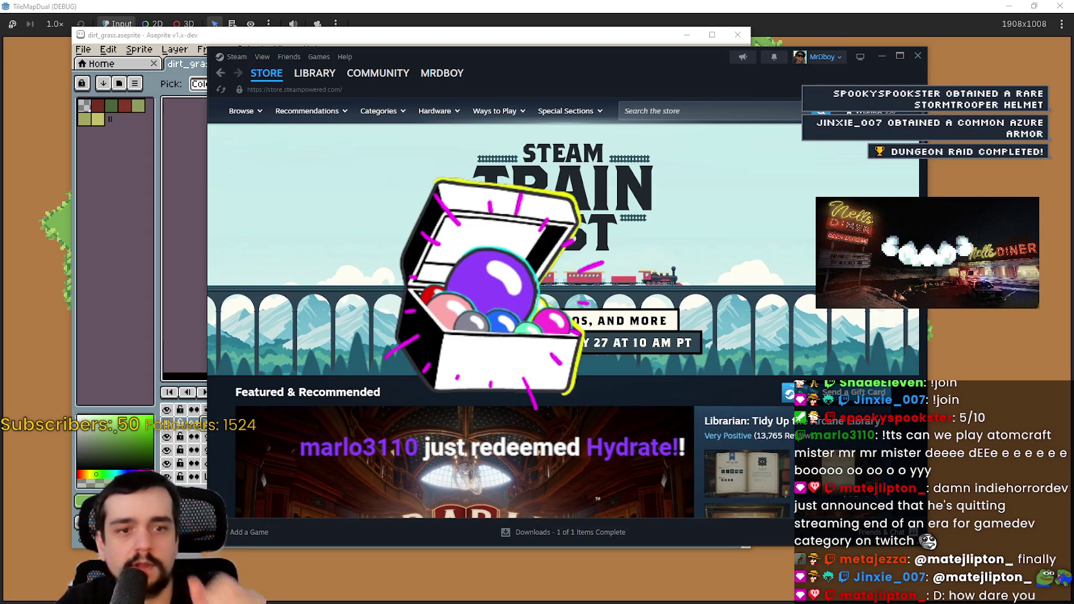
pyautogui.click(200, 64)
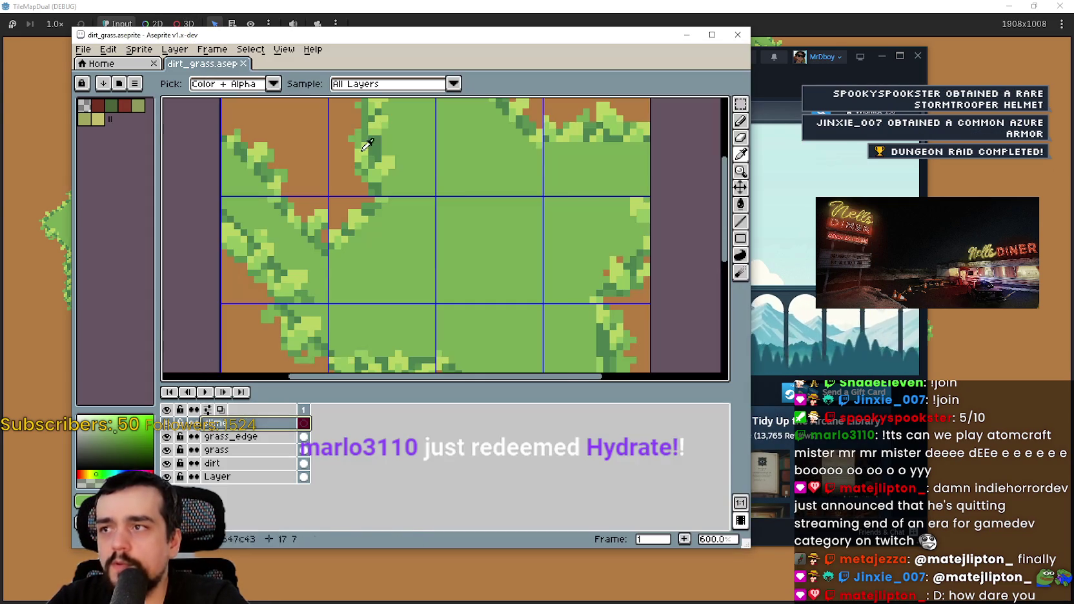
# - Zoom out on the dirt_grass canvas
pyautogui.scroll(-2, 529, 277)
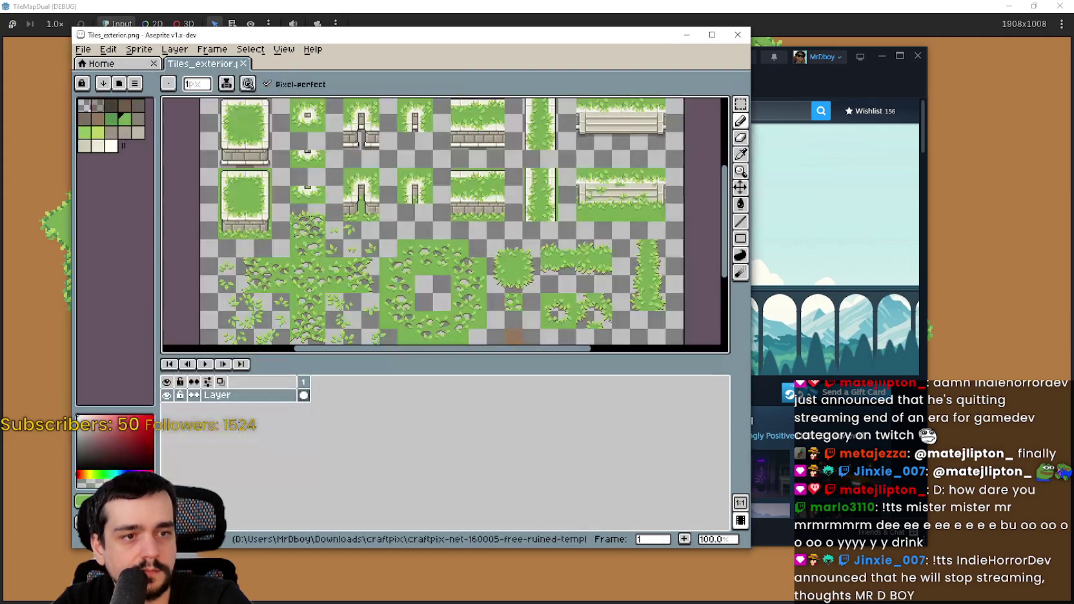
# - Close the Tiles_exterior.png reference window and the dirt_grass window
pyautogui.scroll(-2, 546, 290)
pyautogui.scroll(3, 529, 323)
pyautogui.scroll(-1, 529, 322)
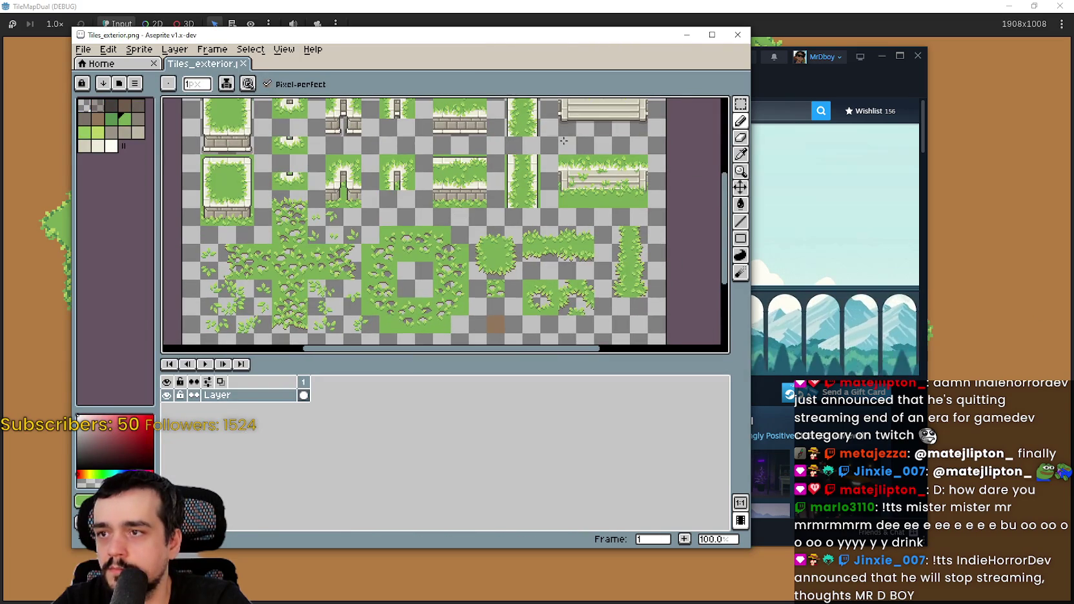
pyautogui.click(736, 35)
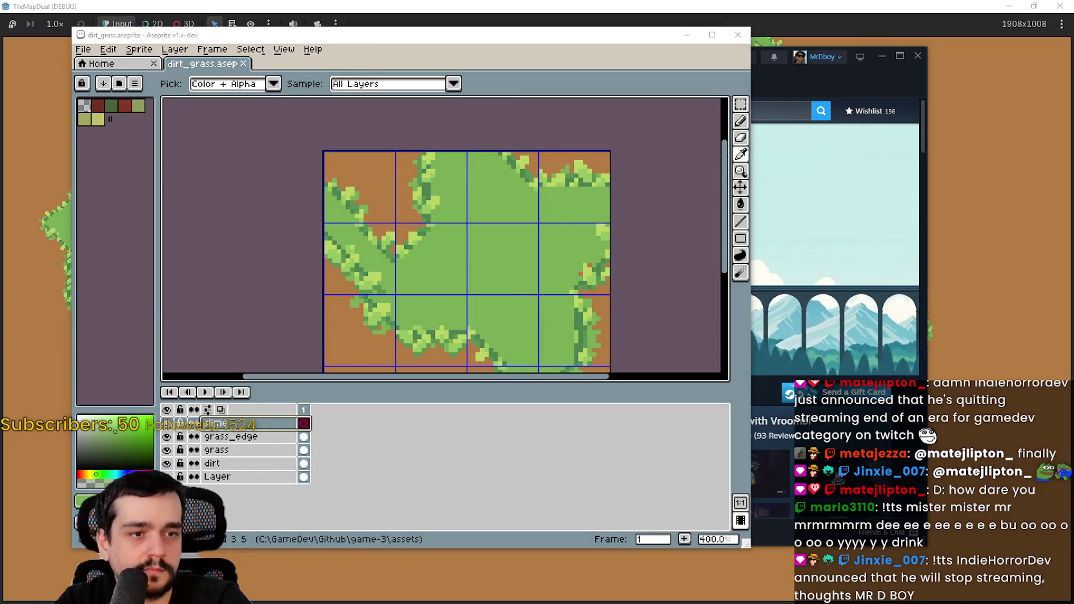
pyautogui.click(737, 34)
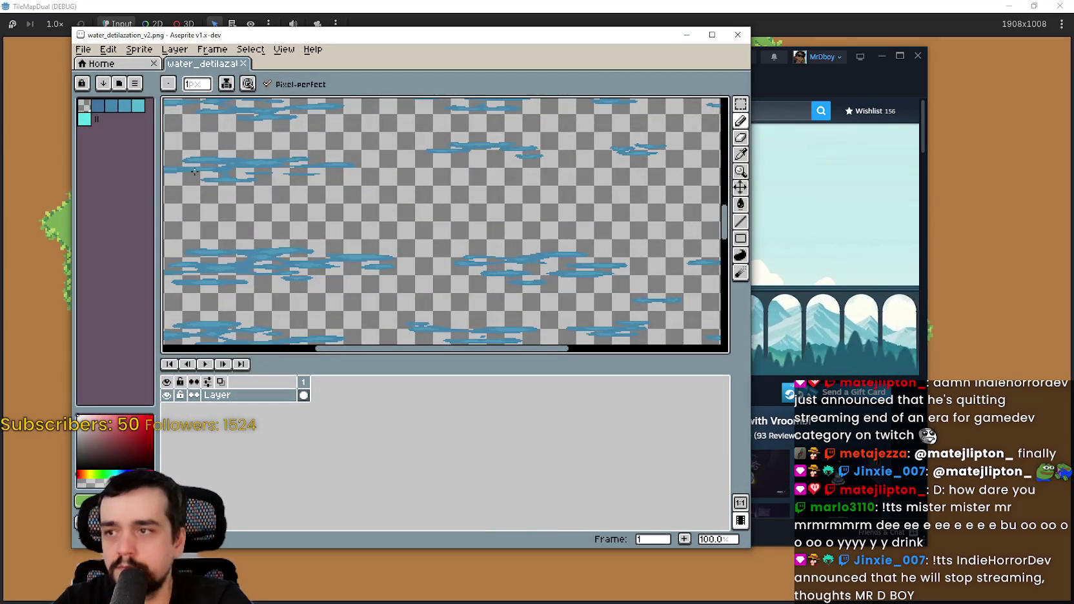
# - Look over the water_detilazation_v2 sprite, then close it to reveal the TileMapDual game
pyautogui.scroll(-3, 451, 226)
pyautogui.scroll(4, 469, 227)
pyautogui.scroll(-1, 387, 200)
pyautogui.moveTo(354, 189); pyautogui.dragTo(238, 131)
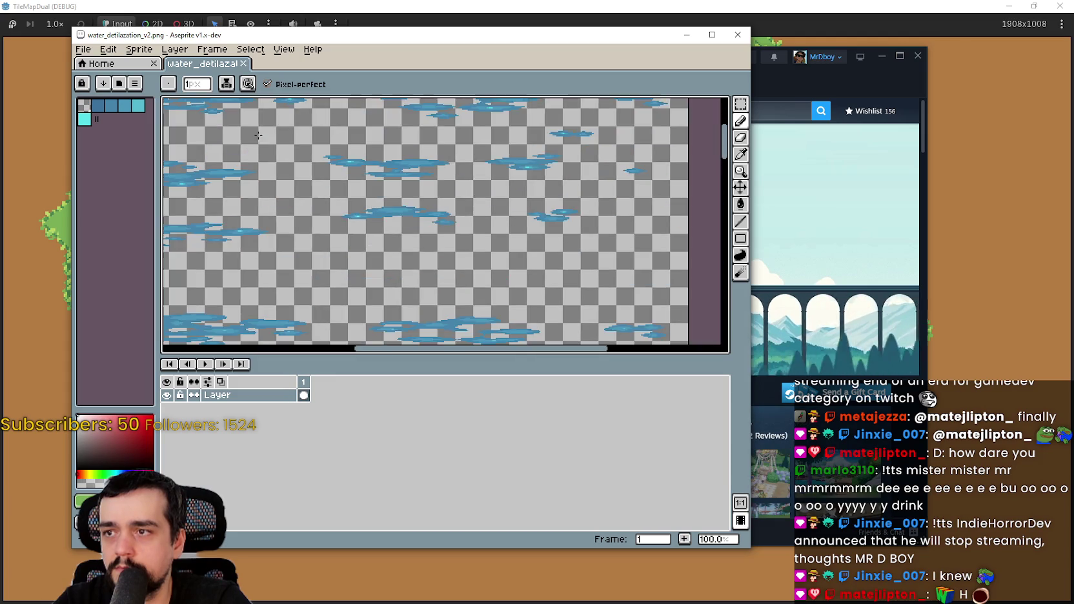
pyautogui.scroll(-4, 439, 187)
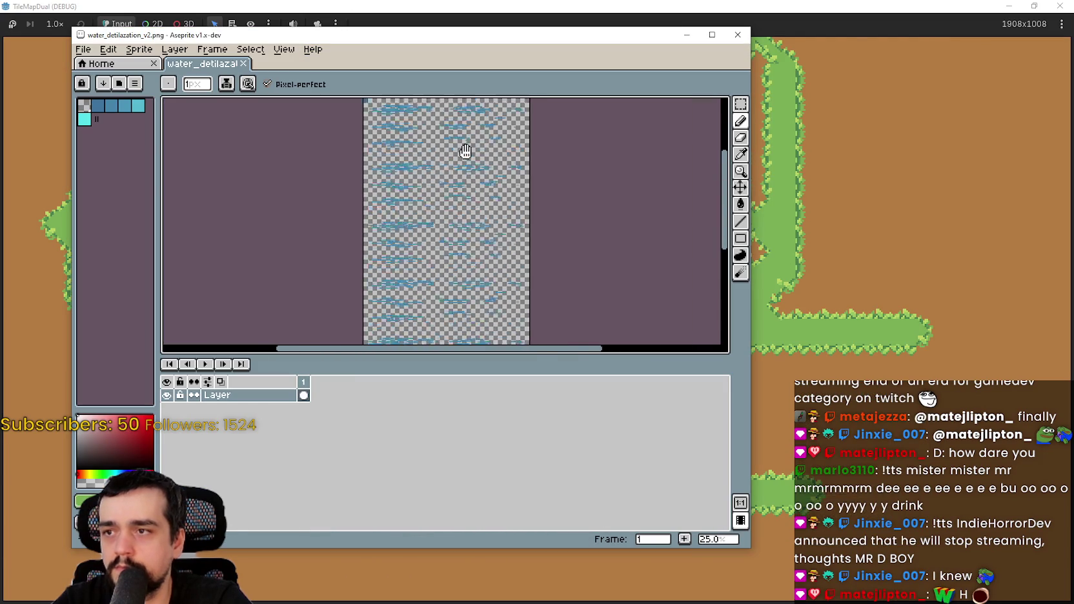
pyautogui.click(735, 34)
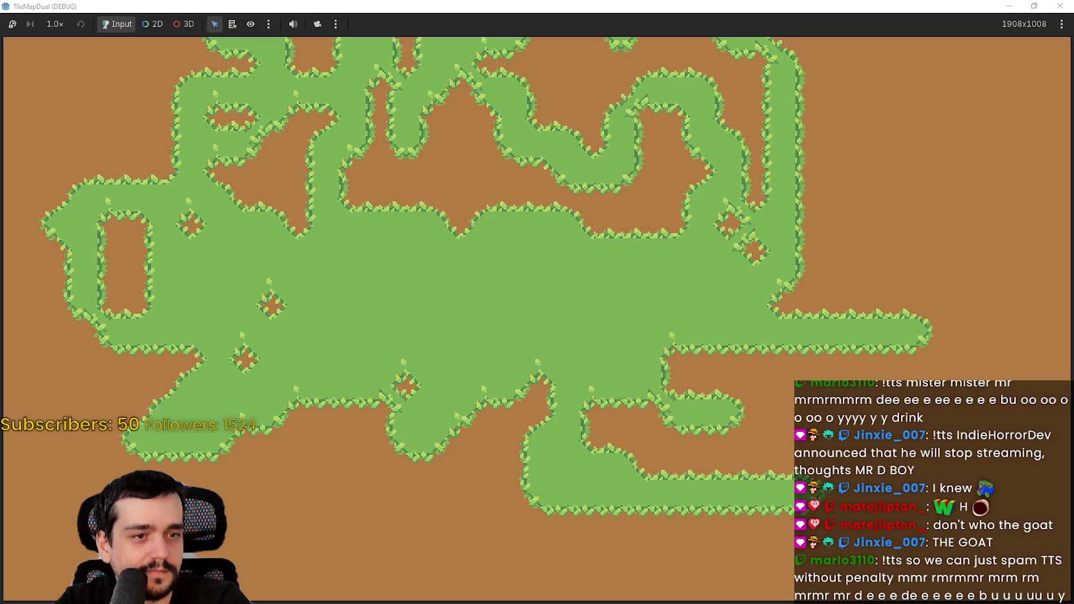
pyautogui.hotkey('alt', 'Tab')
# - Browse the Water_coasts.png tilesheet to find a water-shore tile
pyautogui.moveTo(235, 118)
pyautogui.mouseDown()
pyautogui.moveTo(395, 231)
pyautogui.moveTo(391, 361)
pyautogui.mouseUp()
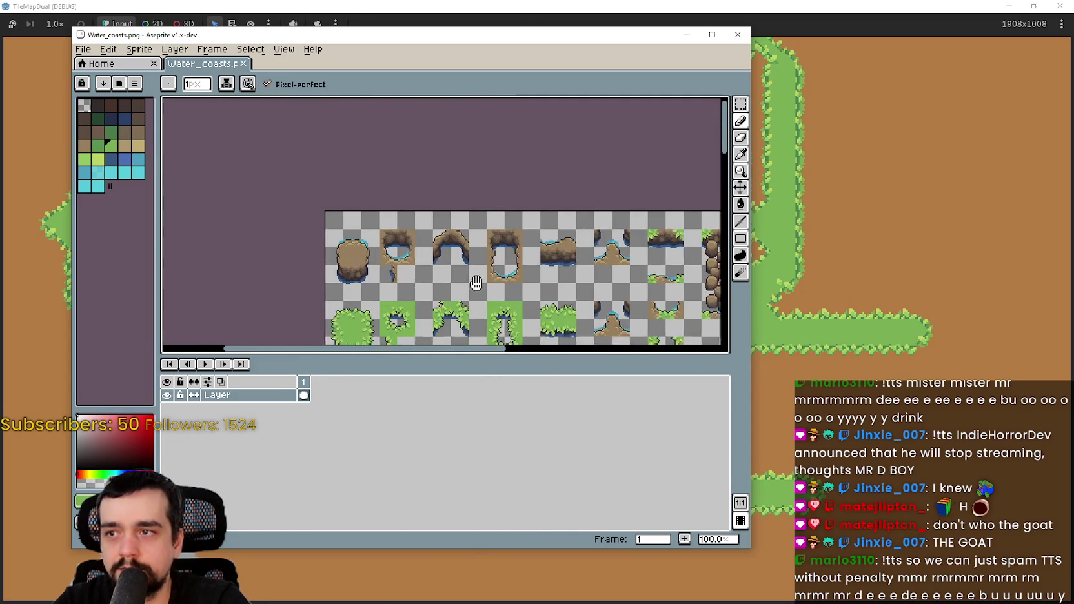
pyautogui.scroll(-1, 509, 115)
pyautogui.scroll(-3, 509, 115)
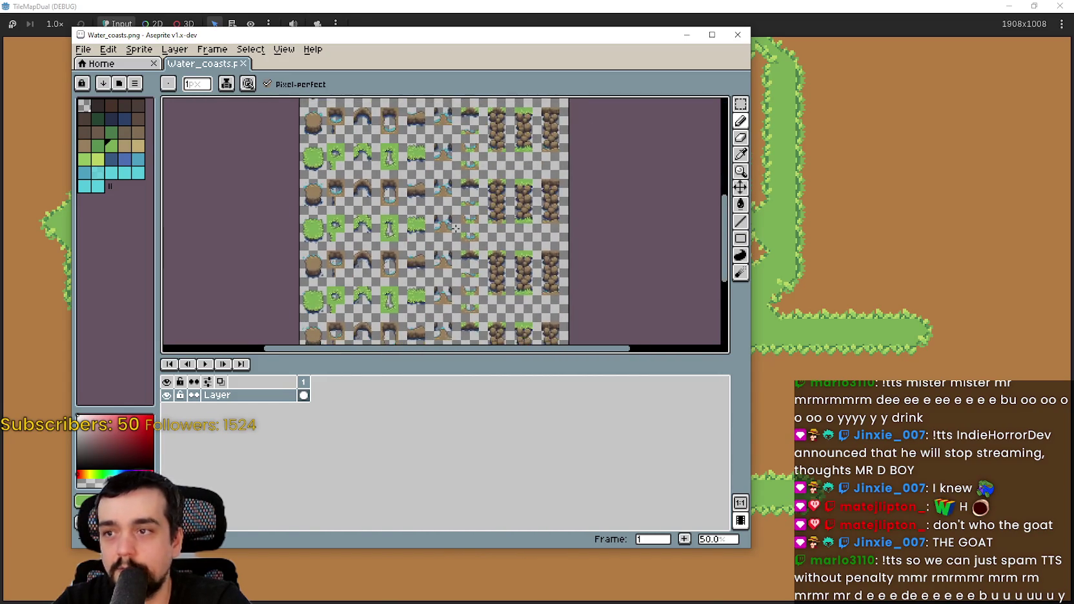
pyautogui.scroll(4, 548, 250)
pyautogui.hscroll(2, 547, 250)
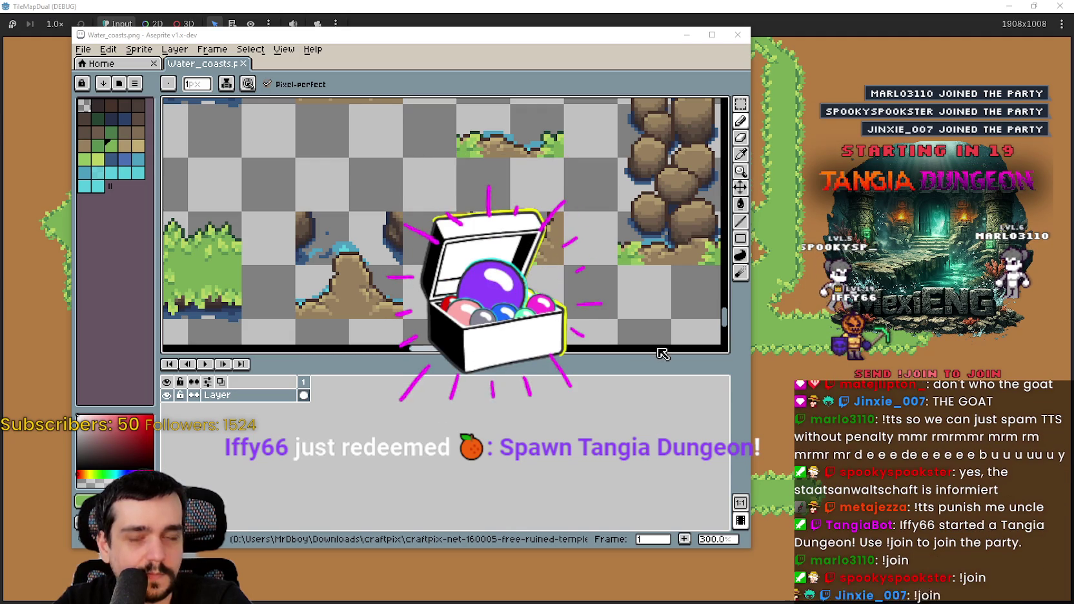
pyautogui.scroll(2, 445, 226)
pyautogui.scroll(-2, 519, 301)
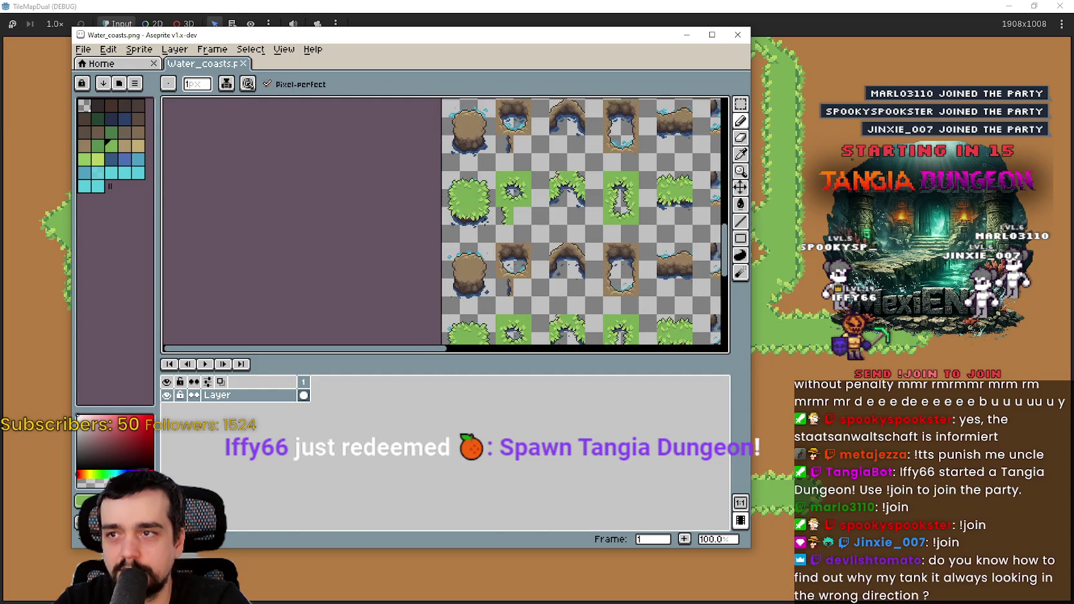
pyautogui.scroll(2, 474, 254)
pyautogui.scroll(3, 474, 253)
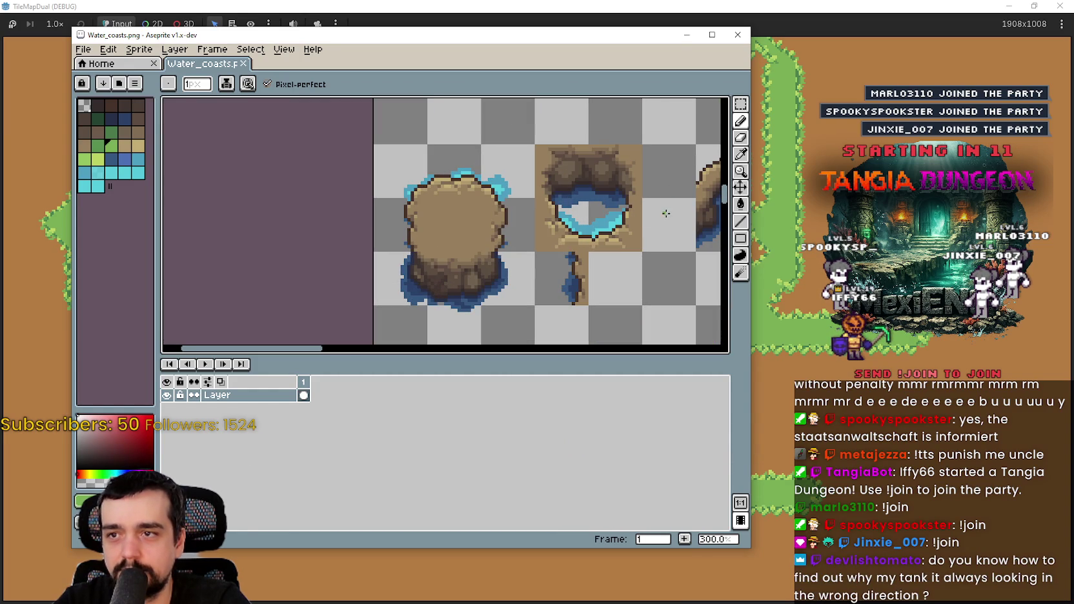
# - Select one water-shore tile with the Rectangular Marquee
pyautogui.click(740, 104)
pyautogui.hscroll(3, 548, 264)
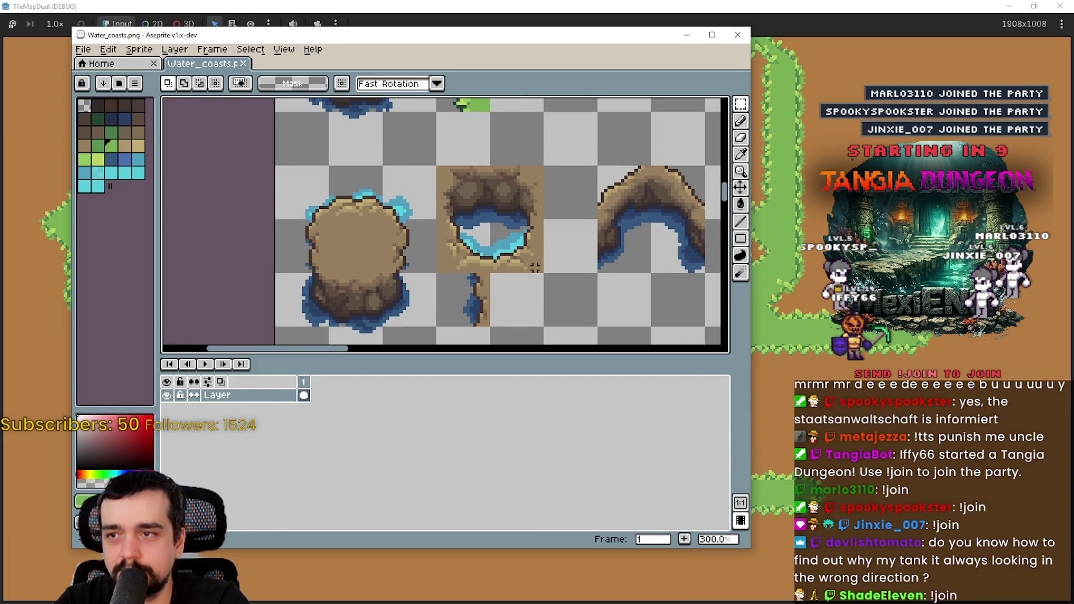
pyautogui.scroll(3, 521, 253)
pyautogui.moveTo(459, 192); pyautogui.dragTo(530, 247)
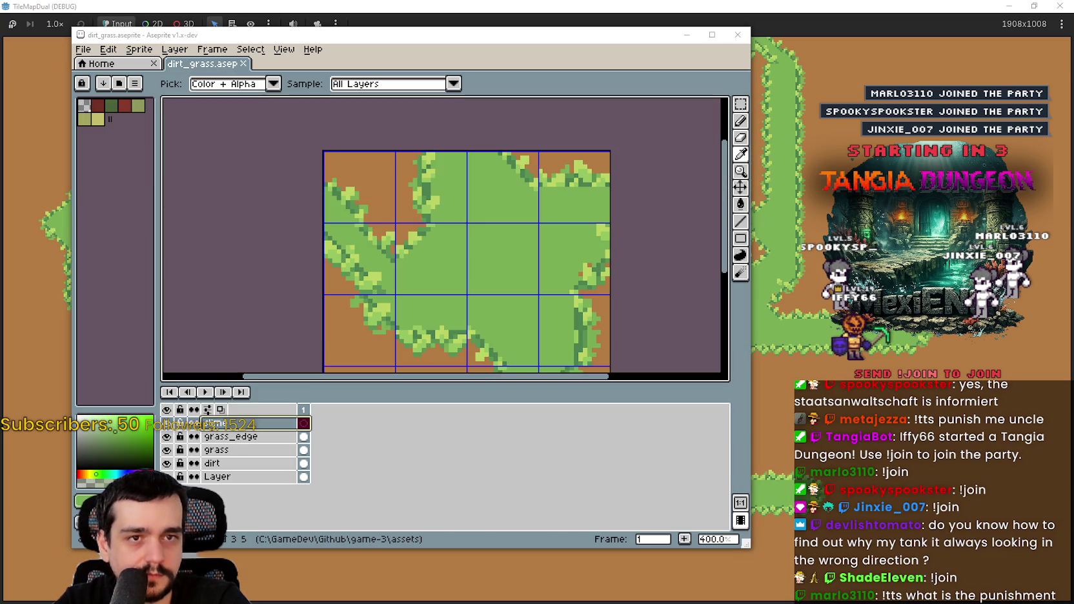
# - Paste the water-shore tile onto the bottom-left dirt cell of dirt_grass and commit it
pyautogui.hotkey('ctrl', 'v')
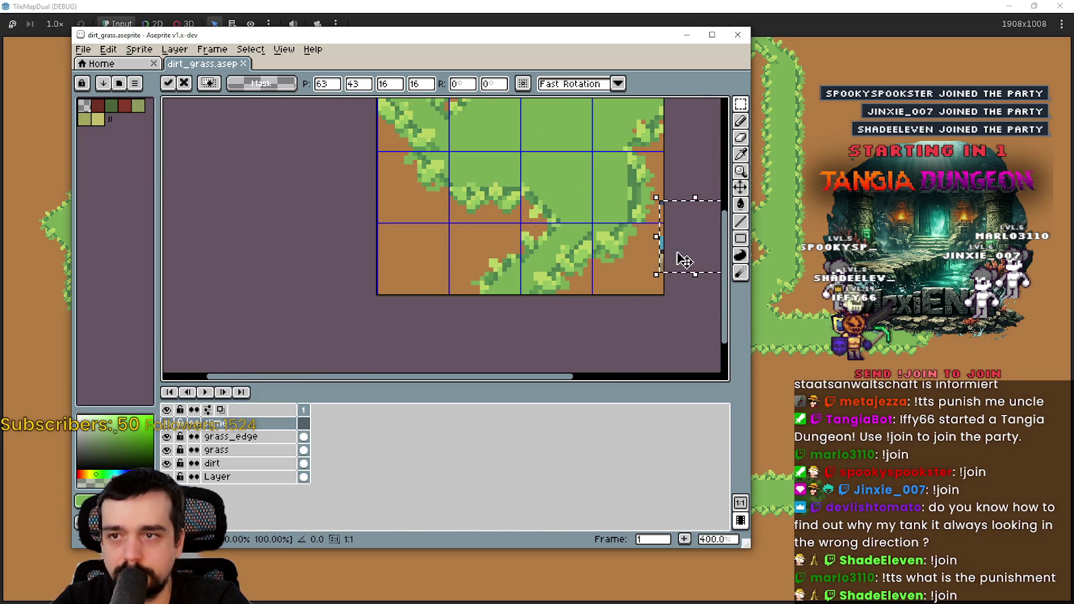
pyautogui.moveTo(668, 265); pyautogui.dragTo(436, 262)
pyautogui.press('Return')
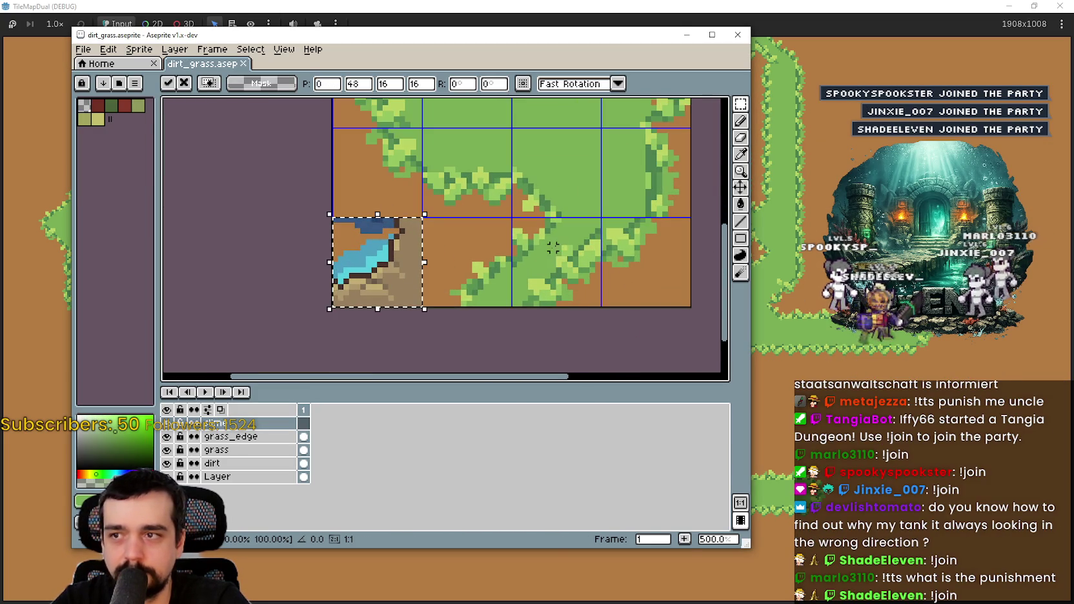
pyautogui.scroll(1, 530, 253)
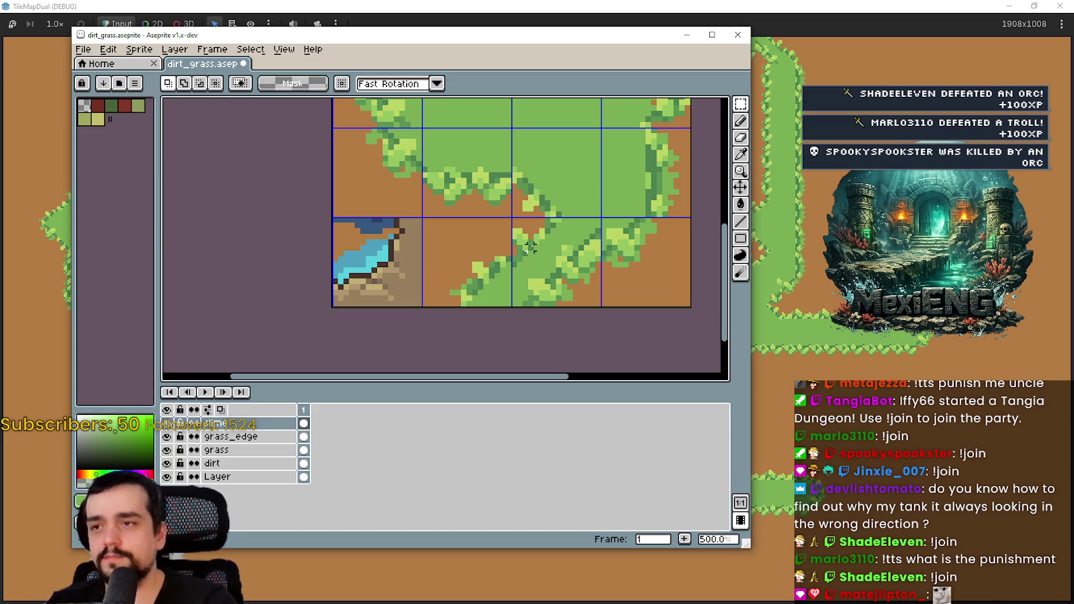
# - Inspect the pasted water tile in the bottom-left, selecting and then deselecting it
pyautogui.scroll(1, 349, 271)
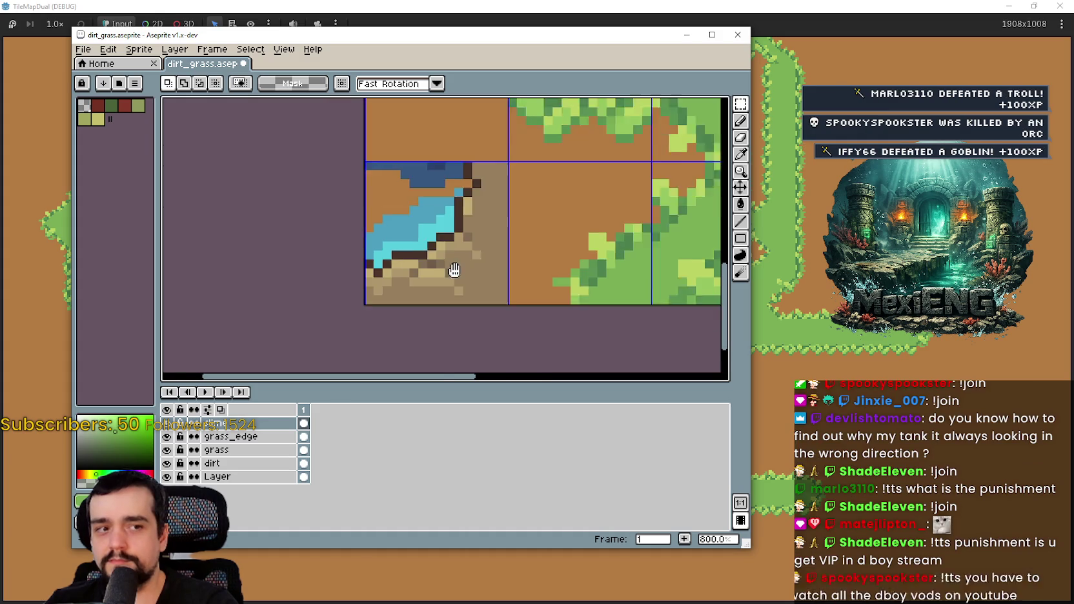
pyautogui.scroll(-2, 490, 266)
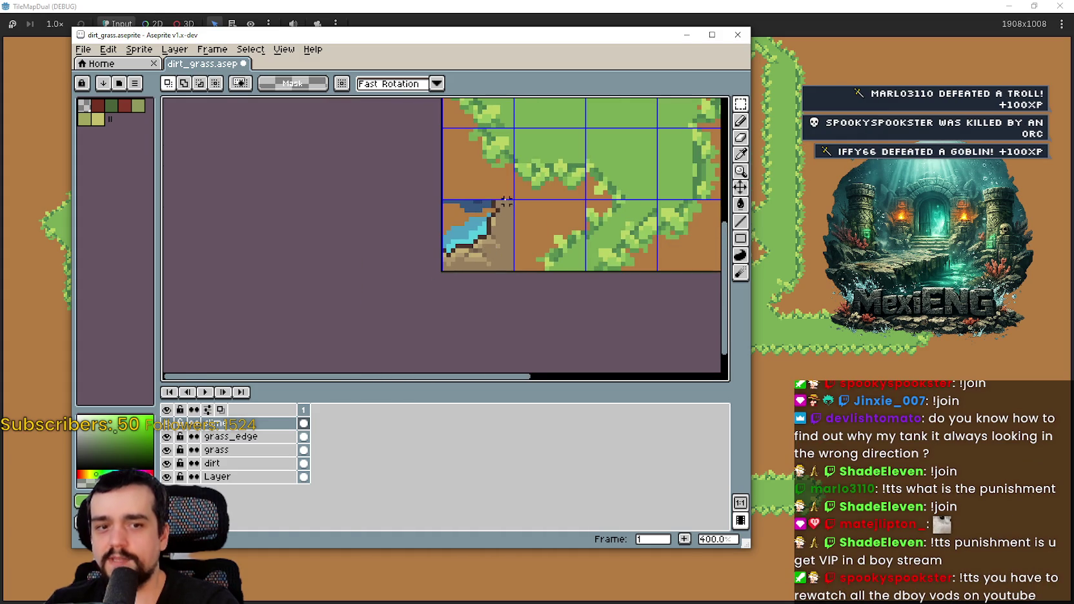
pyautogui.moveTo(496, 209); pyautogui.dragTo(473, 235)
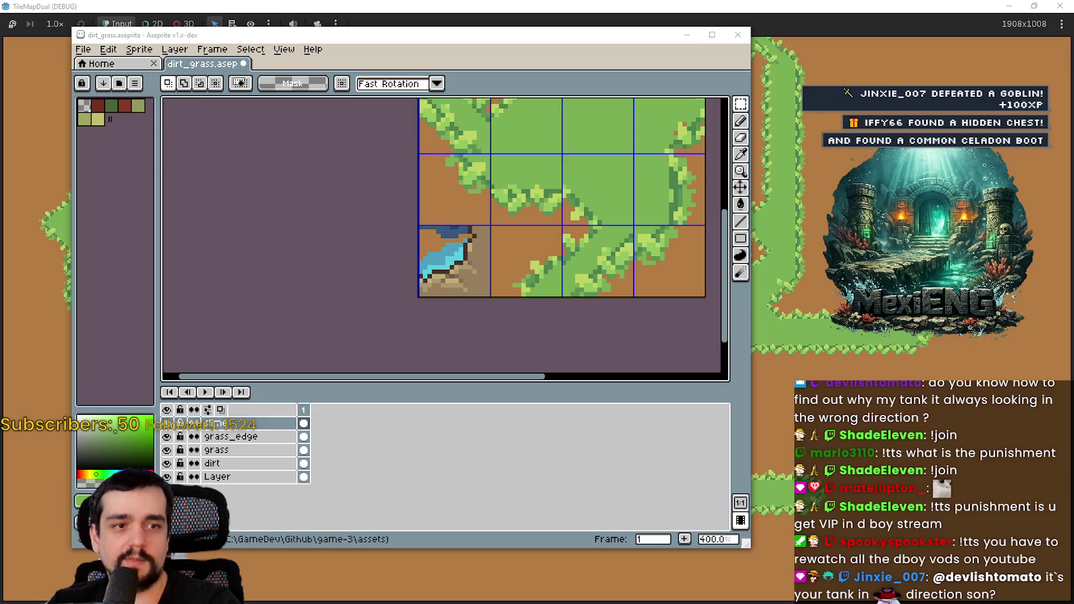
pyautogui.scroll(3, 496, 244)
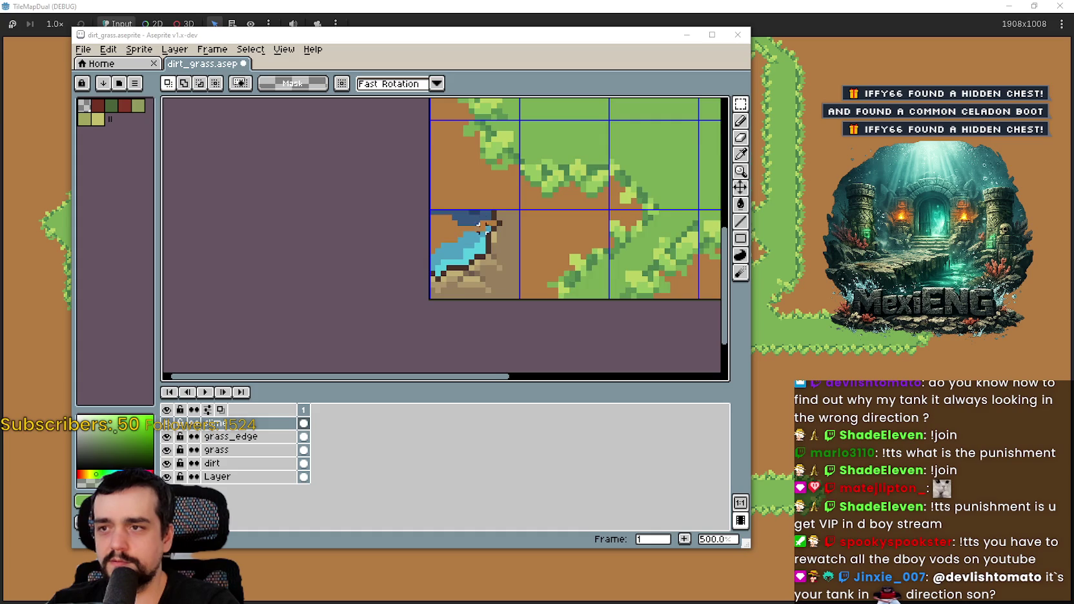
pyautogui.scroll(2, 595, 232)
pyautogui.scroll(-5, 551, 215)
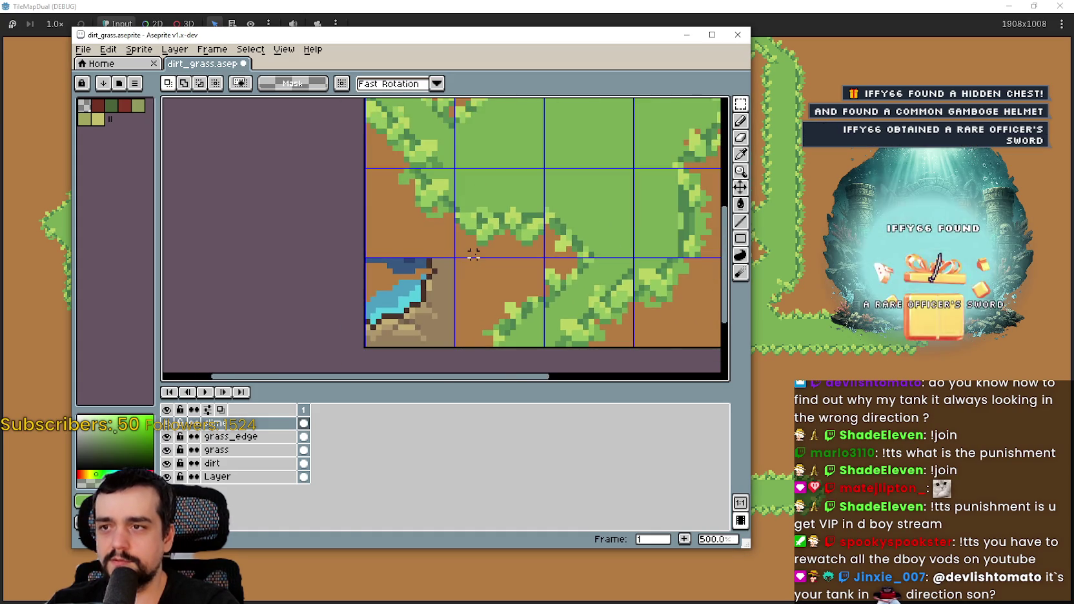
pyautogui.moveTo(473, 270)
pyautogui.mouseDown()
pyautogui.moveTo(489, 219)
pyautogui.moveTo(499, 300)
pyautogui.moveTo(523, 198)
pyautogui.mouseUp()
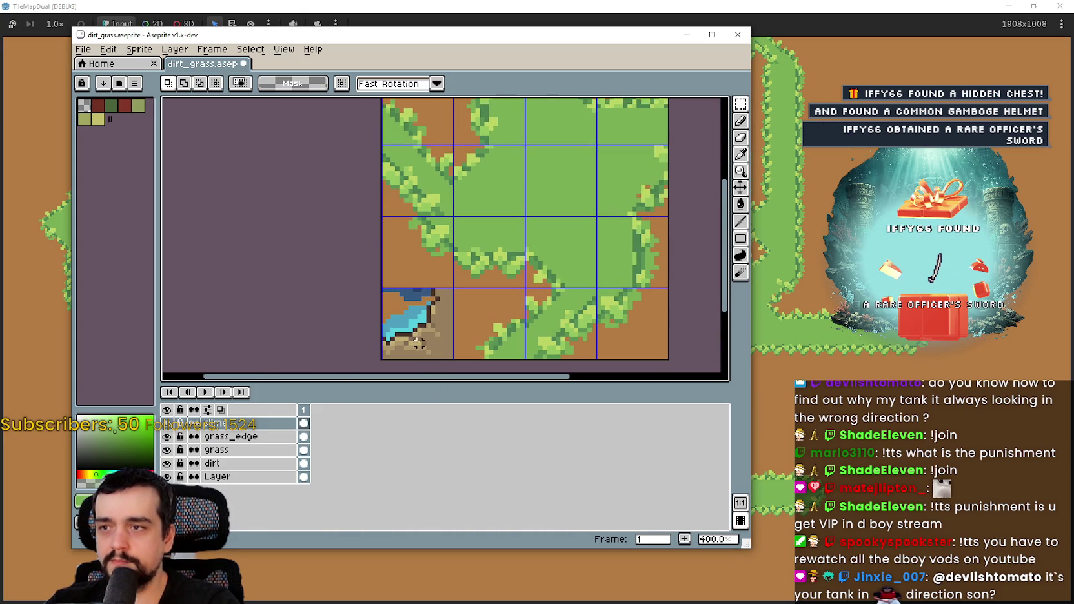
pyautogui.moveTo(421, 320); pyautogui.dragTo(436, 337)
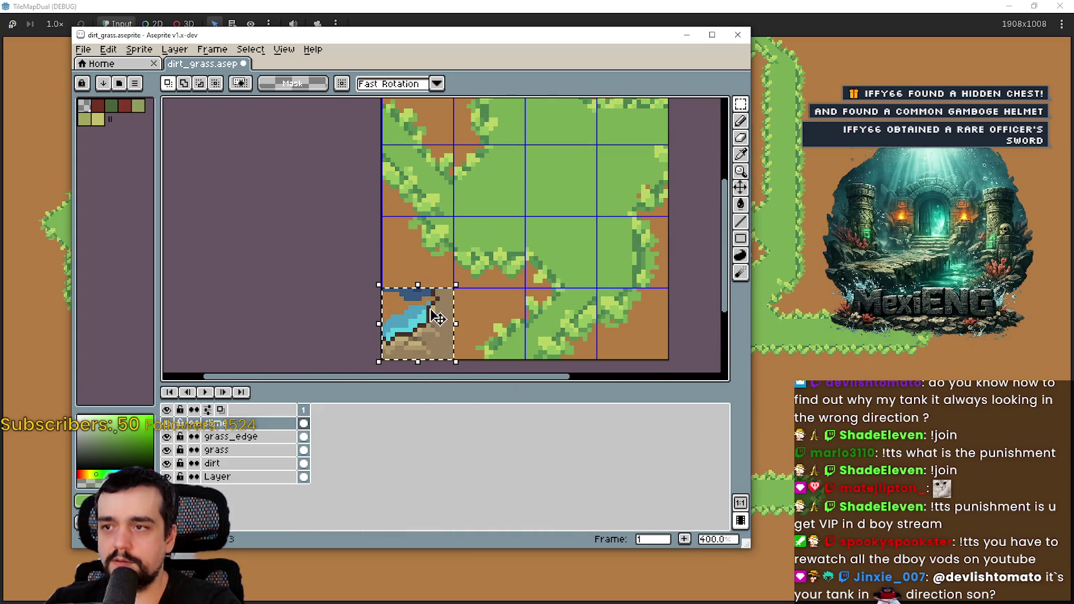
pyautogui.click(523, 312)
# - Switch to the Eyedropper to sample the pasted water's blue
pyautogui.scroll(1, 459, 325)
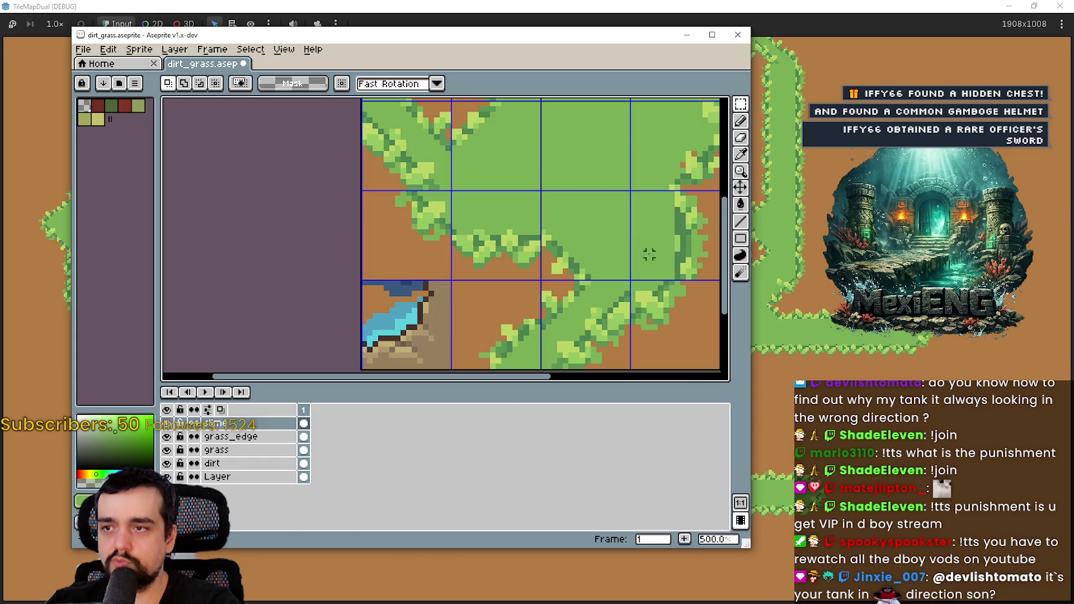
pyautogui.click(742, 154)
pyautogui.scroll(2, 362, 336)
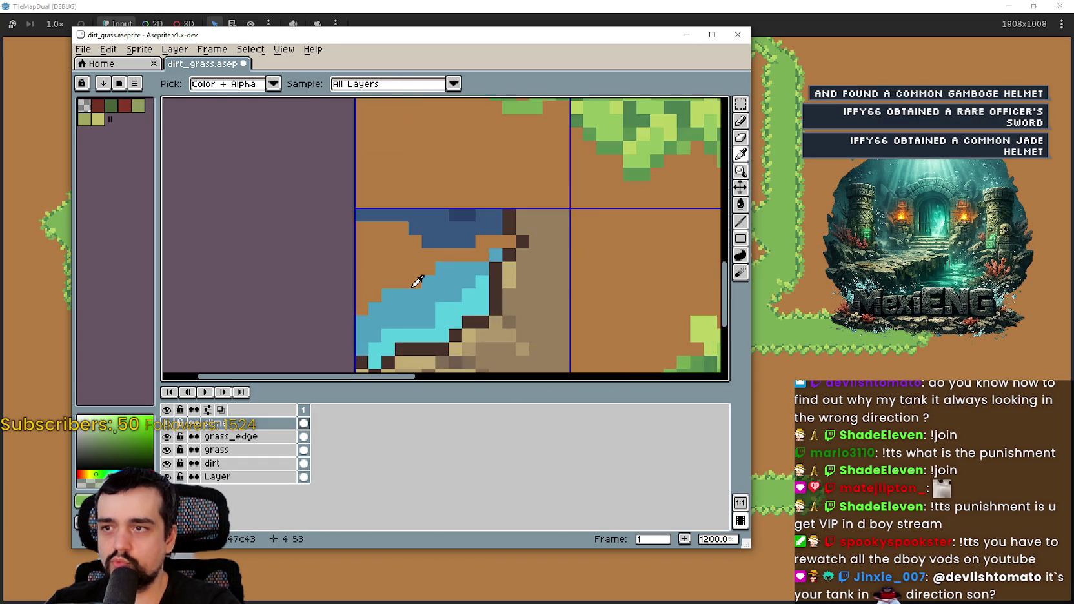
pyautogui.scroll(-3, 415, 279)
pyautogui.scroll(2, 417, 280)
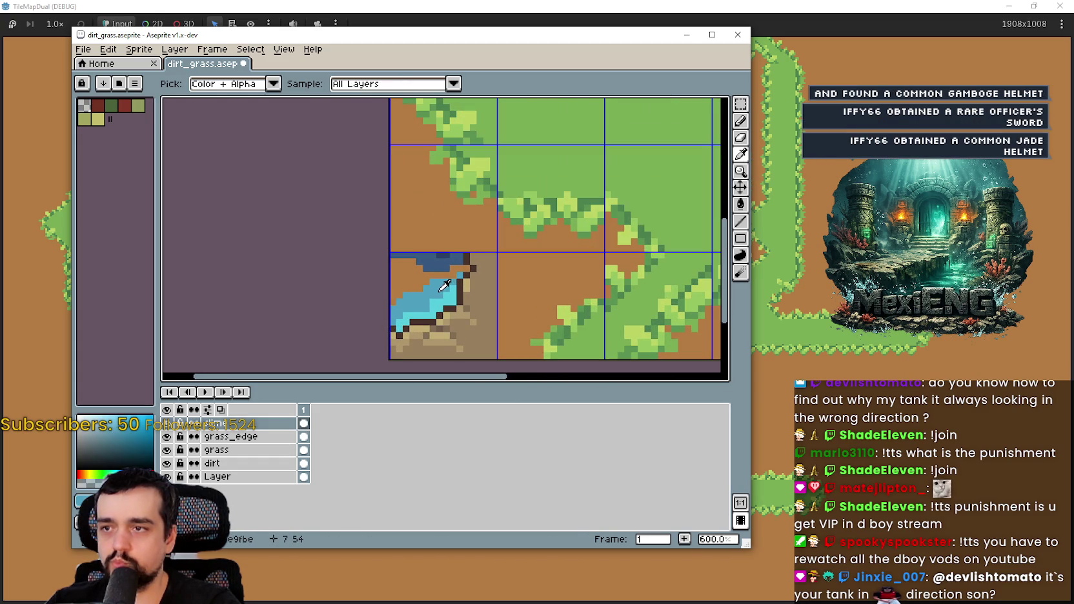
pyautogui.scroll(-2, 448, 284)
pyautogui.moveTo(469, 208)
pyautogui.mouseDown()
pyautogui.moveTo(510, 372)
pyautogui.moveTo(525, 184)
pyautogui.moveTo(545, 139)
pyautogui.moveTo(487, 232)
pyautogui.mouseUp()
pyautogui.scroll(2, 560, 276)
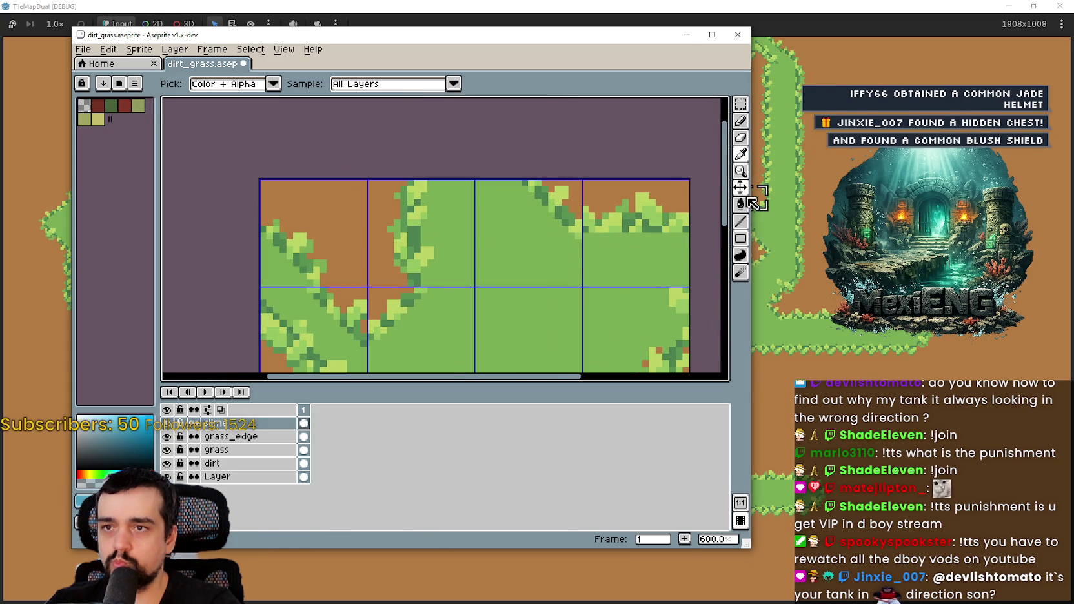
# - Draw a blue diagonal line along the grass edge with the Line tool
pyautogui.click(740, 221)
pyautogui.scroll(2, 547, 252)
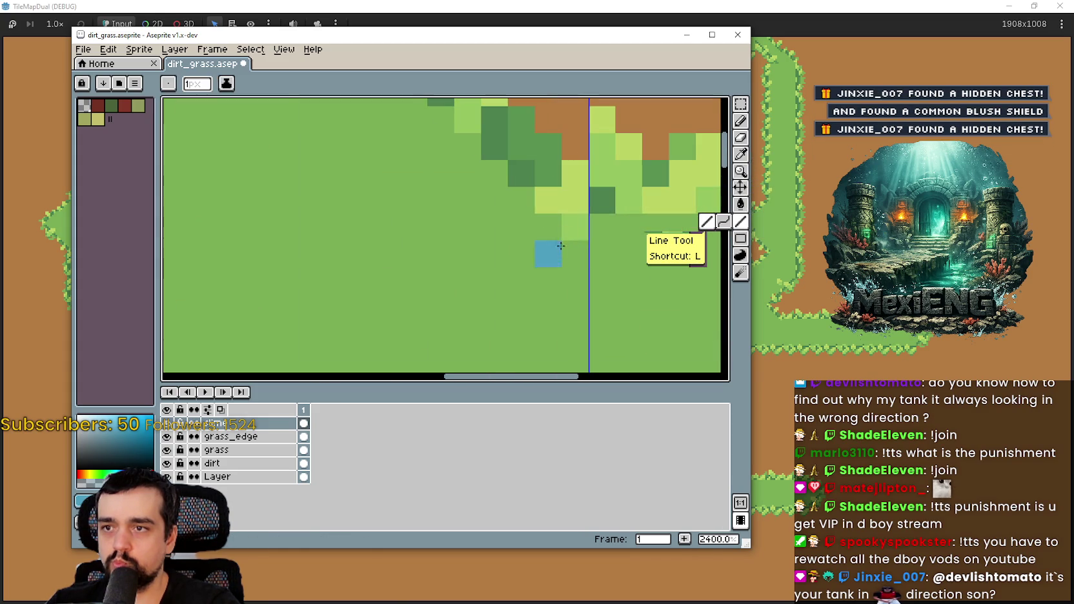
pyautogui.moveTo(574, 251); pyautogui.dragTo(454, 140)
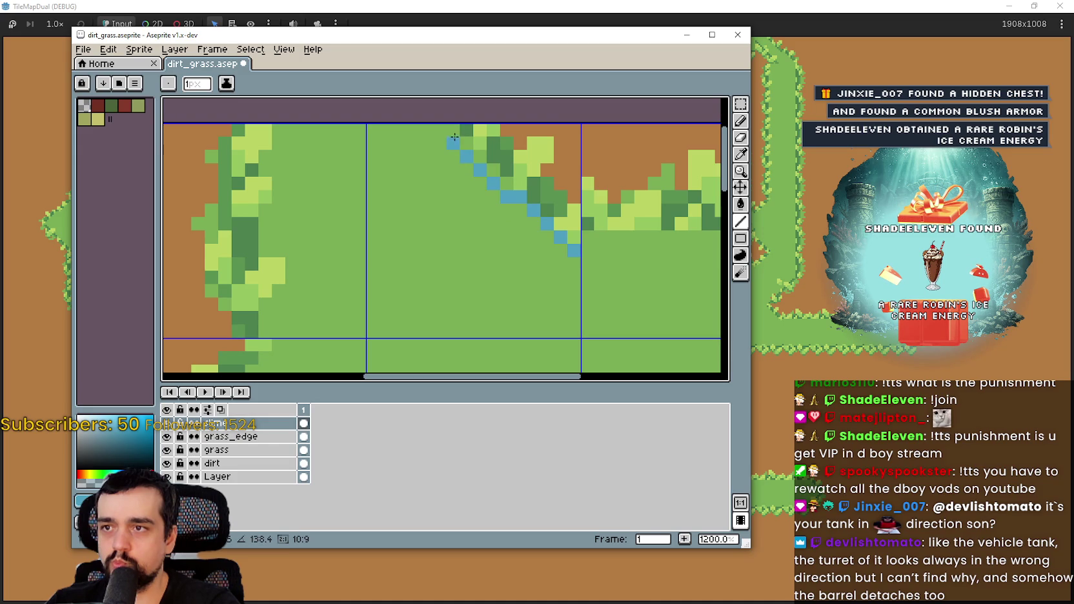
pyautogui.scroll(-2, 545, 299)
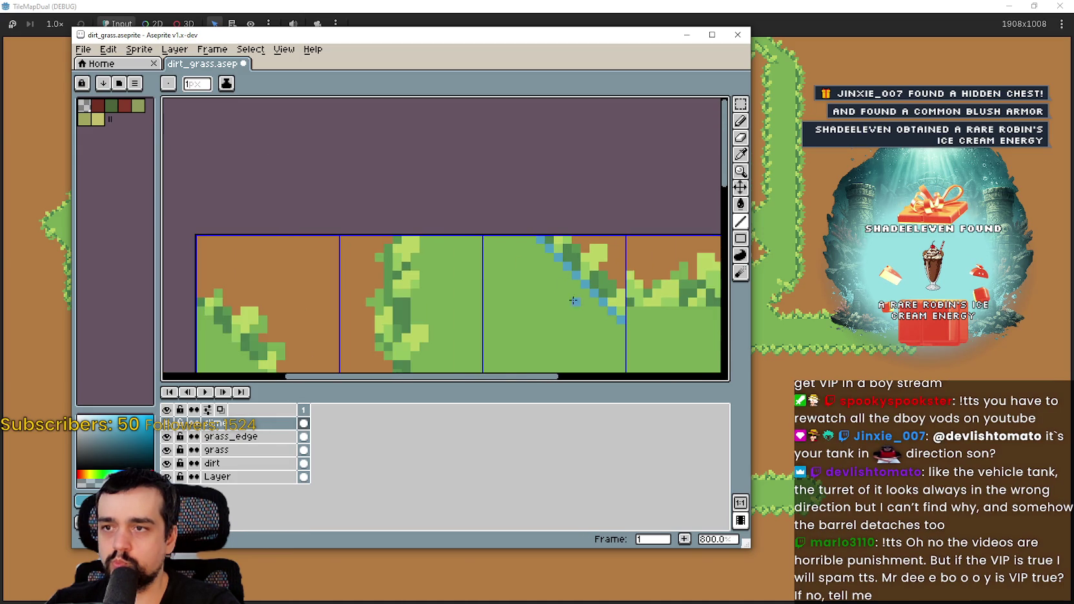
pyautogui.scroll(-2, 566, 285)
# - Add blue pixels beside the tile line and extend a horizontal blue line along the grass edge
pyautogui.moveTo(566, 285); pyautogui.dragTo(576, 227)
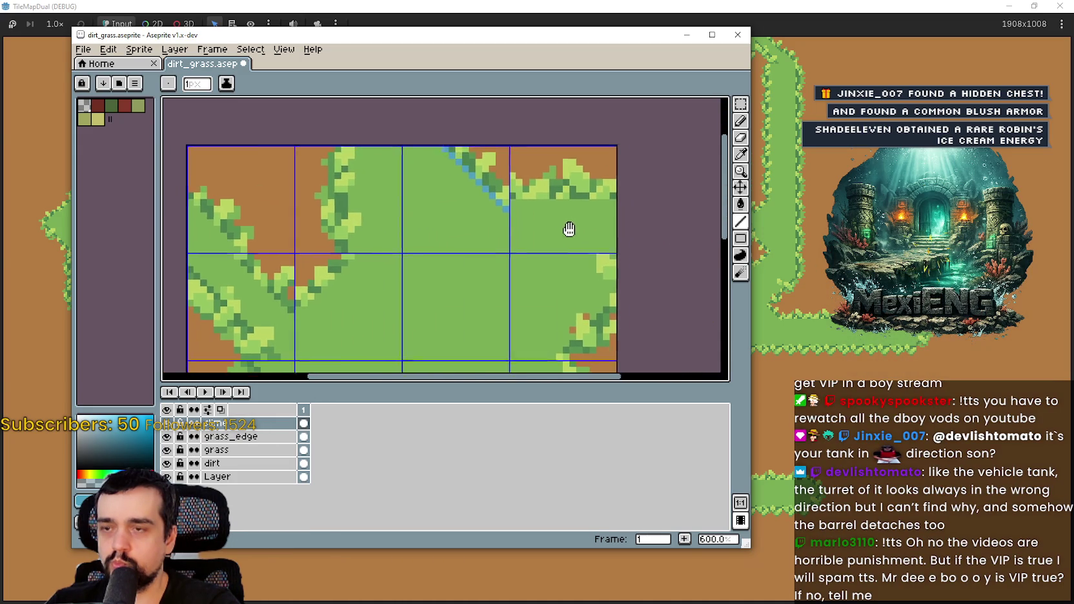
pyautogui.scroll(6, 571, 223)
pyautogui.click(524, 210)
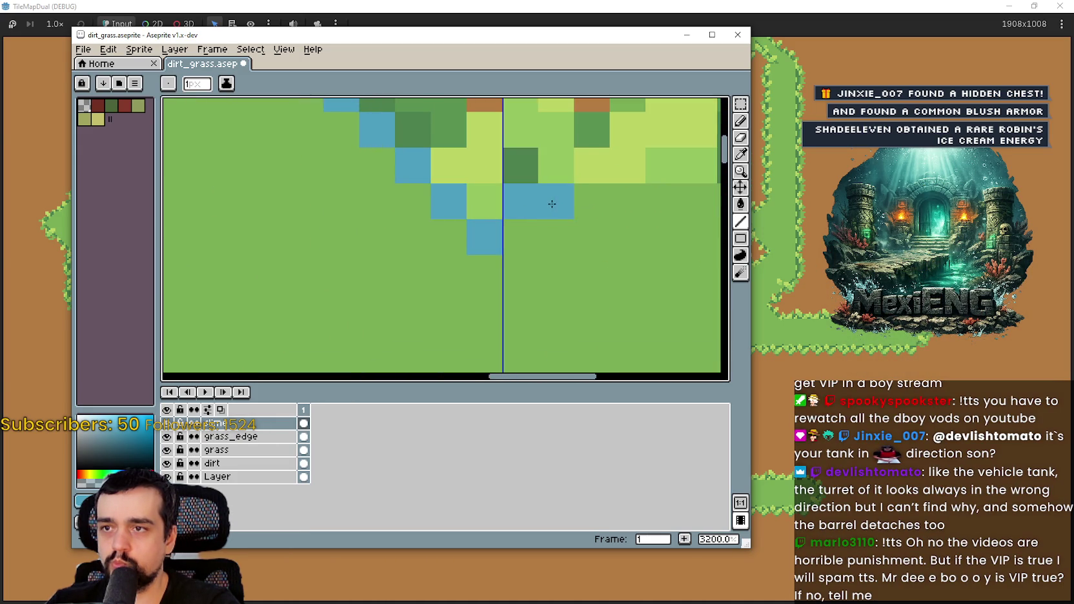
pyautogui.scroll(-4, 553, 202)
pyautogui.scroll(2, 439, 207)
pyautogui.keyDown('shift'); pyautogui.click(666, 203); pyautogui.keyUp('shift')
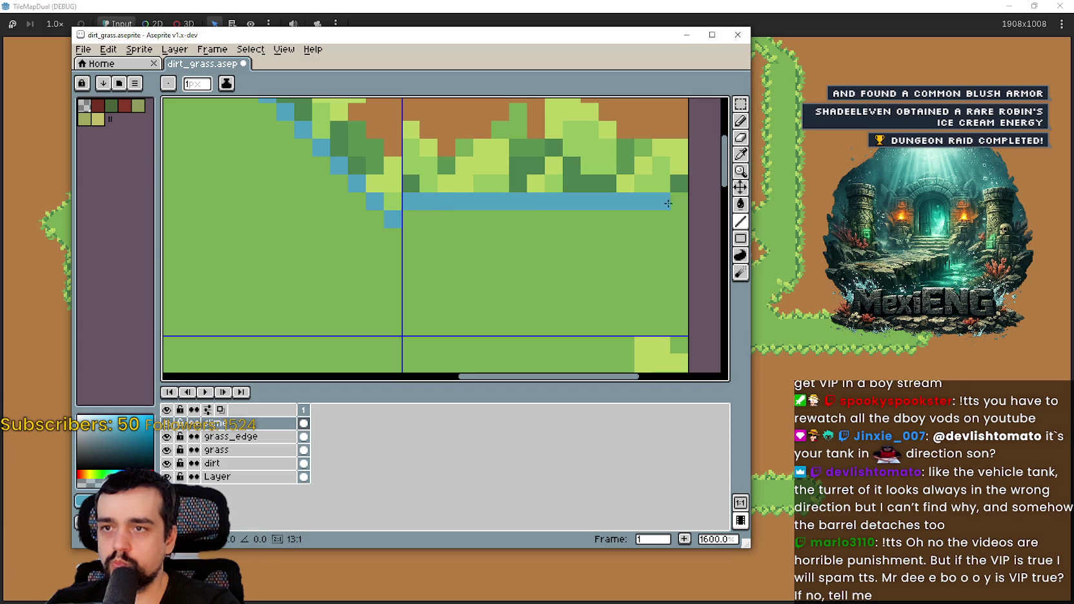
pyautogui.scroll(-2, 624, 235)
pyautogui.scroll(-2, 659, 324)
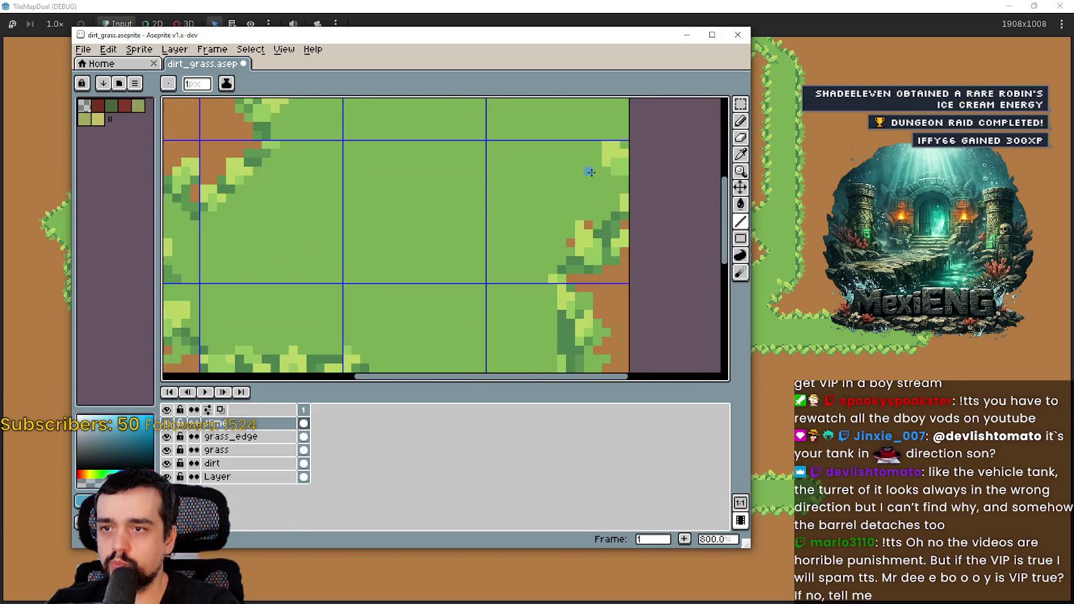
pyautogui.scroll(4, 559, 272)
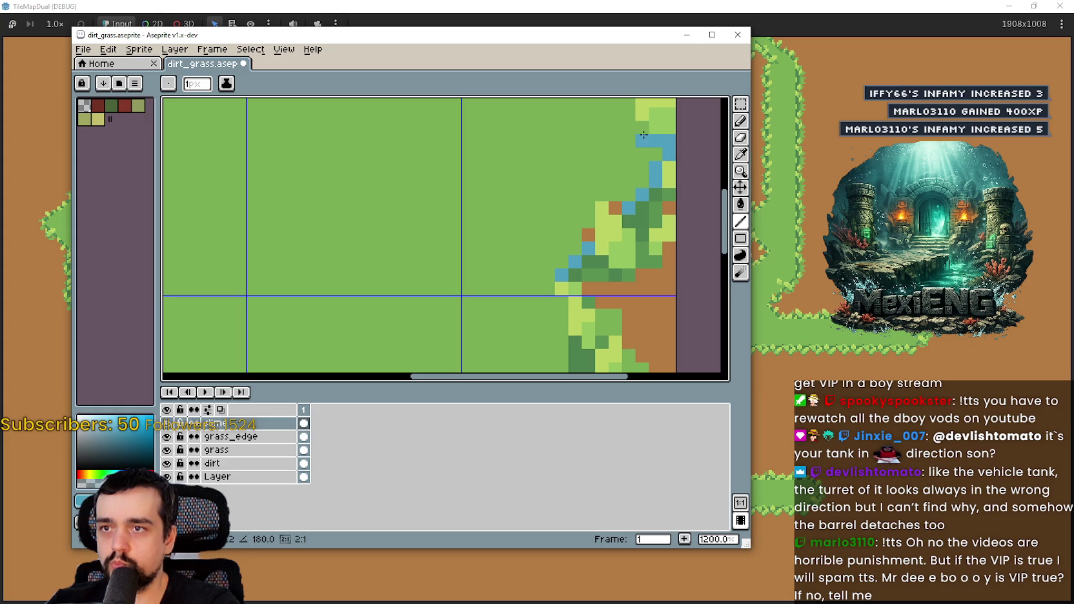
# - Undo the last blue line and reposition the view over the grass corner
pyautogui.scroll(-2, 599, 204)
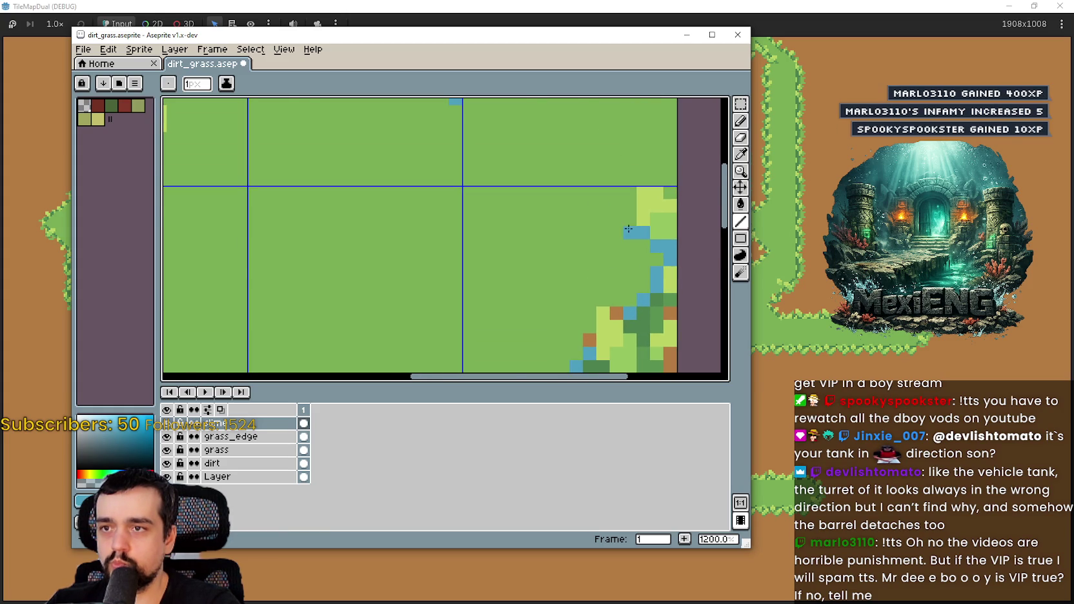
pyautogui.hotkey('ctrl', 'z')
pyautogui.scroll(-1, 632, 226)
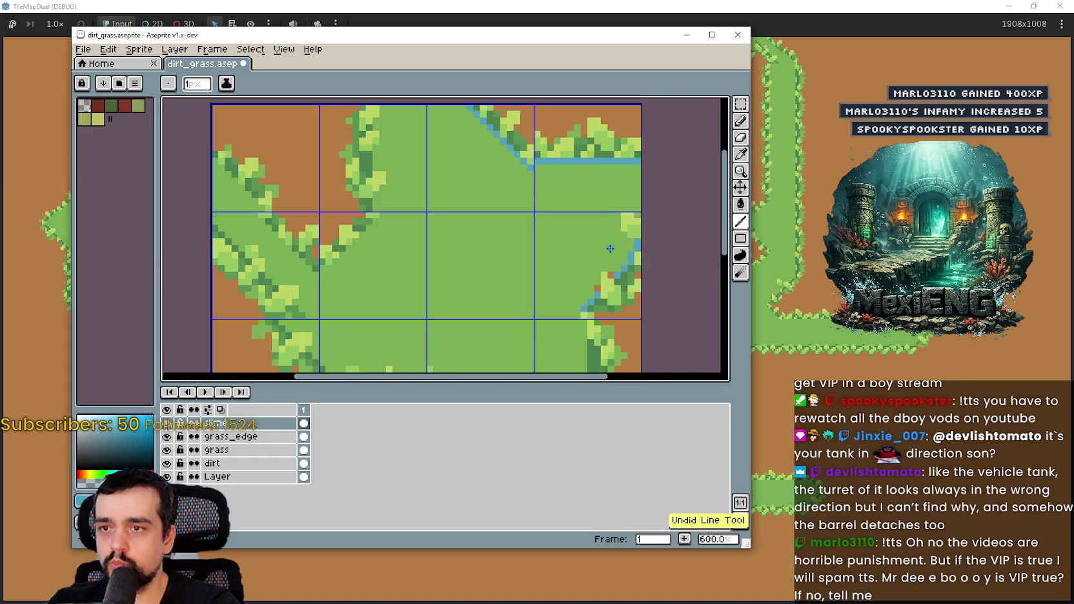
pyautogui.scroll(1, 640, 219)
pyautogui.scroll(1, 641, 218)
pyautogui.scroll(-2, 613, 222)
pyautogui.scroll(3, 583, 230)
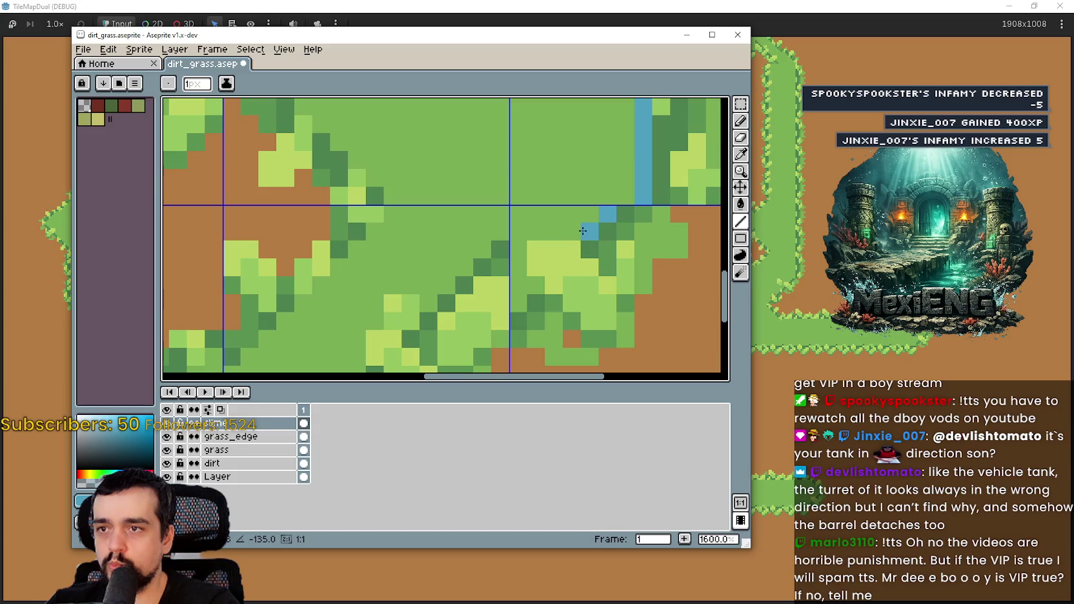
pyautogui.moveTo(526, 249)
pyautogui.mouseDown()
pyautogui.moveTo(567, 241)
pyautogui.moveTo(565, 227)
pyautogui.moveTo(535, 222)
pyautogui.moveTo(432, 284)
pyautogui.moveTo(402, 351)
pyautogui.mouseUp()
pyautogui.scroll(1, 514, 239)
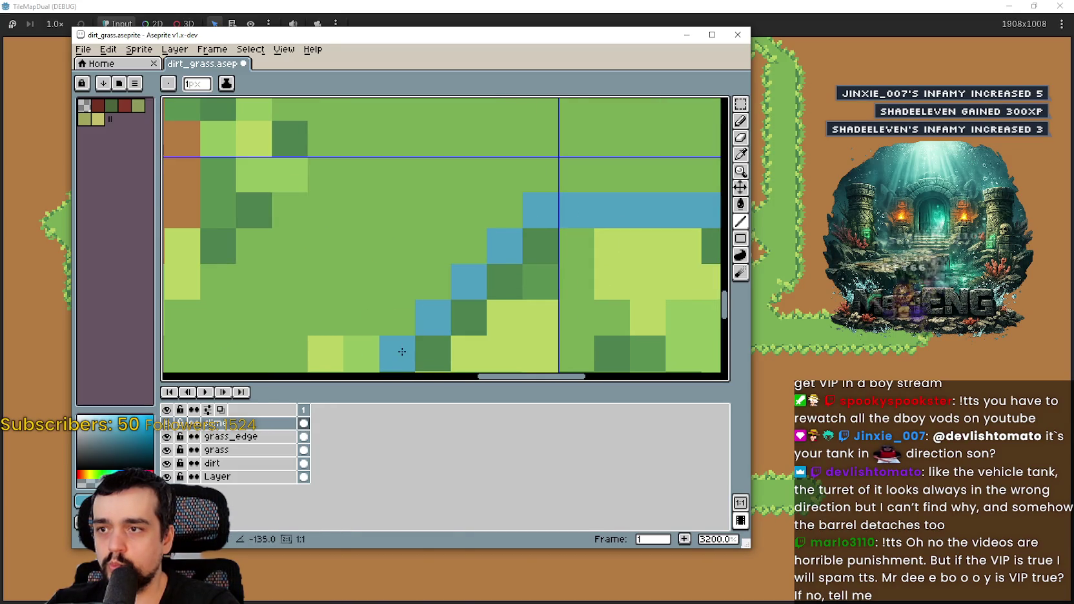
pyautogui.scroll(-1, 504, 251)
pyautogui.moveTo(503, 252); pyautogui.dragTo(508, 175)
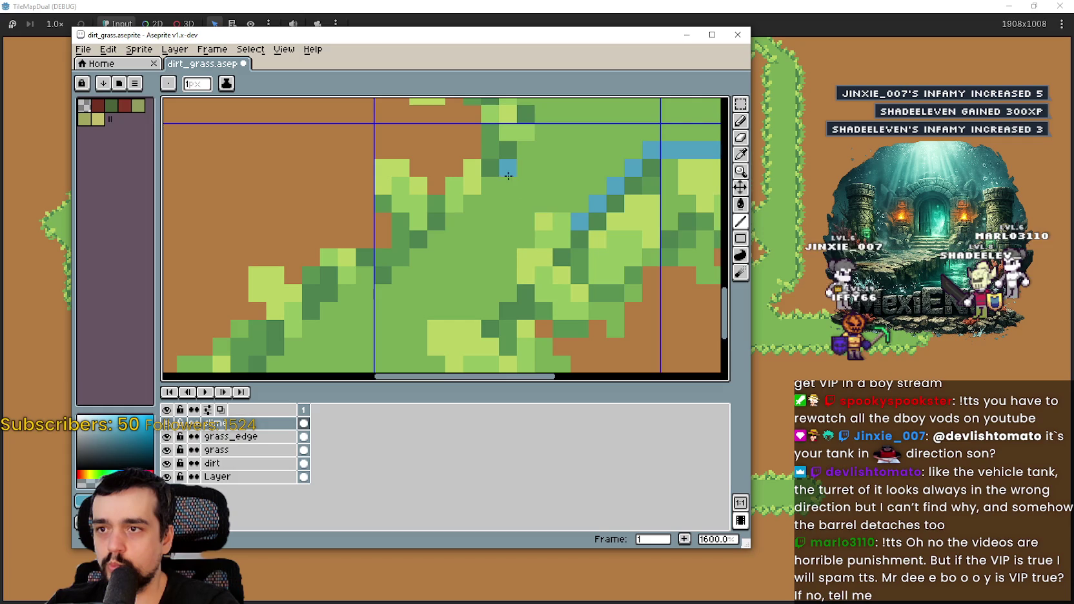
pyautogui.scroll(-2, 508, 194)
pyautogui.scroll(-2, 510, 309)
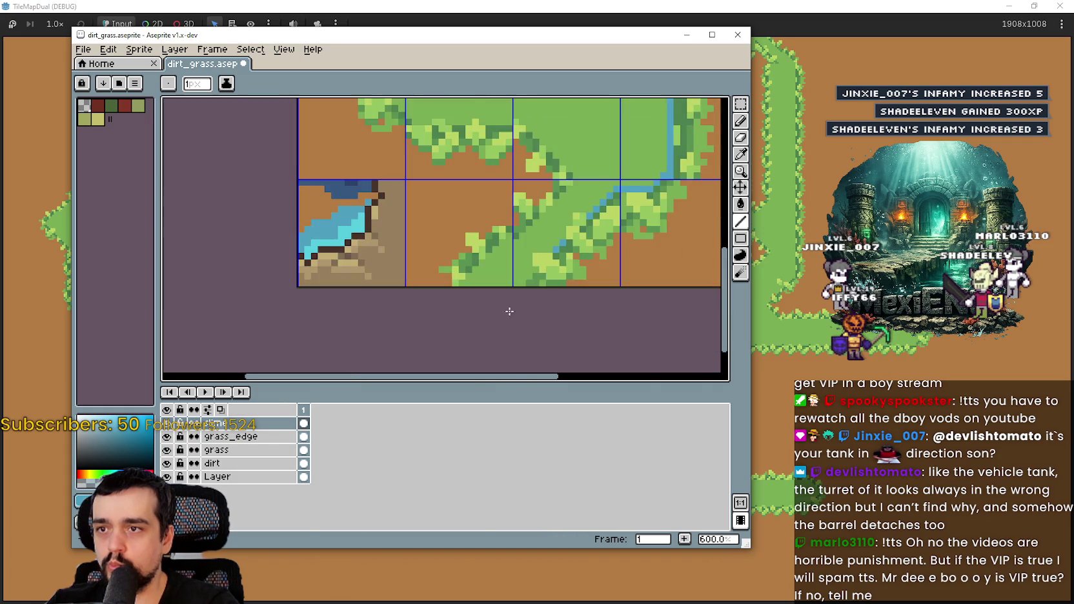
# - Try a blue line up-right from the blue pixel, then undo it
pyautogui.scroll(4, 570, 238)
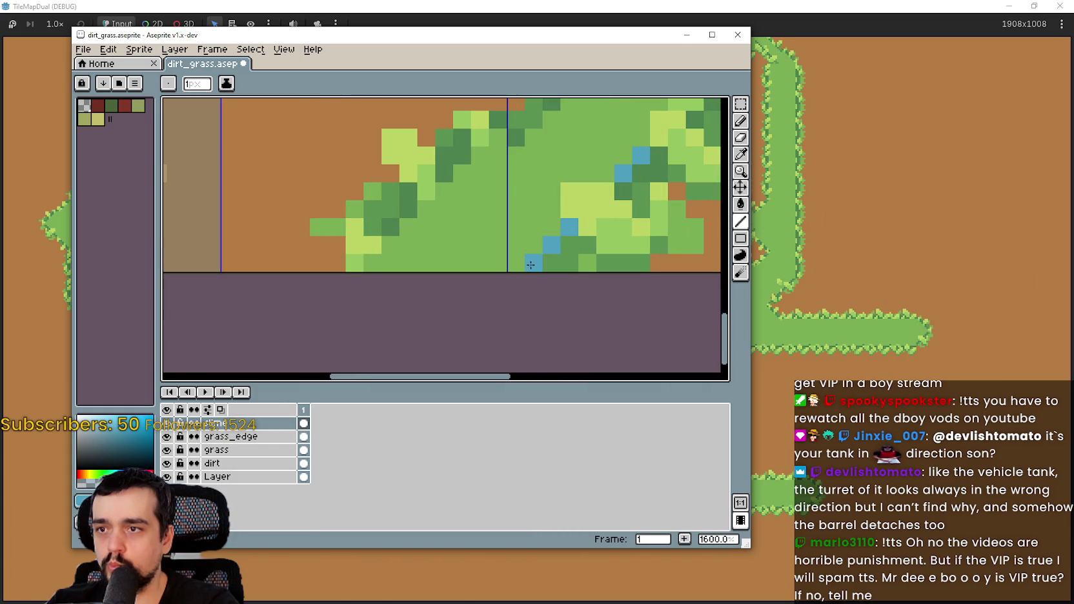
pyautogui.scroll(-2, 510, 255)
pyautogui.scroll(4, 505, 253)
pyautogui.moveTo(505, 253)
pyautogui.mouseDown()
pyautogui.moveTo(632, 142)
pyautogui.moveTo(518, 238)
pyautogui.moveTo(636, 117)
pyautogui.mouseUp()
pyautogui.scroll(-3, 637, 126)
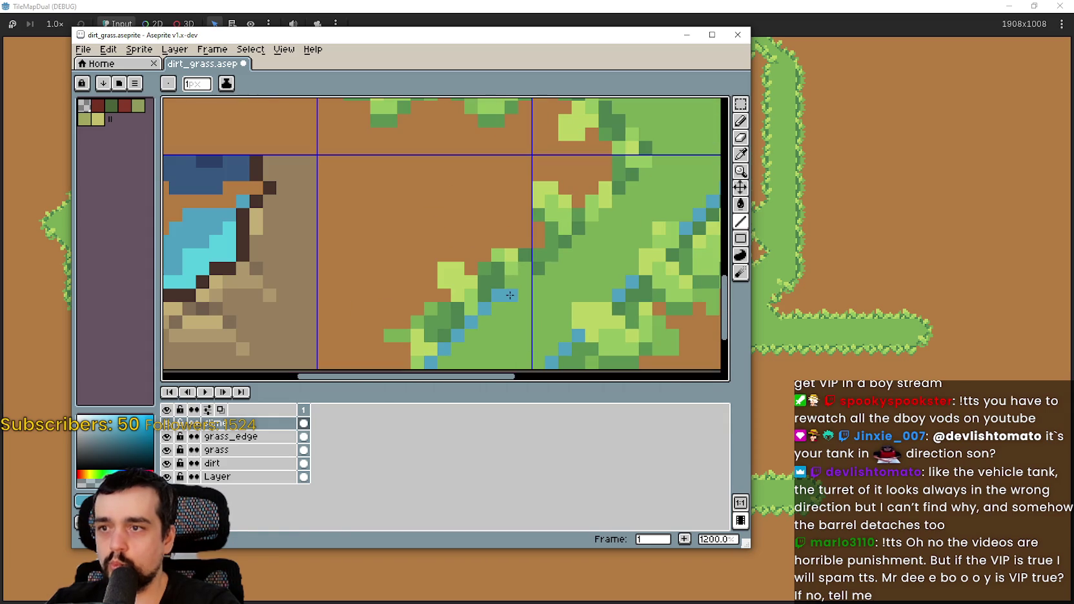
pyautogui.scroll(3, 509, 287)
pyautogui.hotkey('ctrl', 'z')
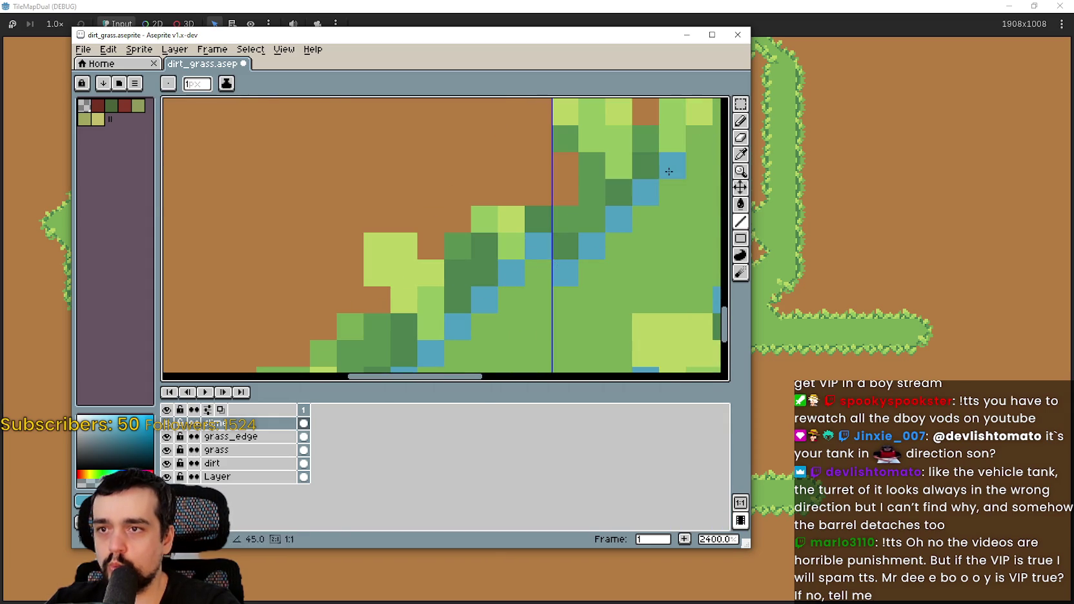
pyautogui.scroll(-3, 665, 180)
pyautogui.scroll(3, 594, 240)
# - Draw blue lines along the grass edge: a short diagonal, a short leftward stroke, and a long stretch
pyautogui.moveTo(503, 288)
pyautogui.mouseDown()
pyautogui.moveTo(494, 277)
pyautogui.moveTo(626, 140)
pyautogui.moveTo(465, 304)
pyautogui.moveTo(492, 230)
pyautogui.moveTo(378, 145)
pyautogui.moveTo(348, 145)
pyautogui.moveTo(568, 309)
pyautogui.moveTo(510, 208)
pyautogui.moveTo(504, 226)
pyautogui.moveTo(431, 233)
pyautogui.moveTo(532, 263)
pyautogui.mouseUp()
pyautogui.scroll(-3, 465, 305)
pyautogui.scroll(3, 488, 255)
pyautogui.scroll(-3, 431, 233)
pyautogui.scroll(2, 533, 263)
pyautogui.moveTo(542, 205)
pyautogui.mouseDown()
pyautogui.moveTo(496, 206)
pyautogui.moveTo(576, 234)
pyautogui.mouseUp()
pyautogui.scroll(-3, 569, 231)
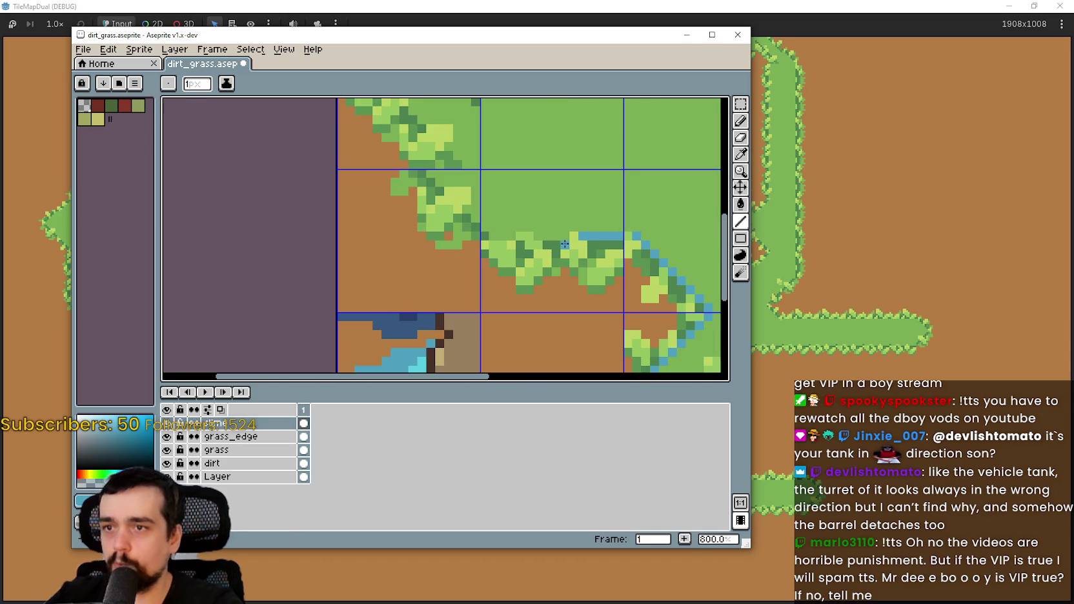
pyautogui.scroll(3, 546, 228)
pyautogui.scroll(2, 542, 238)
pyautogui.moveTo(581, 245)
pyautogui.mouseDown()
pyautogui.moveTo(515, 256)
pyautogui.moveTo(368, 240)
pyautogui.moveTo(491, 271)
pyautogui.moveTo(420, 206)
pyautogui.mouseUp()
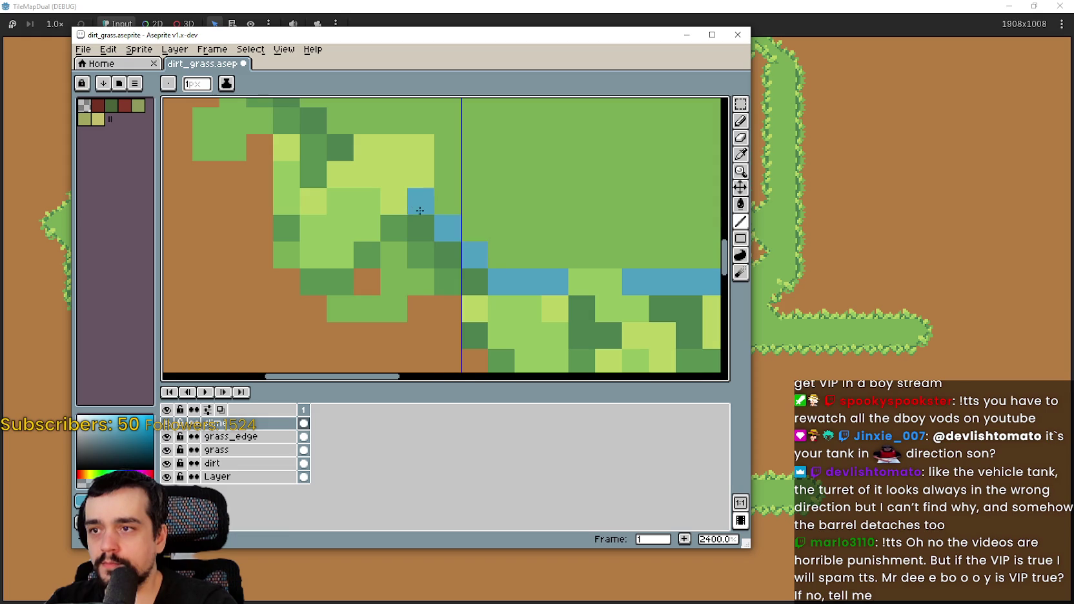
pyautogui.scroll(-5, 426, 213)
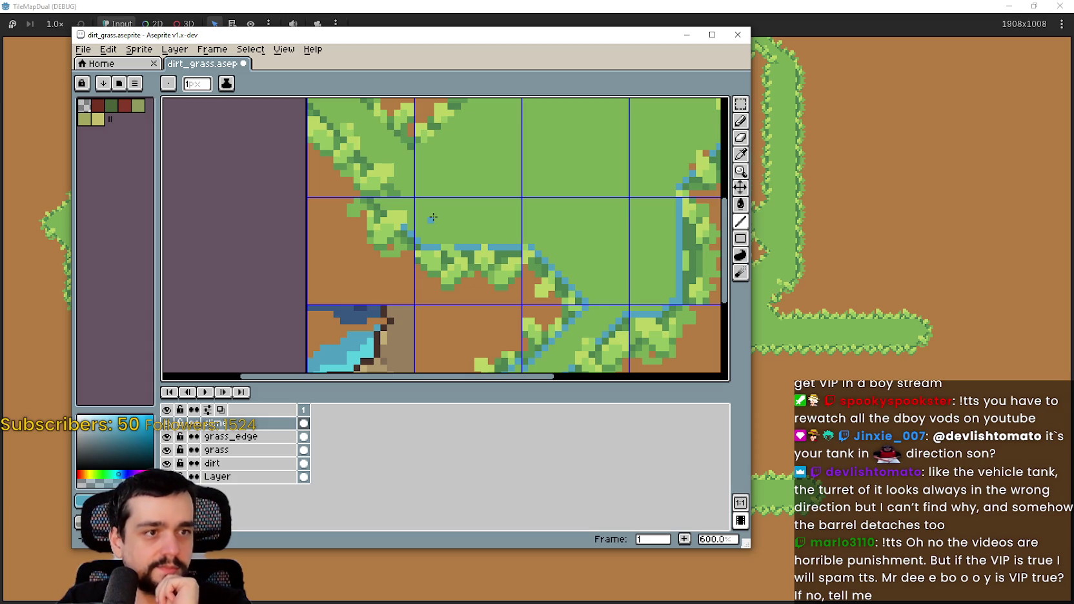
# - Paint a blue pixel and a blue diagonal line down along the grass edge
pyautogui.scroll(3, 432, 218)
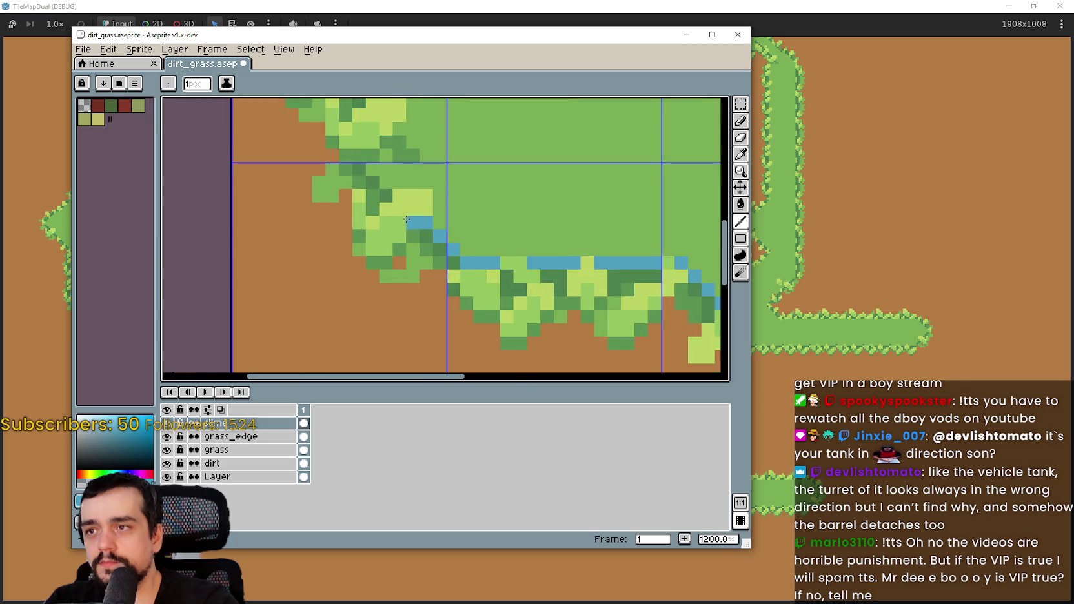
pyautogui.moveTo(374, 184); pyautogui.dragTo(518, 234)
pyautogui.scroll(2, 548, 213)
pyautogui.scroll(-1, 580, 194)
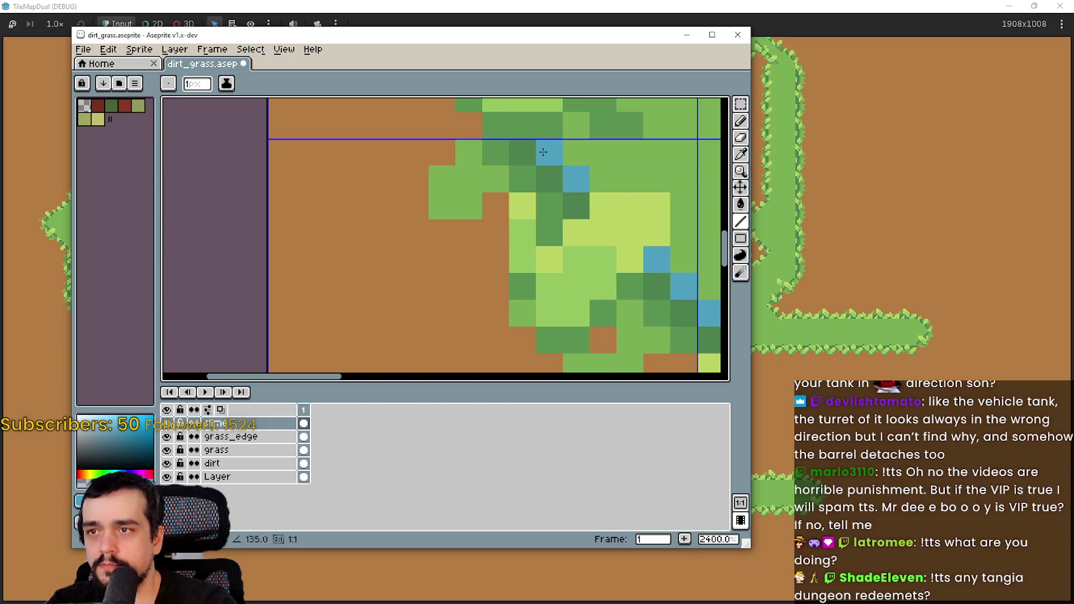
pyautogui.scroll(-1, 587, 174)
pyautogui.moveTo(600, 160)
pyautogui.mouseDown()
pyautogui.moveTo(540, 187)
pyautogui.moveTo(518, 227)
pyautogui.mouseUp()
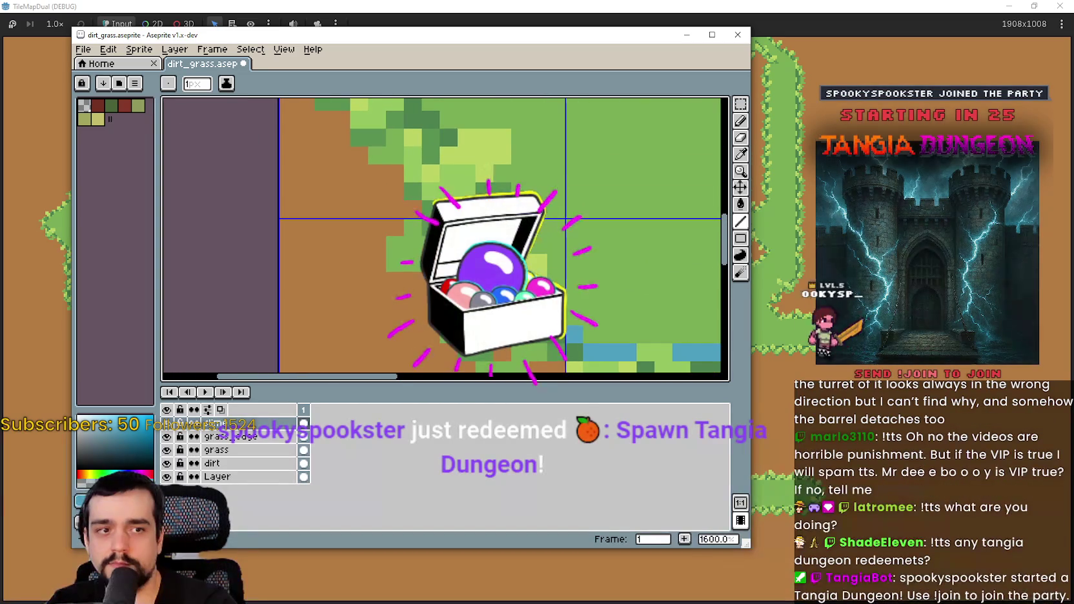
pyautogui.scroll(2, 518, 227)
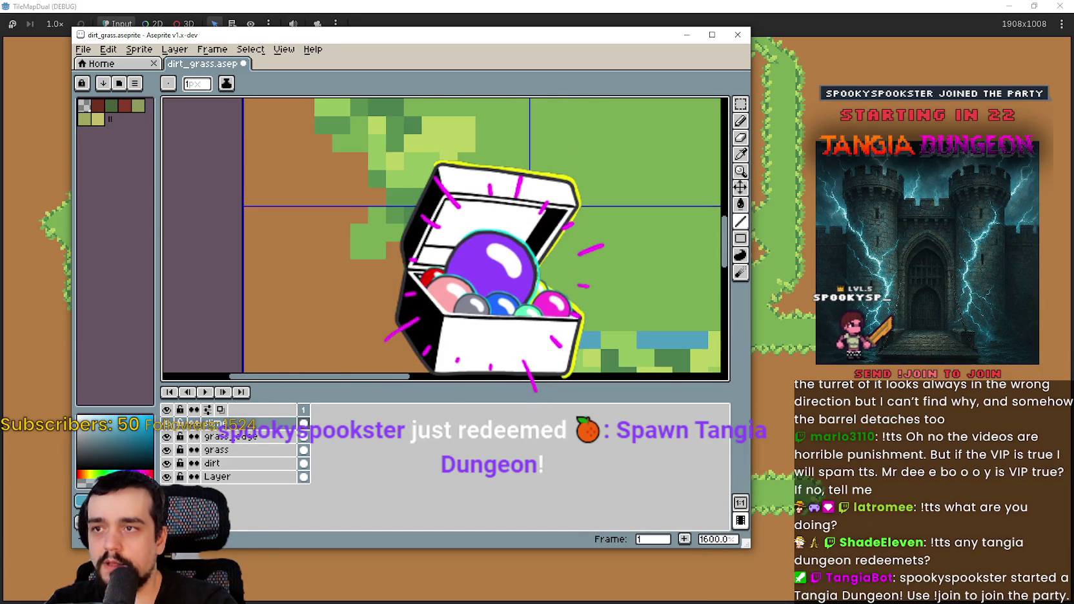
pyautogui.moveTo(518, 227); pyautogui.dragTo(492, 305)
pyautogui.scroll(-4, 531, 140)
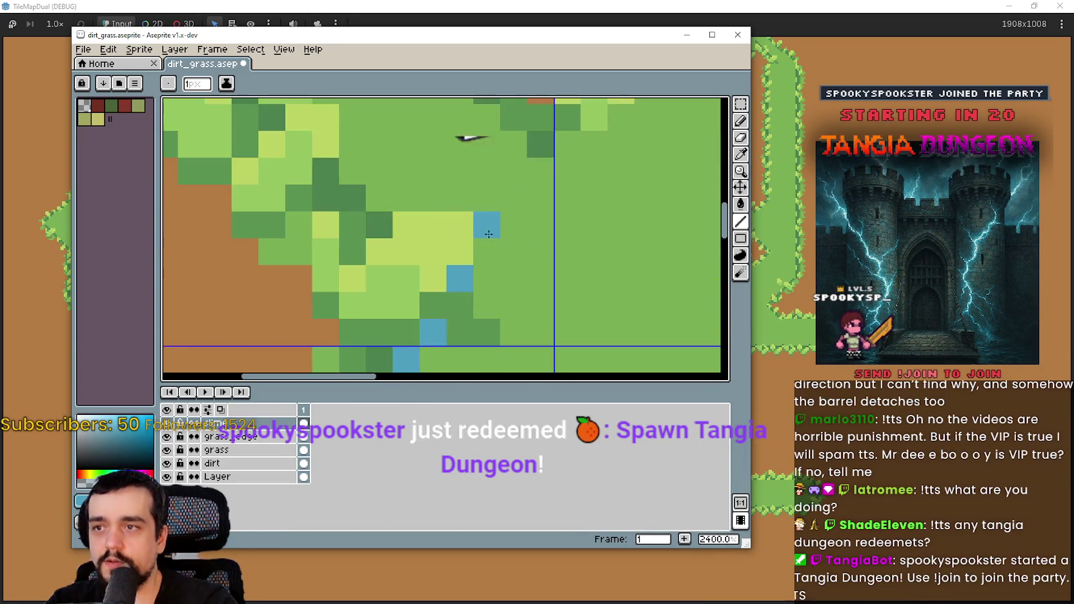
pyautogui.scroll(3, 531, 140)
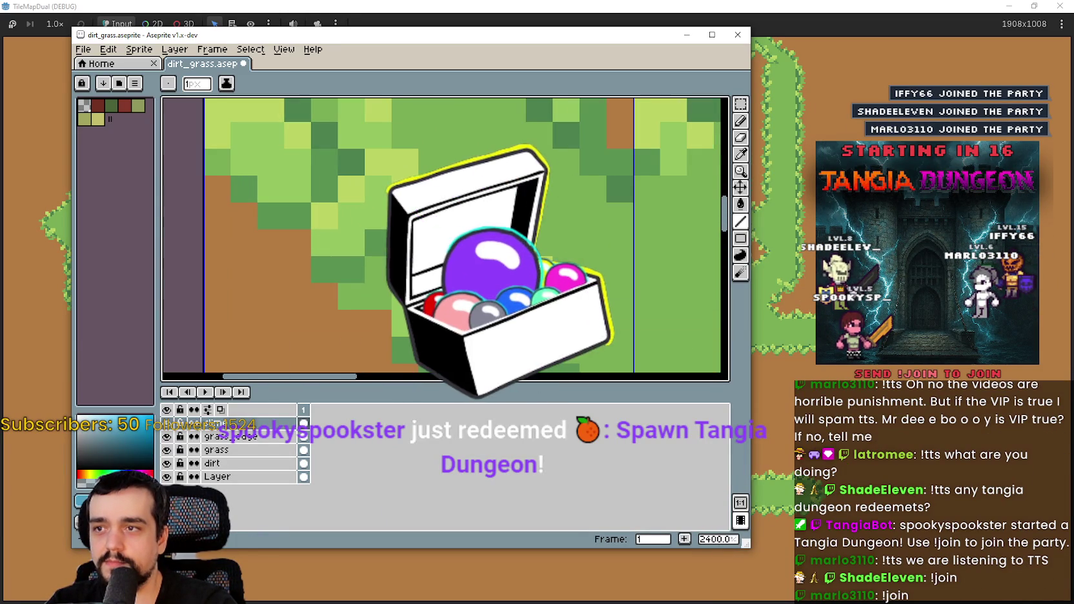
pyautogui.scroll(-2, 507, 269)
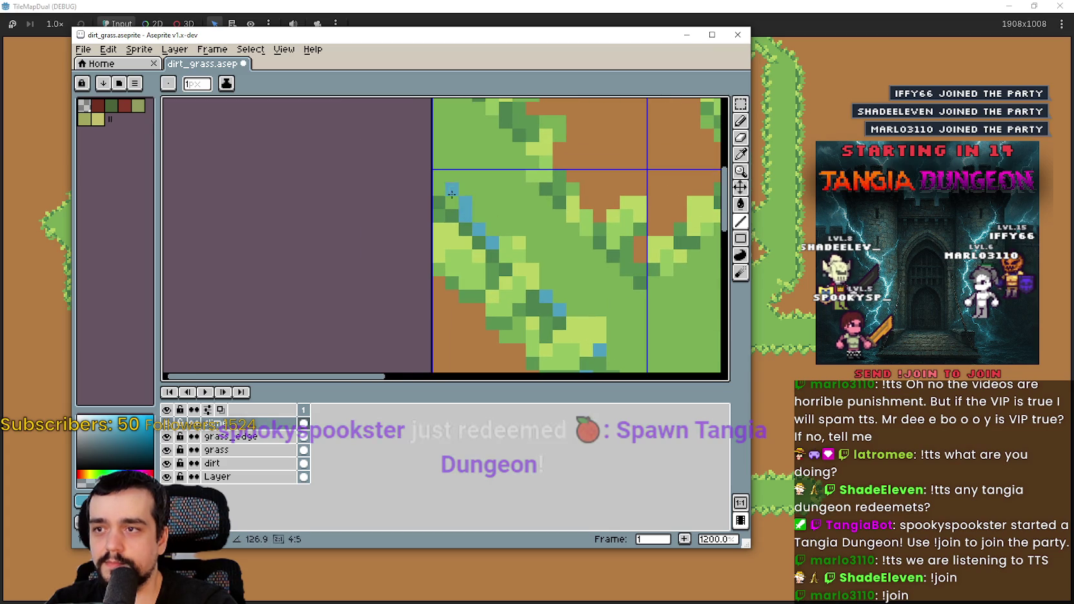
pyautogui.scroll(3, 489, 245)
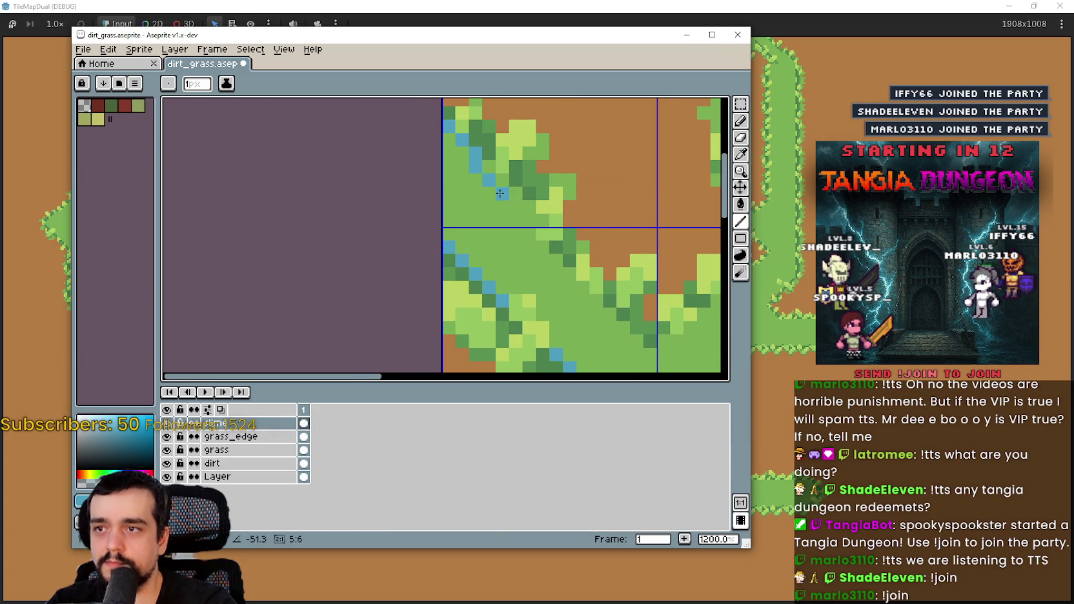
pyautogui.click(555, 257)
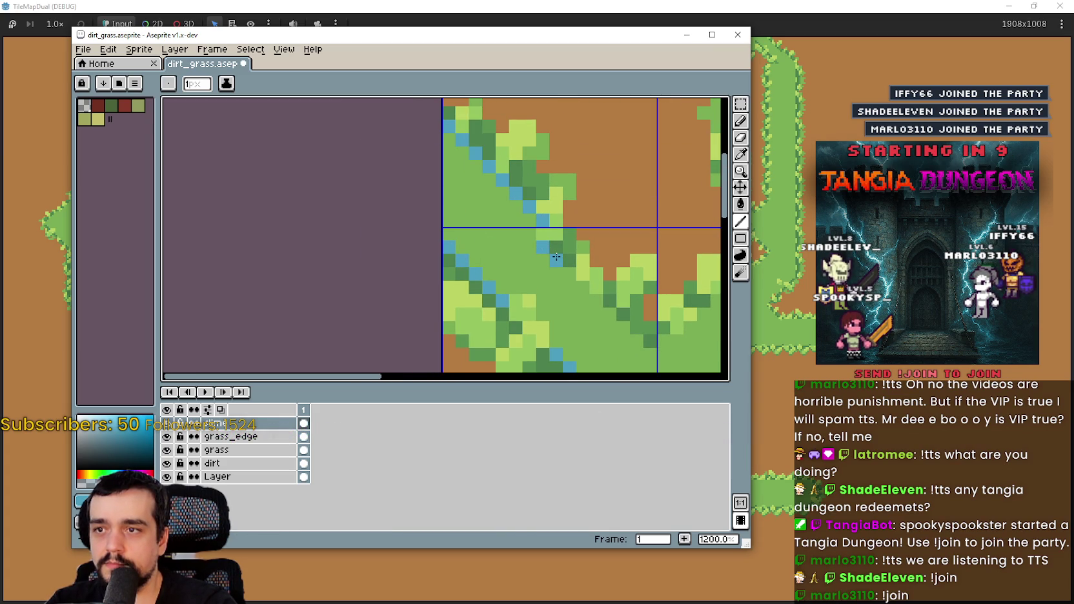
pyautogui.keyDown('shift'); pyautogui.click(649, 349); pyautogui.keyUp('shift')
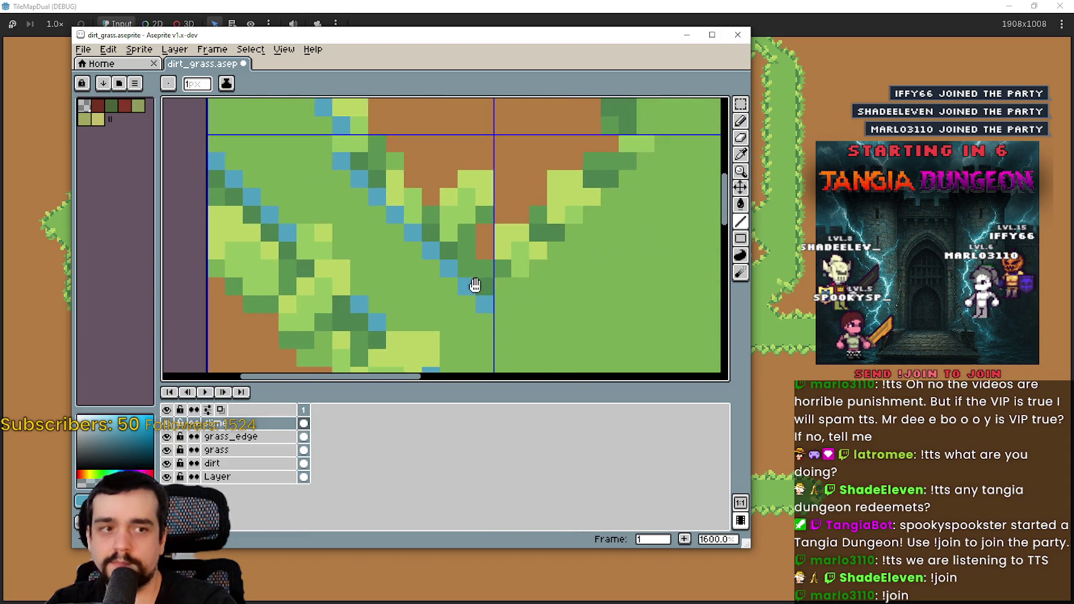
# - Add a vertical run of blue edge pixels beside the dirt and dark-green grass
pyautogui.scroll(3, 595, 261)
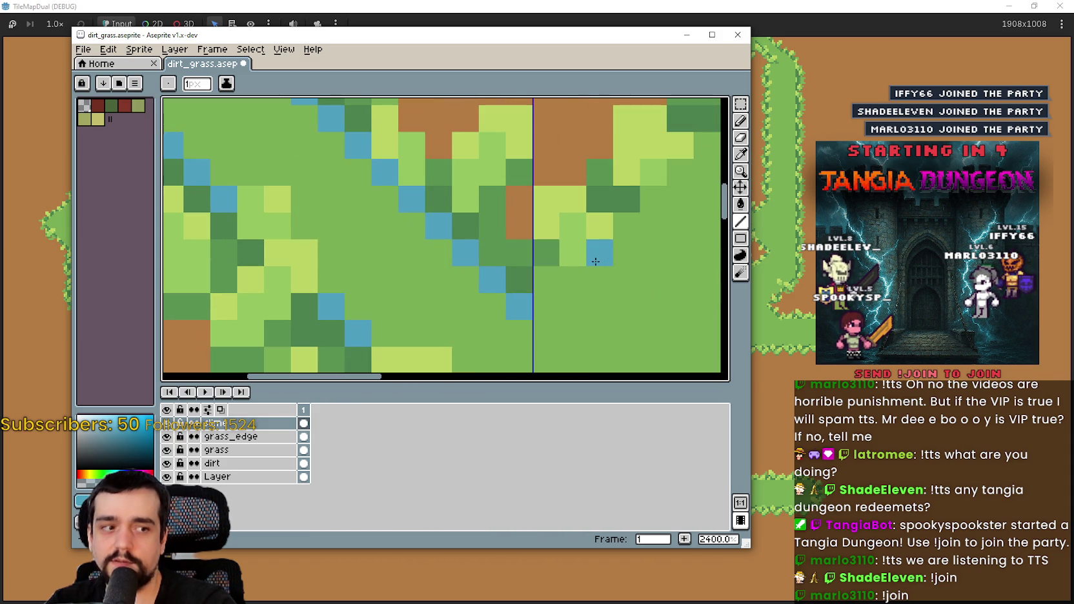
pyautogui.scroll(-1, 595, 261)
pyautogui.scroll(1, 595, 261)
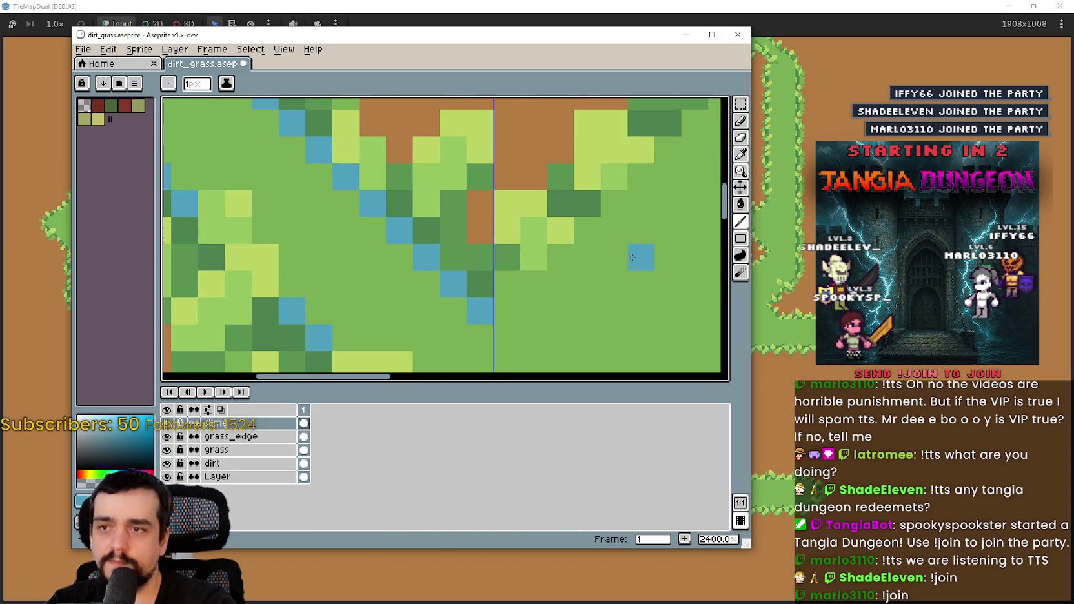
pyautogui.moveTo(635, 251); pyautogui.dragTo(538, 257)
pyautogui.scroll(-2, 405, 293)
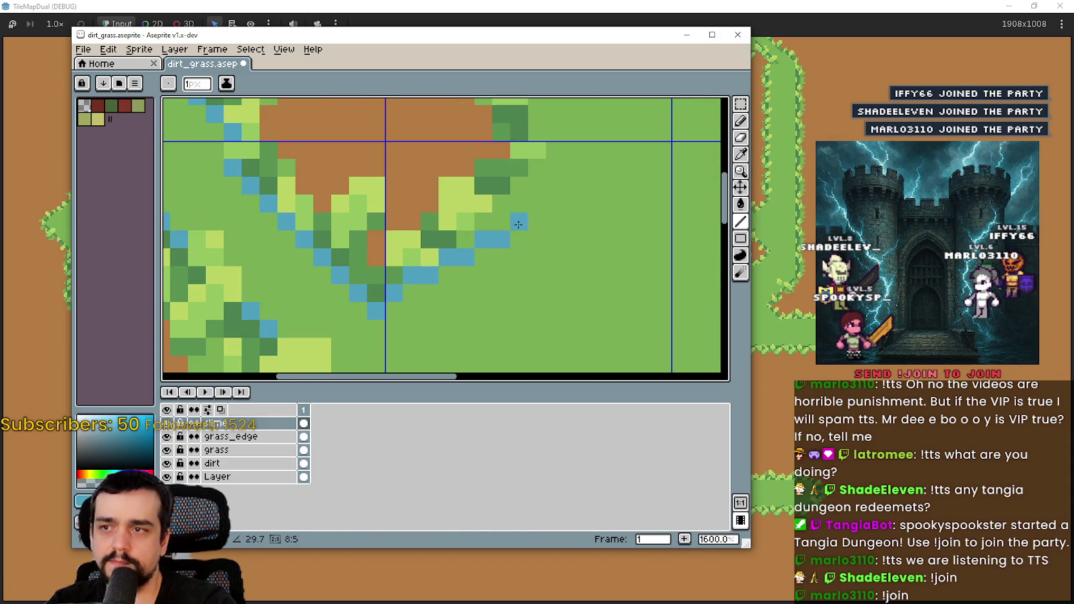
pyautogui.moveTo(447, 239)
pyautogui.mouseDown()
pyautogui.moveTo(530, 185)
pyautogui.moveTo(499, 296)
pyautogui.moveTo(513, 220)
pyautogui.moveTo(444, 291)
pyautogui.mouseUp()
pyautogui.click(431, 207)
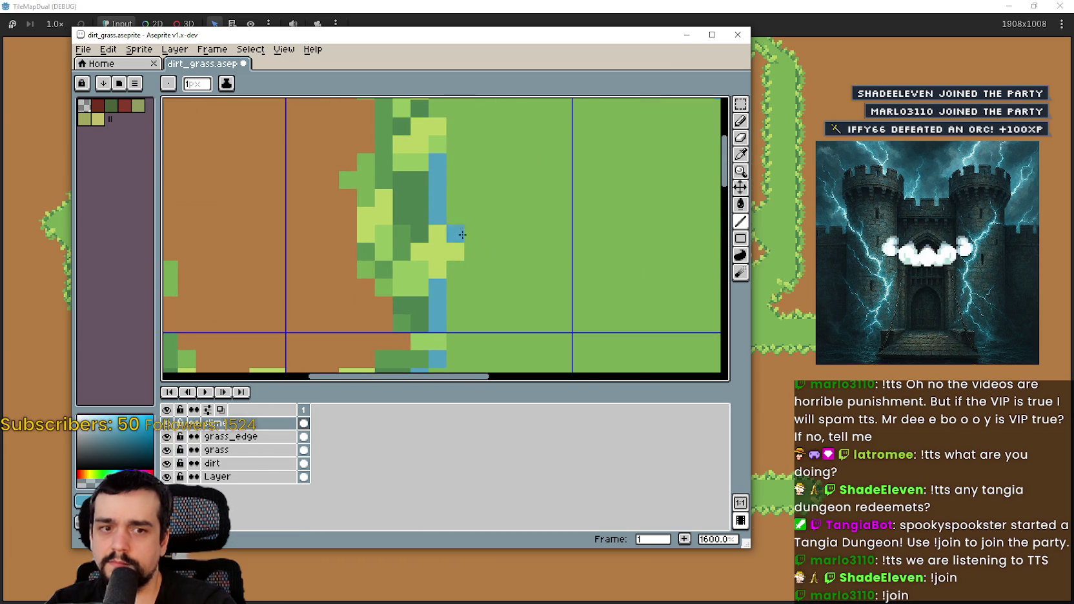
pyautogui.moveTo(437, 162); pyautogui.dragTo(462, 245)
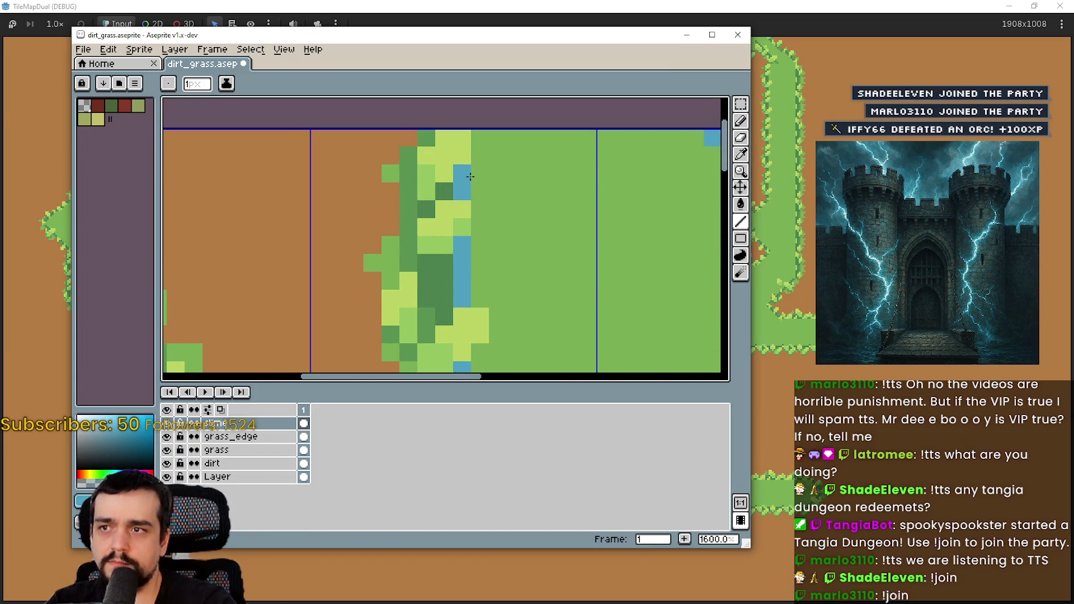
pyautogui.scroll(-5, 461, 172)
pyautogui.scroll(5, 444, 307)
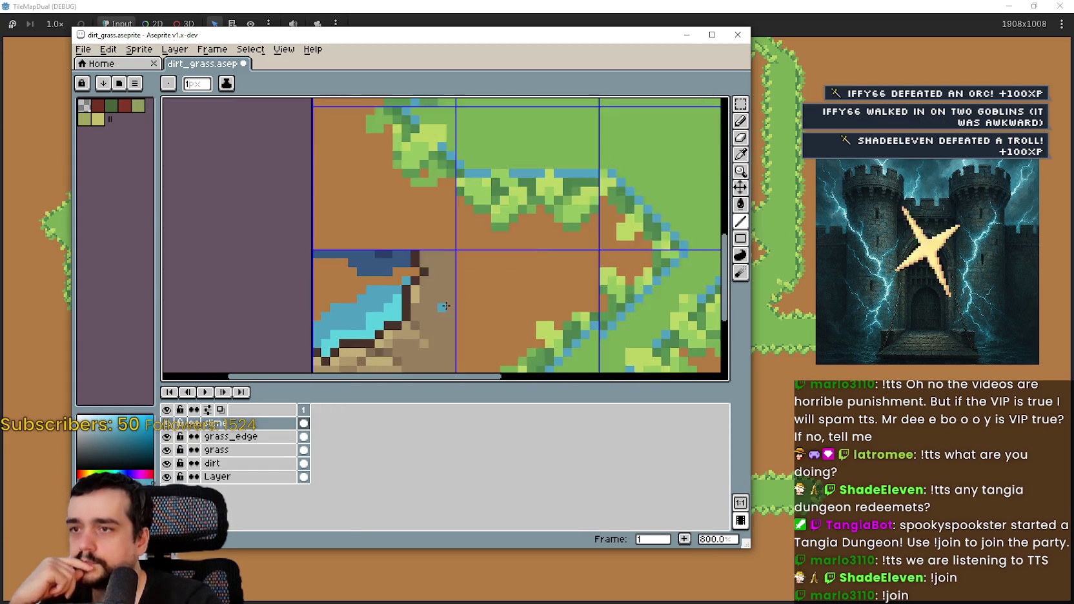
pyautogui.scroll(-3, 444, 307)
# - Test a cyan Paint Bucket fill on the grass tile, then undo it
pyautogui.press('i')
pyautogui.scroll(3, 402, 295)
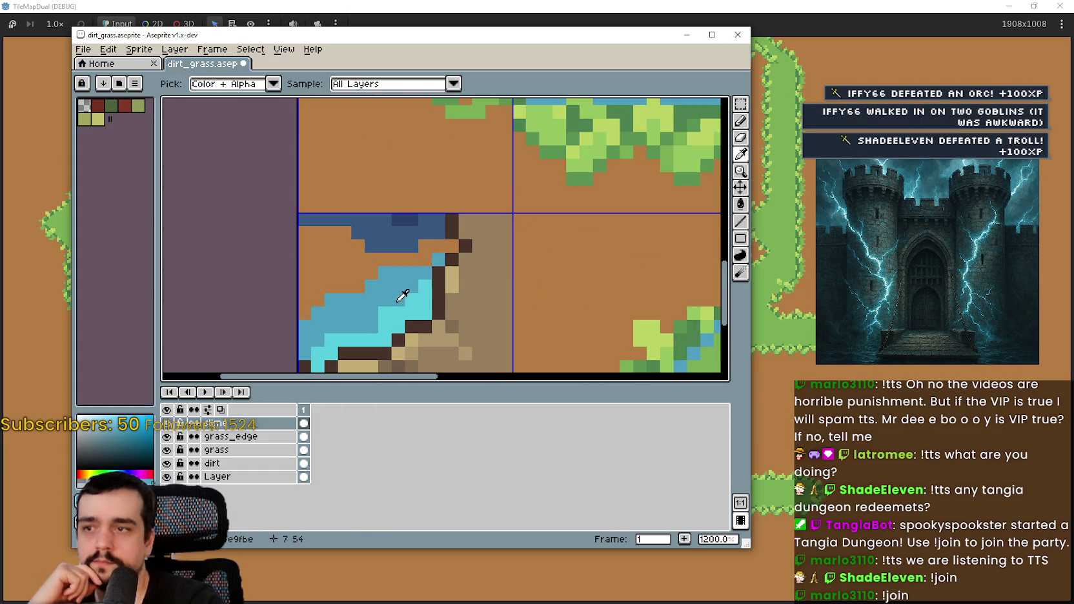
pyautogui.scroll(-5, 402, 309)
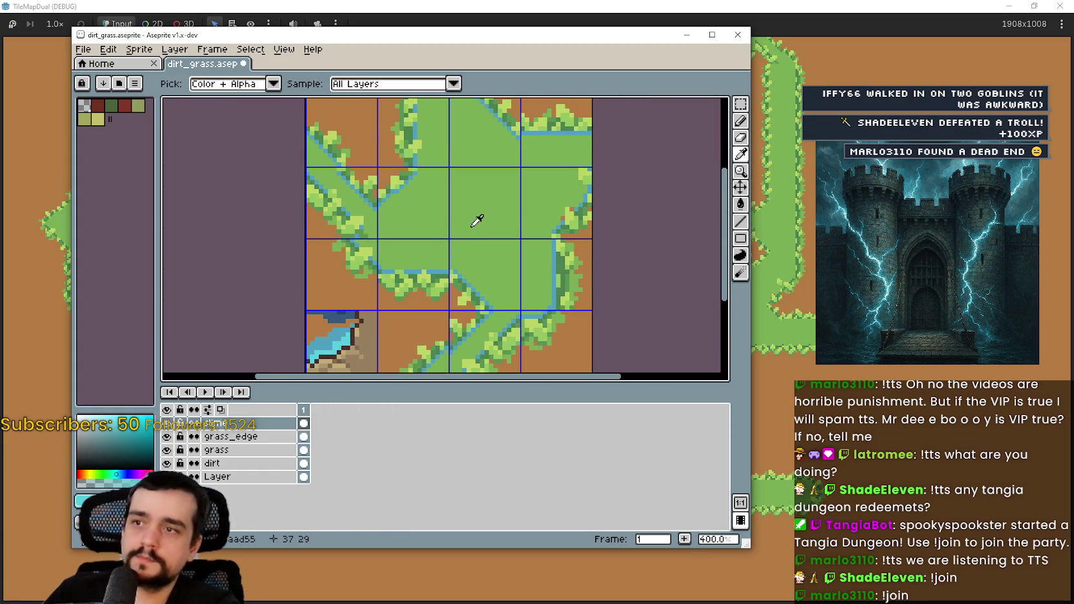
pyautogui.press('g')
pyautogui.click(503, 224)
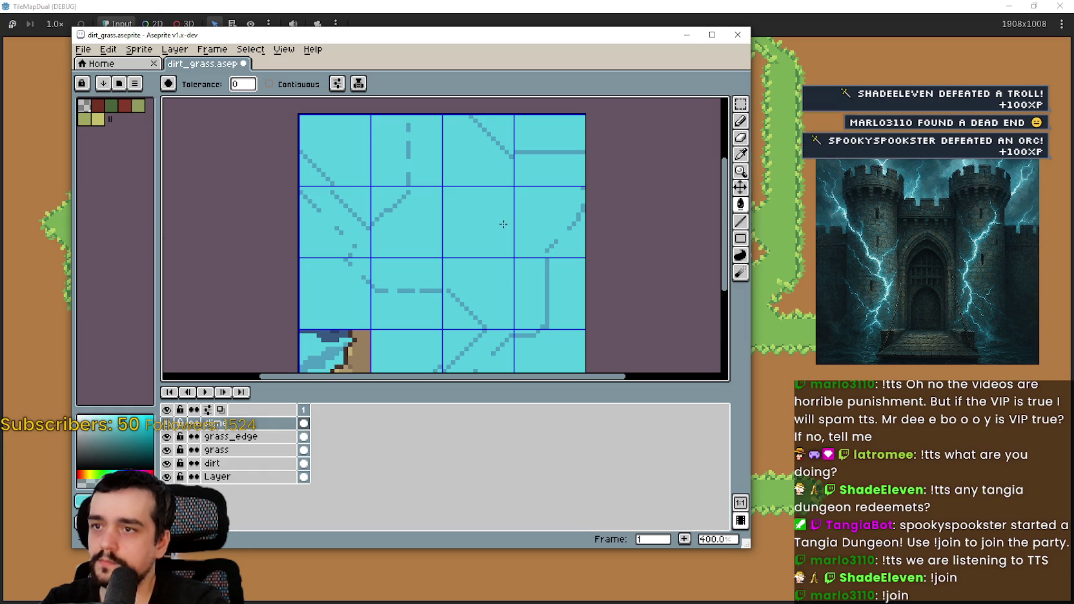
pyautogui.hotkey('ctrl', 'z')
# - Switch back to the Line tool for drawing straight cyan lines
pyautogui.scroll(3, 408, 138)
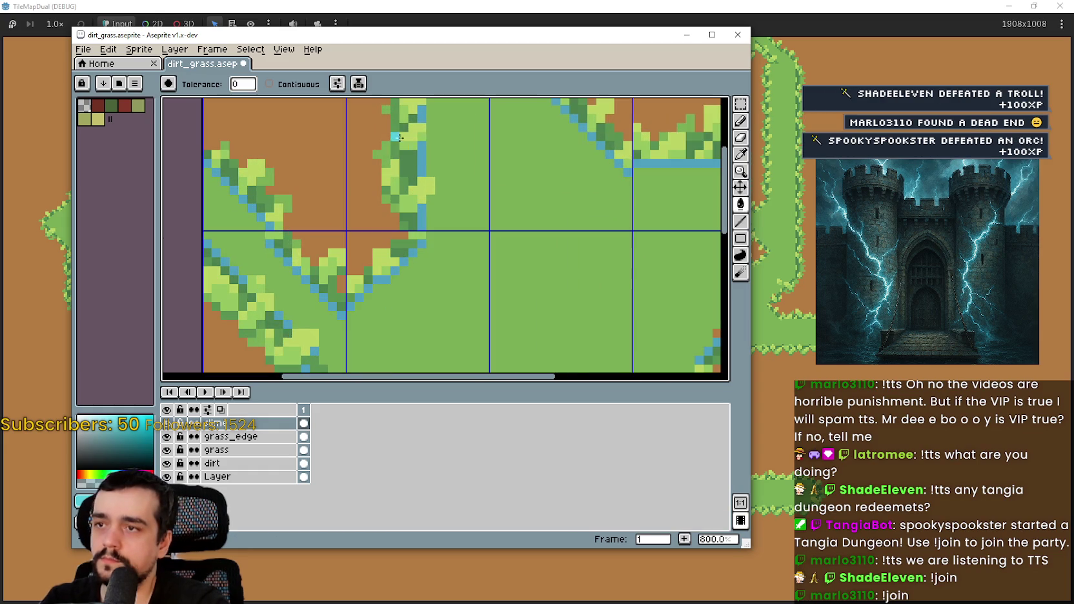
pyautogui.scroll(-2, 430, 148)
pyautogui.scroll(1, 513, 253)
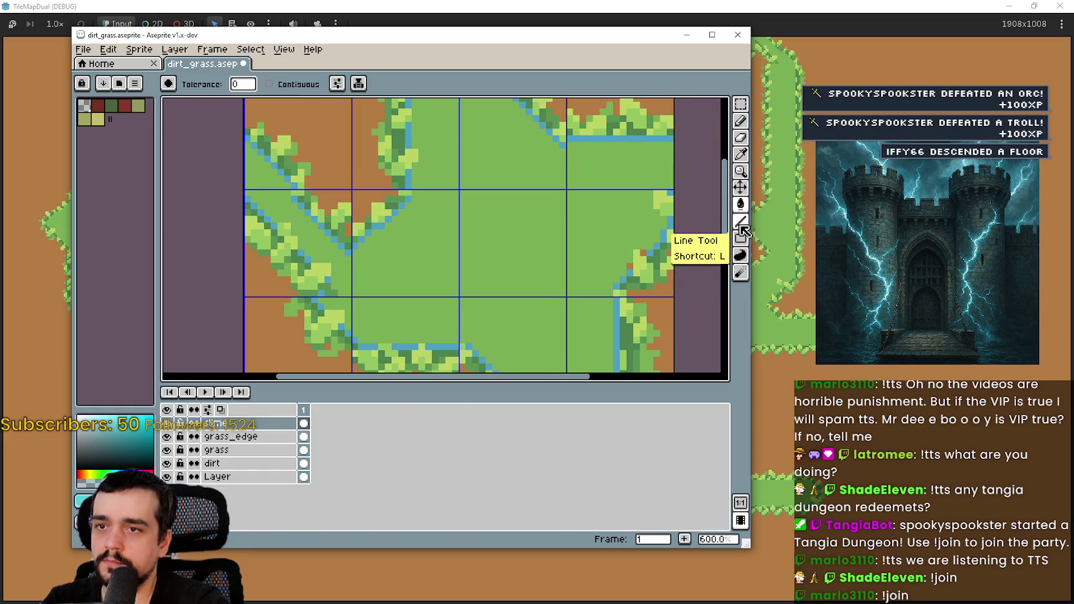
pyautogui.click(741, 222)
pyautogui.scroll(3, 464, 169)
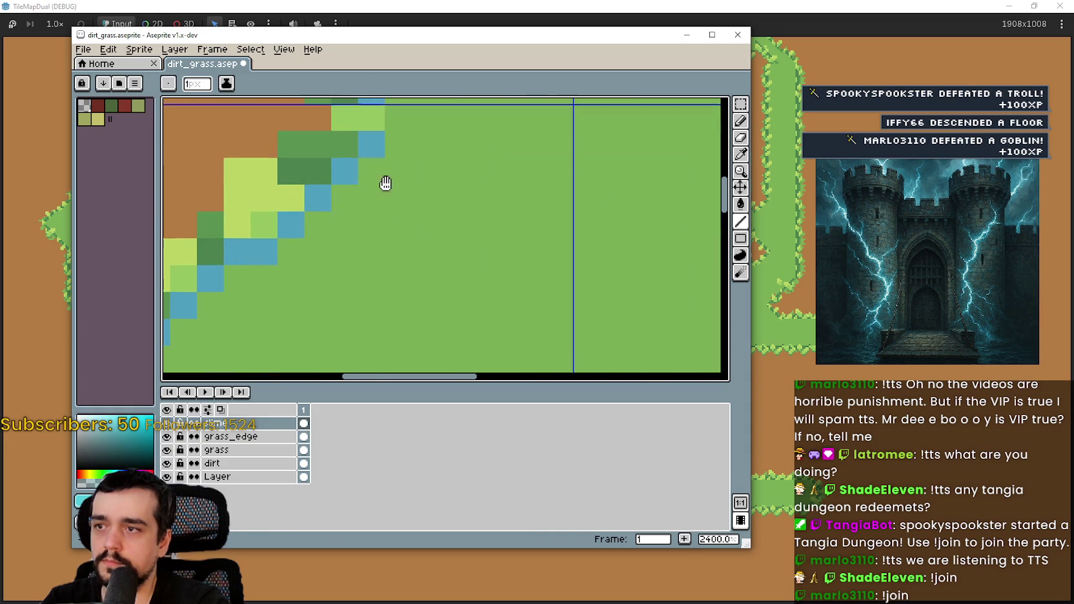
# - Draw two diagonal cyan lines down-left along the grass edge
pyautogui.moveTo(440, 180)
pyautogui.mouseDown()
pyautogui.moveTo(309, 294)
pyautogui.moveTo(363, 290)
pyautogui.mouseUp()
pyautogui.moveTo(420, 193)
pyautogui.mouseDown()
pyautogui.moveTo(294, 292)
pyautogui.moveTo(405, 278)
pyautogui.moveTo(287, 134)
pyautogui.moveTo(463, 290)
pyautogui.mouseUp()
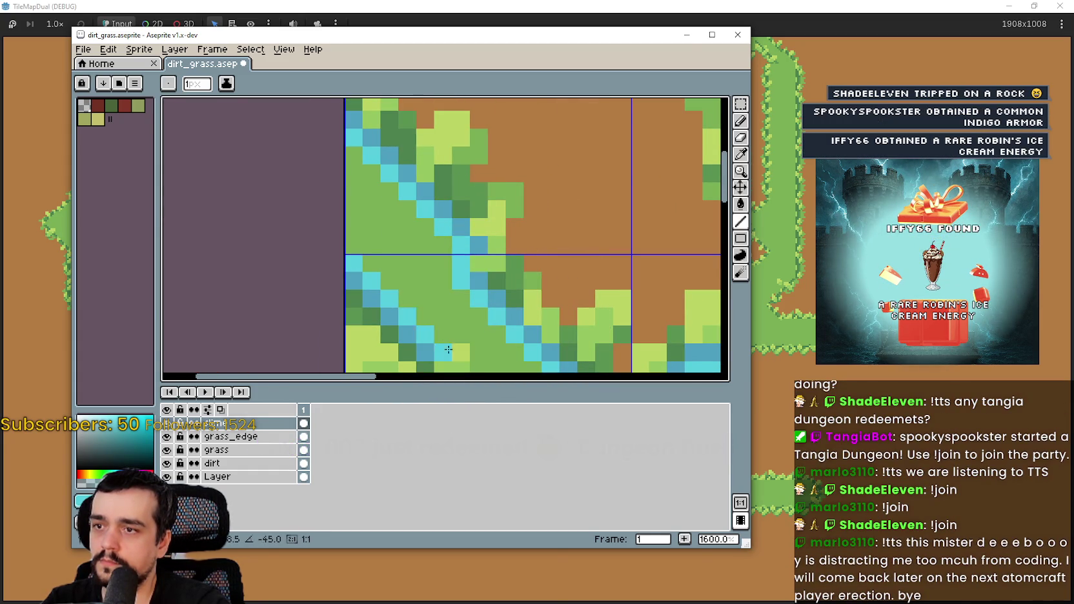
pyautogui.moveTo(436, 334); pyautogui.dragTo(357, 159)
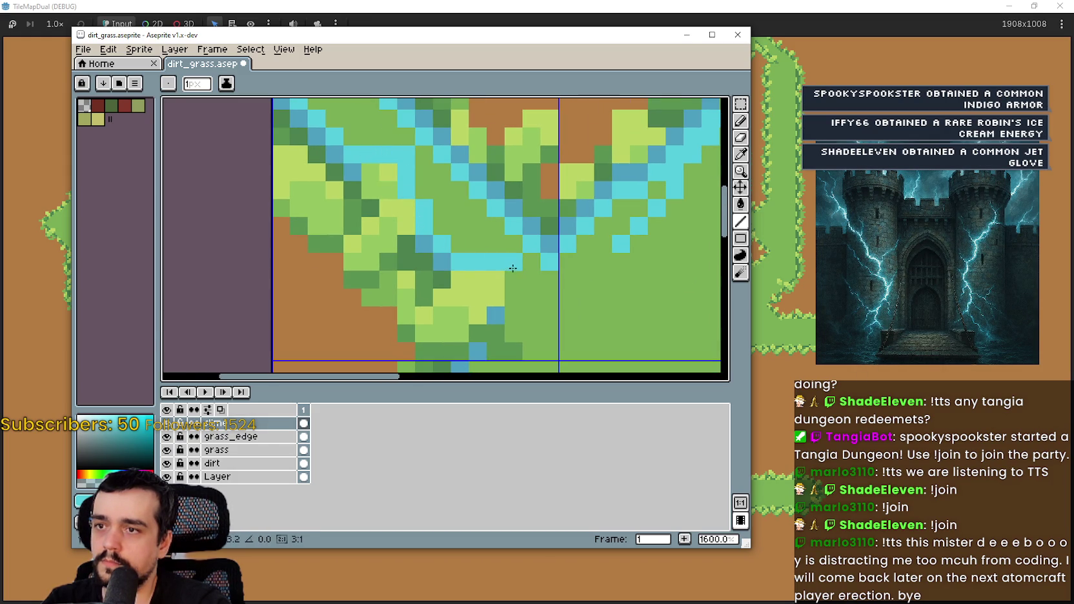
pyautogui.scroll(-4, 514, 309)
pyautogui.scroll(3, 519, 241)
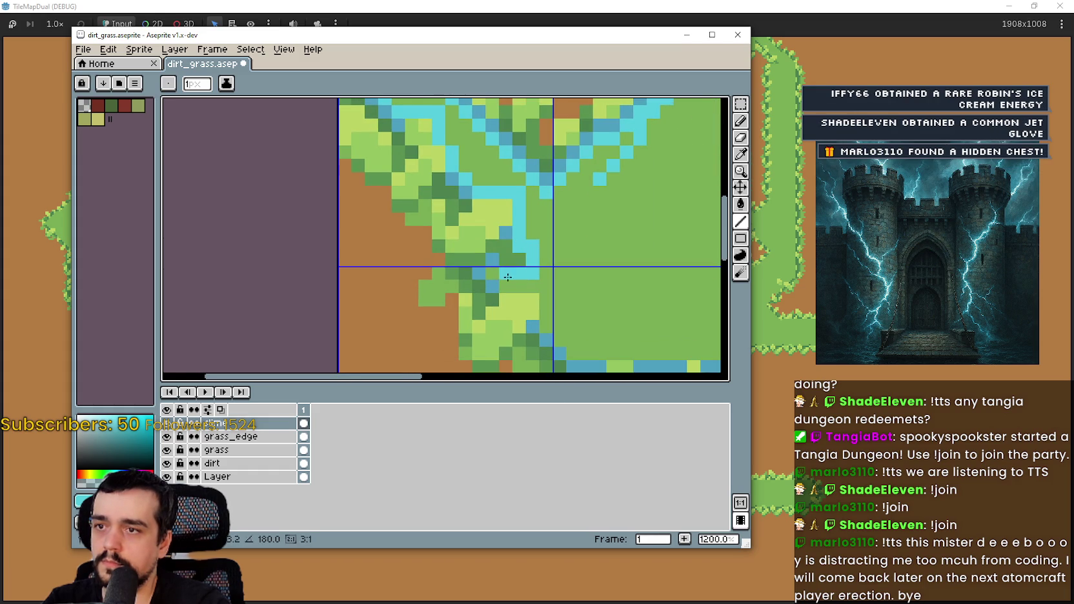
pyautogui.scroll(1, 452, 225)
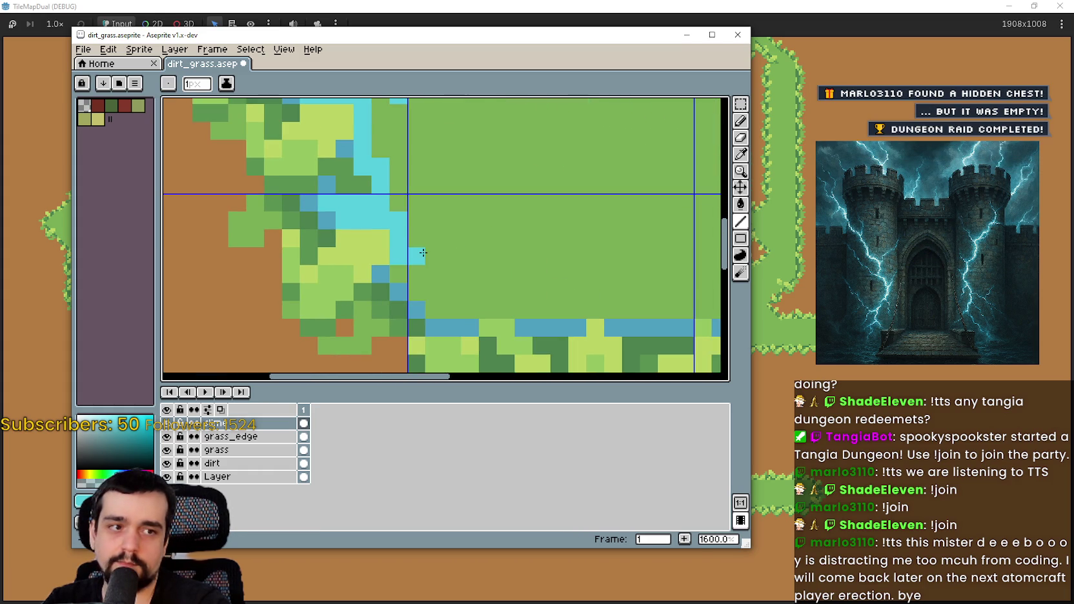
pyautogui.scroll(-2, 423, 252)
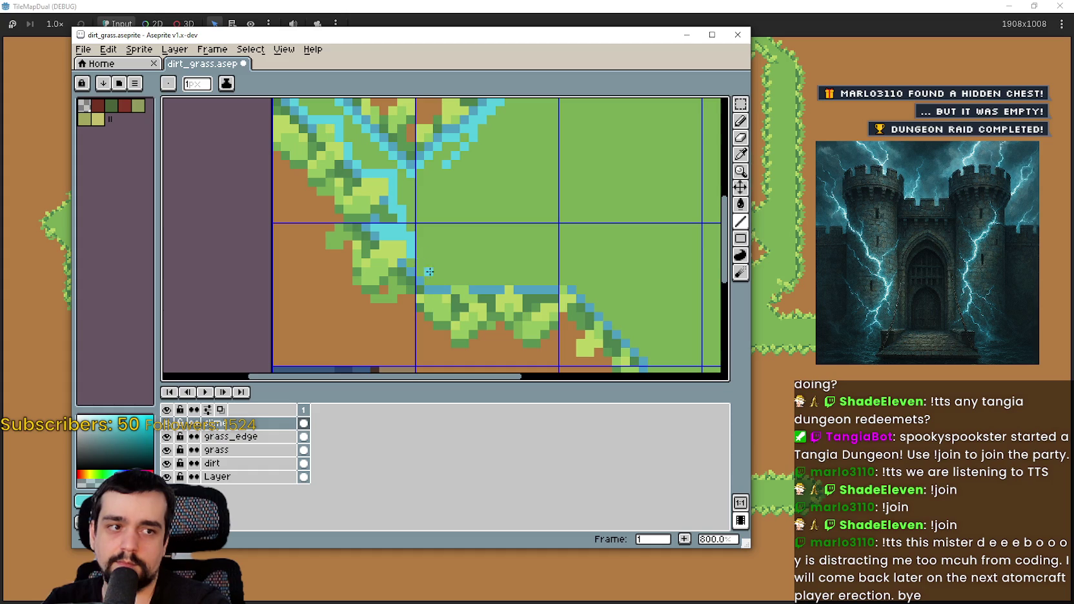
pyautogui.scroll(2, 432, 287)
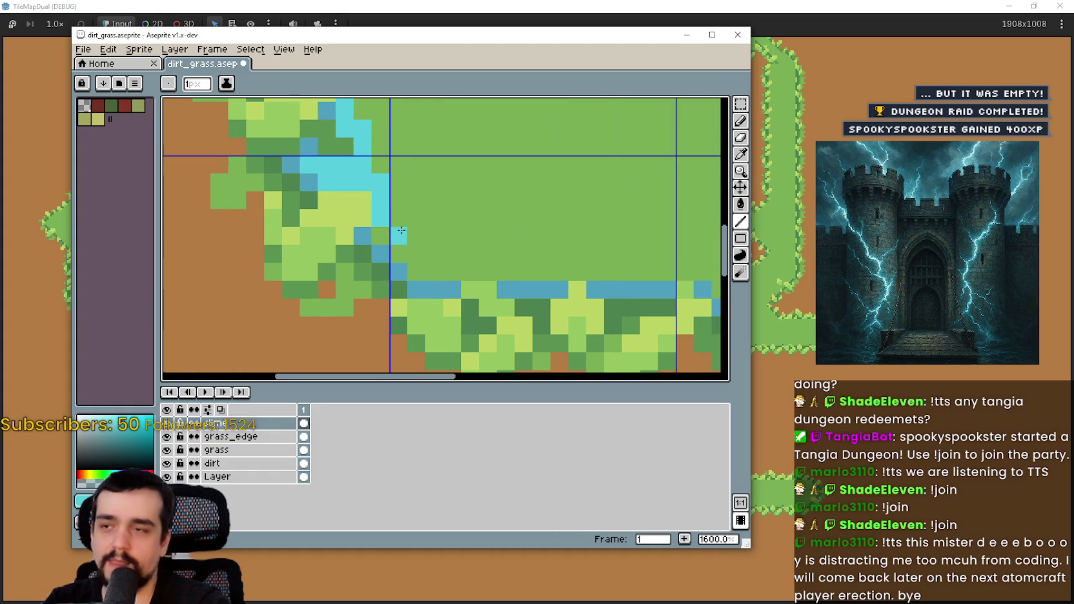
pyautogui.scroll(-1, 400, 231)
# - Paint a cyan row and diagonal cyan staircases along the grass edge
pyautogui.moveTo(397, 250); pyautogui.dragTo(630, 253)
pyautogui.moveTo(629, 253); pyautogui.dragTo(409, 178)
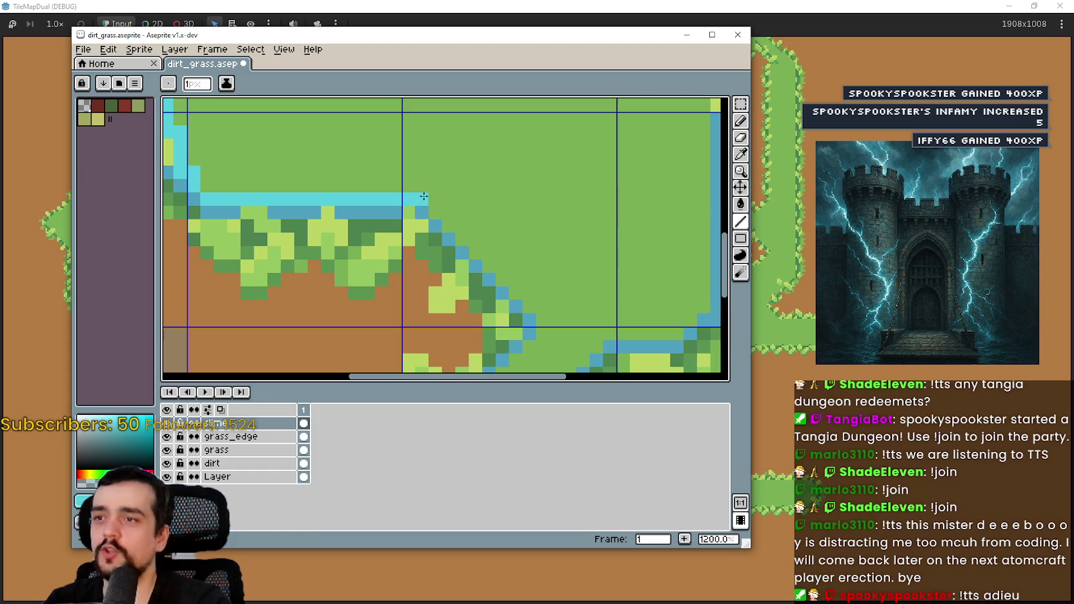
pyautogui.moveTo(451, 227)
pyautogui.mouseDown()
pyautogui.moveTo(549, 293)
pyautogui.moveTo(542, 303)
pyautogui.moveTo(540, 97)
pyautogui.moveTo(558, 173)
pyautogui.mouseUp()
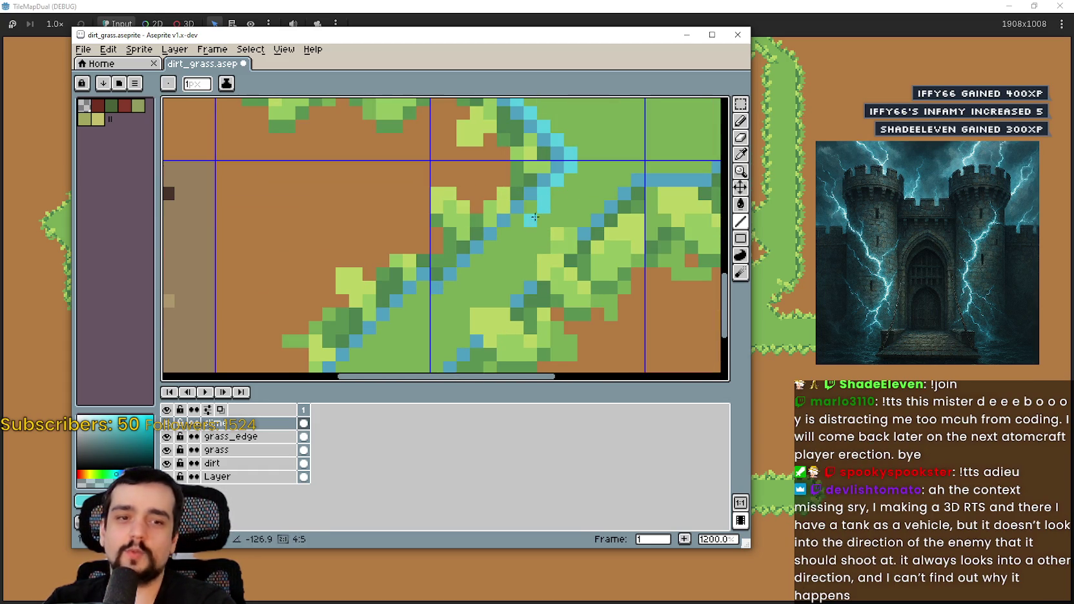
pyautogui.moveTo(507, 245); pyautogui.dragTo(450, 290)
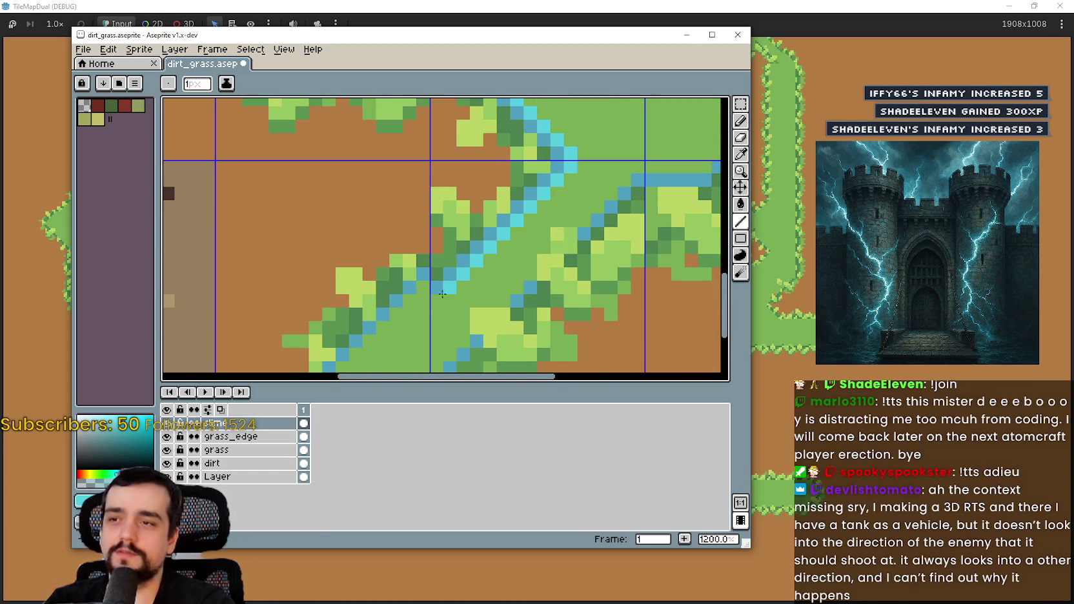
pyautogui.scroll(3, 448, 290)
pyautogui.moveTo(564, 214)
pyautogui.mouseDown()
pyautogui.moveTo(504, 221)
pyautogui.moveTo(395, 355)
pyautogui.mouseUp()
pyautogui.scroll(-2, 503, 213)
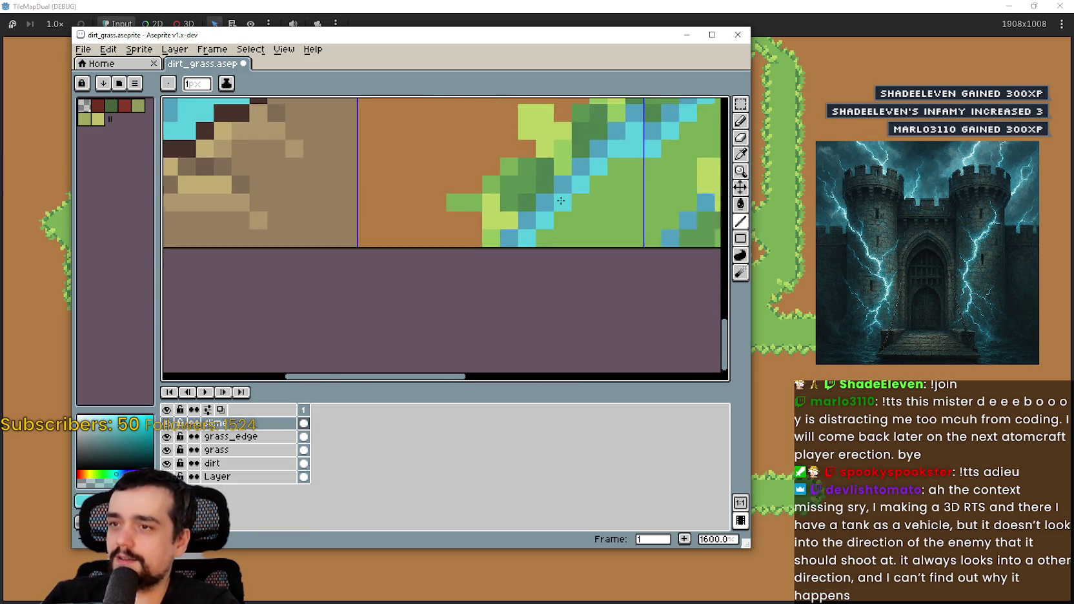
# - Add a horizontal cyan line, extra cyan pixels, and a vertical cyan column along the edge
pyautogui.moveTo(561, 200); pyautogui.dragTo(399, 281)
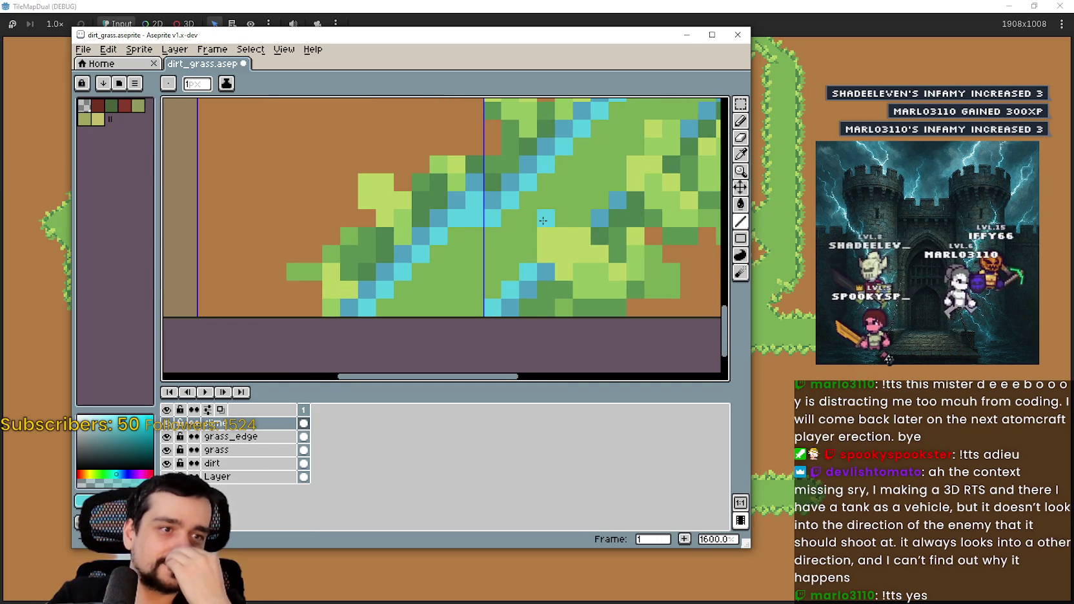
pyautogui.moveTo(565, 246)
pyautogui.mouseDown()
pyautogui.moveTo(491, 311)
pyautogui.moveTo(567, 180)
pyautogui.moveTo(482, 284)
pyautogui.mouseUp()
pyautogui.moveTo(547, 221)
pyautogui.mouseDown()
pyautogui.moveTo(658, 223)
pyautogui.moveTo(508, 288)
pyautogui.mouseUp()
pyautogui.click(506, 267)
pyautogui.click(537, 255)
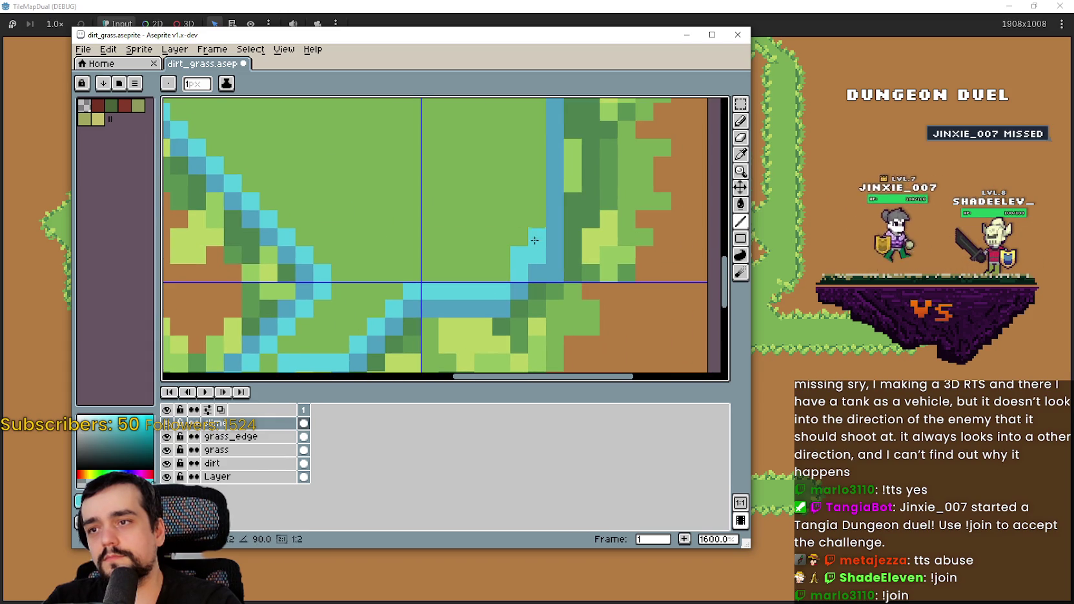
pyautogui.moveTo(537, 175); pyautogui.dragTo(537, 145)
pyautogui.scroll(-1, 537, 148)
pyautogui.moveTo(478, 368)
pyautogui.mouseDown()
pyautogui.moveTo(478, 171)
pyautogui.moveTo(461, 218)
pyautogui.moveTo(443, 227)
pyautogui.mouseUp()
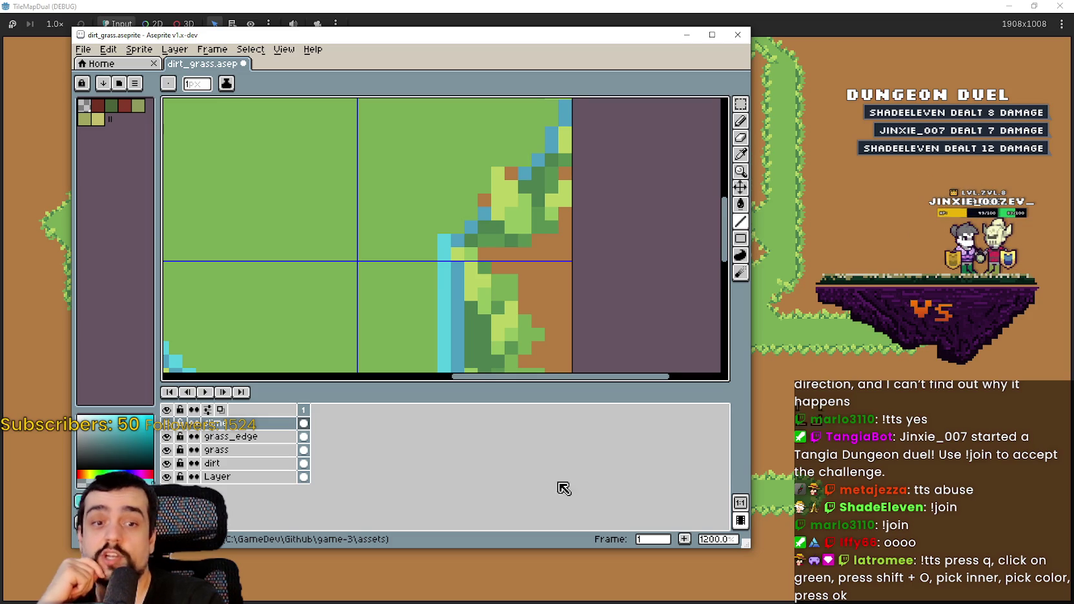
# - Place cyan pixels stepping up the grass edge and draw an L-shaped cyan ripple line
pyautogui.scroll(-3, 451, 245)
pyautogui.scroll(4, 493, 236)
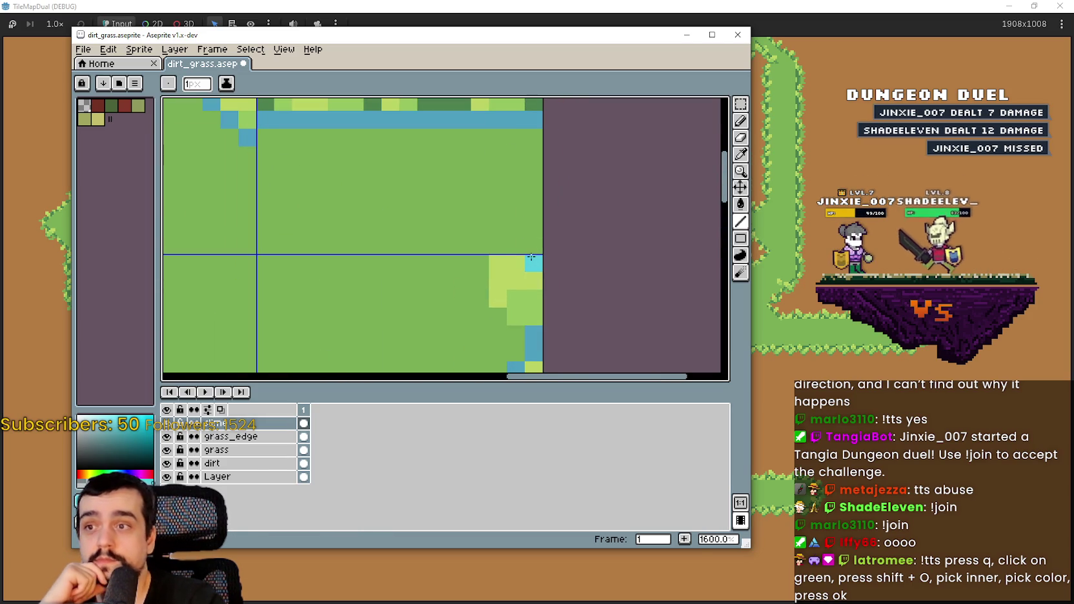
pyautogui.scroll(-2, 495, 243)
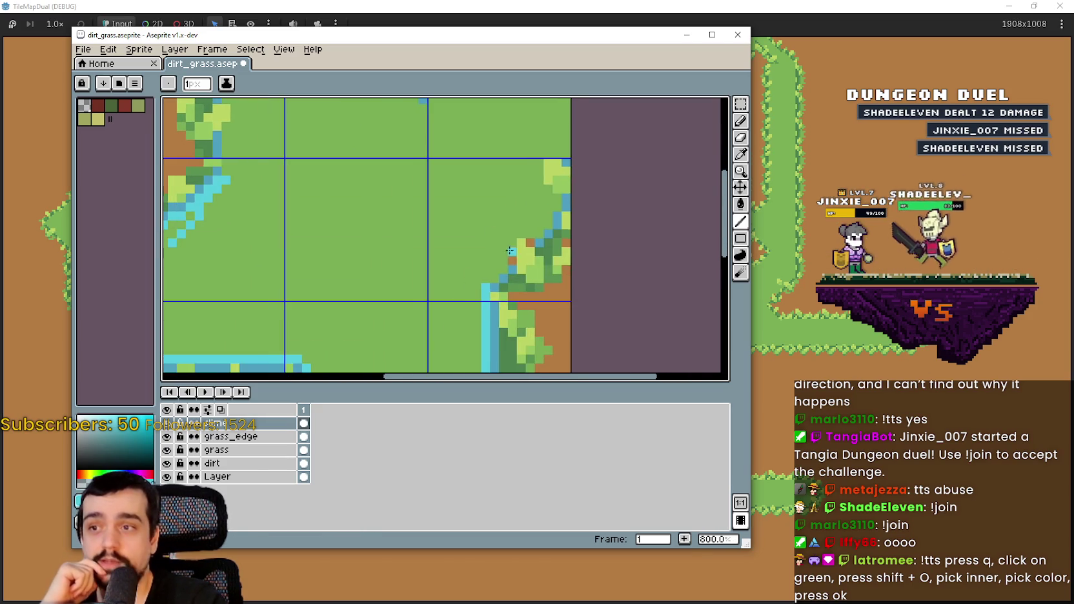
pyautogui.scroll(2, 489, 281)
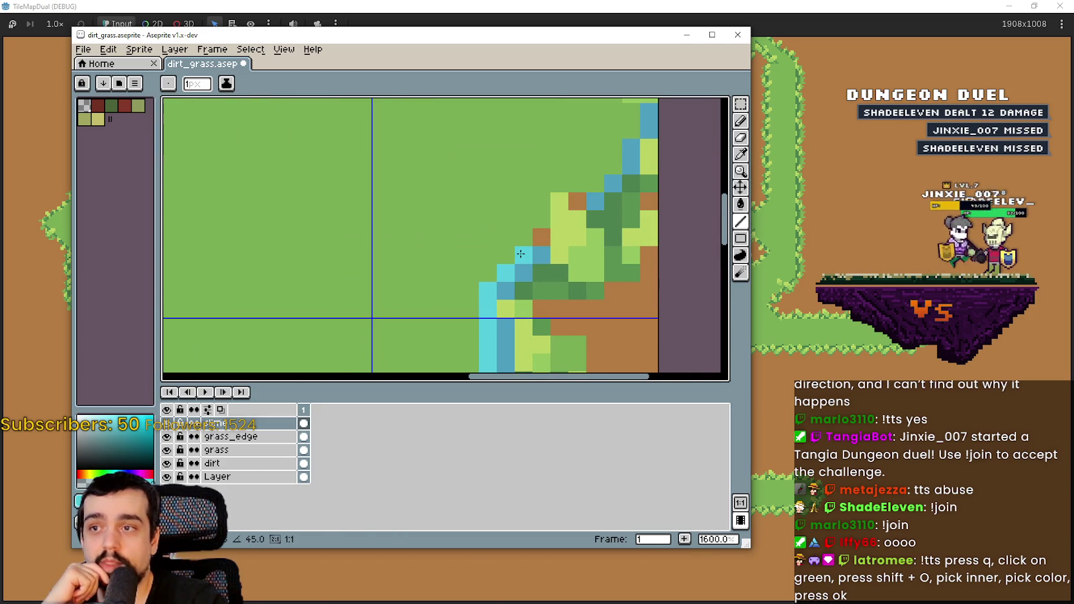
pyautogui.scroll(1, 457, 220)
pyautogui.scroll(-1, 469, 226)
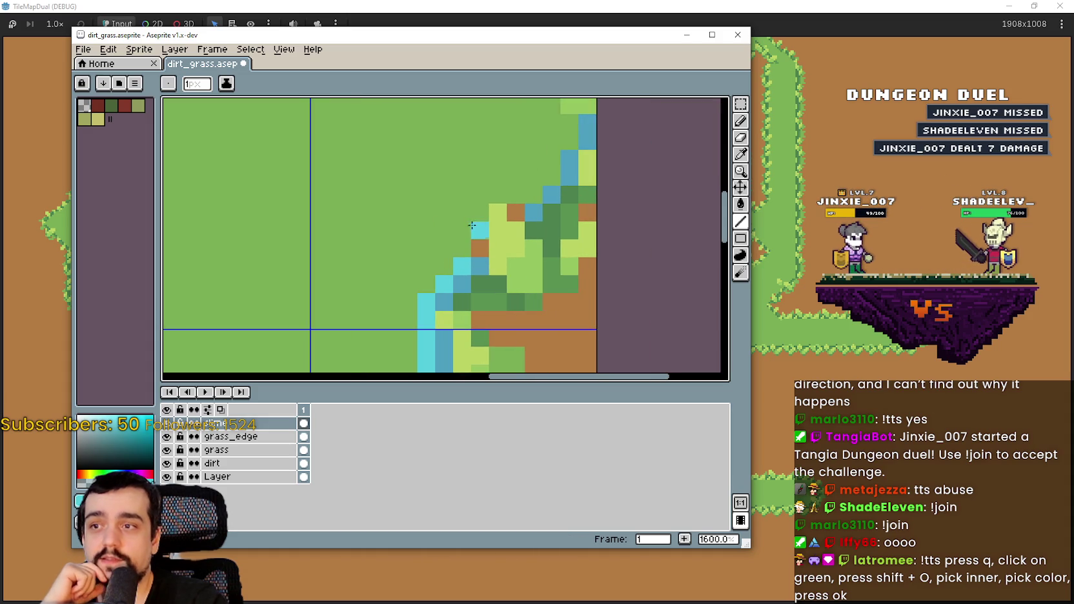
pyautogui.click(527, 198)
pyautogui.click(551, 159)
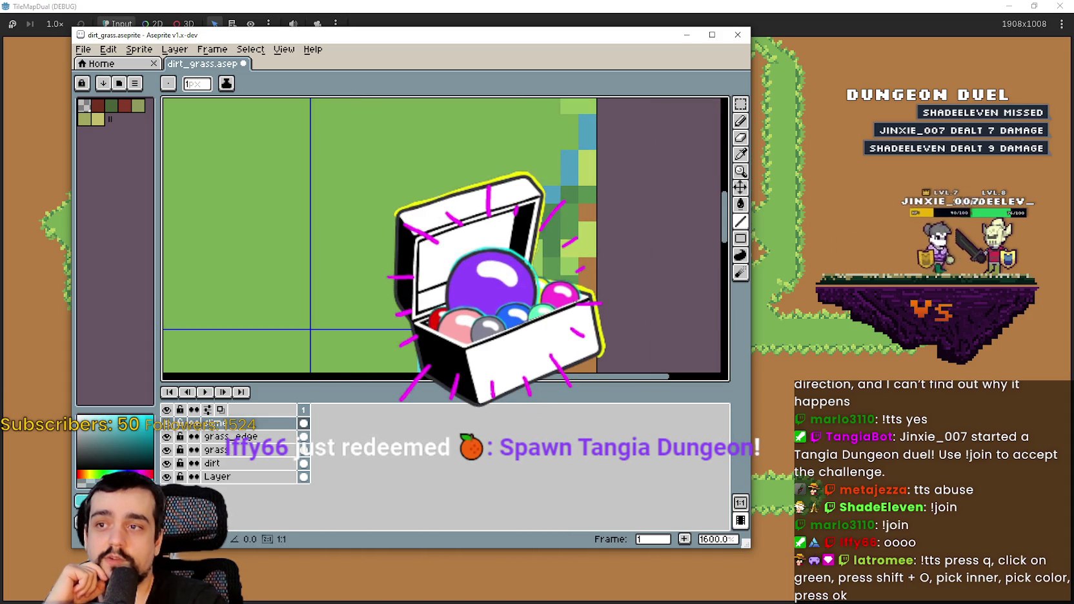
pyautogui.click(569, 140)
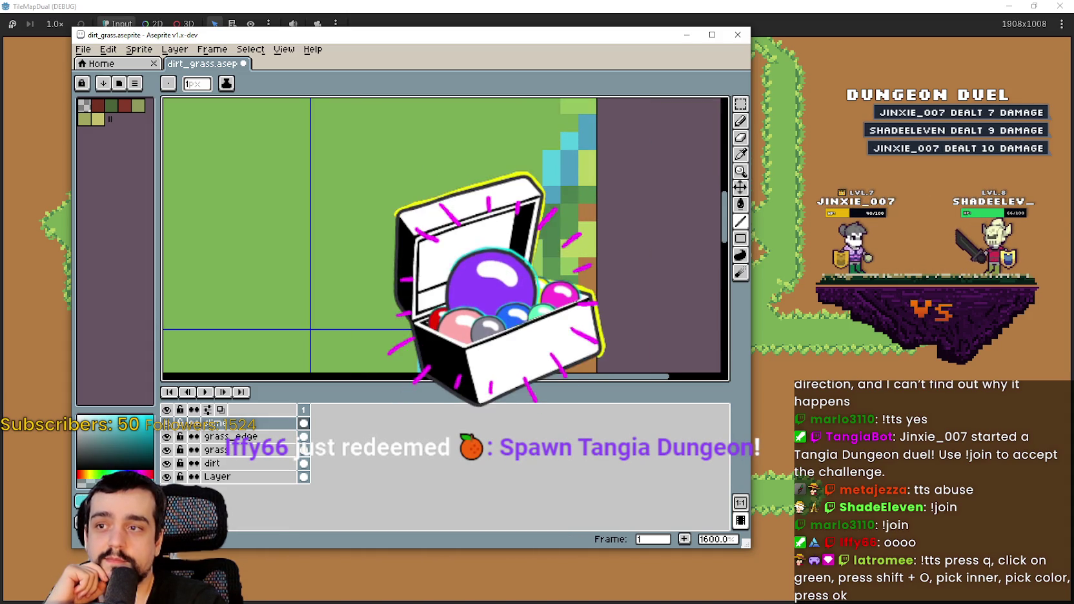
pyautogui.scroll(-3, 458, 210)
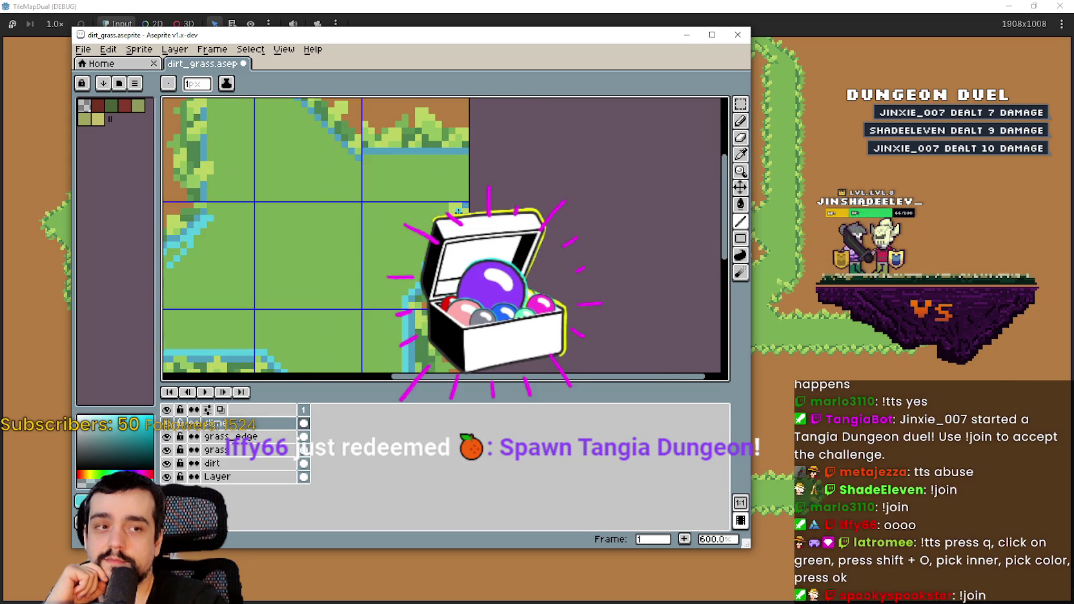
pyautogui.scroll(4, 458, 210)
pyautogui.scroll(2, 457, 210)
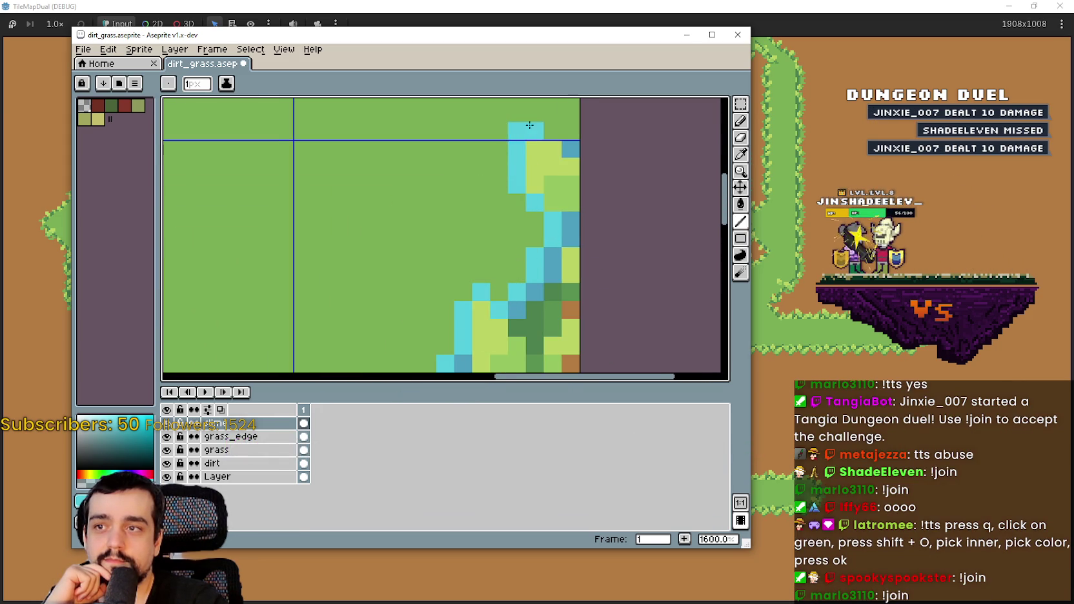
pyautogui.moveTo(511, 180); pyautogui.dragTo(548, 187)
# - Draw a vertical cyan line down the water edge of another tile
pyautogui.scroll(5, 547, 187)
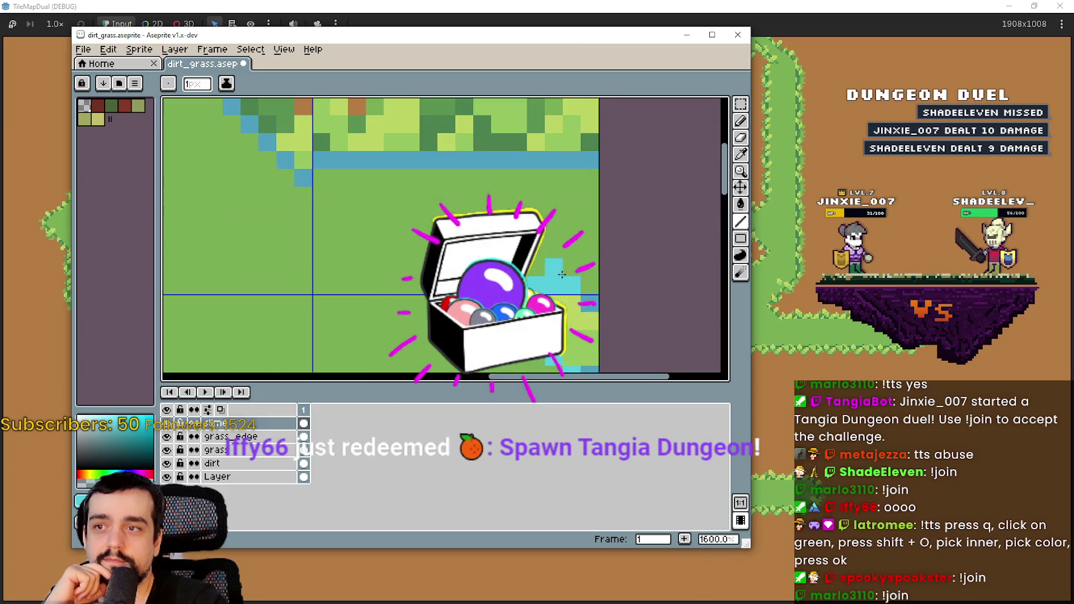
pyautogui.moveTo(547, 187)
pyautogui.mouseDown()
pyautogui.moveTo(606, 213)
pyautogui.moveTo(613, 203)
pyautogui.mouseUp()
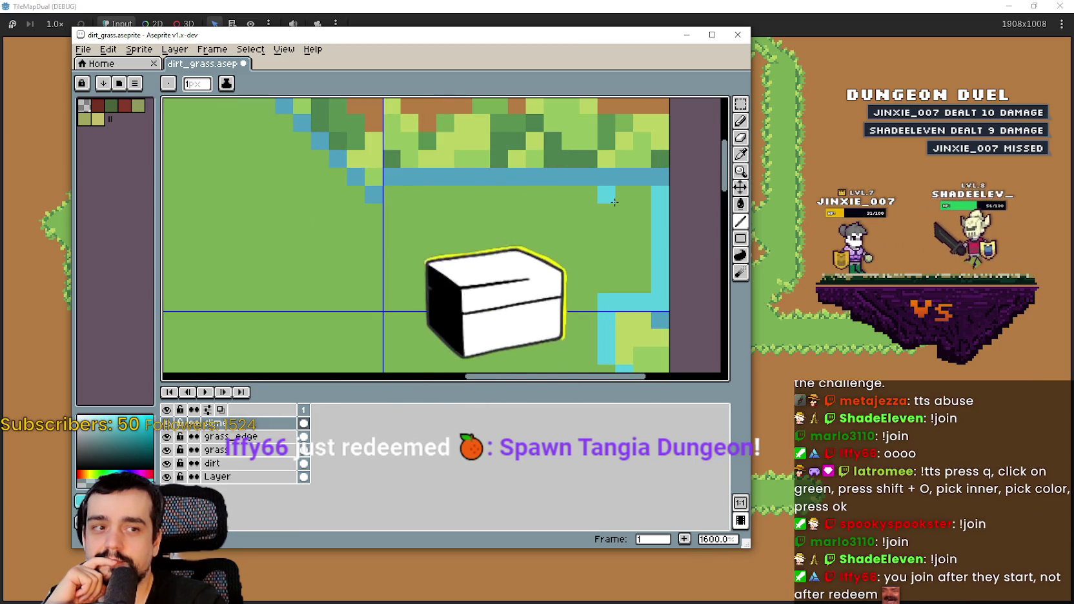
pyautogui.scroll(-1, 613, 202)
pyautogui.scroll(-1, 613, 201)
pyautogui.moveTo(612, 200)
pyautogui.mouseDown()
pyautogui.moveTo(643, 228)
pyautogui.moveTo(530, 235)
pyautogui.mouseUp()
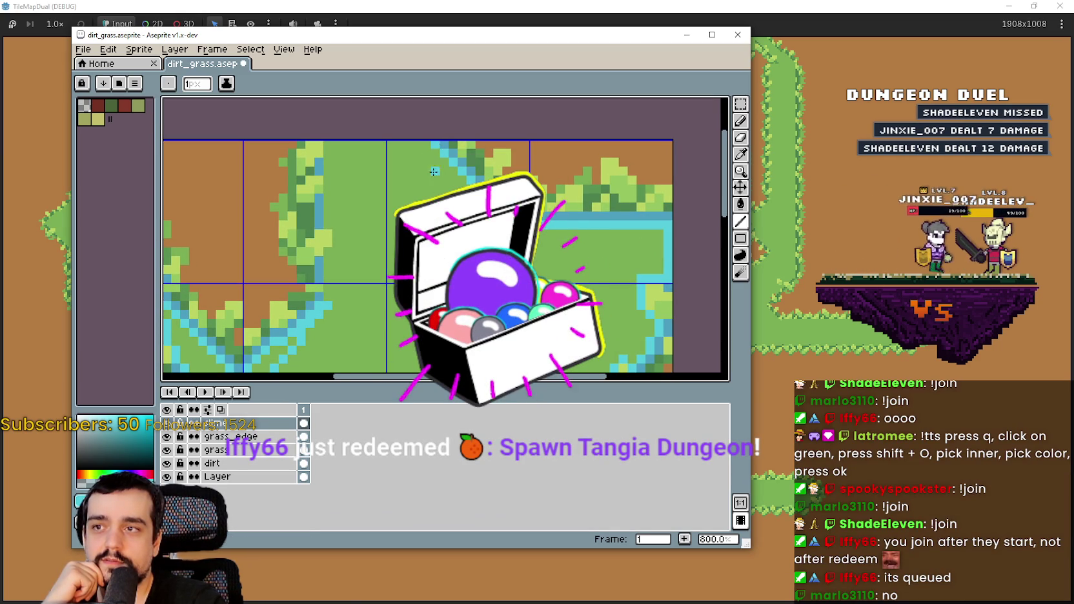
pyautogui.hscroll(-3, 439, 160)
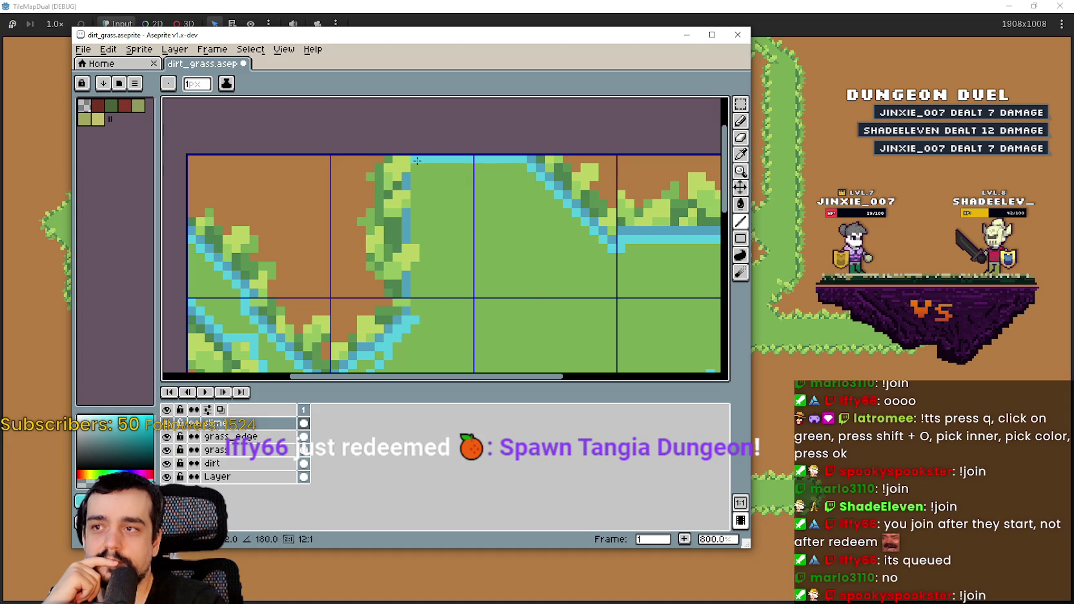
pyautogui.moveTo(417, 161); pyautogui.dragTo(417, 202)
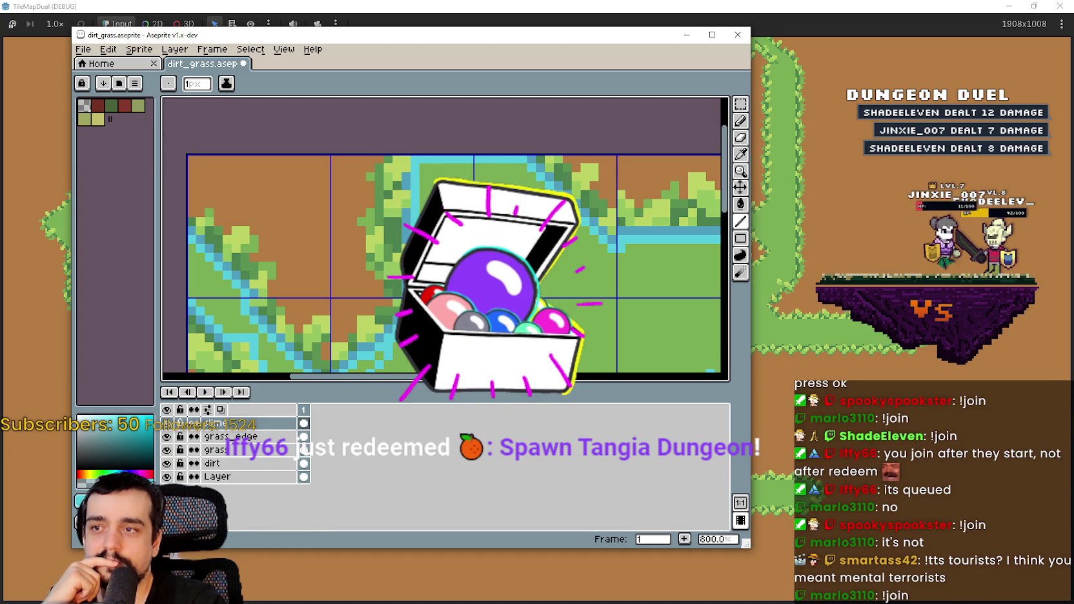
pyautogui.moveTo(416, 207); pyautogui.dragTo(416, 302)
# - Move to another part of the tileset and select the Paint Bucket
pyautogui.scroll(-1, 416, 308)
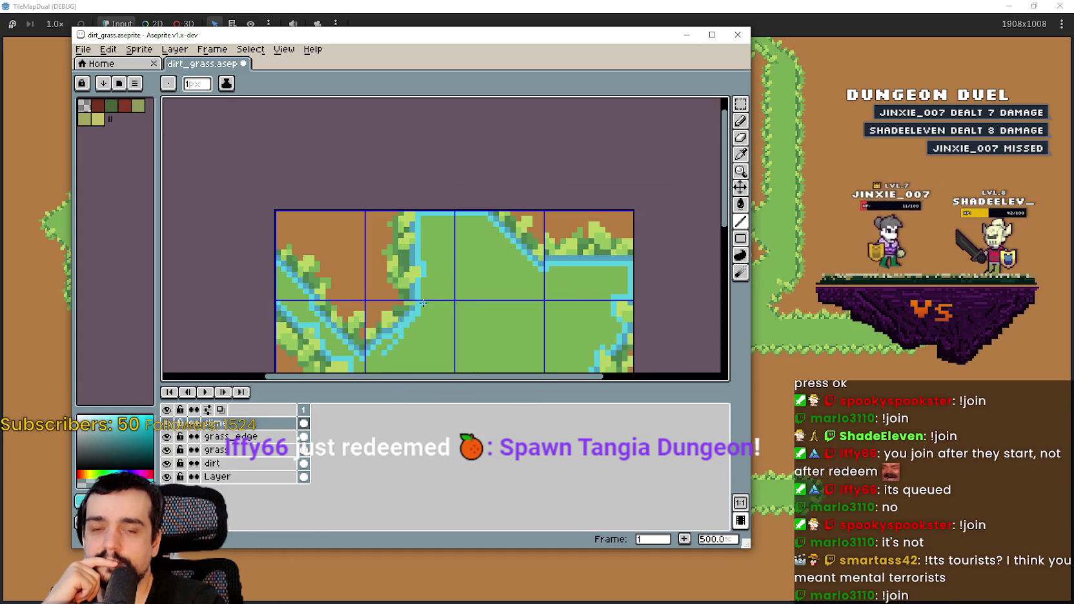
pyautogui.scroll(1, 497, 232)
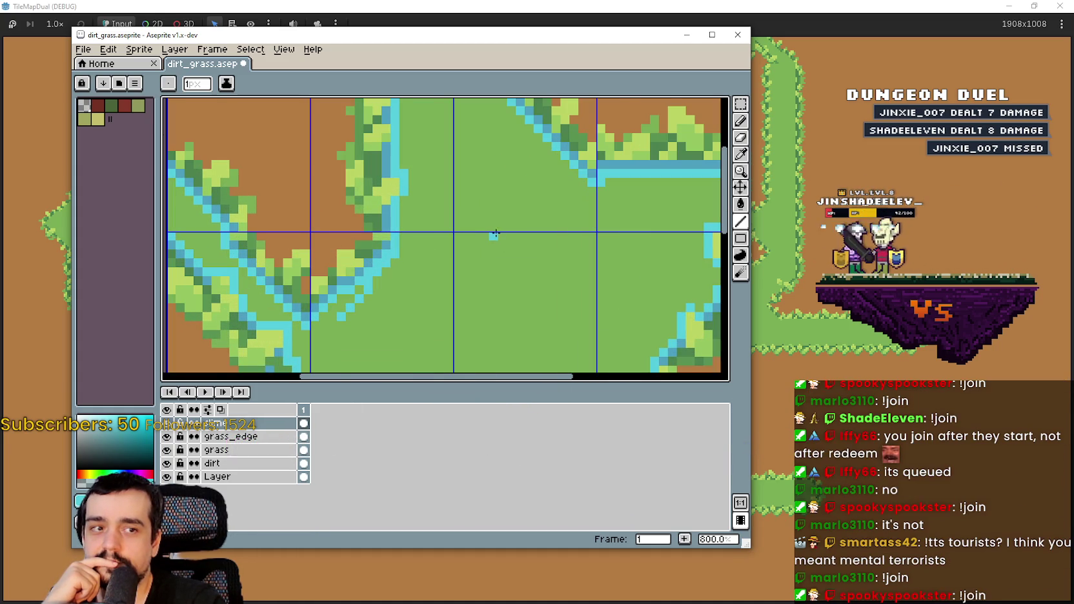
pyautogui.scroll(-2, 491, 235)
pyautogui.moveTo(471, 252)
pyautogui.mouseDown()
pyautogui.moveTo(508, 278)
pyautogui.moveTo(566, 204)
pyautogui.moveTo(580, 128)
pyautogui.moveTo(535, 173)
pyautogui.mouseUp()
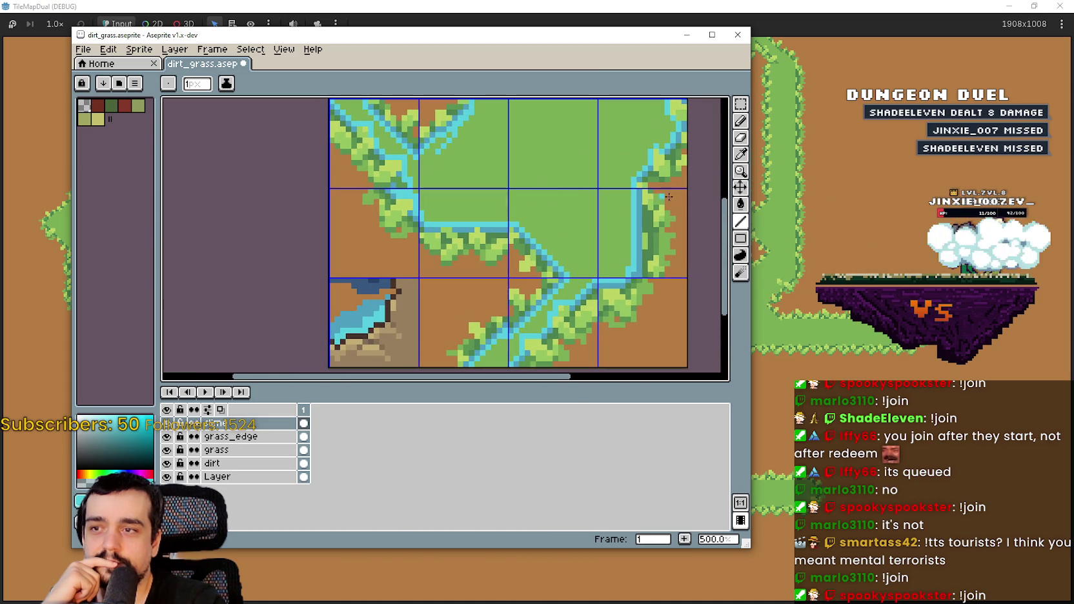
pyautogui.click(740, 204)
# - Undo the whole-layer cyan fill, turn on Contiguous, and fill the central grass area cyan
pyautogui.click(555, 187)
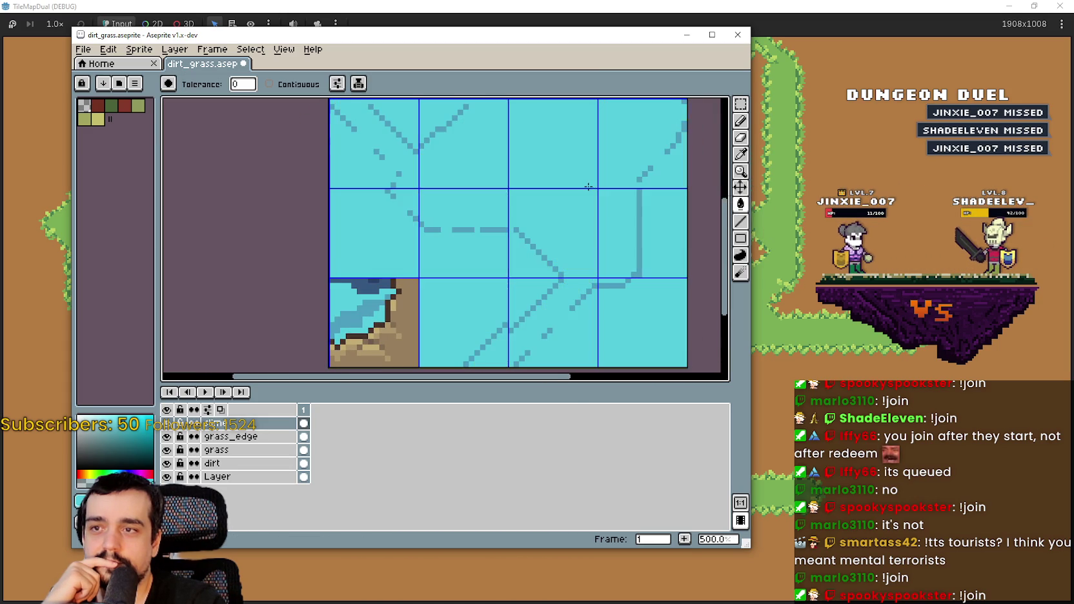
pyautogui.moveTo(561, 179); pyautogui.dragTo(548, 256)
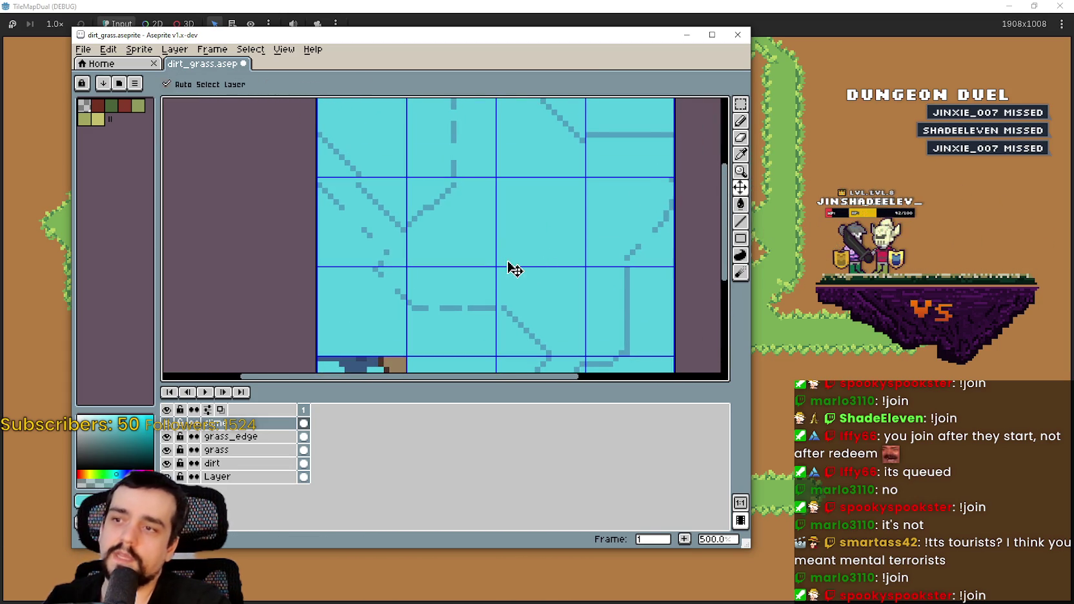
pyautogui.hotkey('ctrl', 'z')
pyautogui.click(306, 89)
pyautogui.click(520, 230)
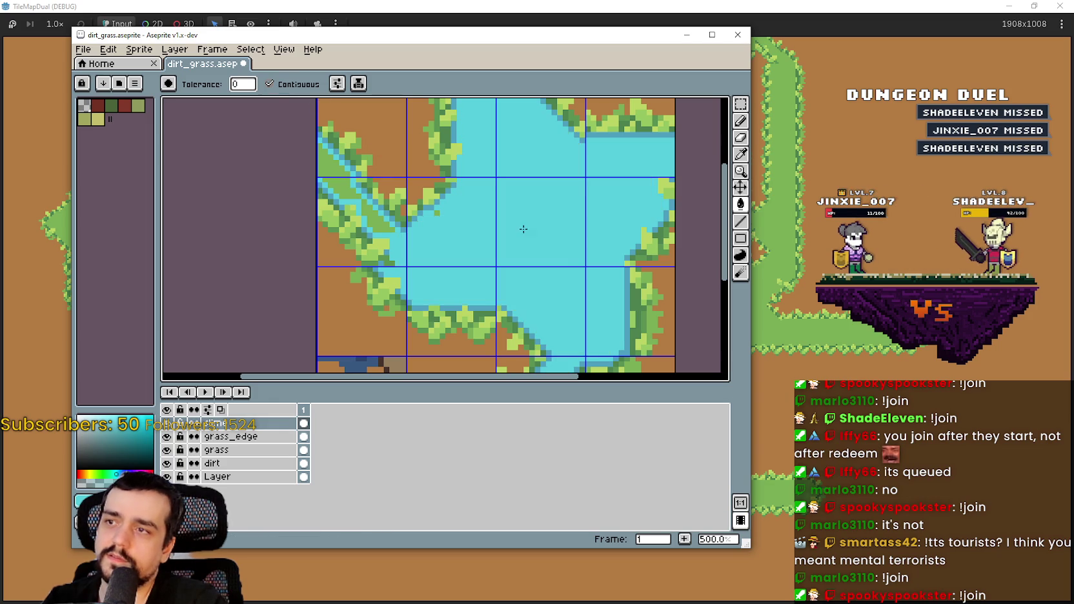
# - Fill the diagonal green band and the remaining green patch with cyan
pyautogui.scroll(-1, 491, 229)
pyautogui.scroll(2, 463, 227)
pyautogui.hscroll(-3, 458, 219)
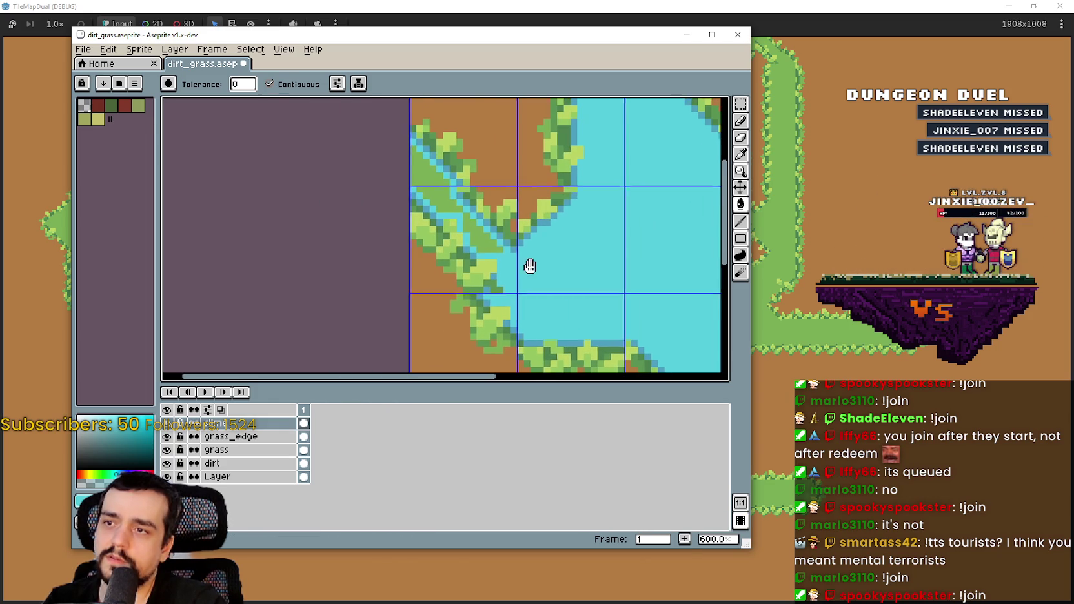
pyautogui.click(472, 232)
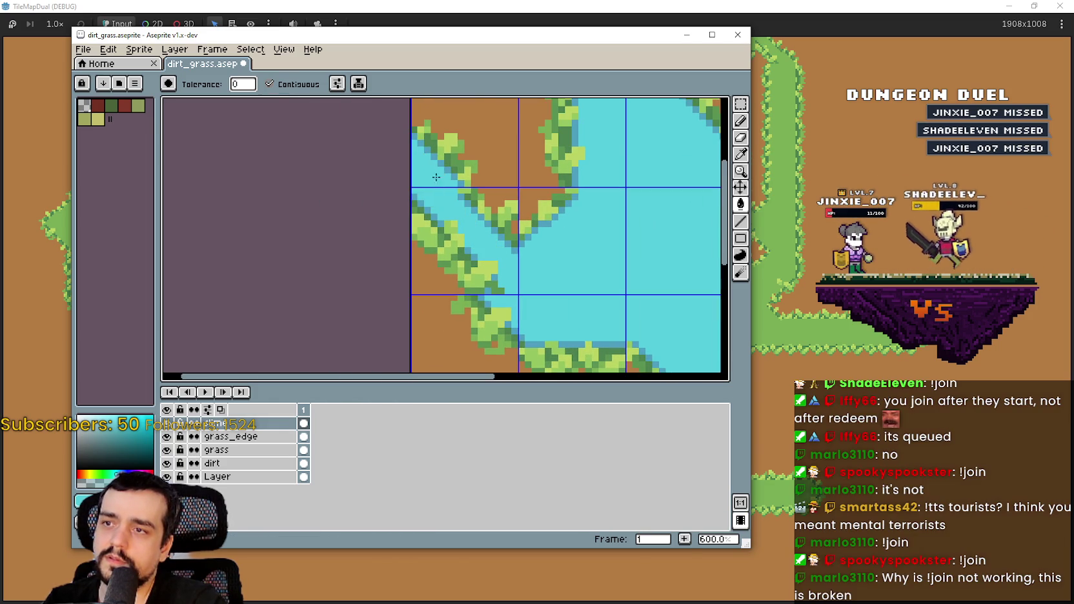
pyautogui.scroll(-2, 471, 232)
pyautogui.scroll(2, 539, 315)
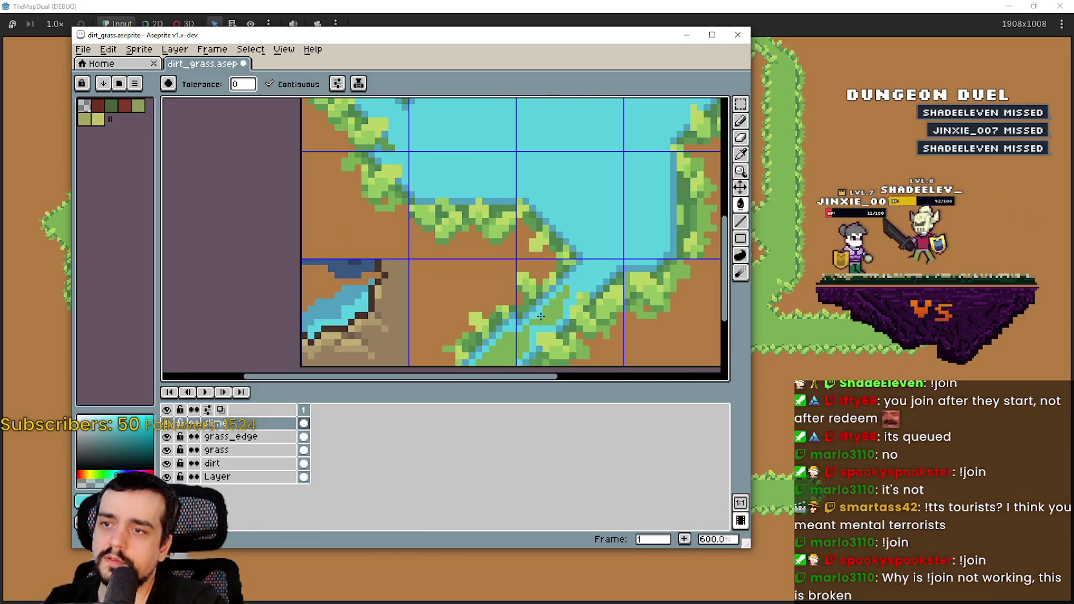
pyautogui.click(518, 343)
pyautogui.scroll(-2, 518, 343)
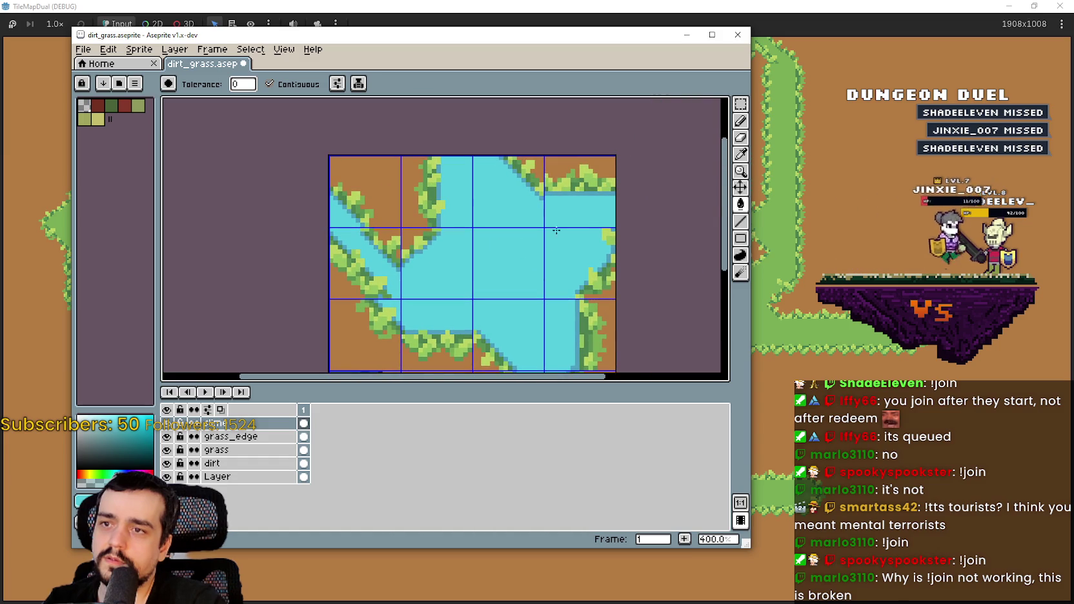
pyautogui.scroll(2, 549, 234)
pyautogui.scroll(-2, 515, 271)
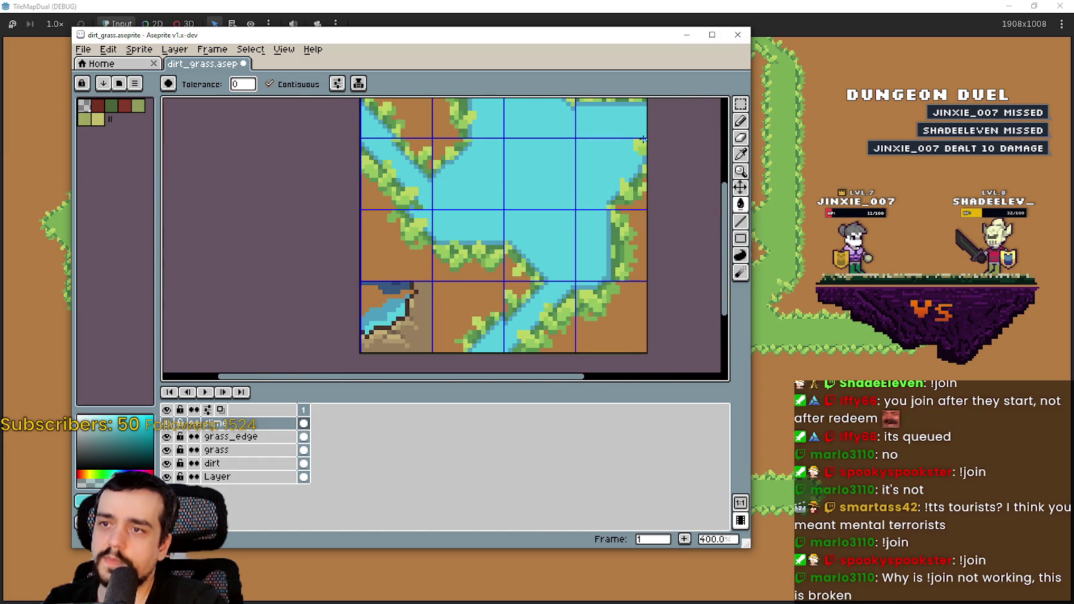
pyautogui.scroll(5, 645, 138)
pyautogui.scroll(-4, 582, 162)
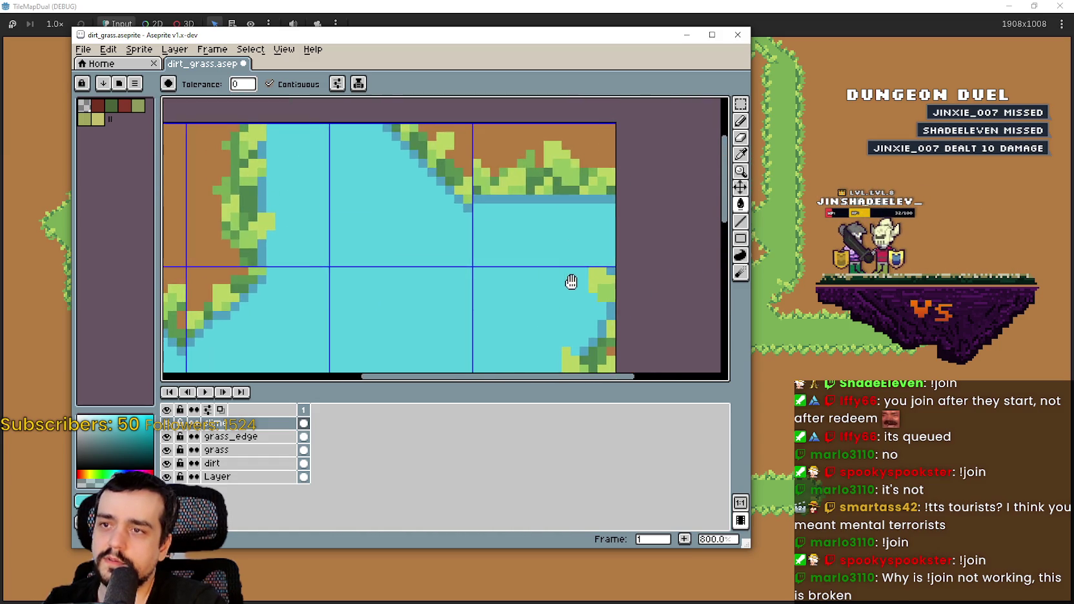
# - Sample the dark blue shoreline colour with the Eyedropper
pyautogui.moveTo(566, 267)
pyautogui.mouseDown()
pyautogui.moveTo(551, 271)
pyautogui.moveTo(629, 212)
pyautogui.moveTo(575, 171)
pyautogui.moveTo(596, 128)
pyautogui.mouseUp()
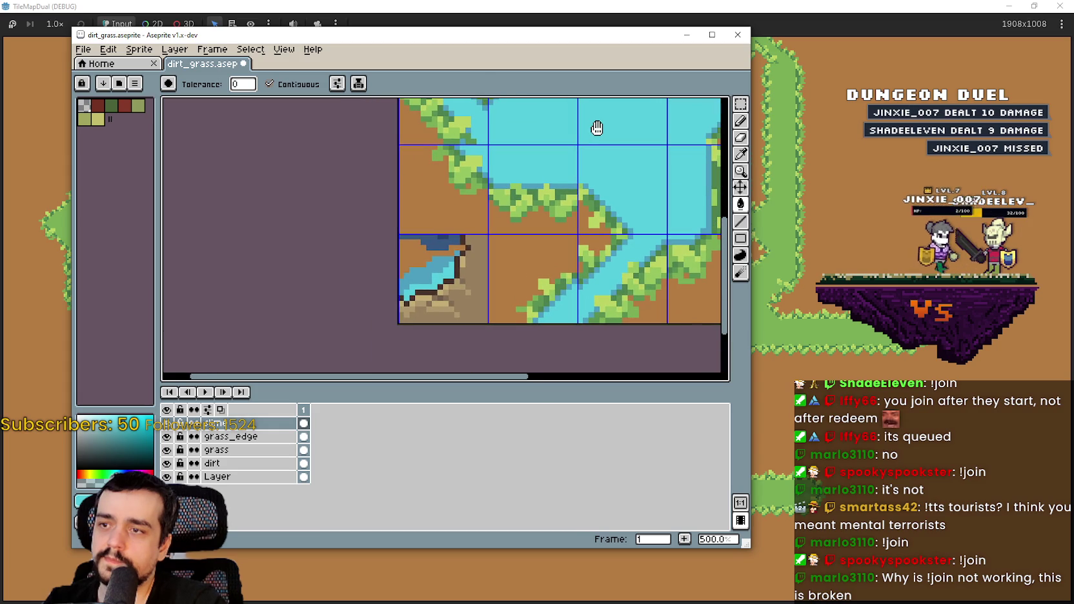
pyautogui.scroll(-2, 456, 257)
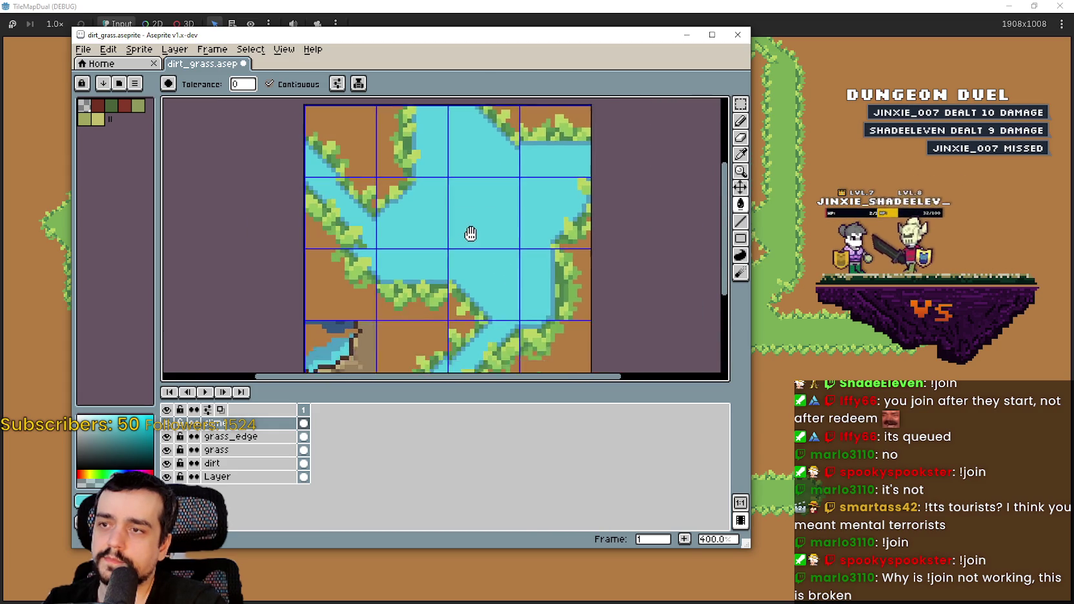
pyautogui.scroll(-2, 476, 219)
pyautogui.scroll(1, 482, 210)
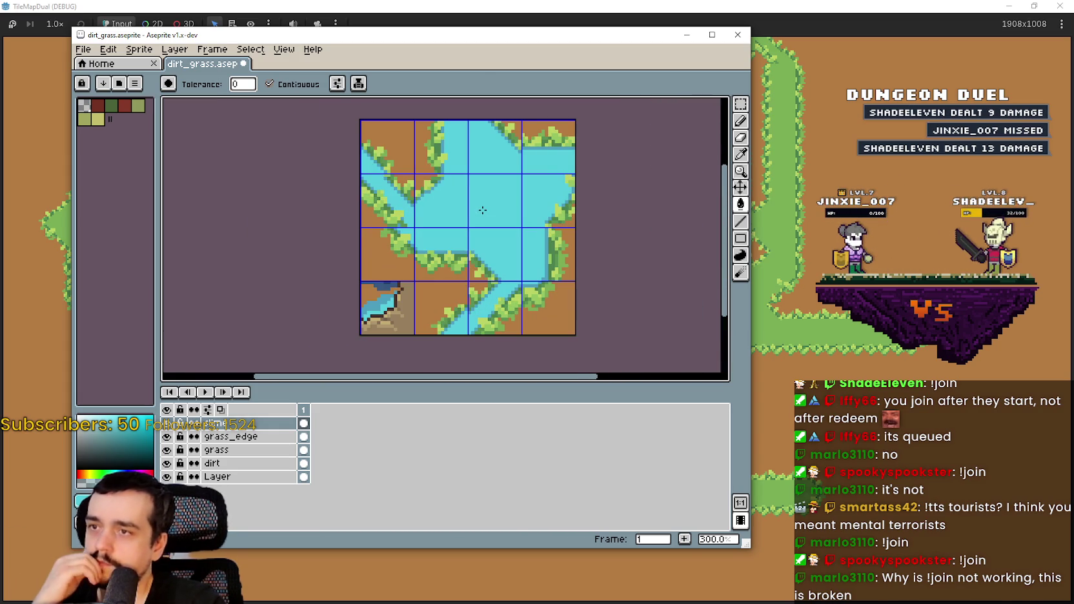
pyautogui.moveTo(463, 245)
pyautogui.mouseDown()
pyautogui.moveTo(487, 227)
pyautogui.moveTo(560, 215)
pyautogui.mouseUp()
pyautogui.scroll(2, 521, 255)
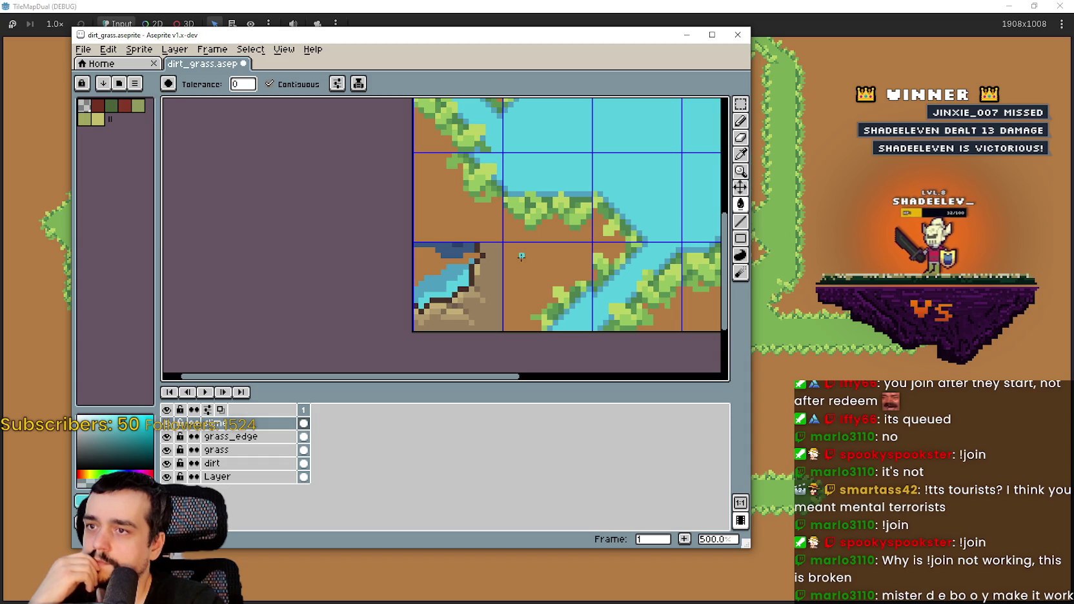
pyautogui.moveTo(533, 243)
pyautogui.mouseDown()
pyautogui.moveTo(560, 196)
pyautogui.moveTo(574, 196)
pyautogui.moveTo(513, 265)
pyautogui.mouseUp()
pyautogui.scroll(-1, 513, 264)
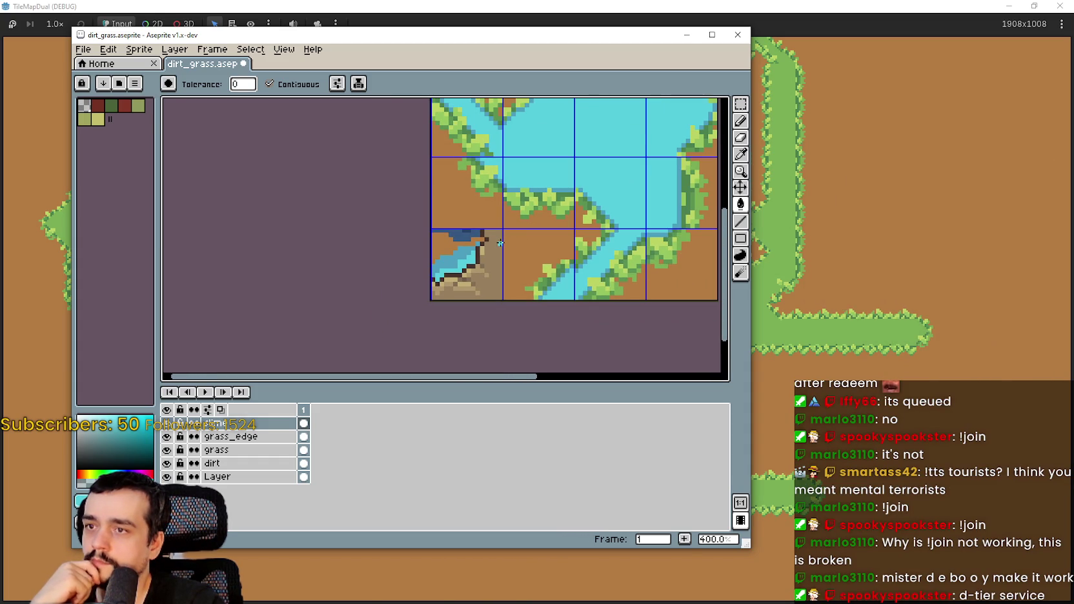
pyautogui.click(740, 155)
pyautogui.scroll(2, 434, 223)
pyautogui.click(491, 230)
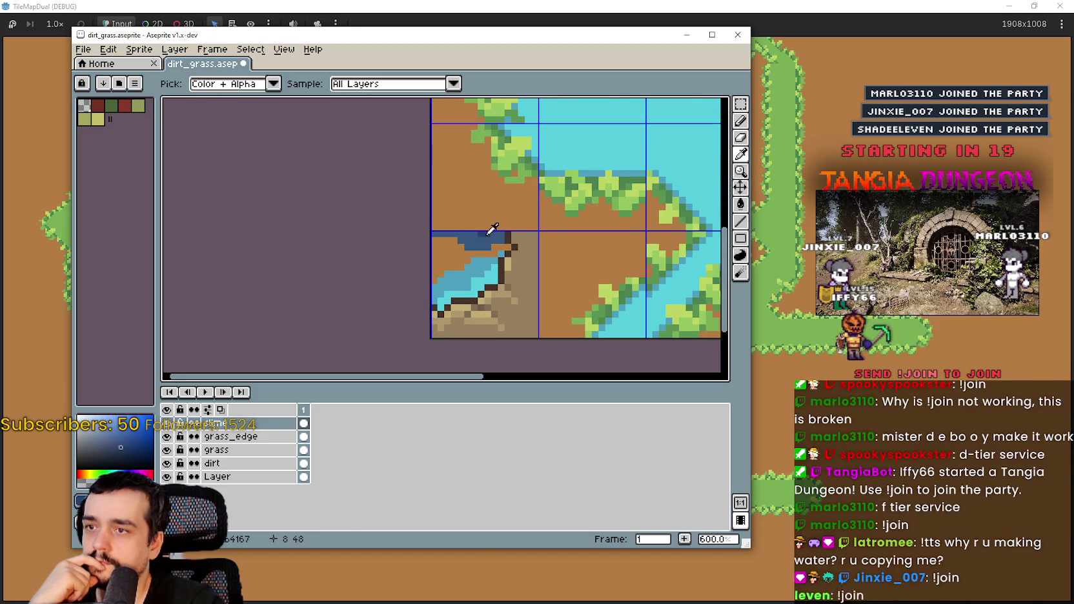
# - Switch to the Line tool and undo a trial ripple stroke
pyautogui.scroll(2, 611, 161)
pyautogui.scroll(-1, 623, 227)
pyautogui.click(736, 226)
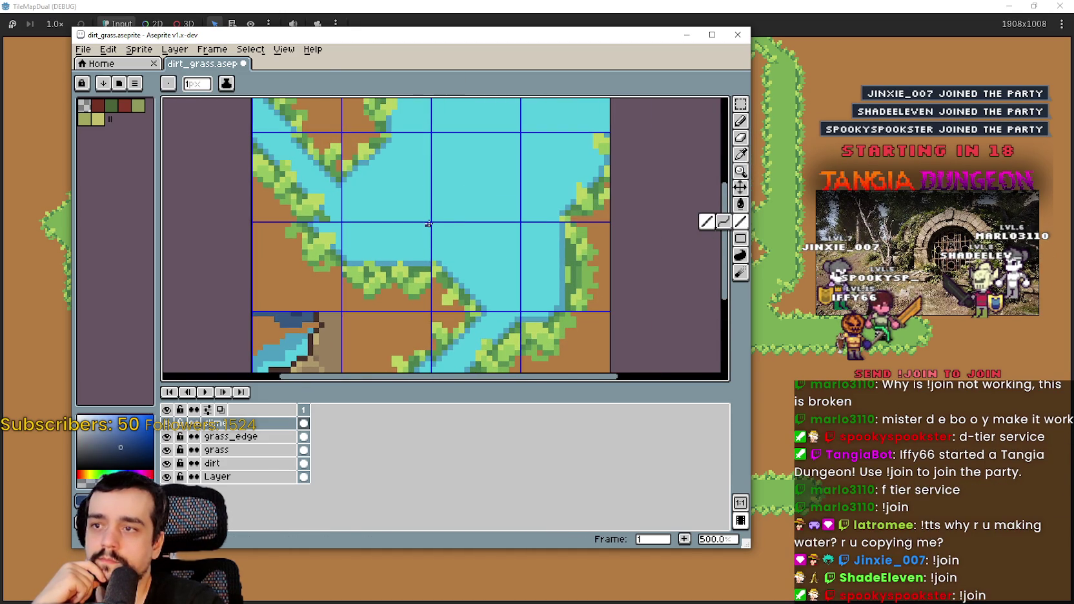
pyautogui.scroll(2, 430, 222)
pyautogui.scroll(-2, 372, 178)
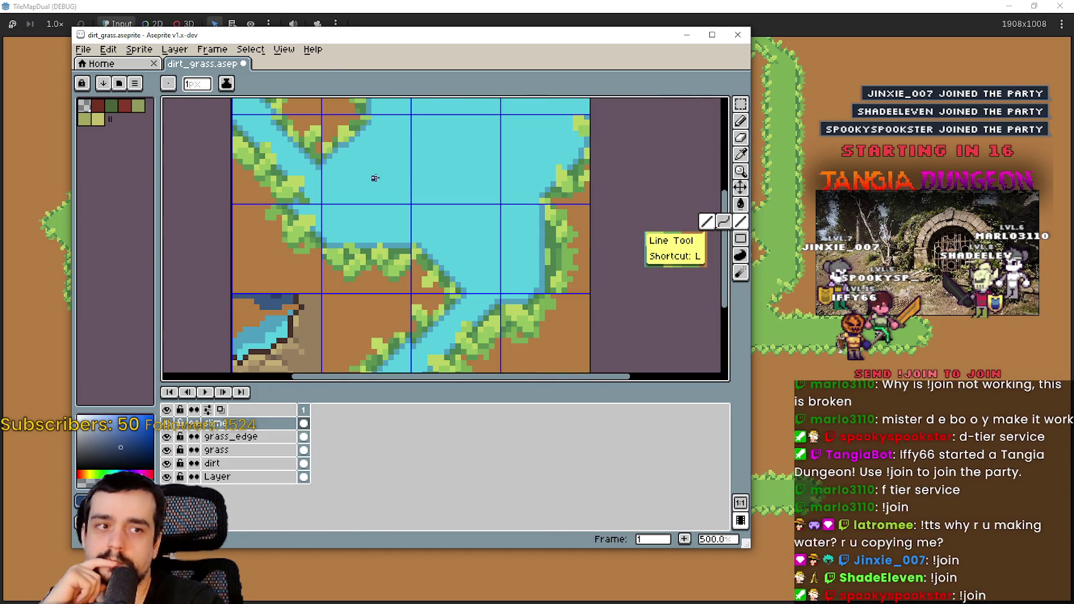
pyautogui.scroll(2, 388, 183)
pyautogui.scroll(-2, 373, 202)
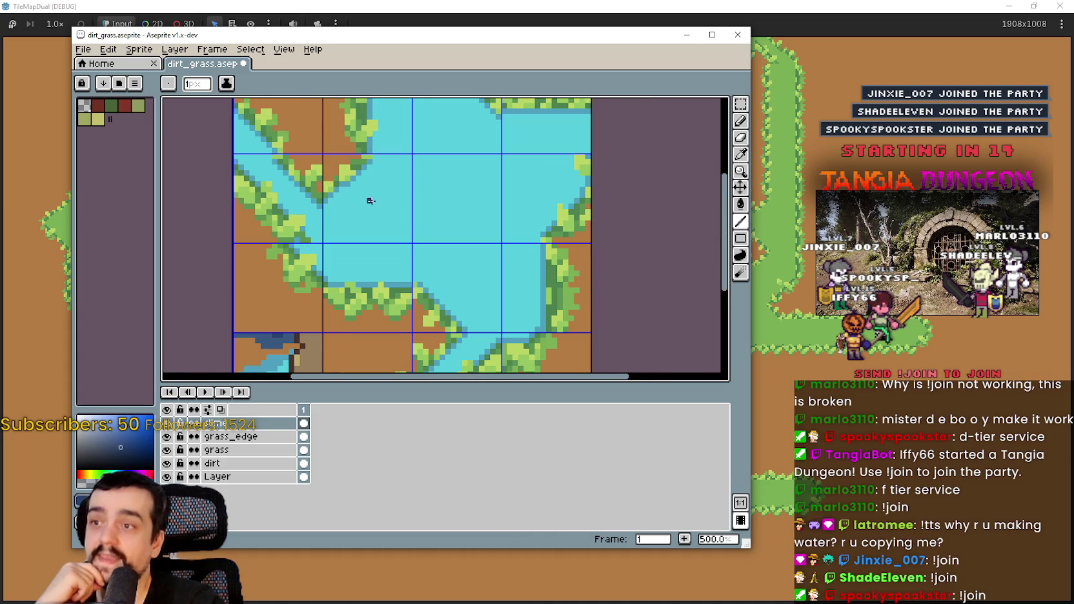
pyautogui.scroll(3, 487, 211)
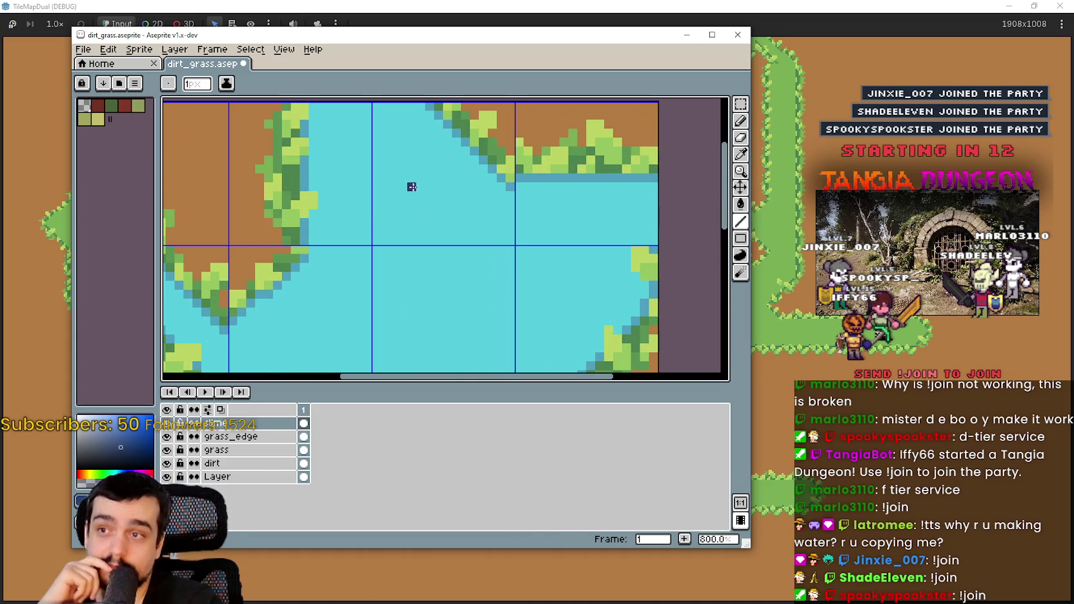
pyautogui.scroll(-1, 384, 213)
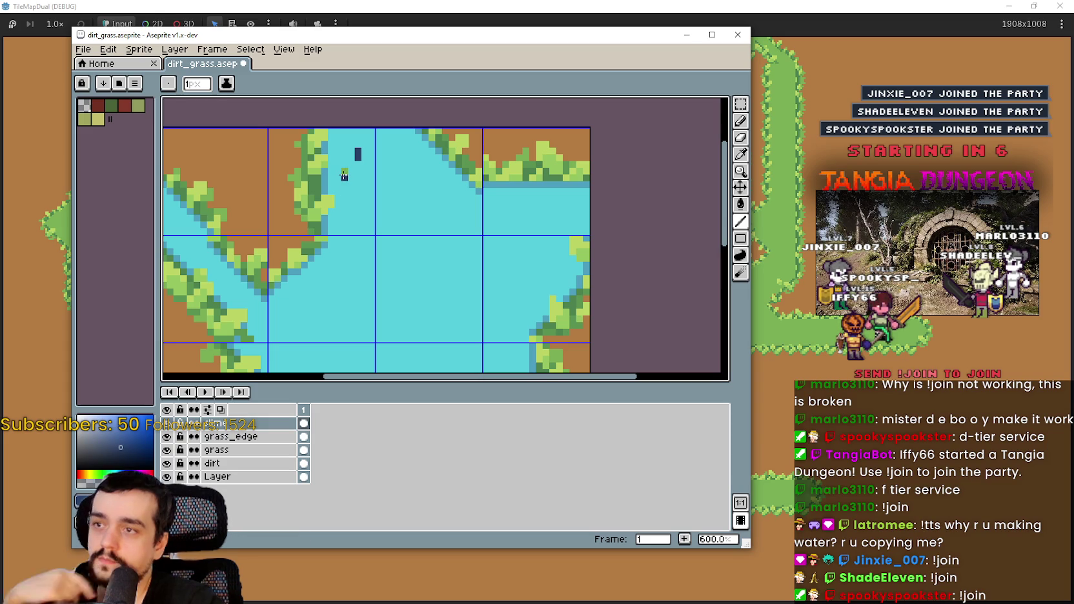
pyautogui.hotkey('ctrl', 'z')
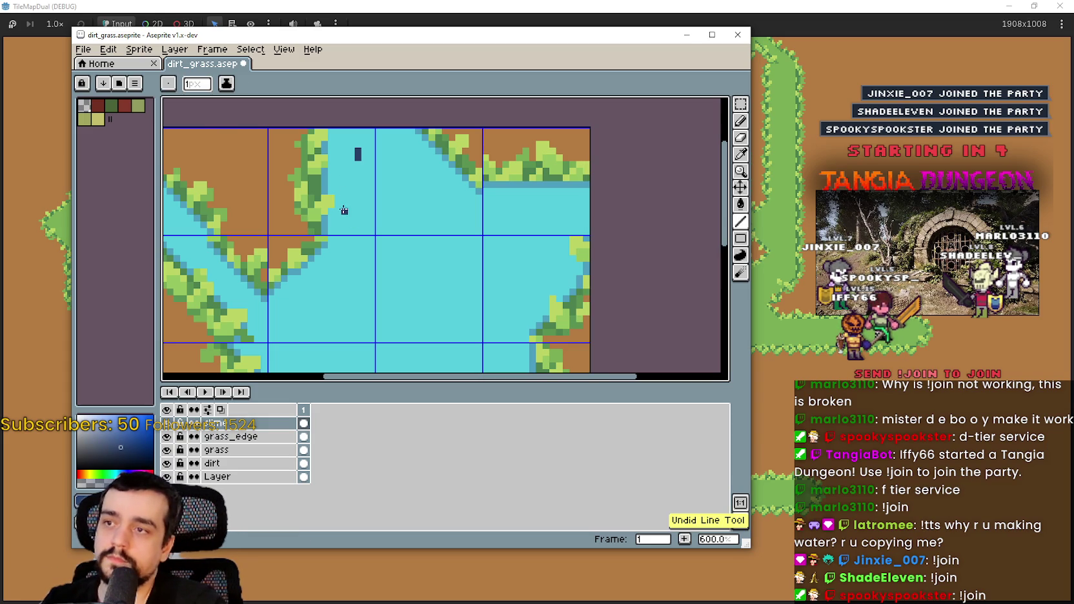
# - Draw a dark blue diagonal ripple line across the water, then undo it
pyautogui.scroll(-1, 423, 238)
pyautogui.scroll(3, 459, 243)
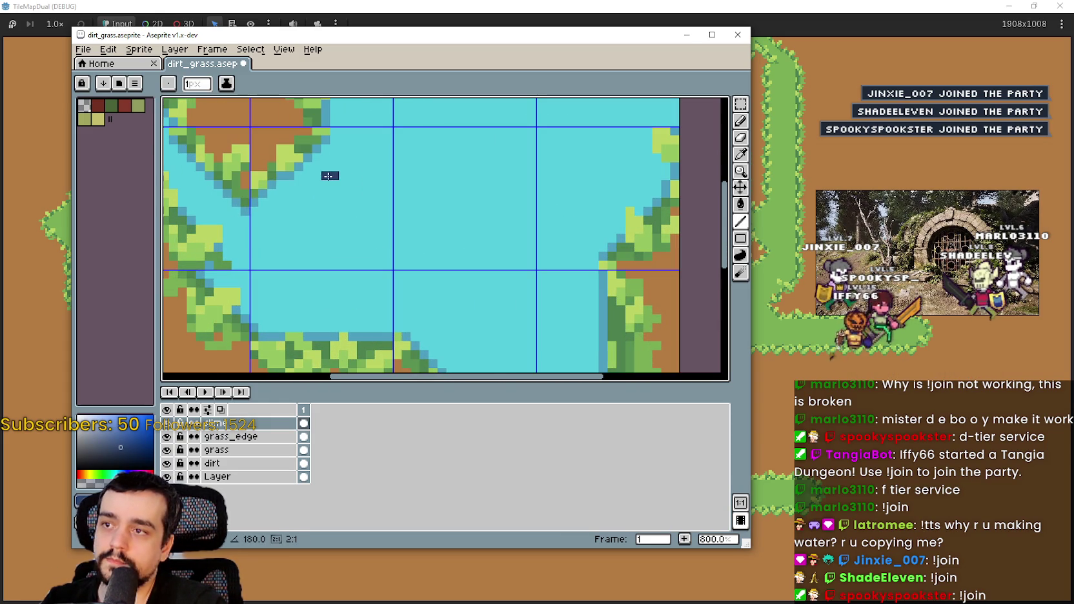
pyautogui.moveTo(334, 175)
pyautogui.mouseDown()
pyautogui.moveTo(290, 202)
pyautogui.moveTo(304, 188)
pyautogui.mouseUp()
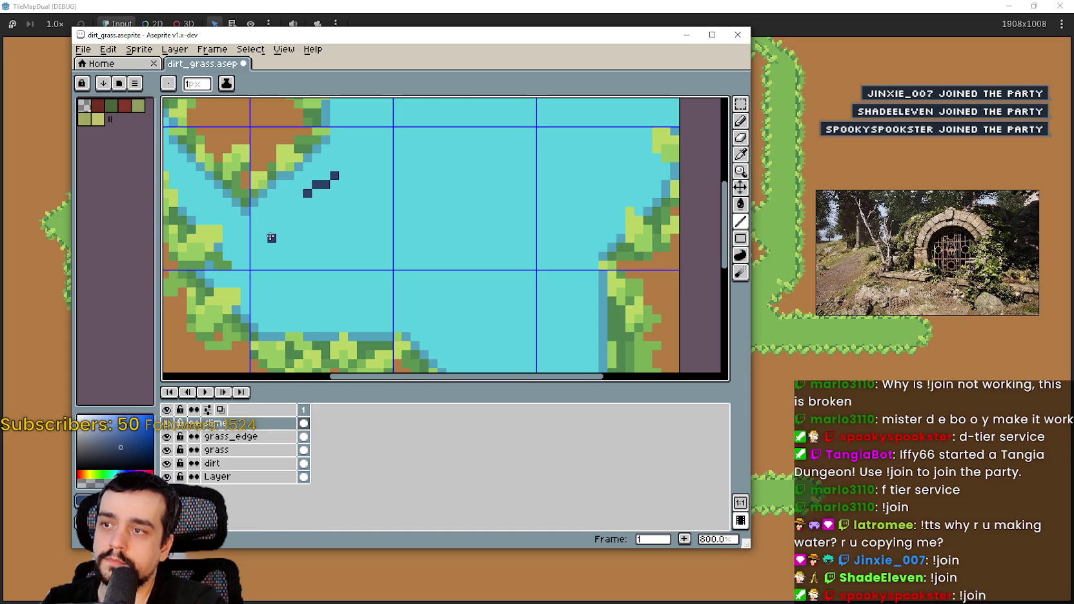
pyautogui.scroll(-3, 263, 220)
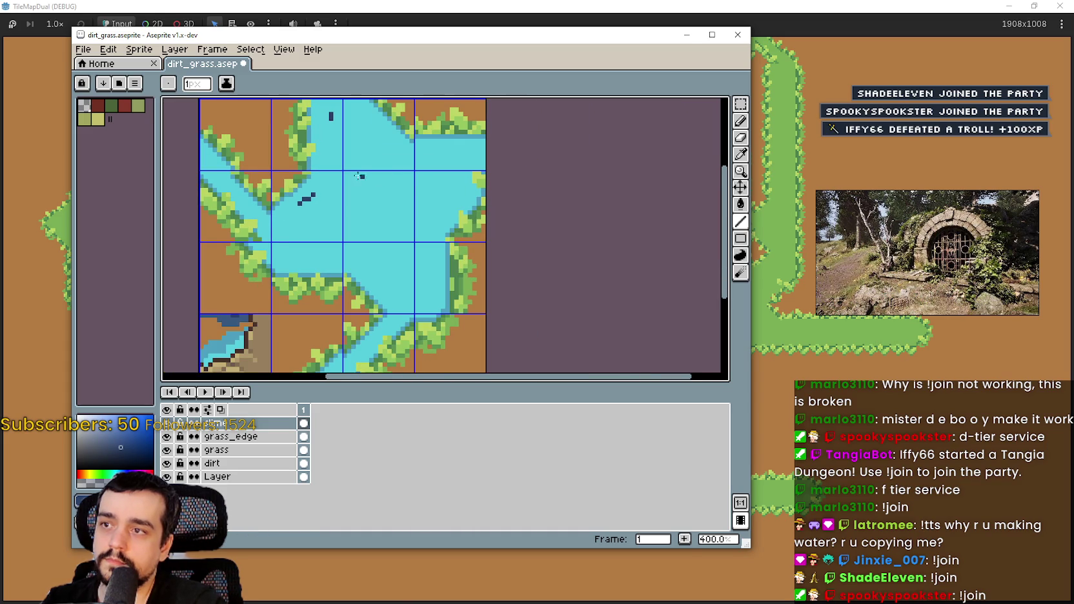
pyautogui.scroll(2, 382, 175)
pyautogui.scroll(-3, 446, 124)
pyautogui.hotkey('ctrl', 'z')
pyautogui.moveTo(393, 228); pyautogui.dragTo(437, 248)
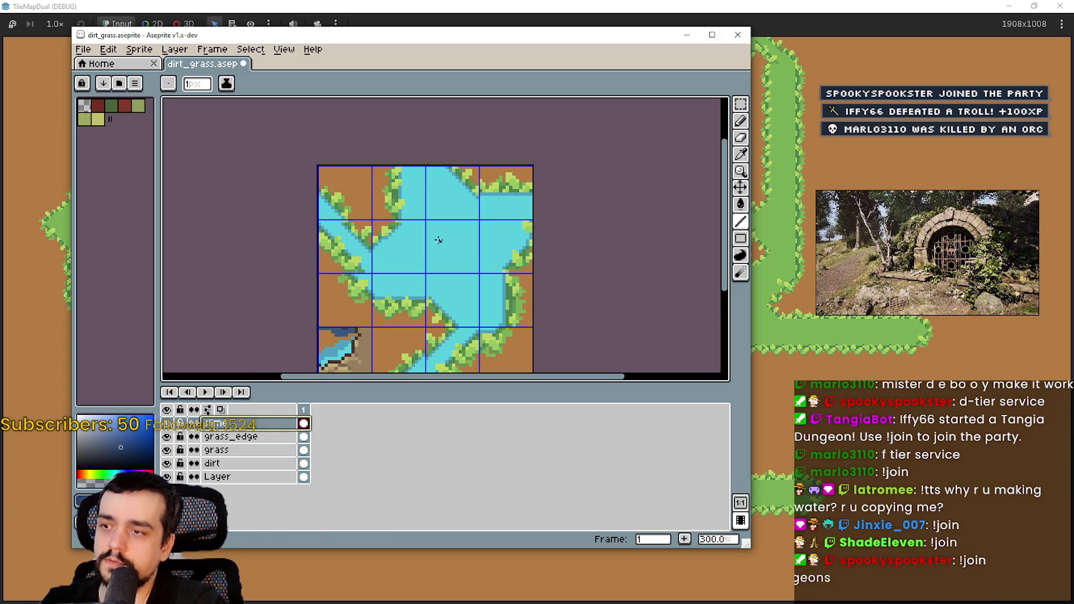
# - Sample the water's cyan and set its alpha to 200
pyautogui.scroll(1, 473, 224)
pyautogui.click(740, 154)
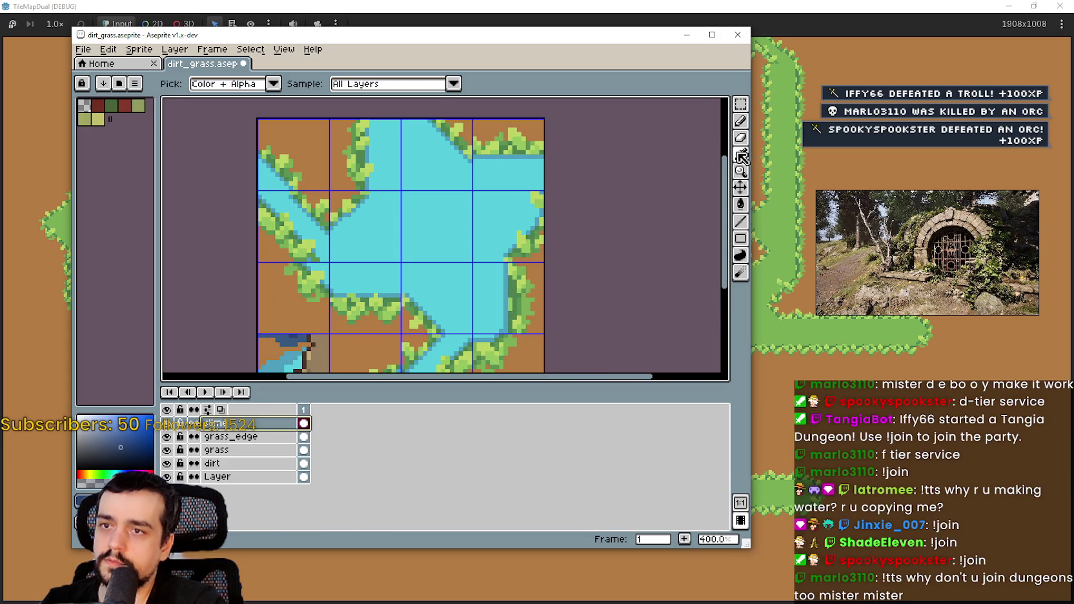
pyautogui.click(428, 231)
pyautogui.click(84, 501)
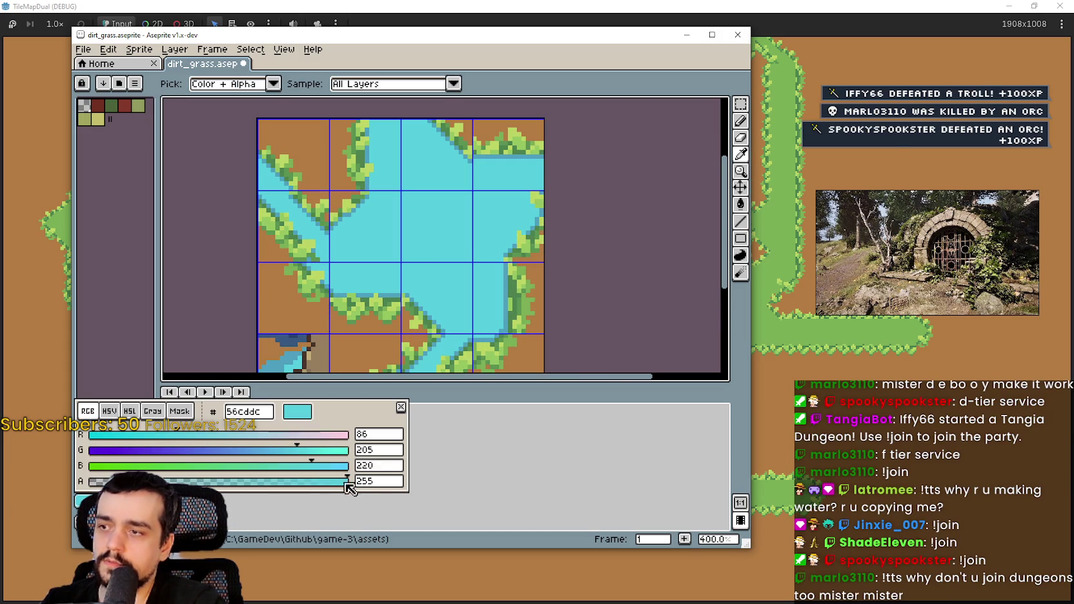
pyautogui.click(383, 485)
pyautogui.write('00')
pyautogui.press('Return')
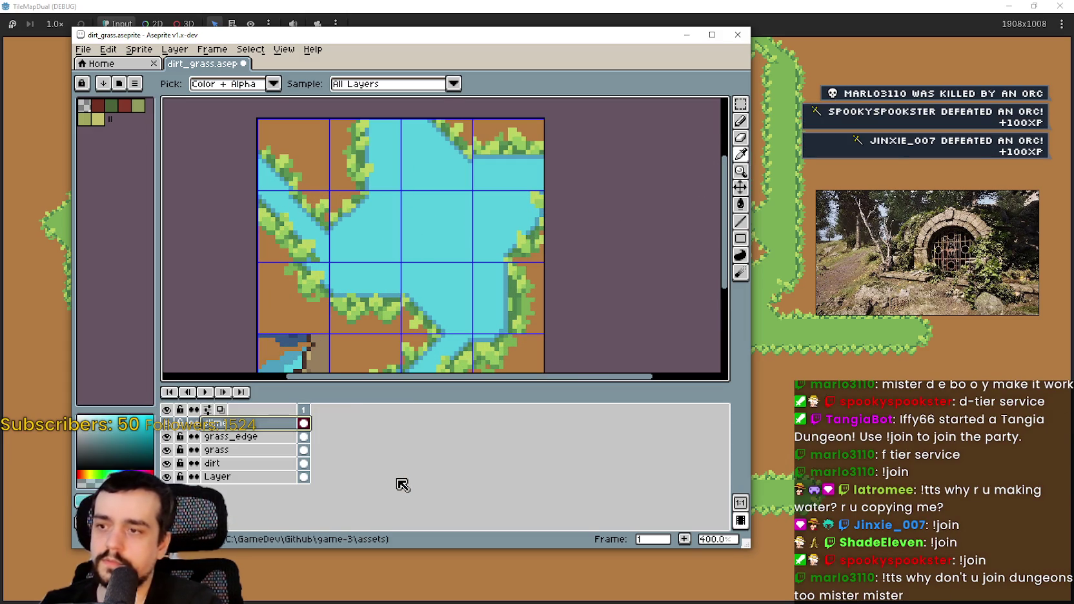
# - Select the Paint Bucket and check how the softer teal water looks
pyautogui.click(740, 204)
pyautogui.scroll(3, 414, 234)
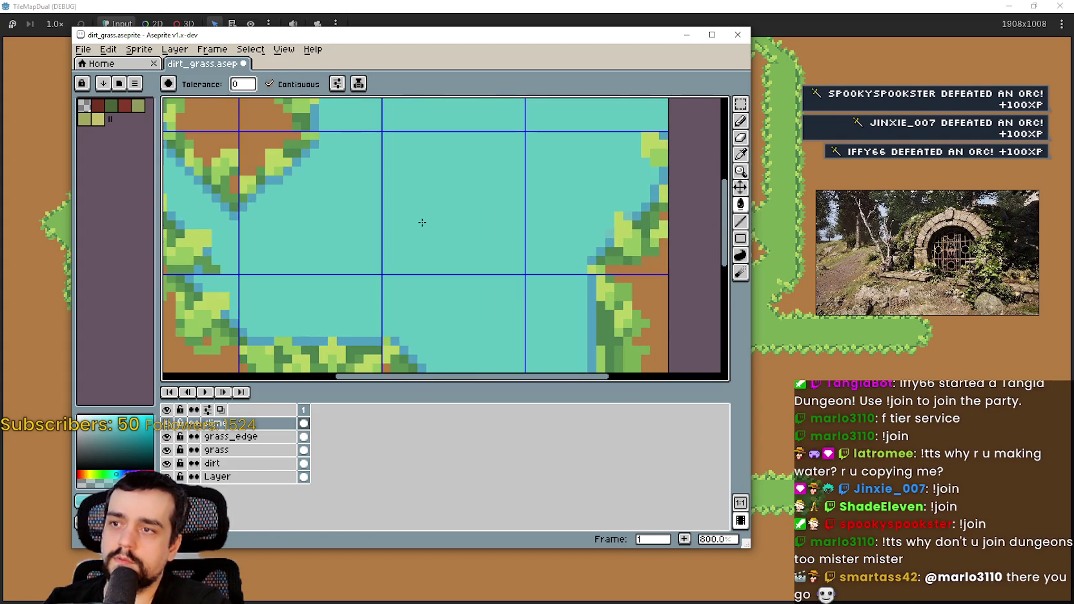
pyautogui.scroll(-3, 422, 222)
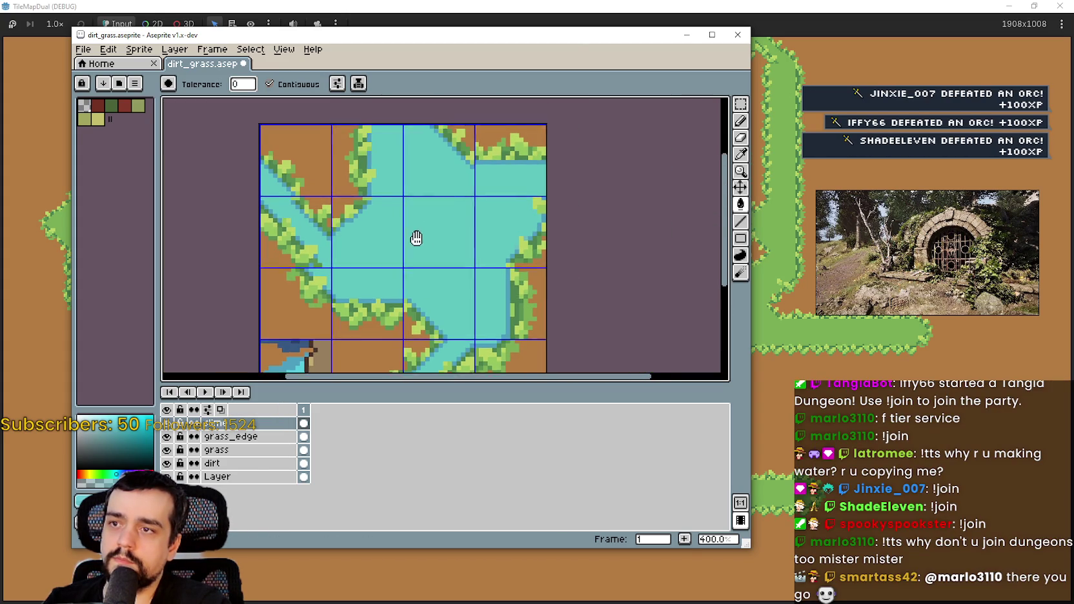
pyautogui.scroll(3, 415, 242)
pyautogui.scroll(-3, 414, 245)
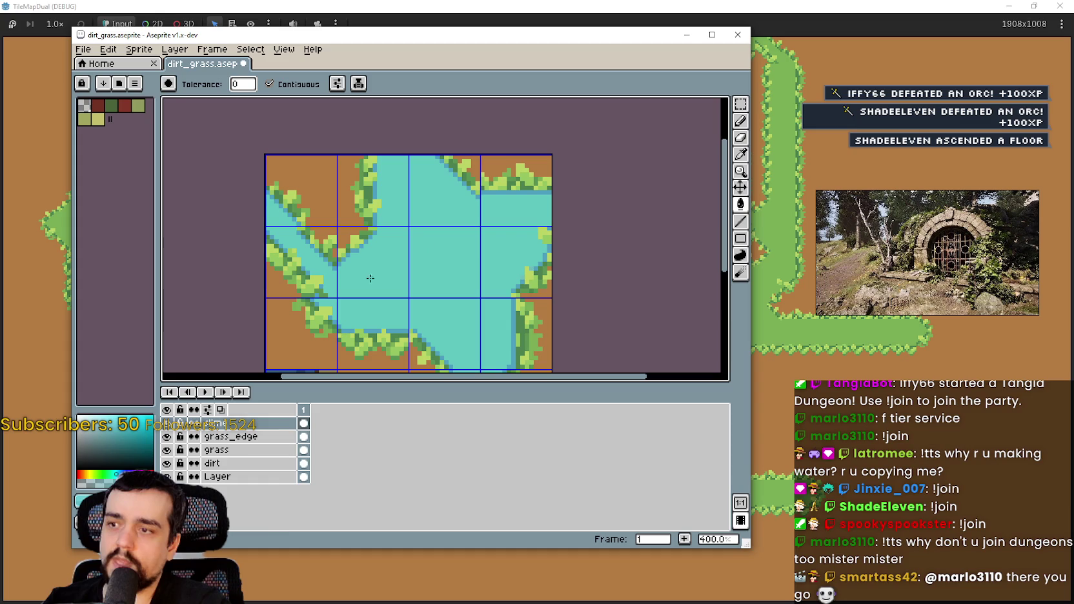
pyautogui.scroll(3, 456, 266)
pyautogui.scroll(-3, 445, 264)
pyautogui.scroll(1, 439, 258)
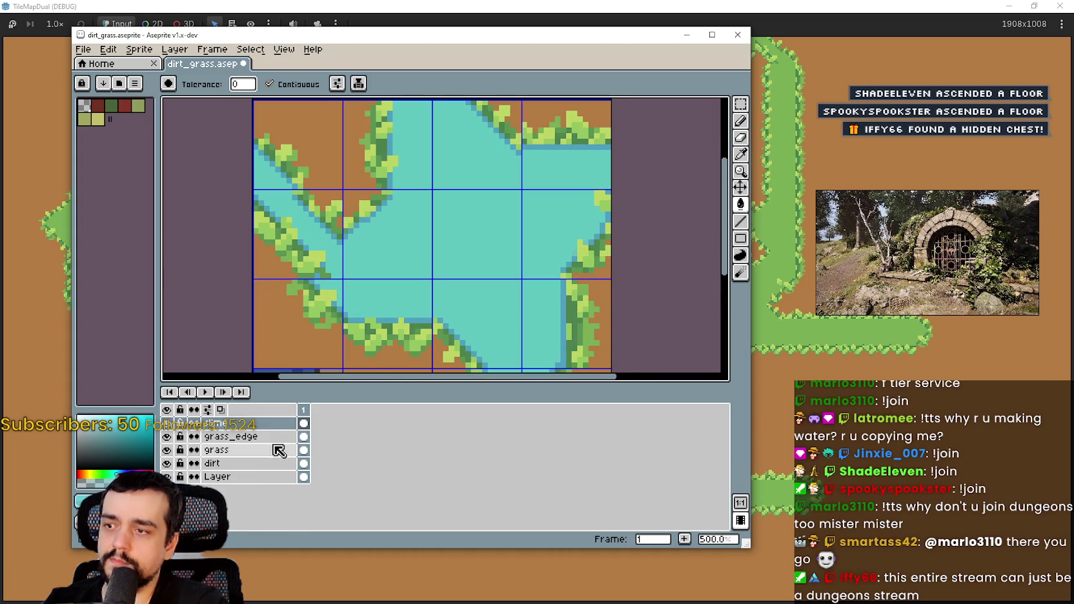
pyautogui.scroll(-1, 462, 298)
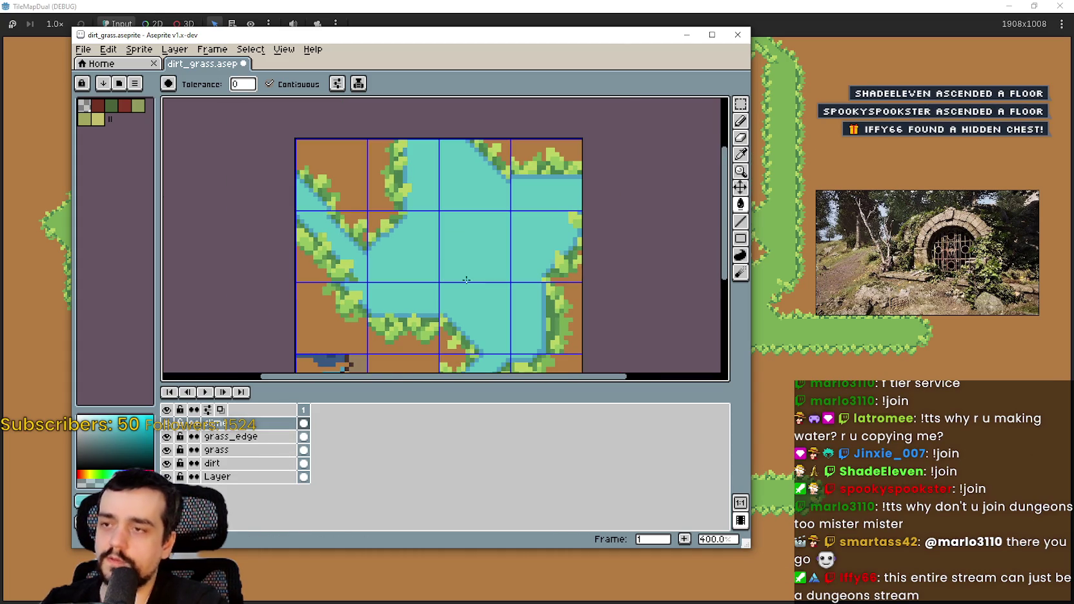
pyautogui.scroll(5, 369, 285)
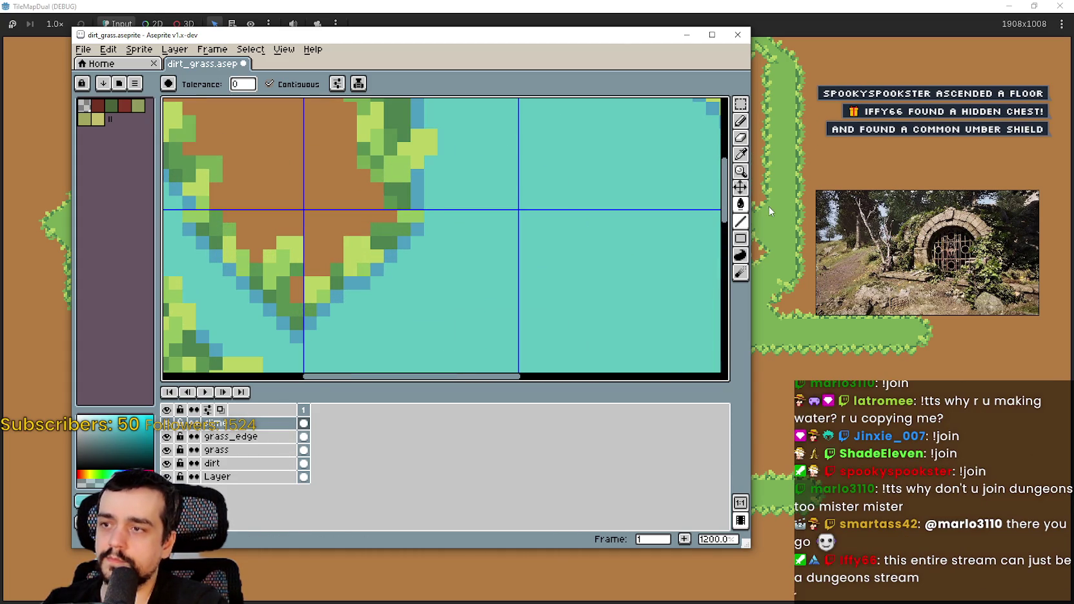
# - Sample the shoreline blue and confirm its value is 4e9fbe
pyautogui.click(740, 154)
pyautogui.scroll(3, 389, 261)
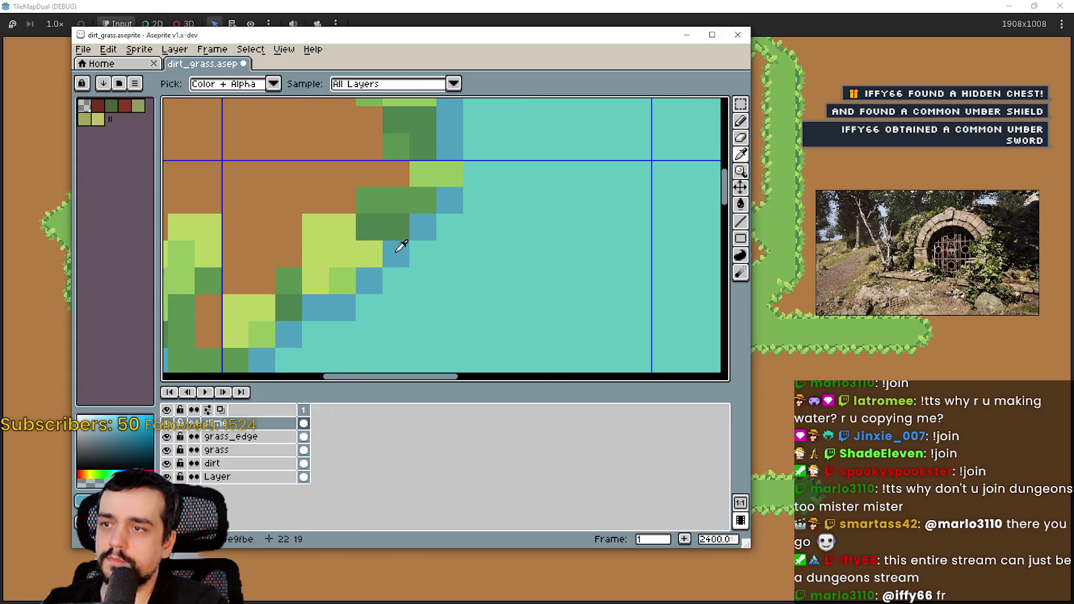
pyautogui.scroll(-6, 600, 248)
pyautogui.click(83, 501)
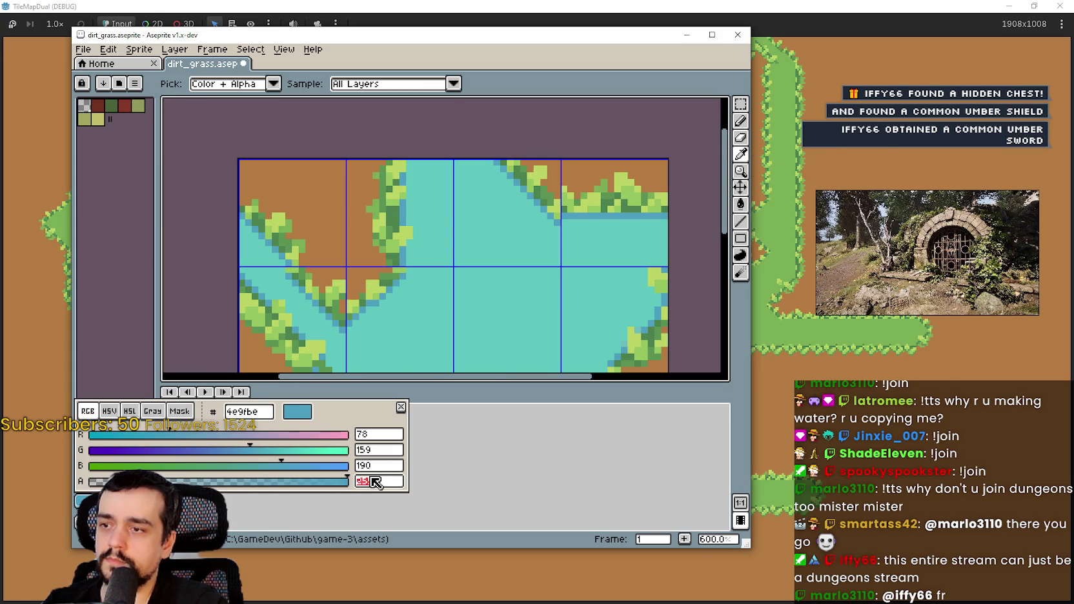
pyautogui.press('Escape')
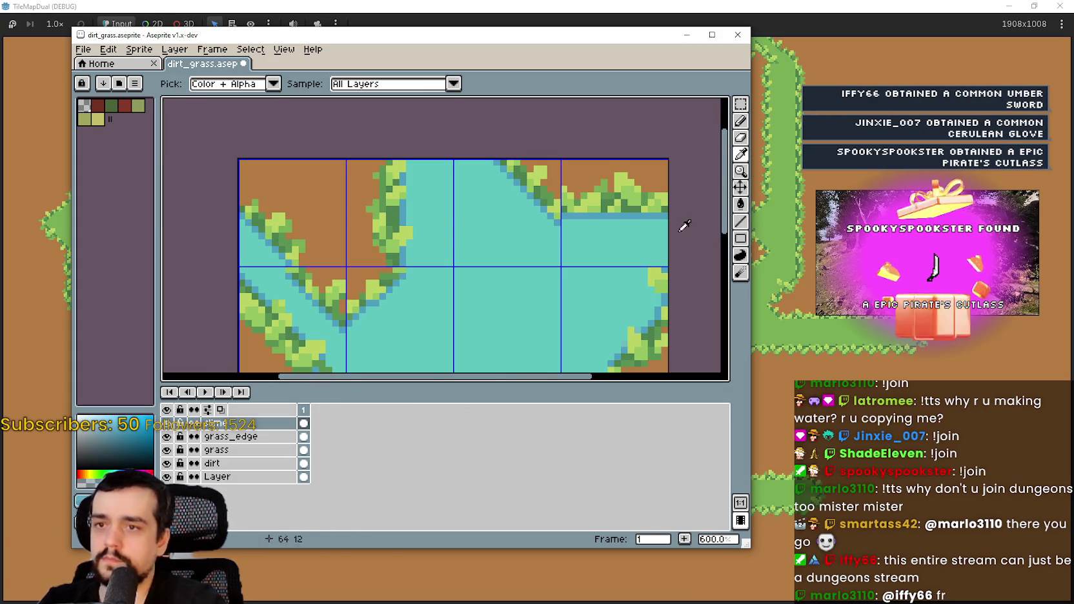
# - Switch to the Paint Bucket with Contiguous turned off
pyautogui.press('g')
pyautogui.scroll(6, 515, 320)
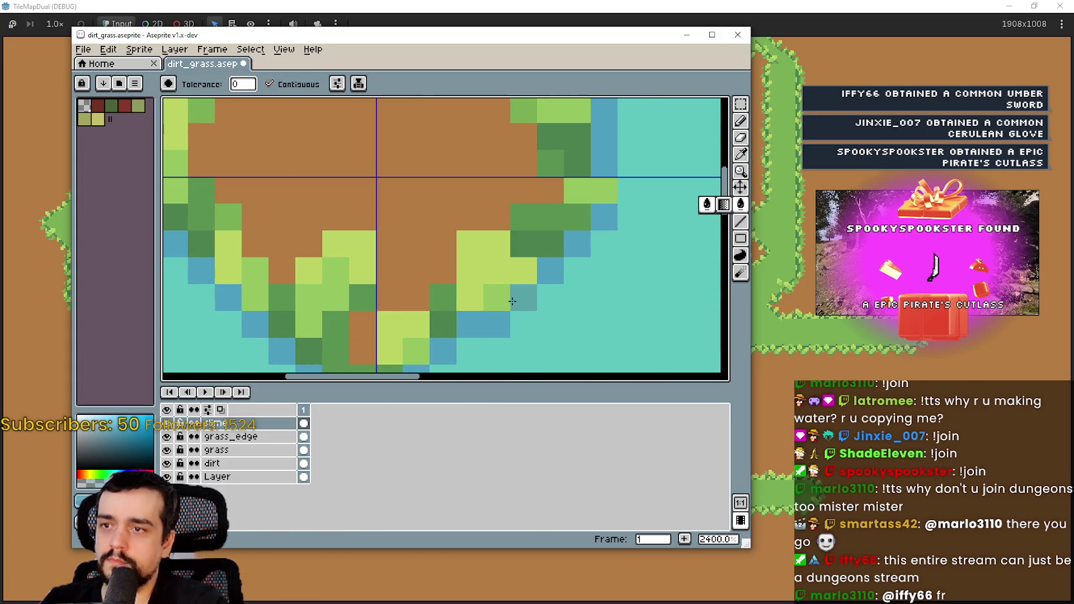
pyautogui.scroll(-3, 511, 301)
pyautogui.click(269, 84)
pyautogui.scroll(3, 509, 298)
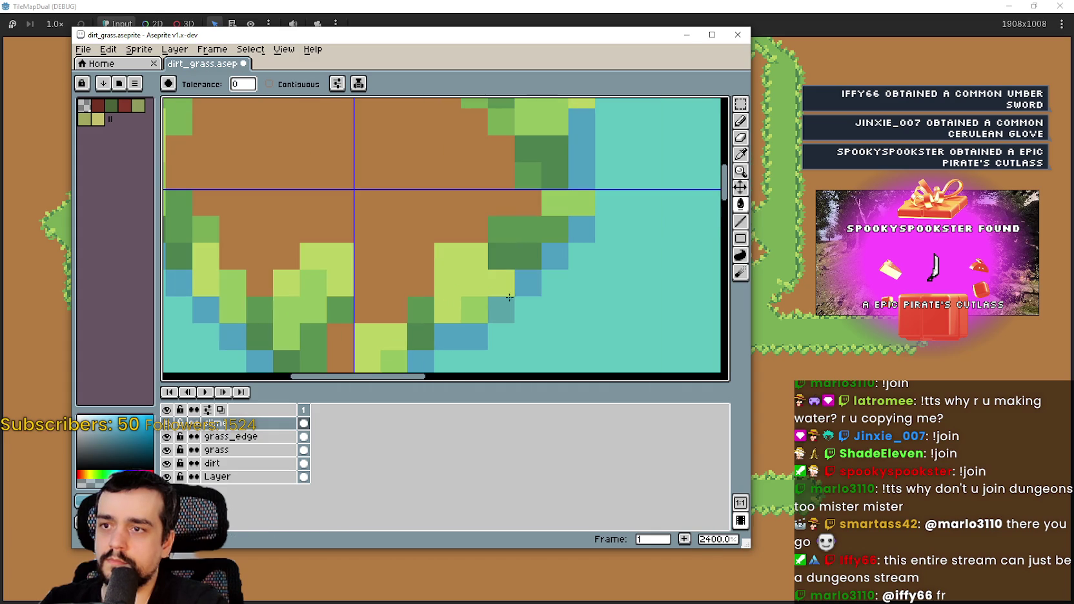
pyautogui.scroll(-4, 510, 298)
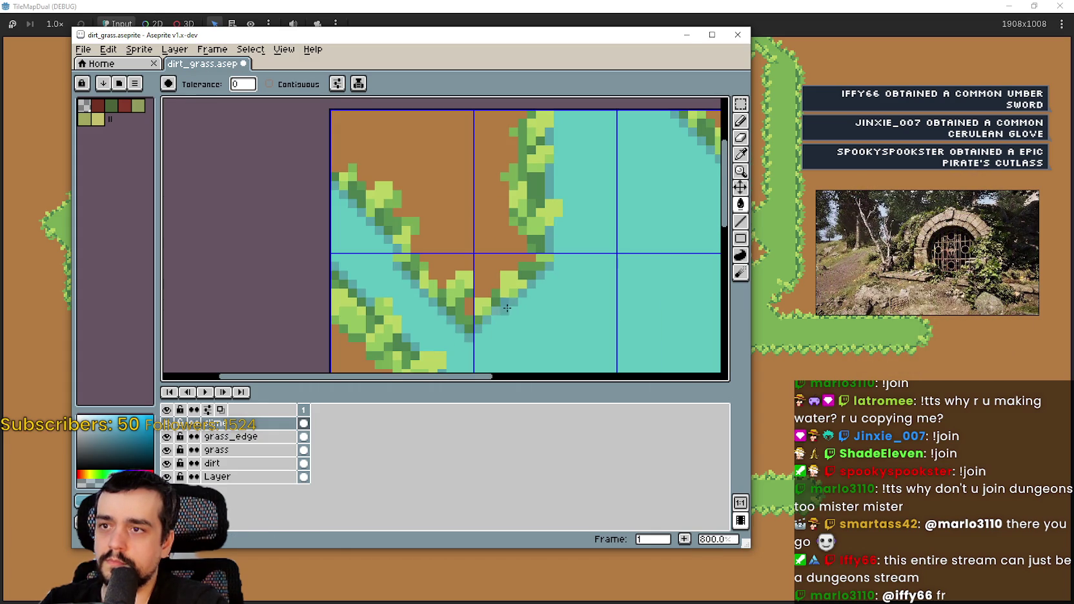
pyautogui.scroll(3, 440, 289)
pyautogui.scroll(-6, 395, 211)
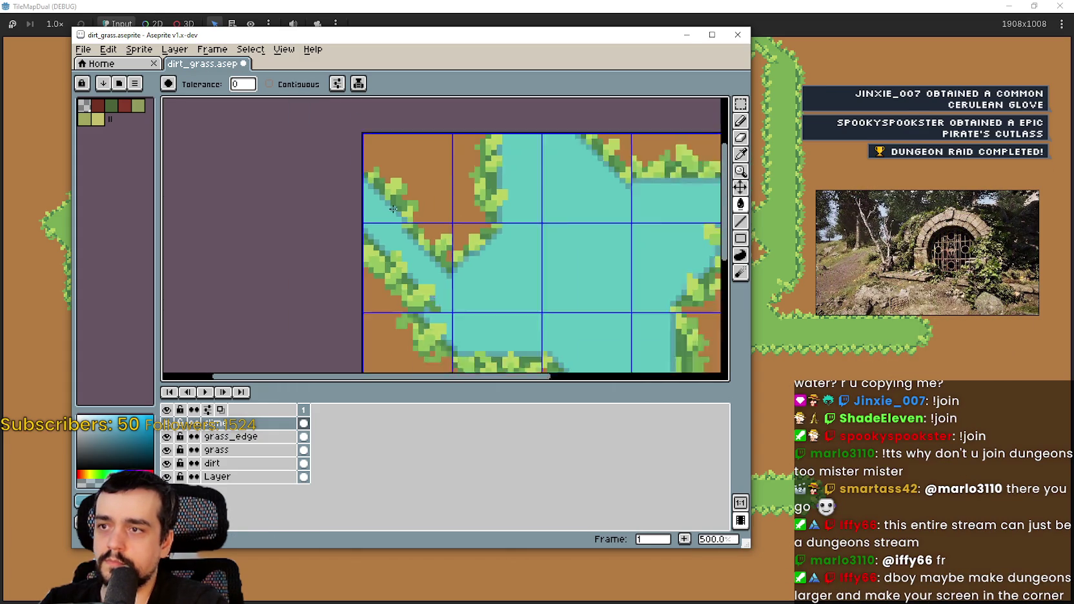
pyautogui.scroll(4, 479, 165)
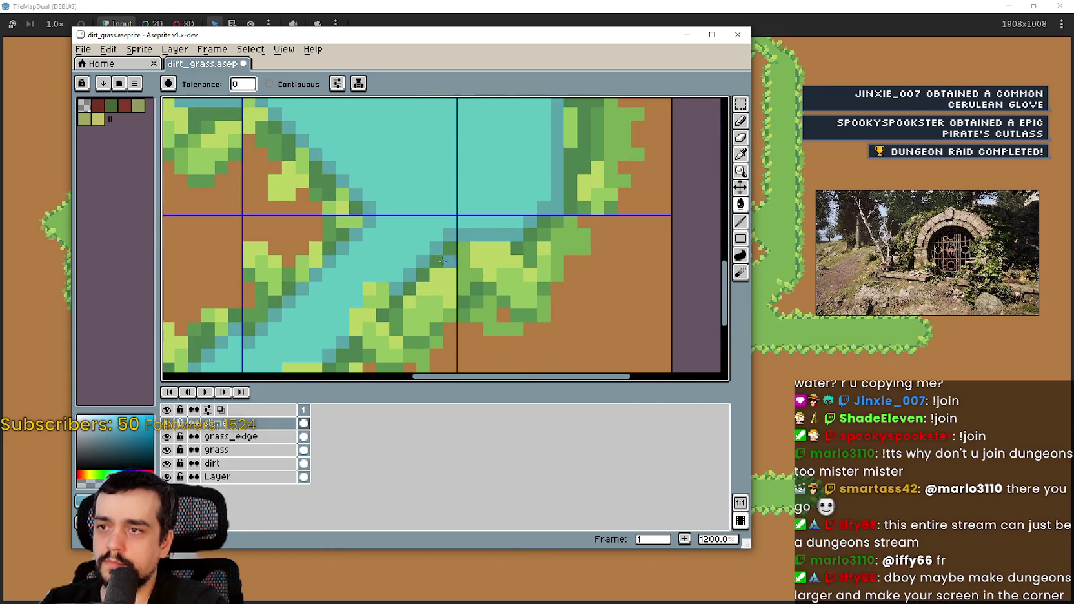
pyautogui.scroll(-4, 439, 261)
pyautogui.scroll(5, 490, 290)
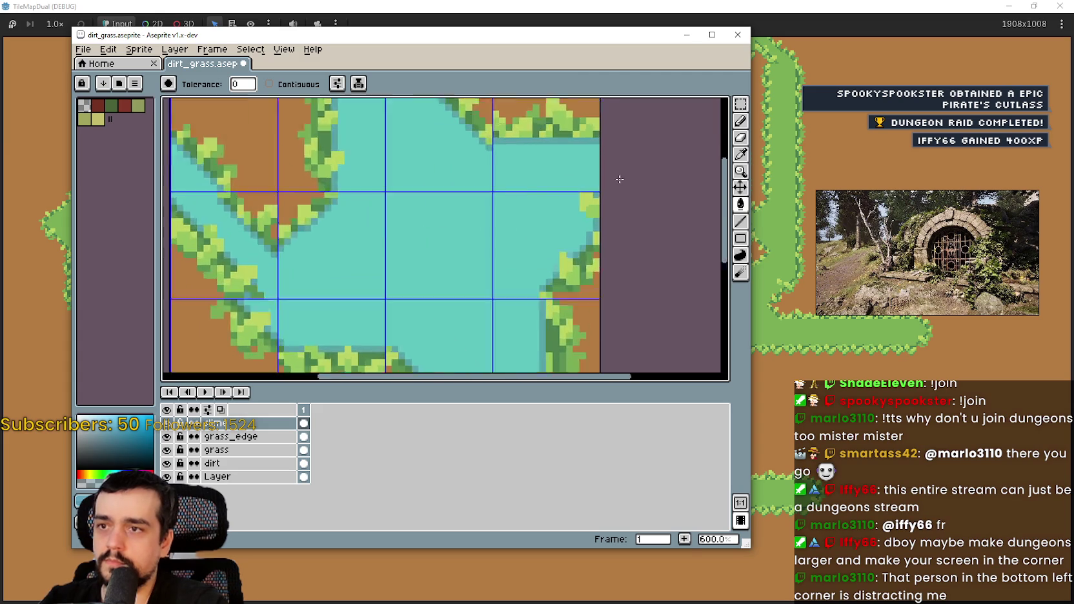
pyautogui.scroll(-4, 599, 179)
# - Create a layer via Layer > New > New Layer and name it slime_s
pyautogui.moveTo(487, 191); pyautogui.dragTo(493, 216)
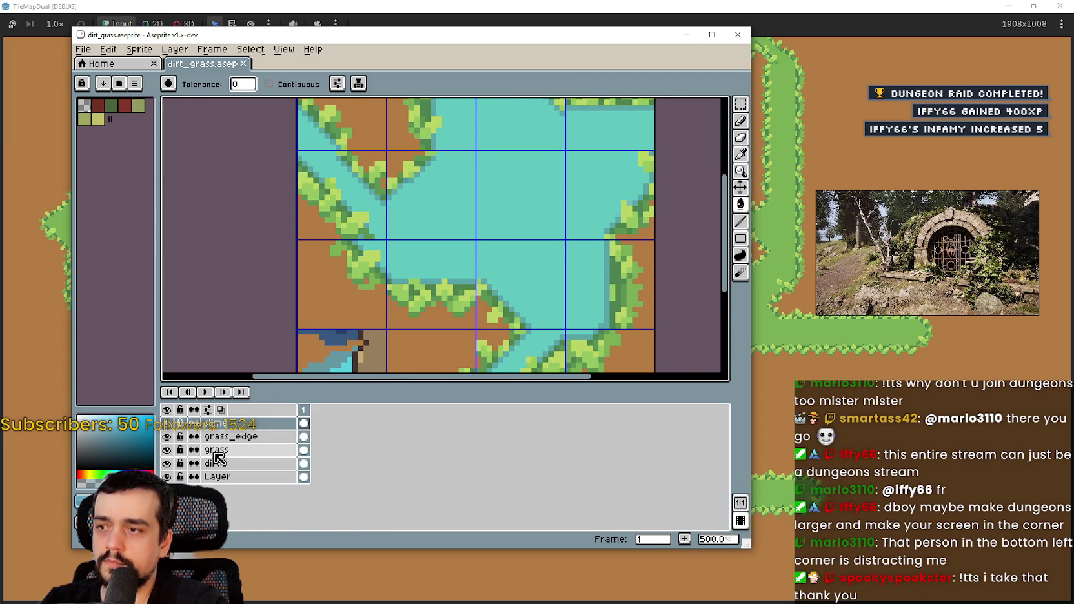
pyautogui.click(284, 49)
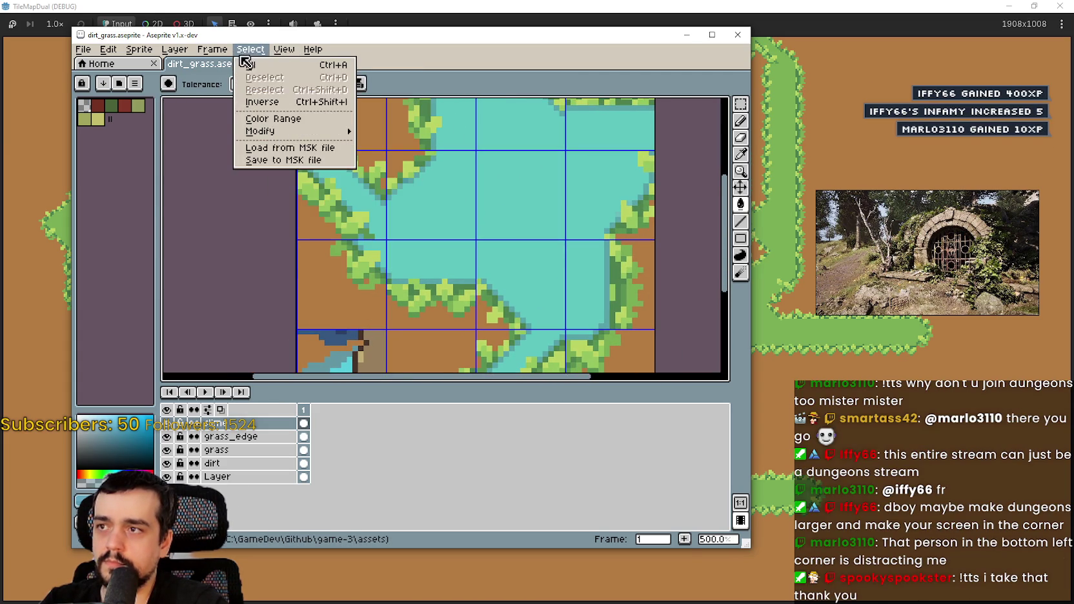
pyautogui.moveTo(180, 113)
pyautogui.click(300, 113)
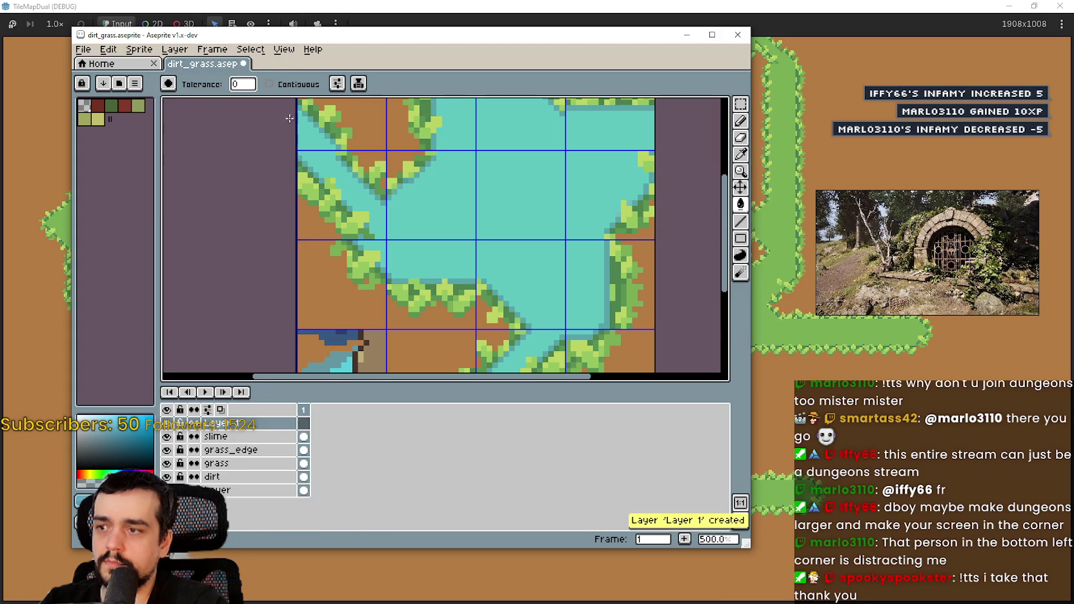
pyautogui.doubleClick(258, 423)
pyautogui.write('slim')
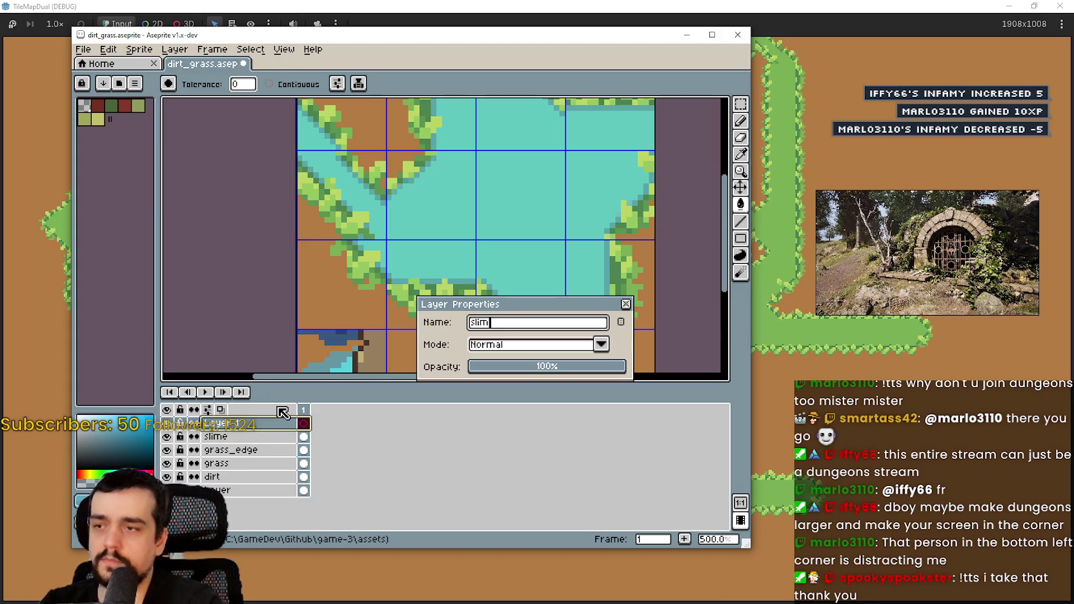
pyautogui.write('e_s')
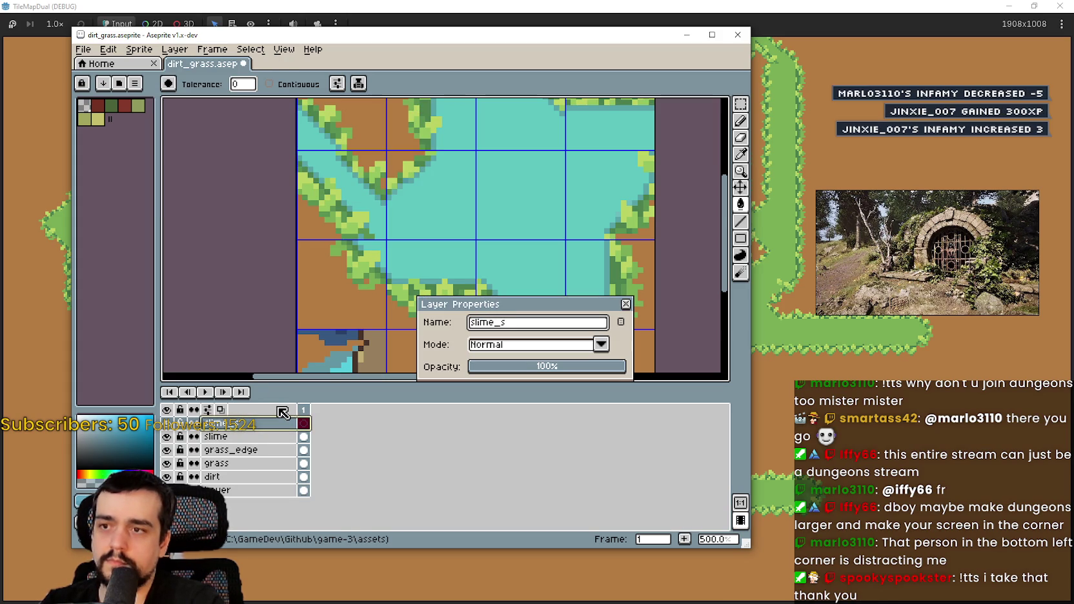
pyautogui.press('Return')
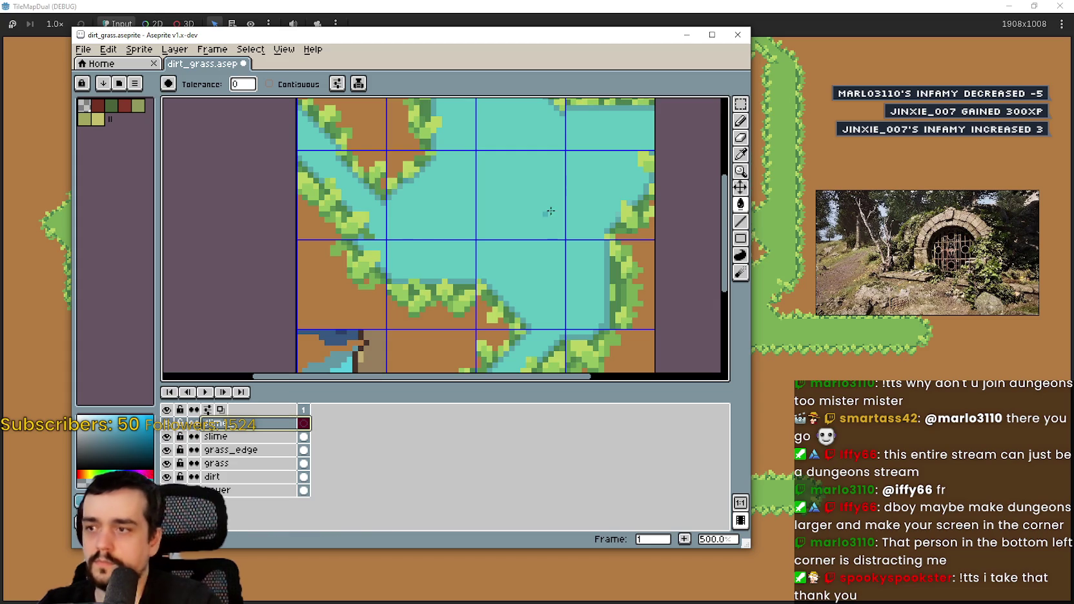
# - Move the slime_s layer below the slime layer
pyautogui.moveTo(538, 223); pyautogui.dragTo(502, 289)
pyautogui.moveTo(248, 423); pyautogui.dragTo(240, 439)
pyautogui.scroll(1, 383, 285)
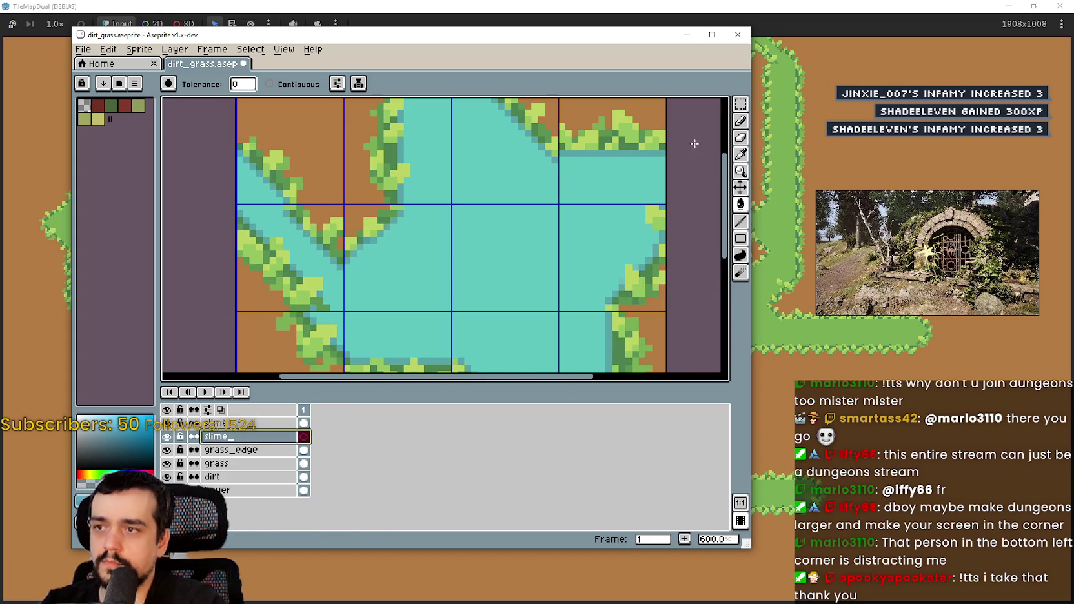
# - Sample the dark blue, then draw and undo diagonal ripple lines in the water
pyautogui.click(740, 154)
pyautogui.scroll(4, 467, 163)
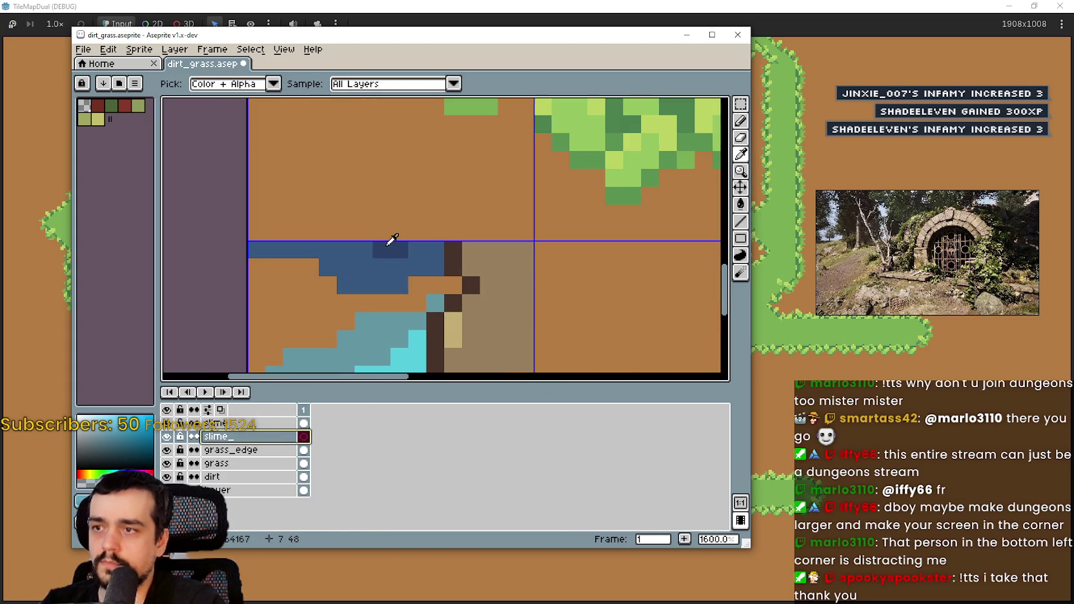
pyautogui.click(390, 241)
pyautogui.scroll(-4, 556, 161)
pyautogui.click(747, 225)
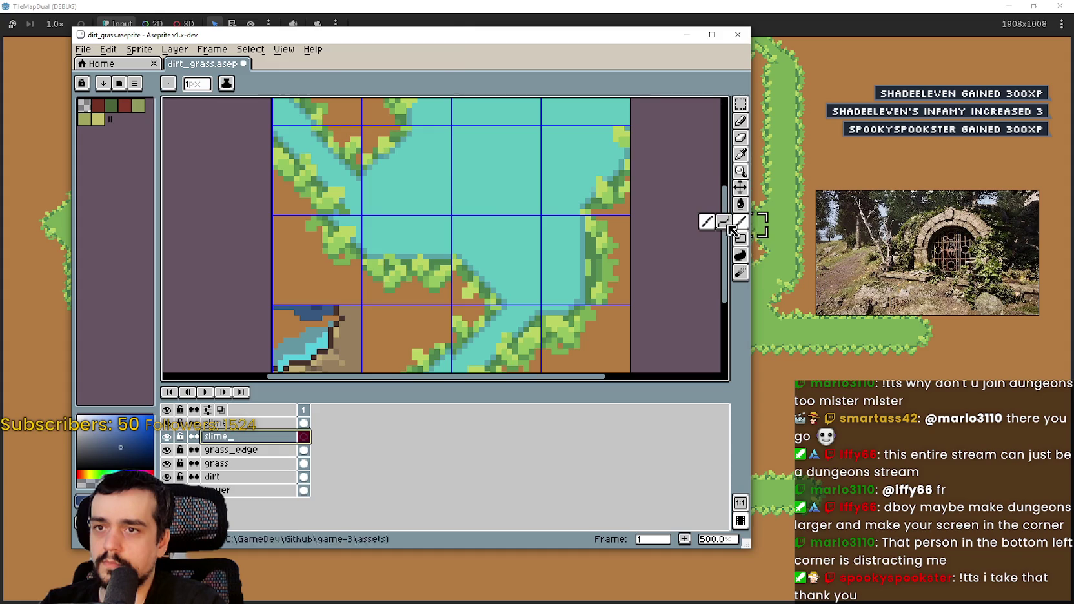
pyautogui.moveTo(395, 195); pyautogui.dragTo(466, 165)
pyautogui.scroll(1, 500, 219)
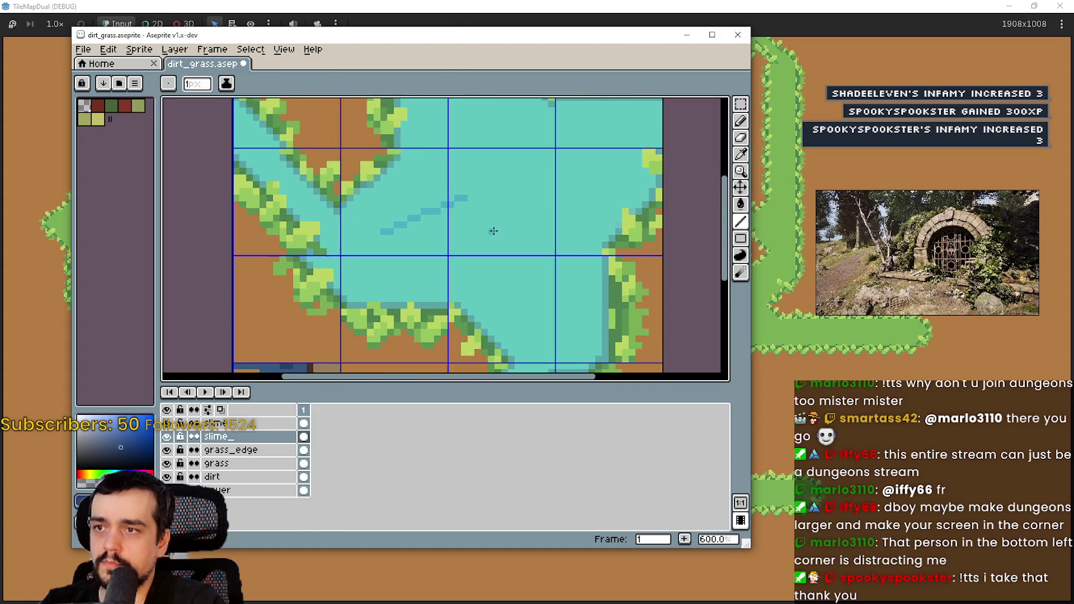
pyautogui.scroll(-3, 494, 230)
pyautogui.hotkey('ctrl', 'z')
pyautogui.moveTo(480, 202); pyautogui.dragTo(511, 223)
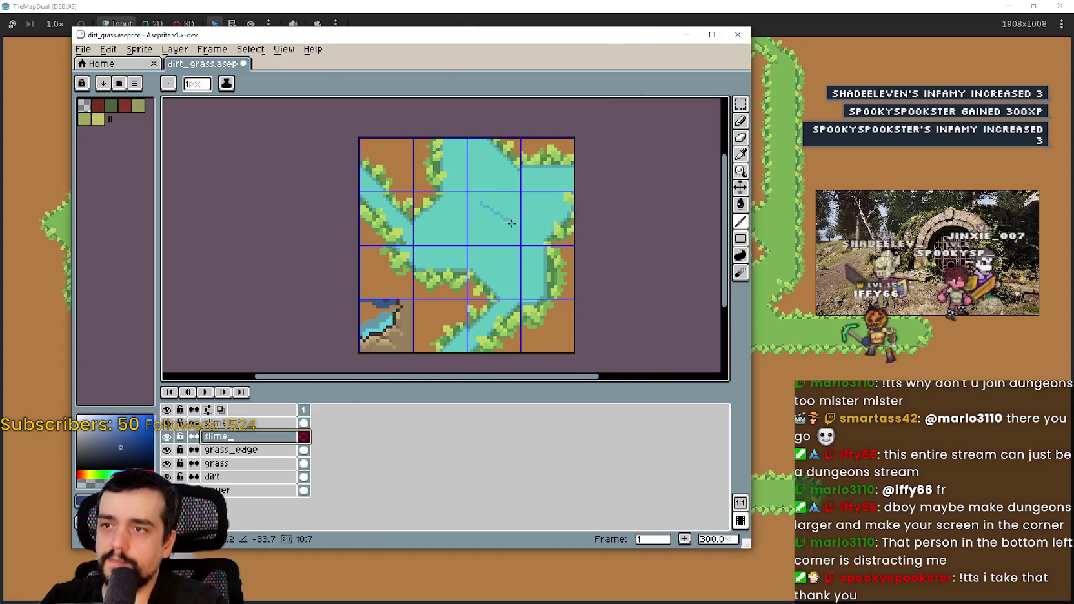
pyautogui.hotkey('ctrl', 'z')
# - Draw a short vertical blue ripple line, then undo the ripple strokes
pyautogui.scroll(4, 491, 189)
pyautogui.moveTo(478, 132); pyautogui.dragTo(479, 204)
pyautogui.scroll(-1, 480, 204)
pyautogui.hotkey('ctrl', 'z')
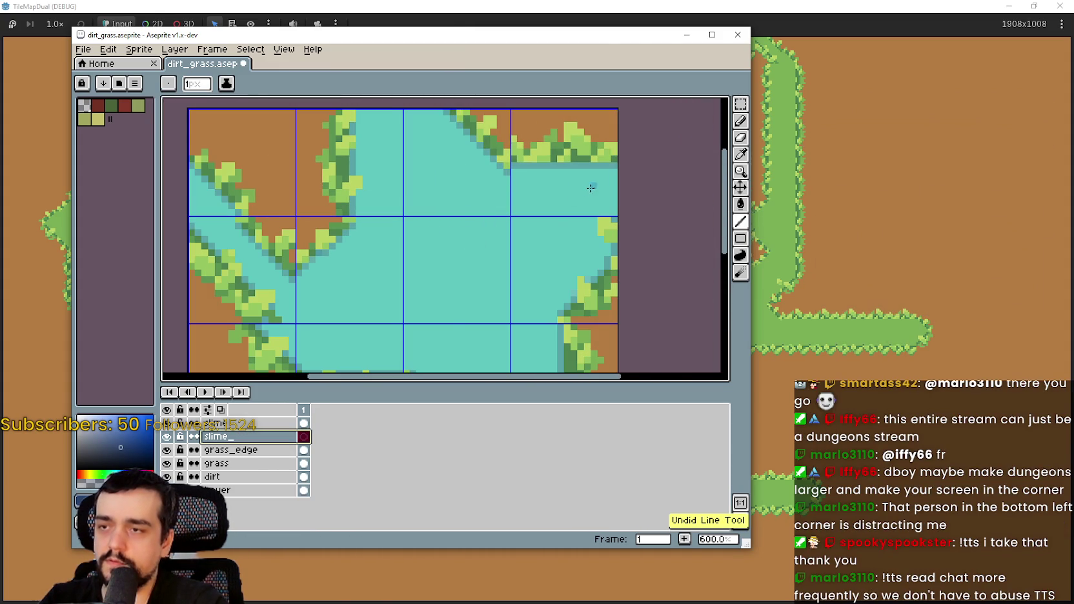
pyautogui.scroll(-3, 510, 210)
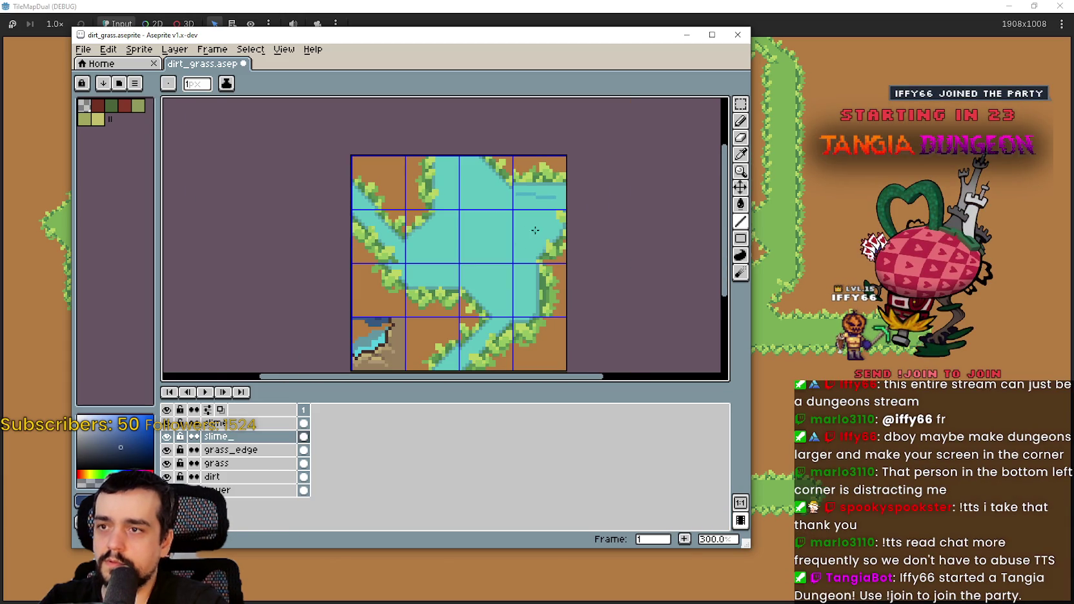
pyautogui.scroll(2, 519, 267)
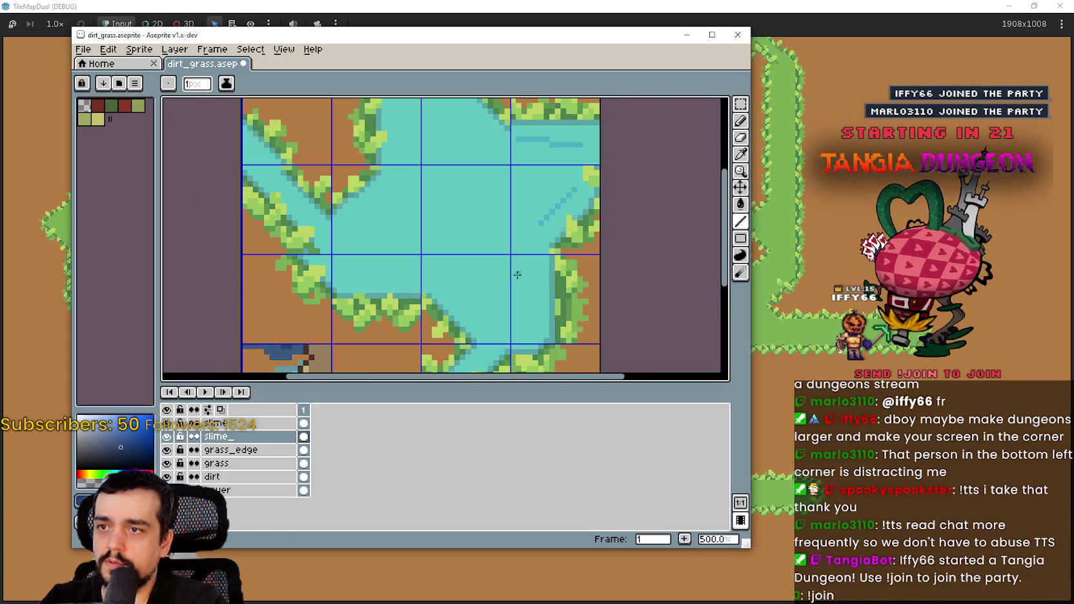
pyautogui.hotkey('ctrl', 'y')
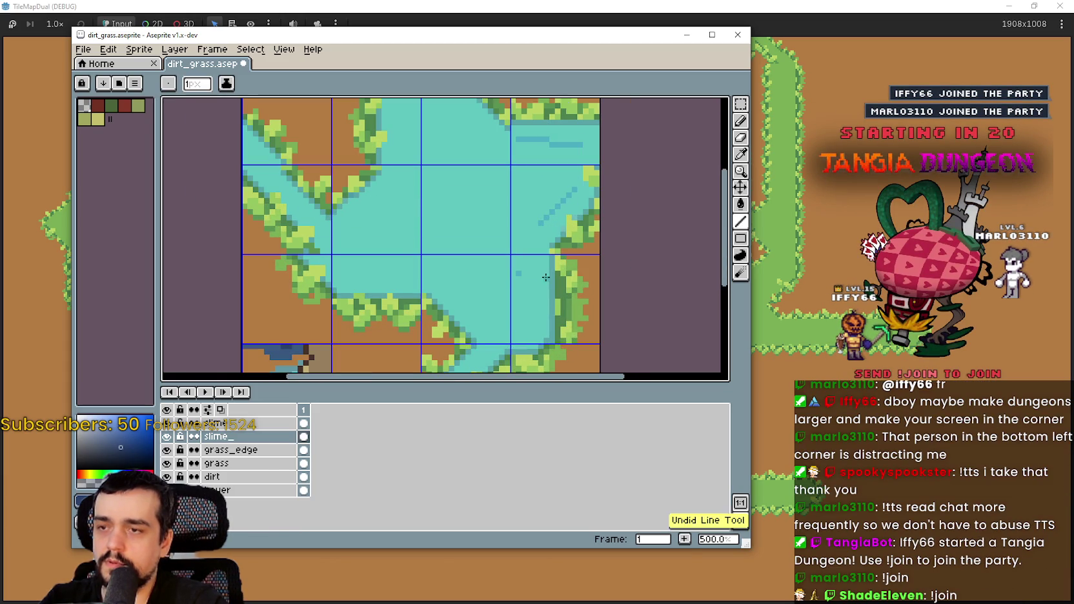
pyautogui.scroll(-1, 536, 309)
pyautogui.hotkey('ctrl', 'z')
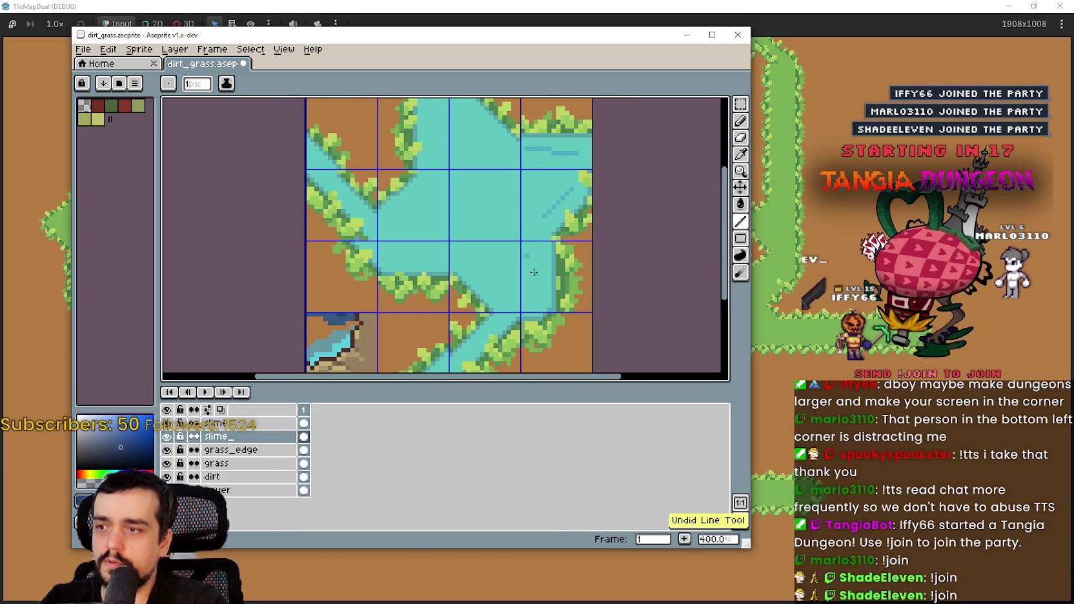
# - Zoom and pan across the bottom and upper tiles to inspect the tileset
pyautogui.scroll(2, 535, 277)
pyautogui.scroll(-1, 456, 252)
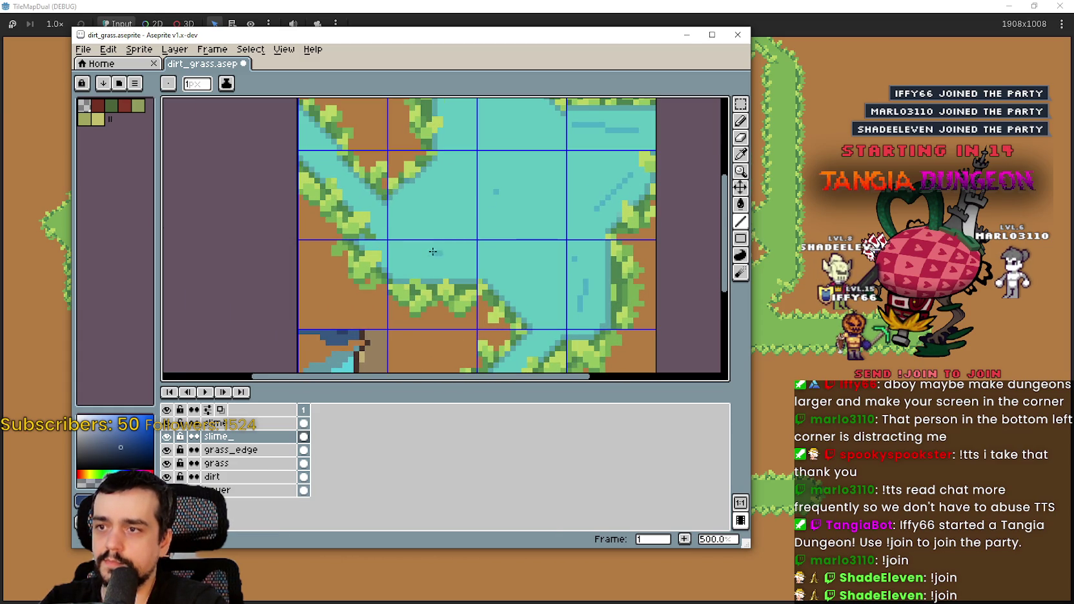
pyautogui.scroll(1, 430, 248)
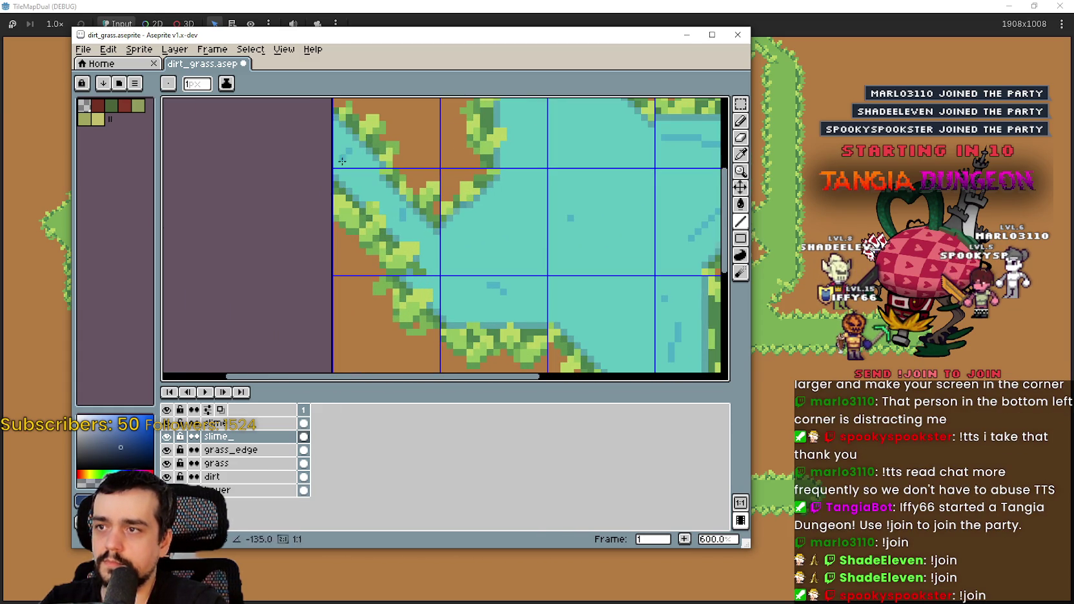
pyautogui.scroll(-2, 523, 186)
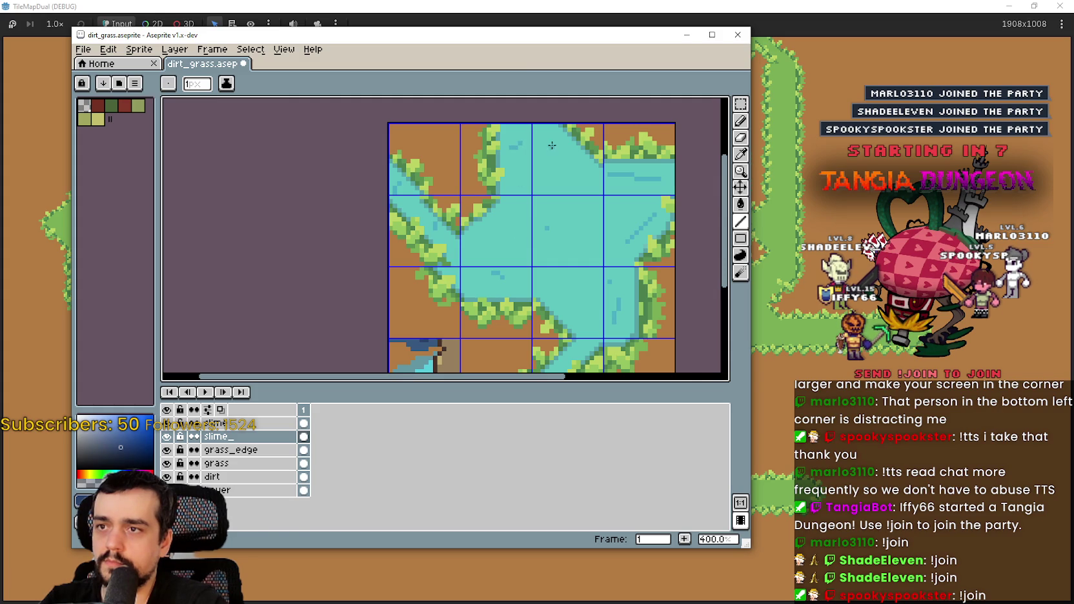
pyautogui.scroll(1, 580, 286)
pyautogui.moveTo(580, 285)
pyautogui.mouseDown()
pyautogui.moveTo(605, 250)
pyautogui.moveTo(580, 241)
pyautogui.mouseUp()
pyautogui.scroll(1, 605, 250)
pyautogui.scroll(-2, 517, 270)
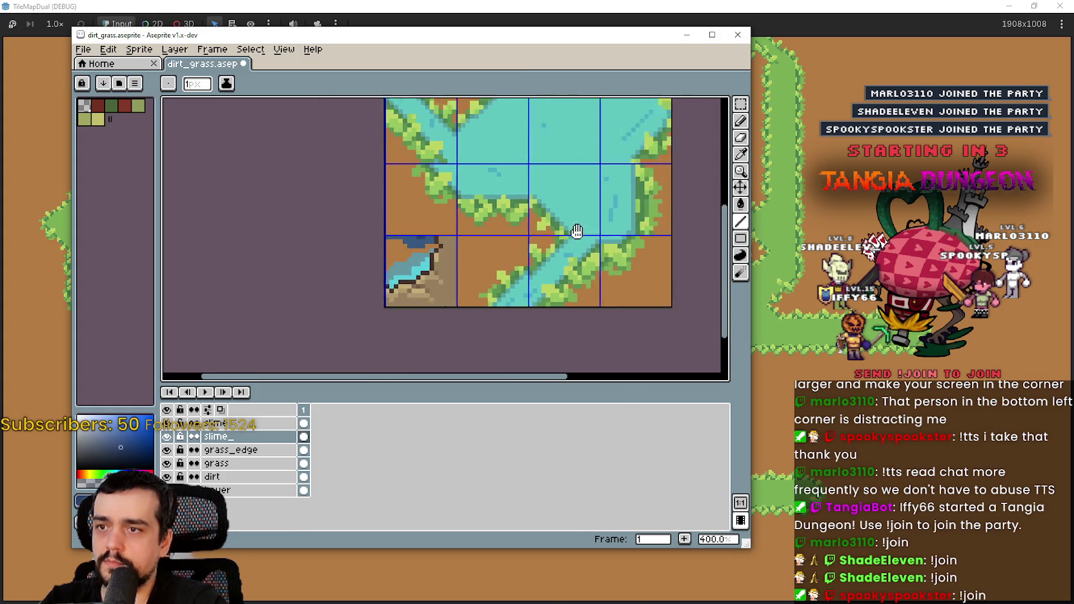
pyautogui.moveTo(542, 173); pyautogui.dragTo(534, 219)
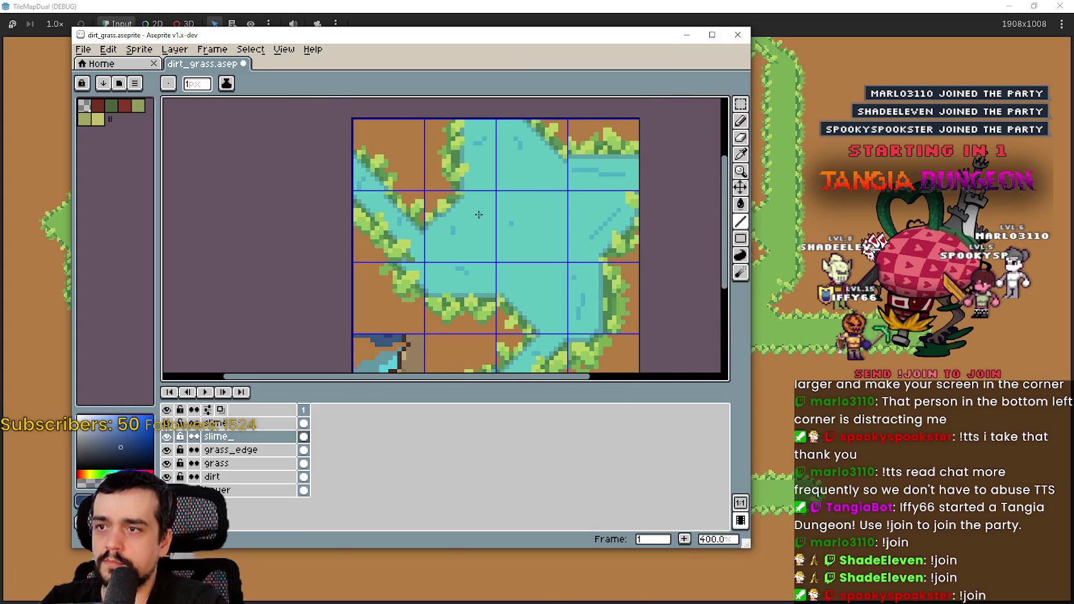
pyautogui.scroll(-1, 478, 213)
pyautogui.scroll(1, 407, 201)
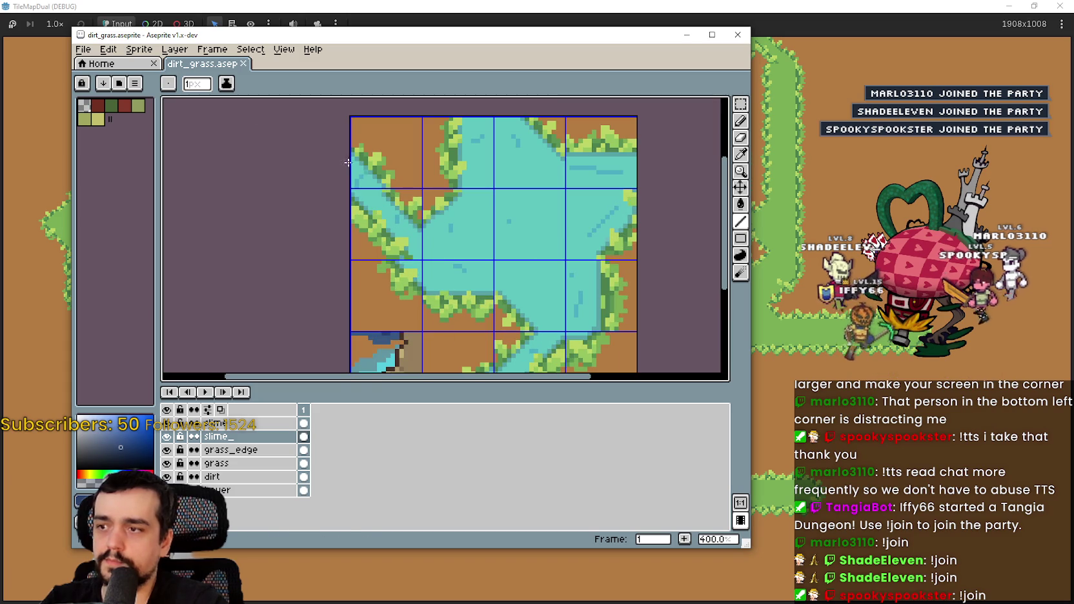
# - Export the tileset as dirt_grass.png with File > Export As
pyautogui.click(83, 50)
pyautogui.moveTo(172, 173)
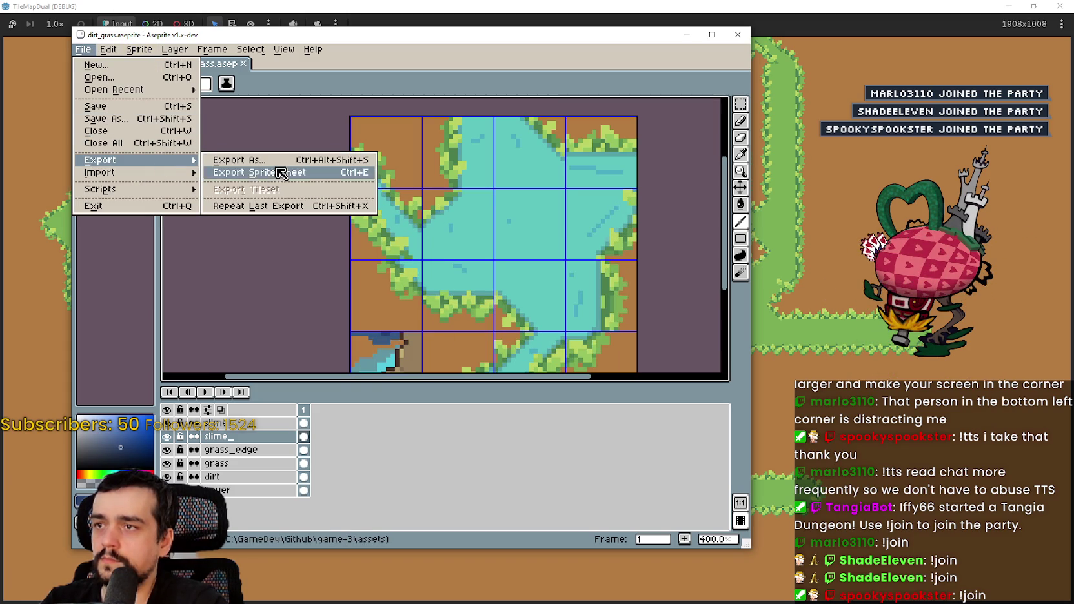
pyautogui.click(282, 161)
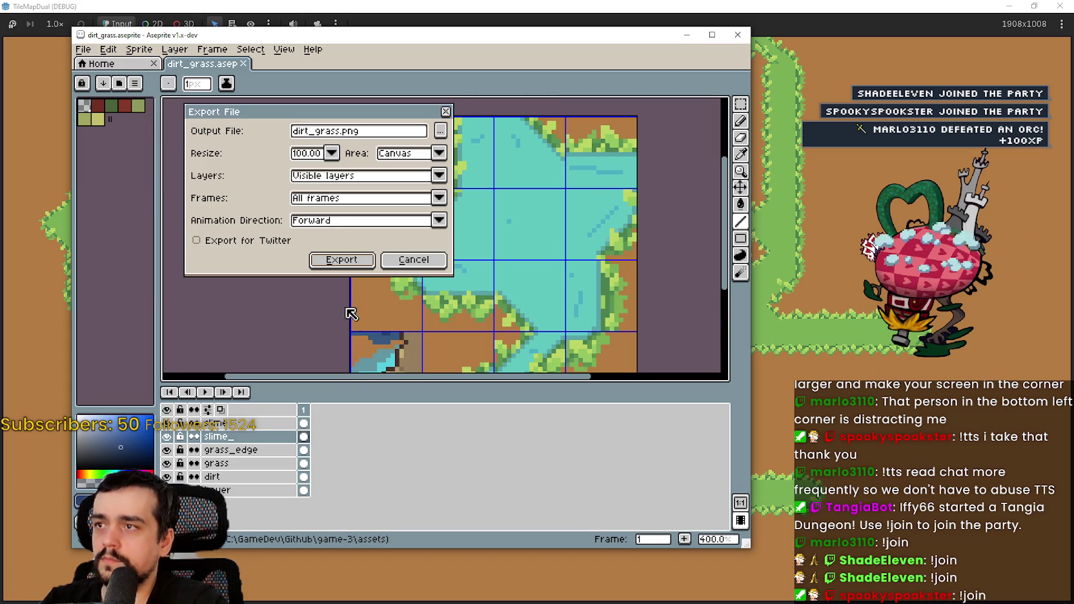
pyautogui.click(338, 263)
# - Reimport the tileset in the TileMapDual Godot project and rerun the game
pyautogui.click(822, 322)
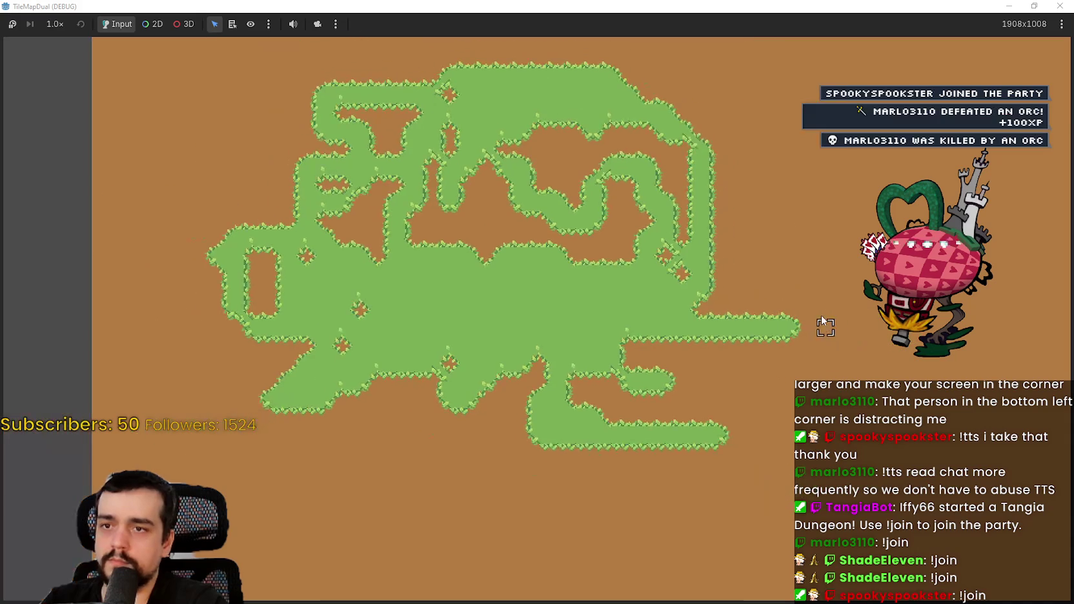
pyautogui.hotkey('alt', 'Tab')
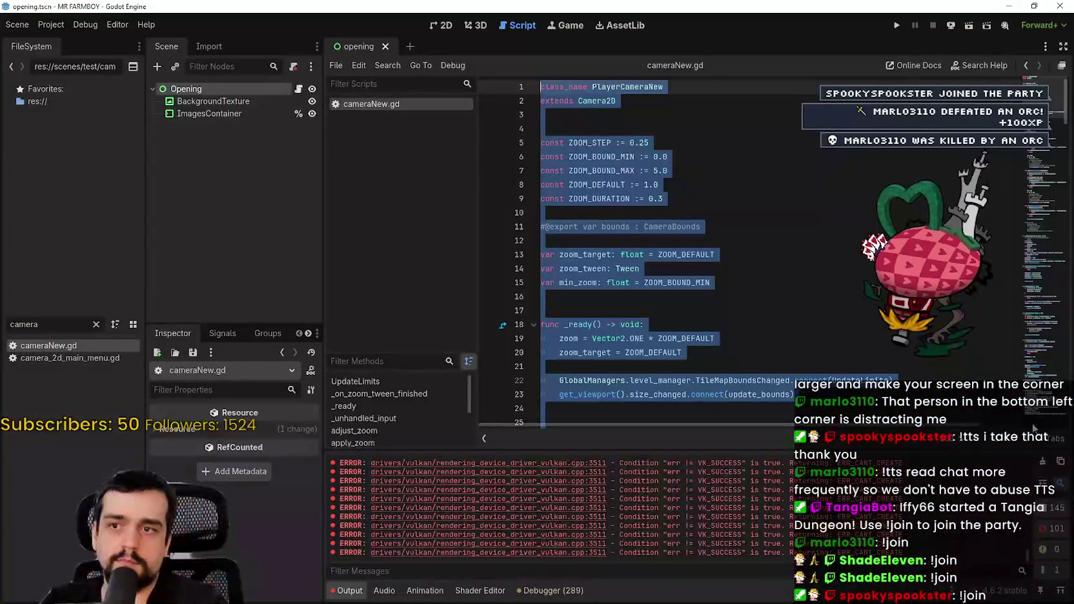
pyautogui.click(1004, 8)
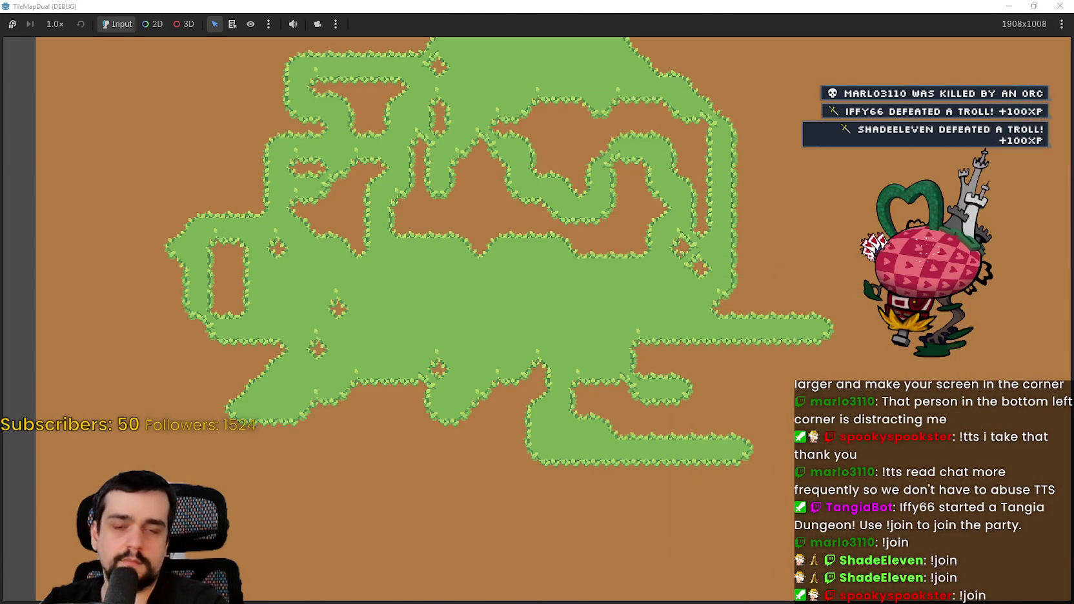
pyautogui.hotkey('alt', 'Tab')
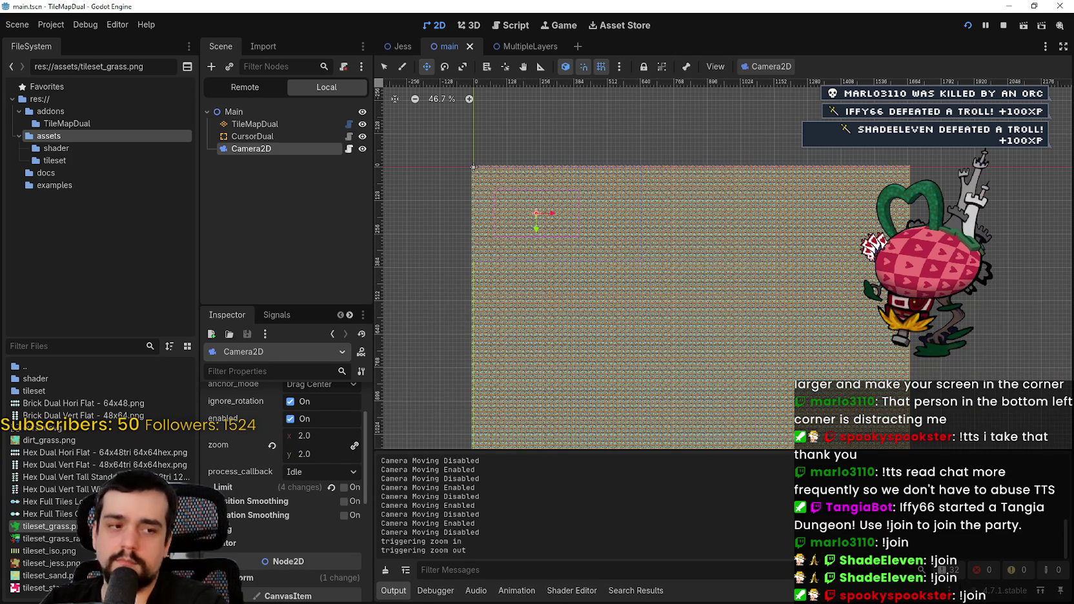
pyautogui.hotkey('alt', 'Tab')
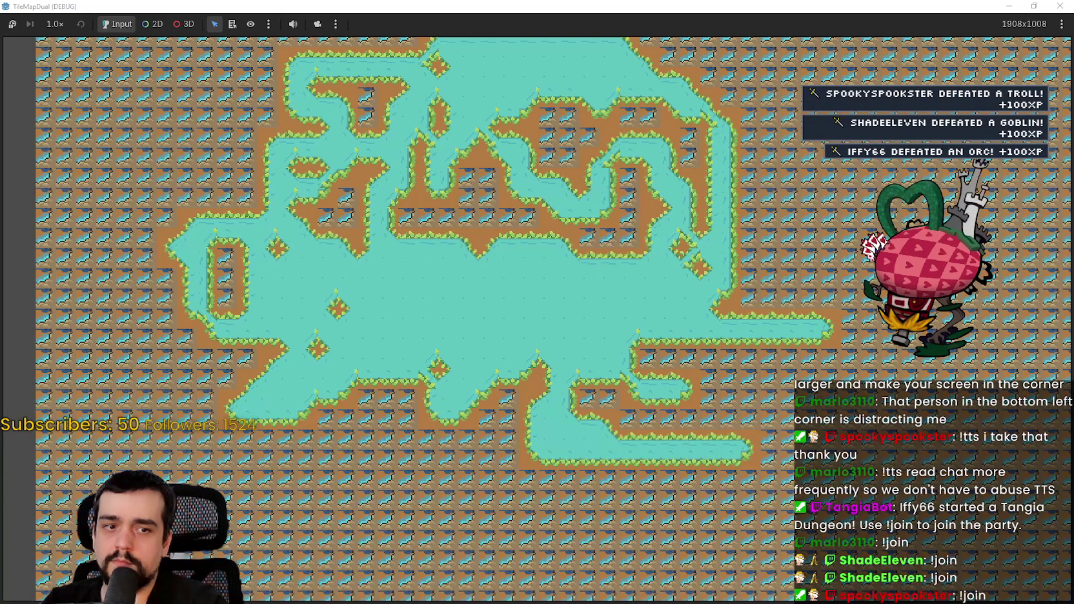
pyautogui.hotkey('alt', 'Tab')
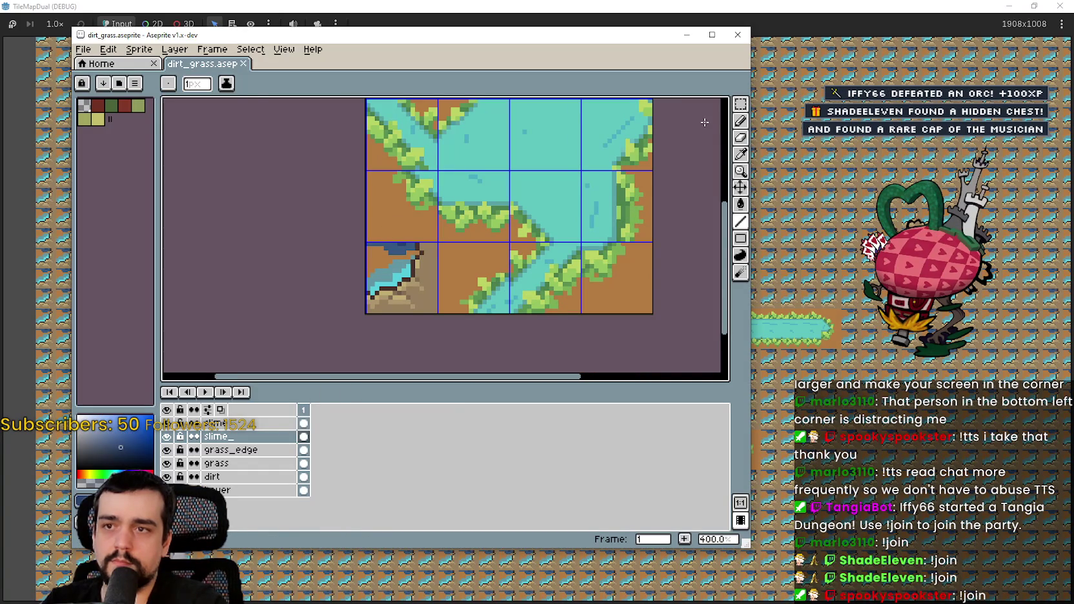
# - Cut the leftover water corner out of the bottom-left tile on the layer above slime_, leaving plain dirt
pyautogui.click(742, 105)
pyautogui.moveTo(368, 244); pyautogui.dragTo(415, 287)
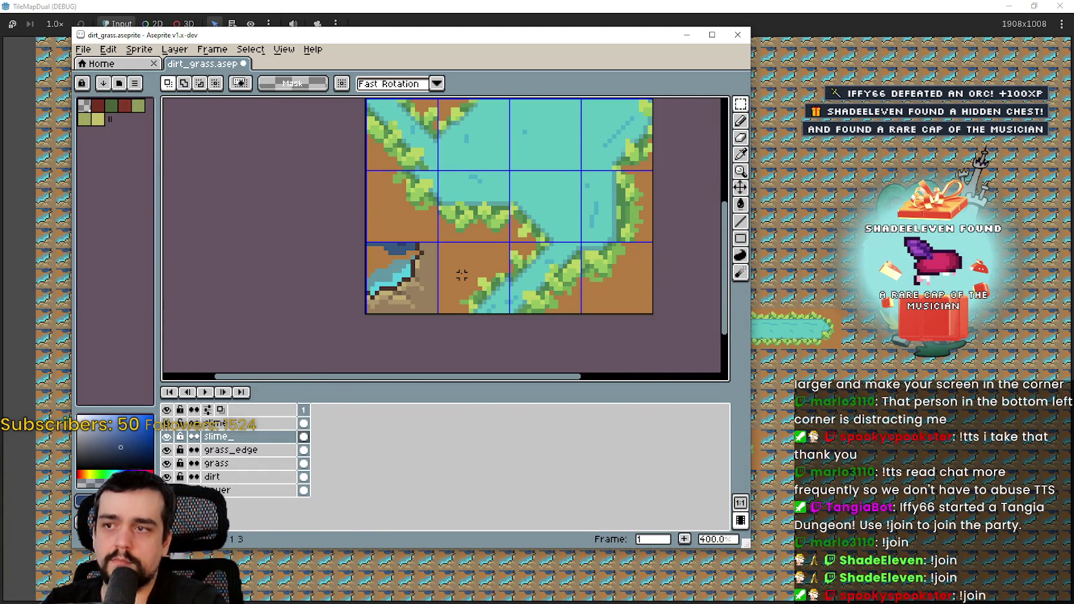
pyautogui.click(226, 423)
pyautogui.hotkey('ctrl', 'x')
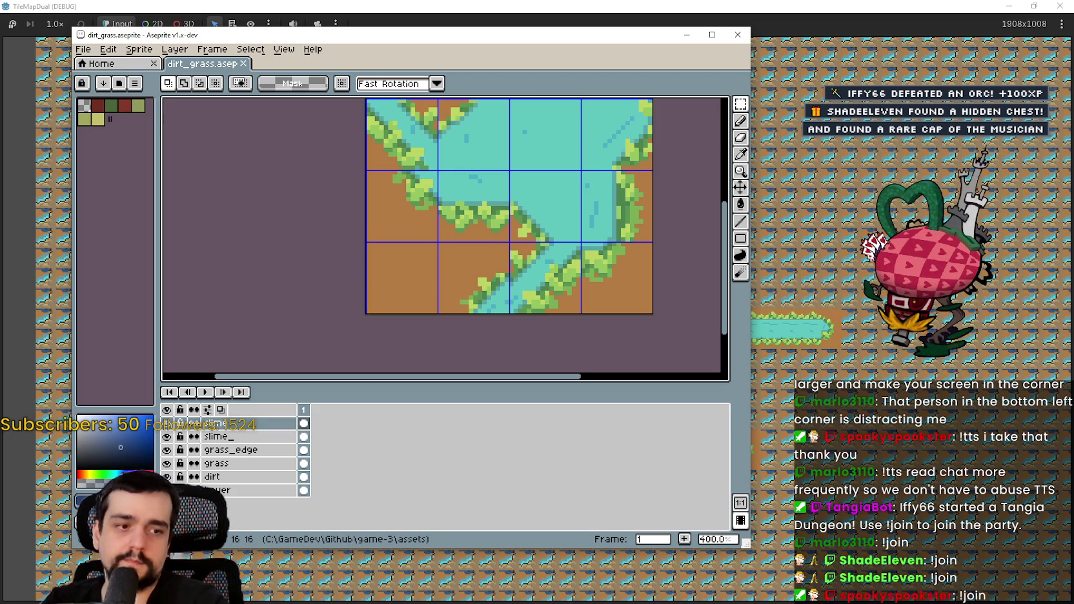
# - Look over the tileset in the Godot editor
pyautogui.hotkey('alt', 'Tab')
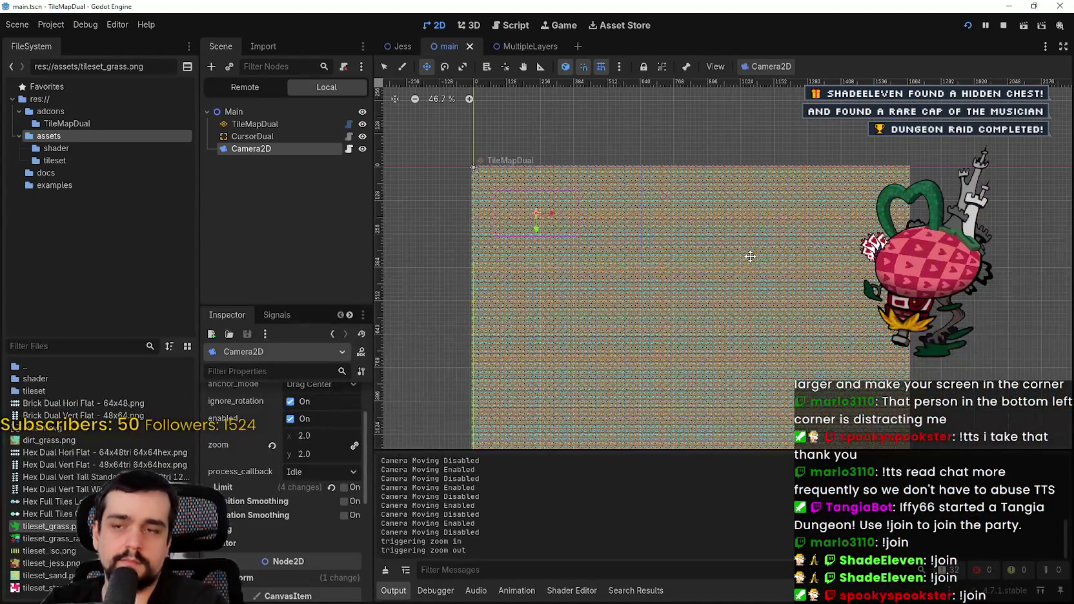
pyautogui.scroll(-4, 752, 257)
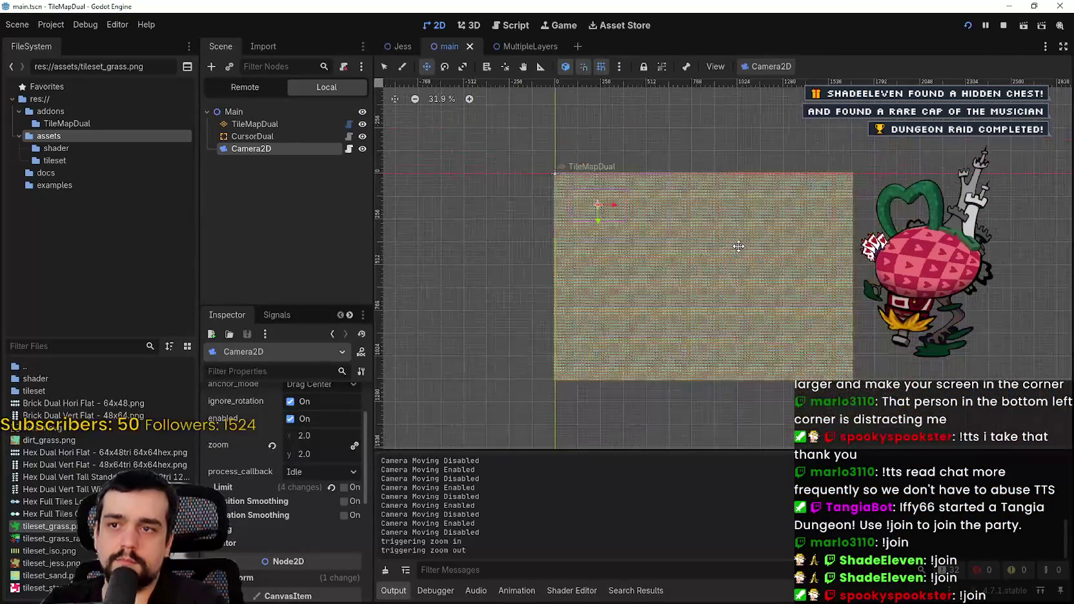
pyautogui.scroll(3, 737, 247)
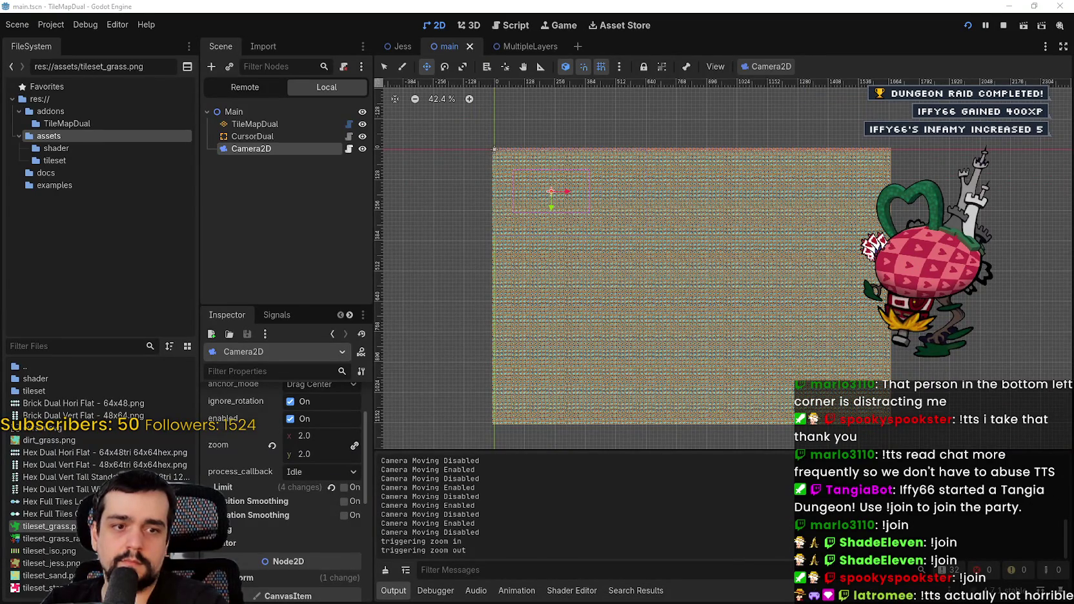
# - Re-export the updated tileset through Export As and run the TileMapDual game
pyautogui.hotkey('alt', 'Tab')
pyautogui.click(83, 50)
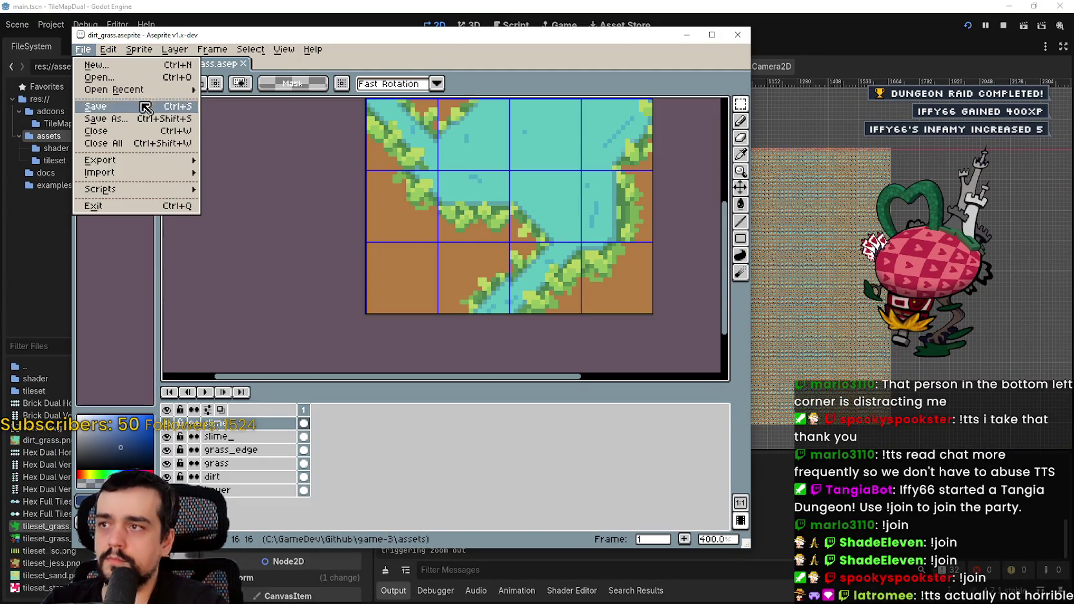
pyautogui.moveTo(140, 162)
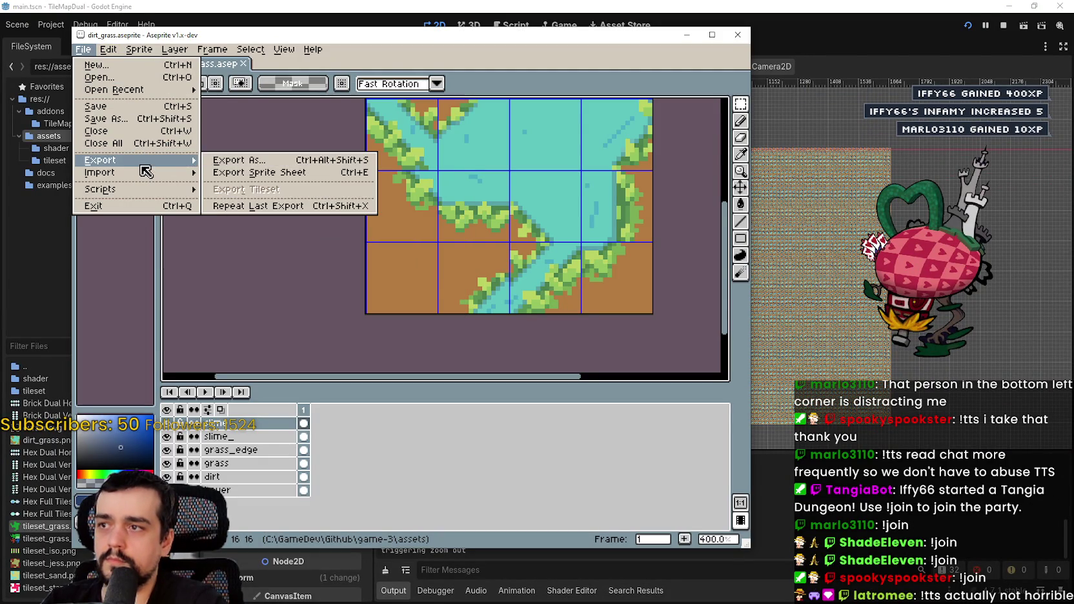
pyautogui.click(283, 161)
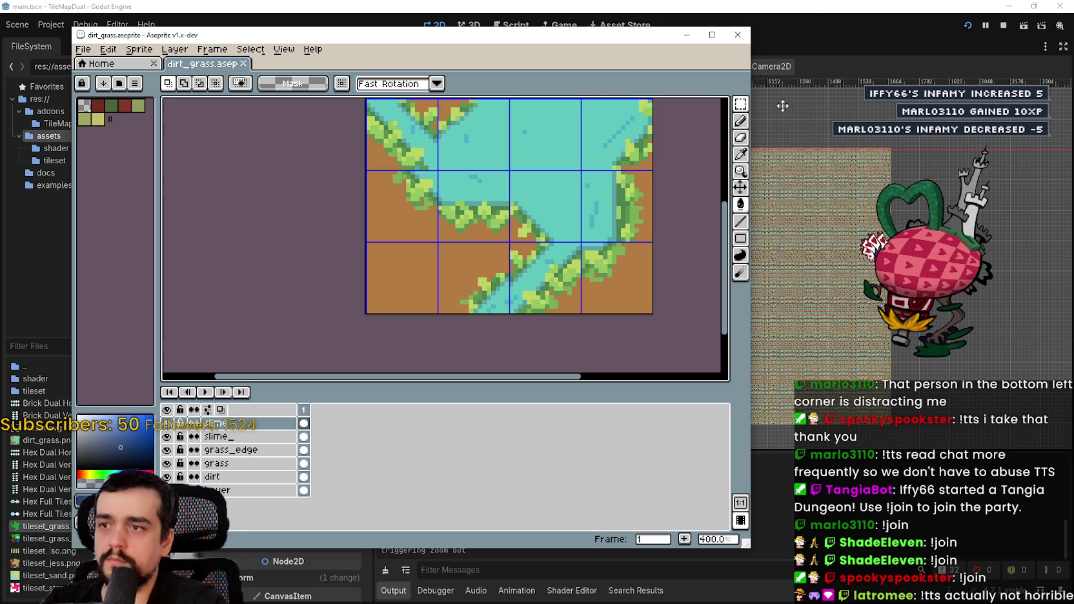
pyautogui.click(824, 299)
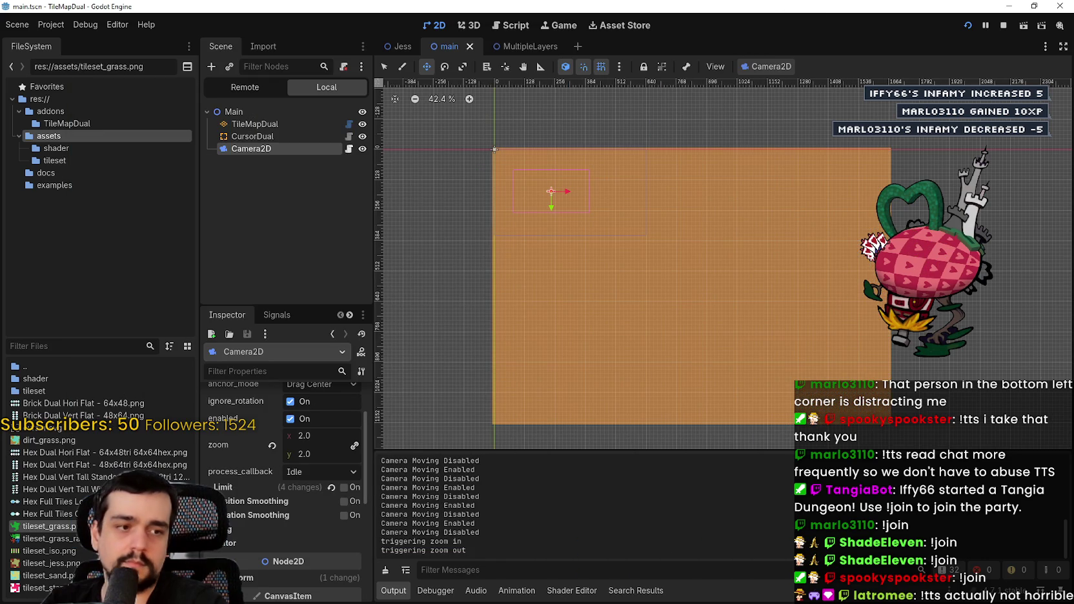
pyautogui.press('F5')
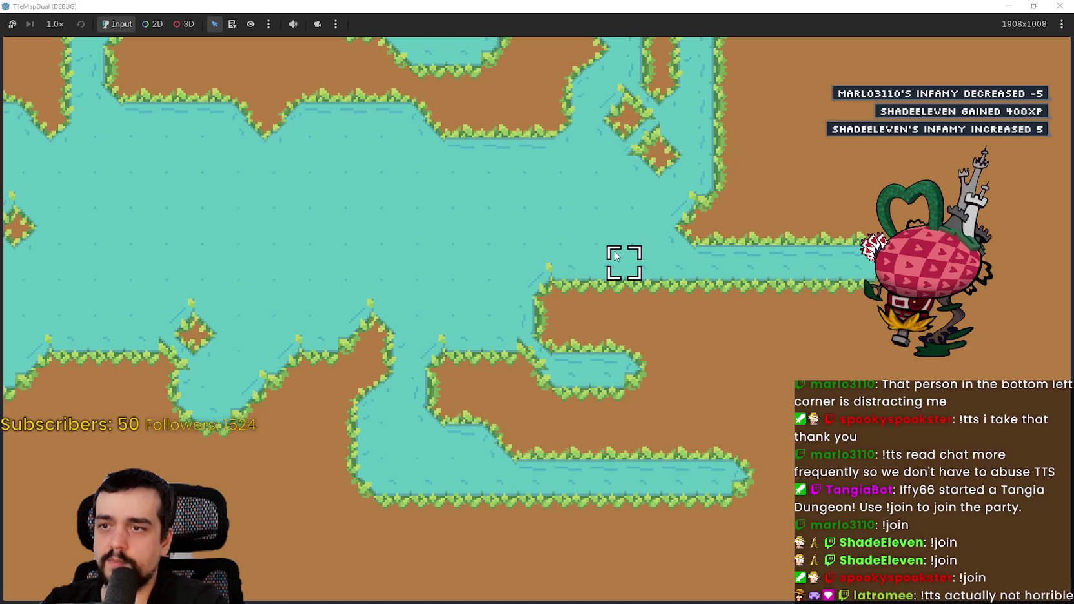
# - Paint three new water patches: right of the river, in the upper right, and near the lower right
pyautogui.moveTo(755, 349)
pyautogui.mouseDown()
pyautogui.moveTo(716, 386)
pyautogui.moveTo(822, 460)
pyautogui.moveTo(920, 361)
pyautogui.moveTo(963, 294)
pyautogui.mouseUp()
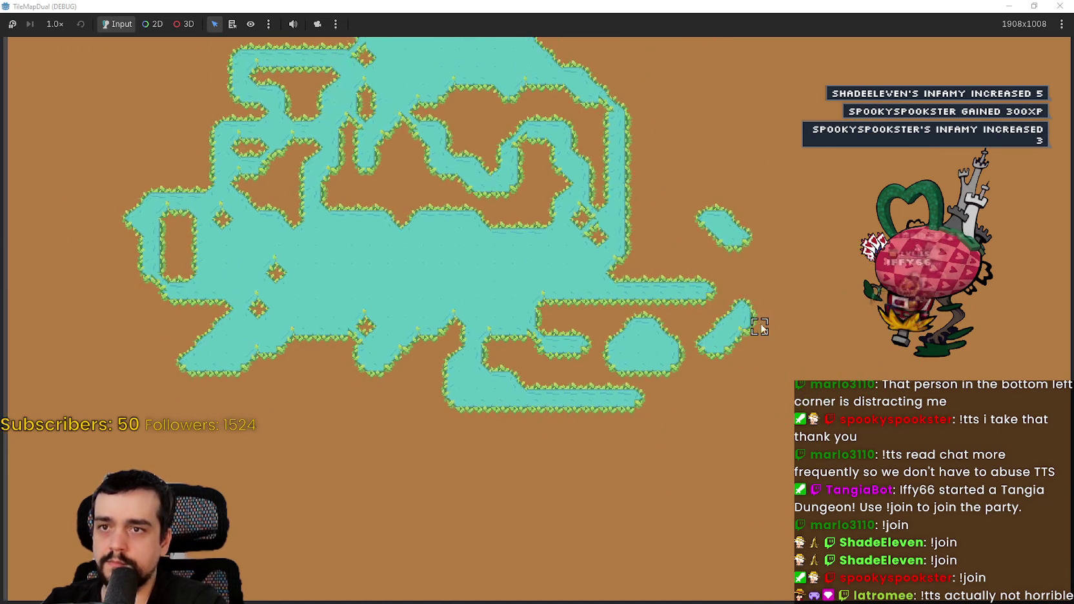
pyautogui.moveTo(762, 329)
pyautogui.mouseDown()
pyautogui.moveTo(740, 143)
pyautogui.moveTo(796, 105)
pyautogui.moveTo(759, 185)
pyautogui.moveTo(759, 364)
pyautogui.mouseUp()
pyautogui.moveTo(764, 413); pyautogui.dragTo(668, 439)
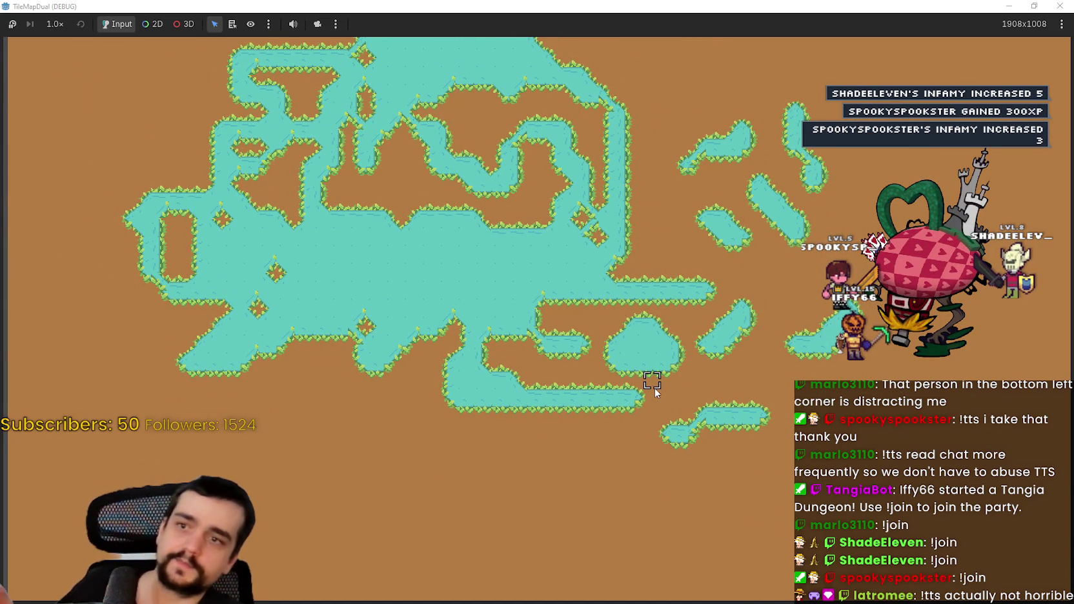
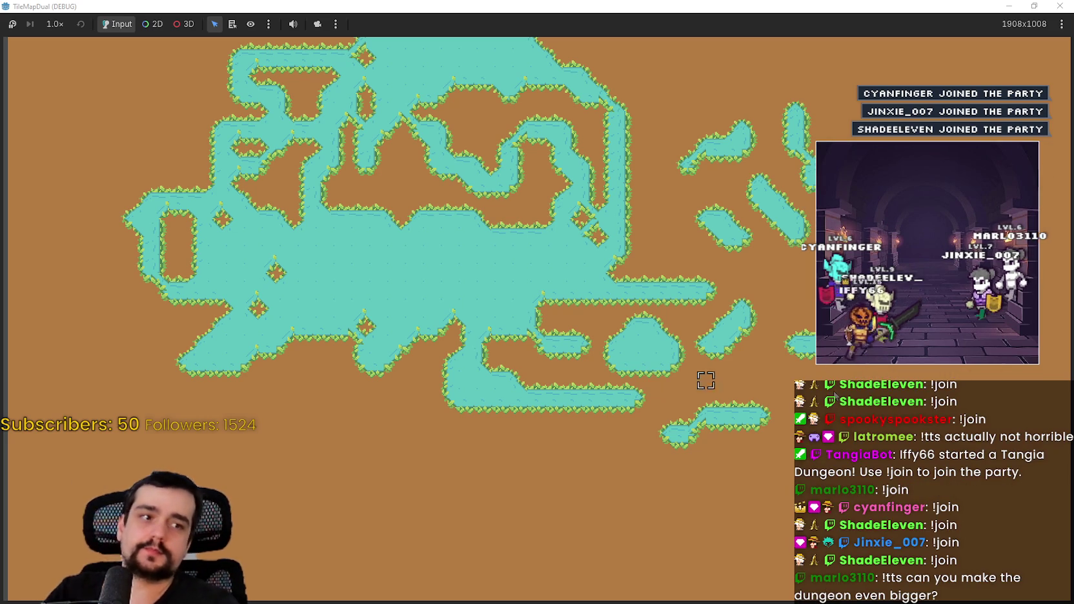
# - Paint a slime tile and a strip of slime tiles across the running demo map
pyautogui.click(562, 487)
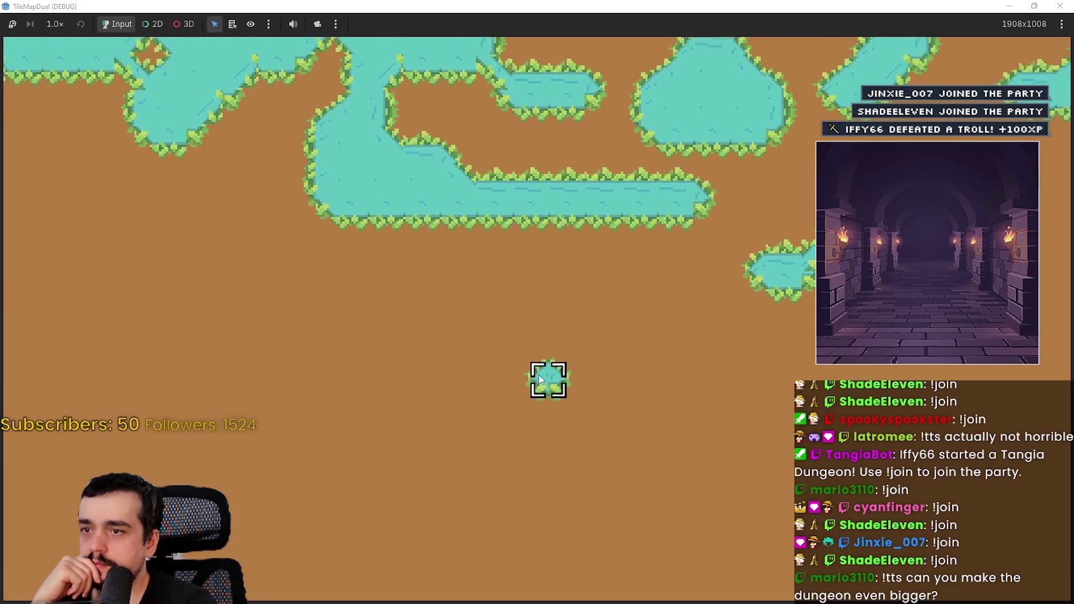
pyautogui.moveTo(635, 378)
pyautogui.mouseDown()
pyautogui.moveTo(680, 380)
pyautogui.moveTo(554, 376)
pyautogui.moveTo(413, 347)
pyautogui.moveTo(326, 304)
pyautogui.moveTo(313, 317)
pyautogui.mouseUp()
pyautogui.click(1021, 5)
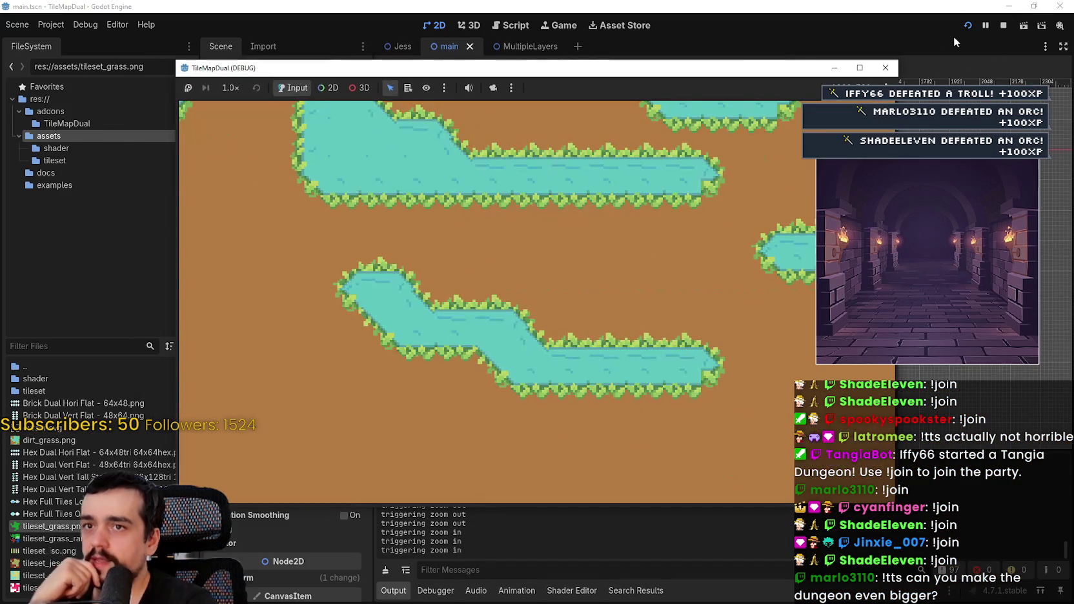
# - Stop the running game and select the TileMapDual node in the main scene
pyautogui.click(1004, 26)
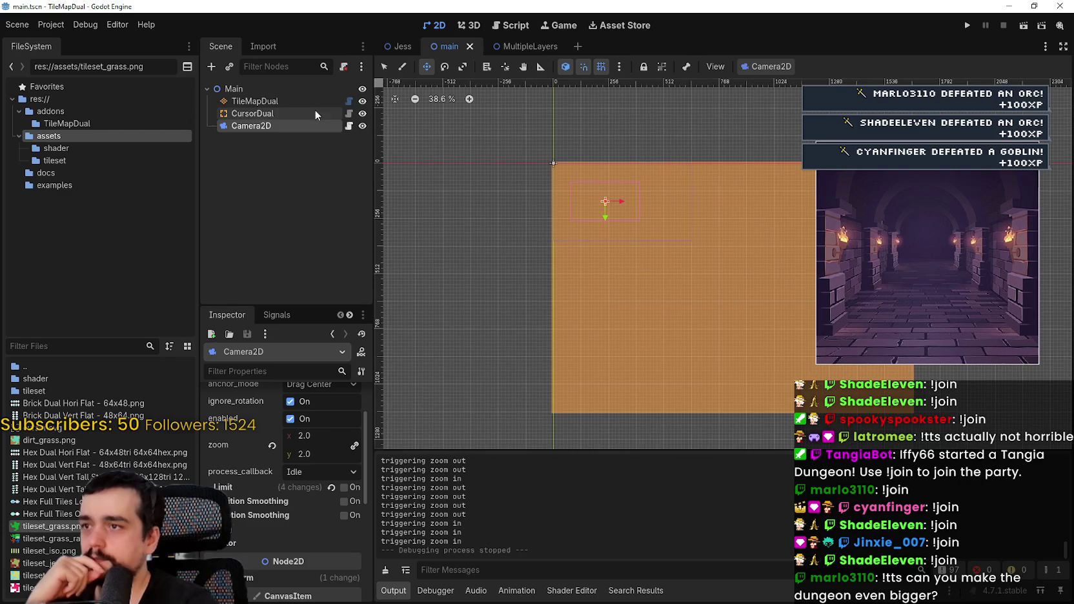
pyautogui.doubleClick(266, 102)
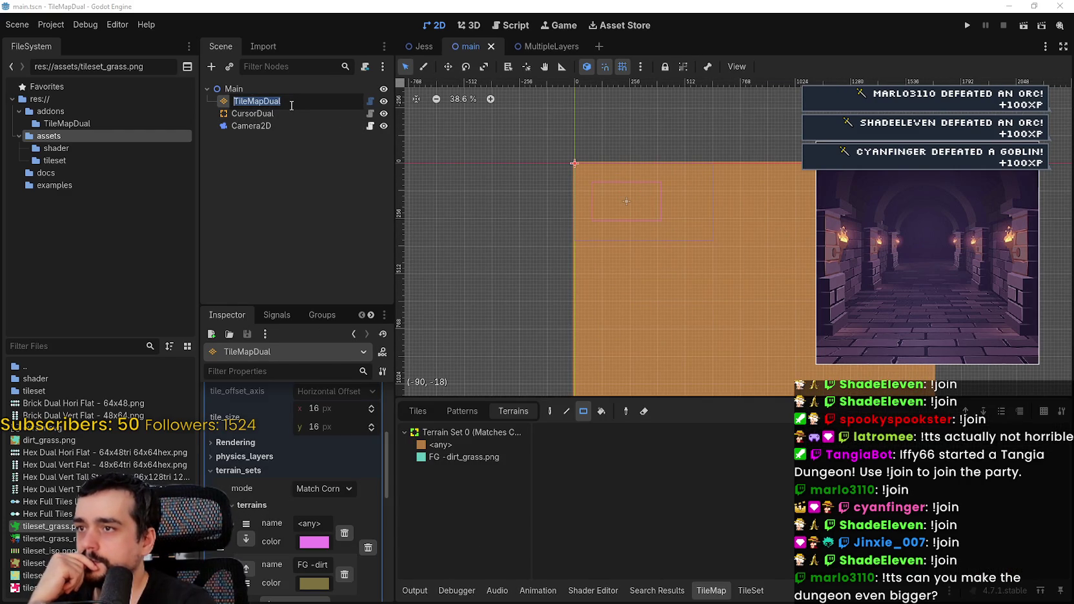
pyautogui.press('Escape')
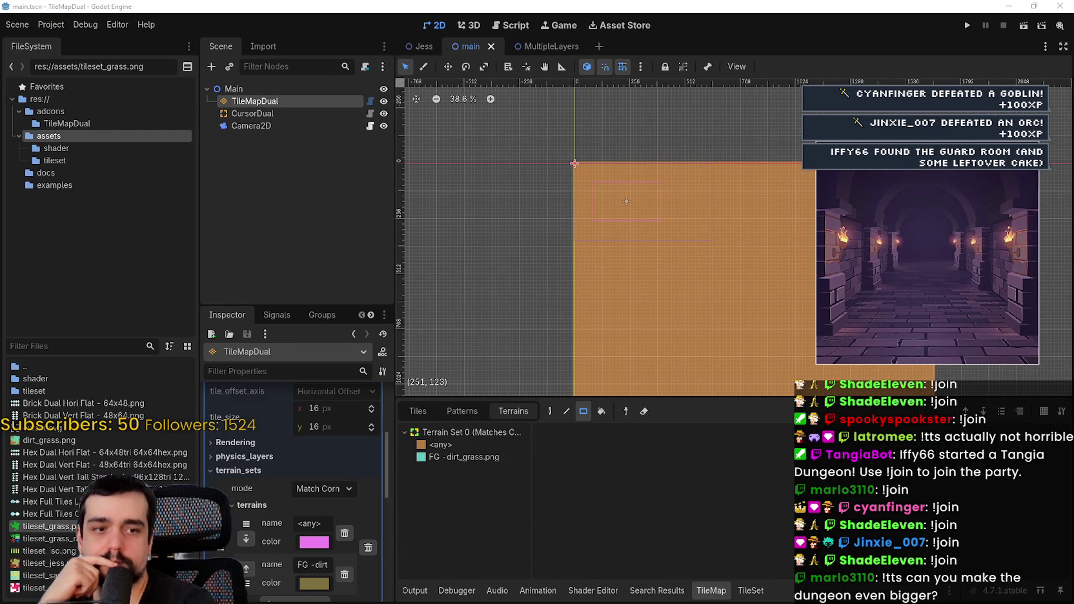
pyautogui.hotkey('alt', 'Tab')
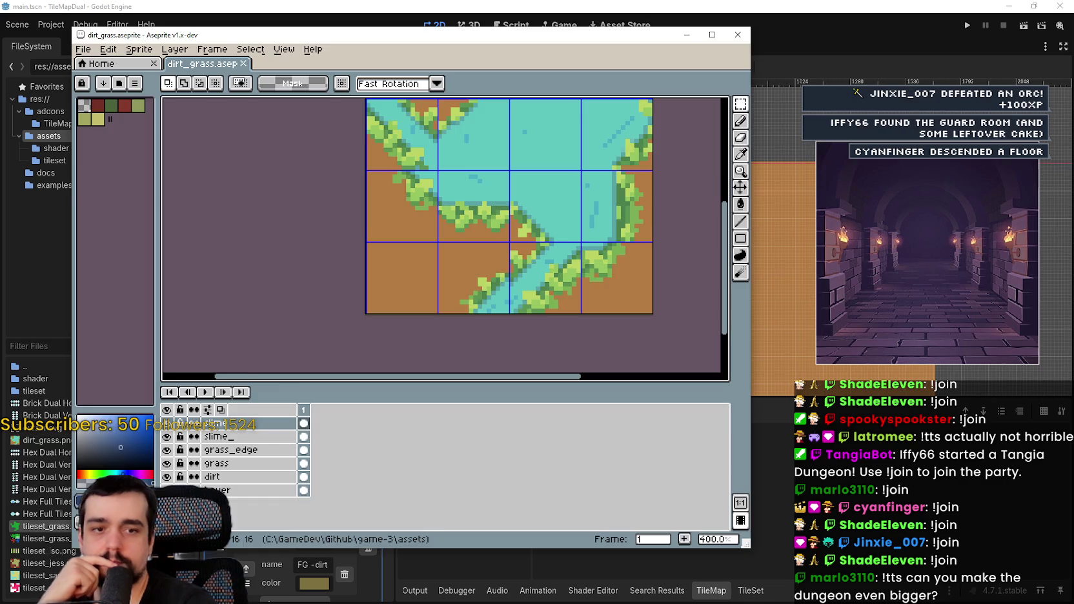
# - Hide the slime layer and export the tileset as dirt_grass.png
pyautogui.scroll(-1, 336, 163)
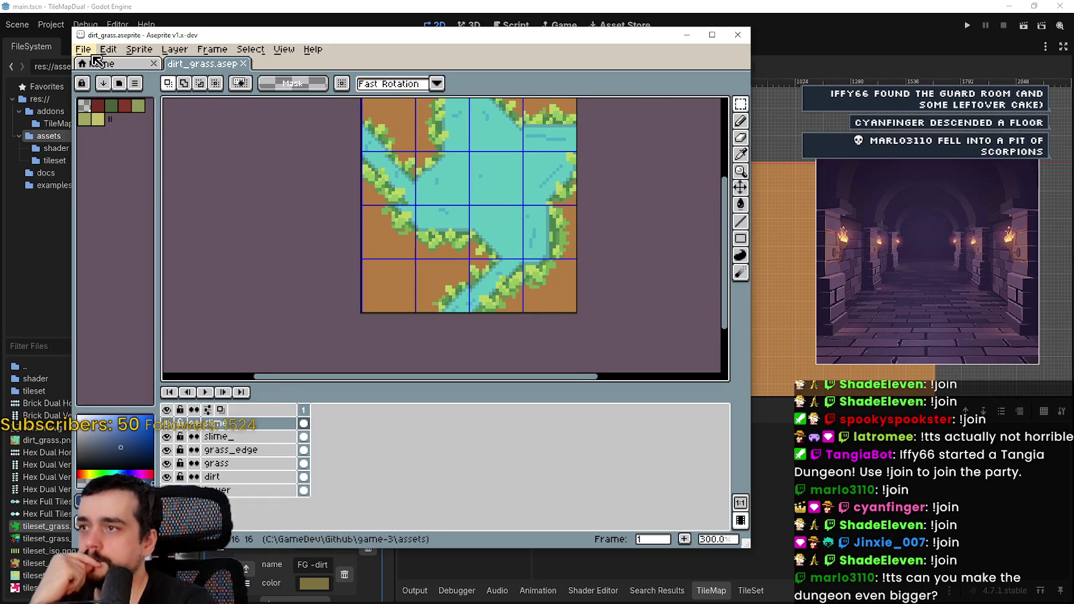
pyautogui.click(168, 437)
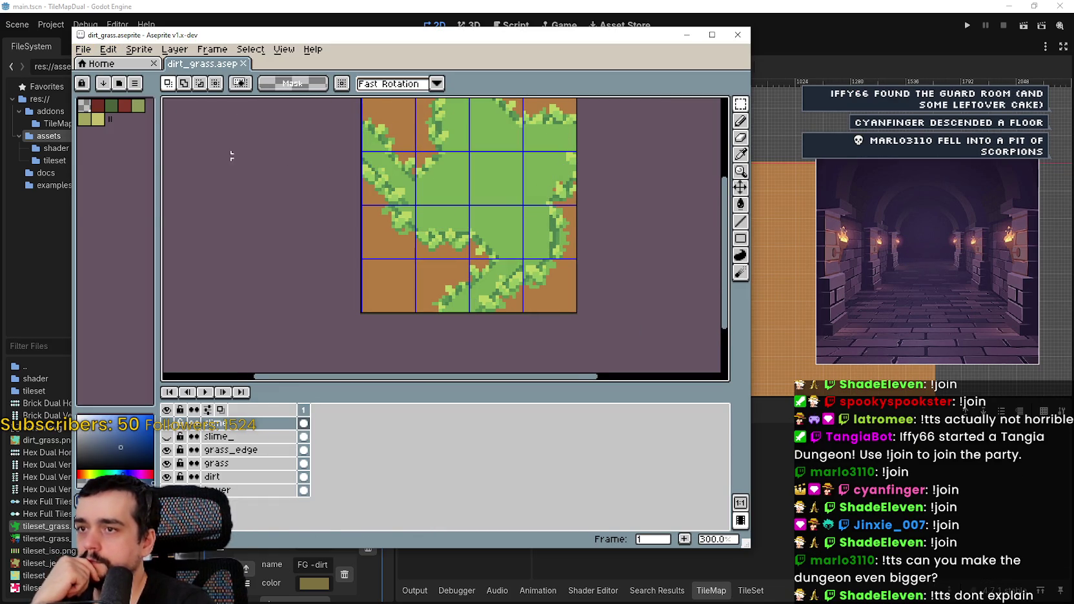
pyautogui.click(83, 49)
pyautogui.moveTo(148, 163)
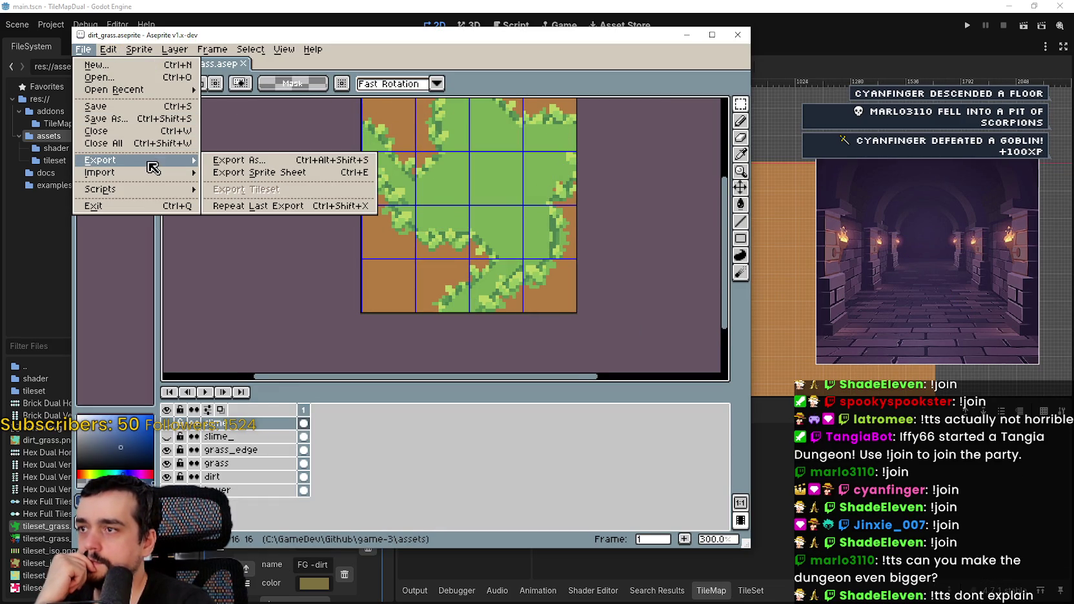
pyautogui.click(263, 160)
pyautogui.click(342, 259)
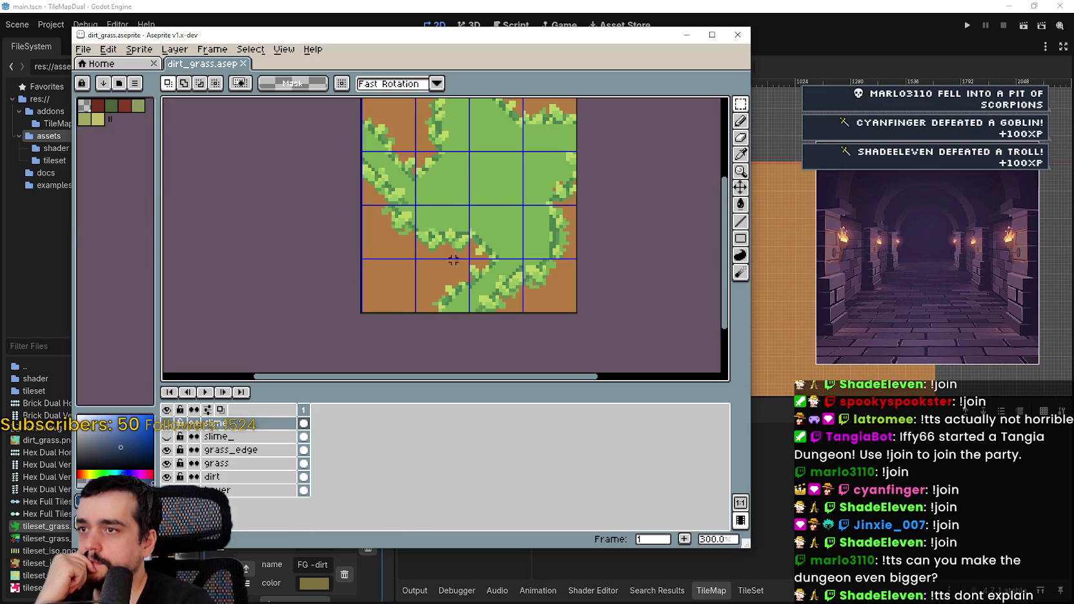
# - Re-export dirt_grass.png with slime hidden, then show the slime layer again
pyautogui.moveTo(520, 223); pyautogui.dragTo(547, 315)
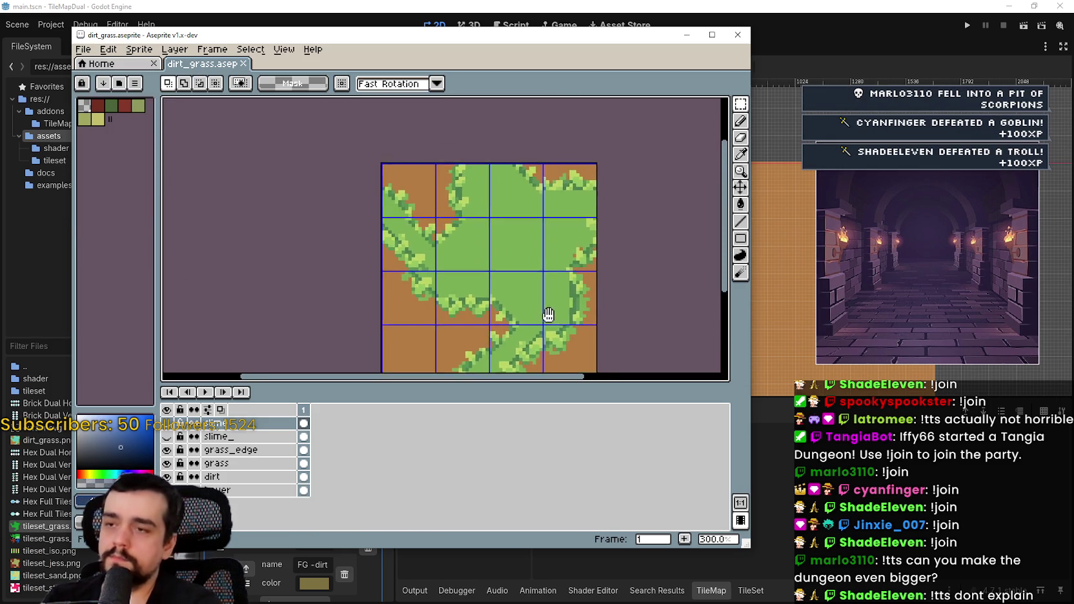
pyautogui.scroll(1, 546, 314)
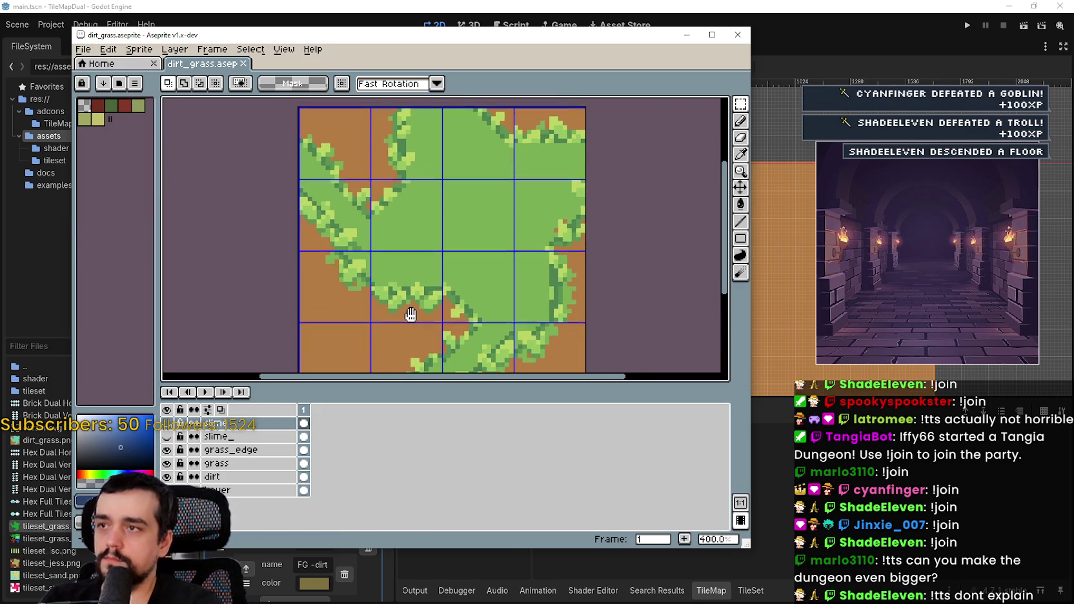
pyautogui.click(168, 437)
pyautogui.click(167, 437)
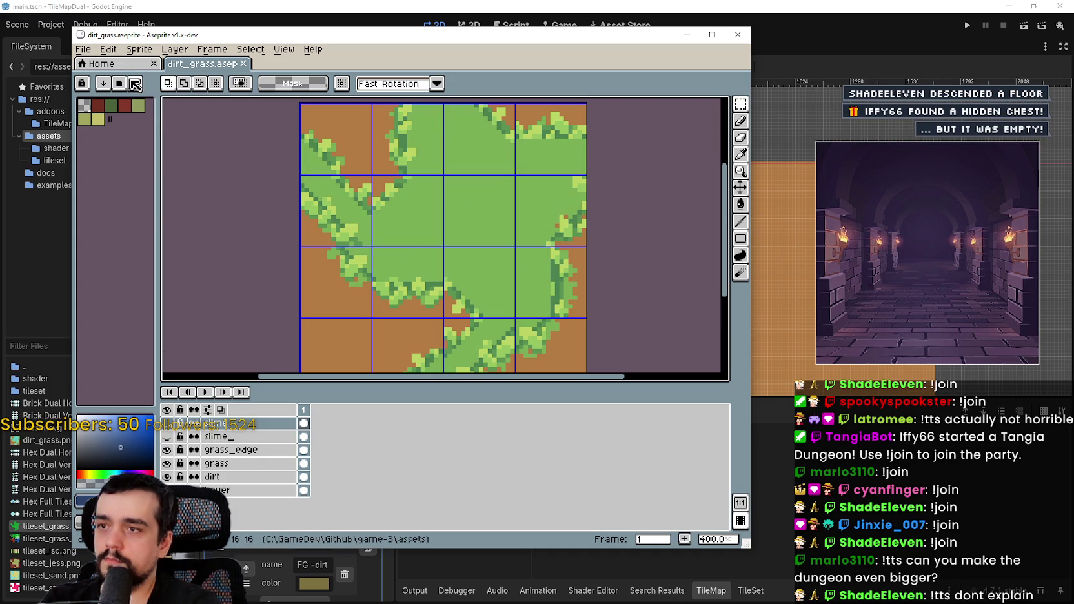
pyautogui.click(85, 48)
pyautogui.moveTo(155, 165)
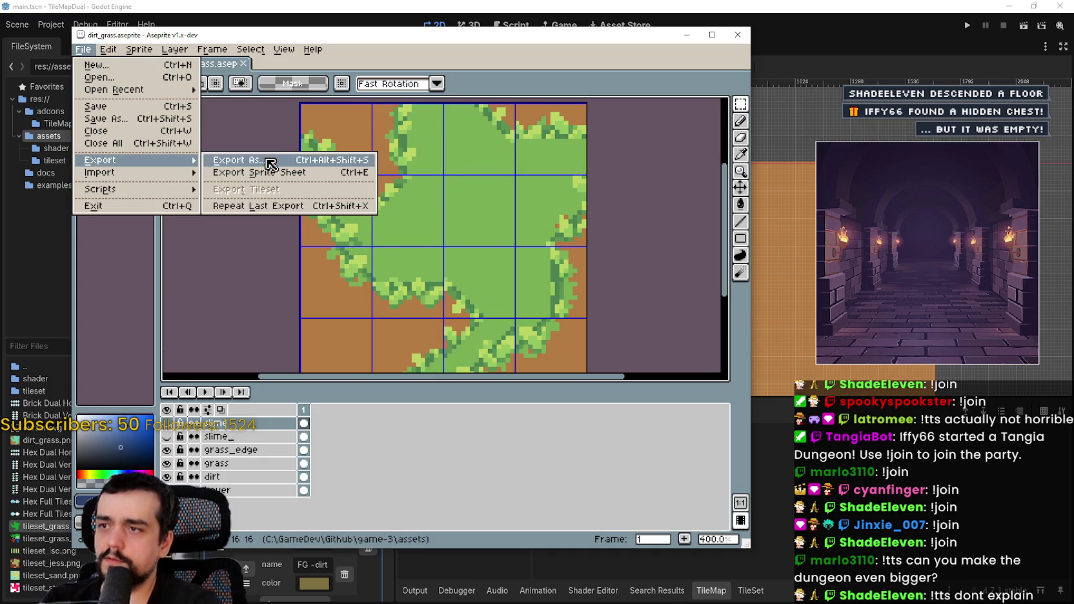
pyautogui.click(232, 171)
pyautogui.click(341, 259)
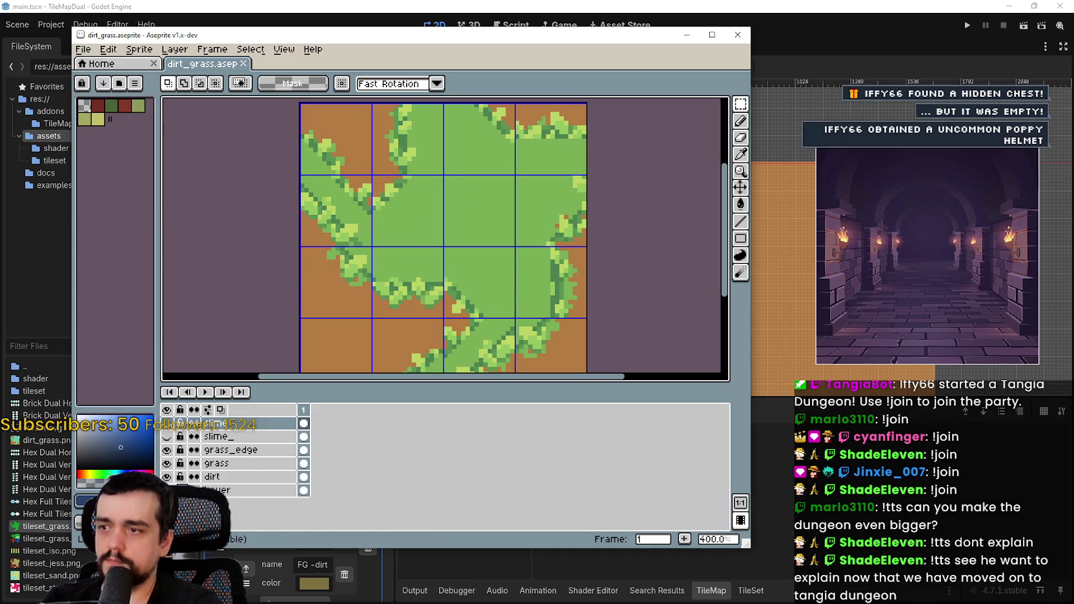
pyautogui.click(167, 437)
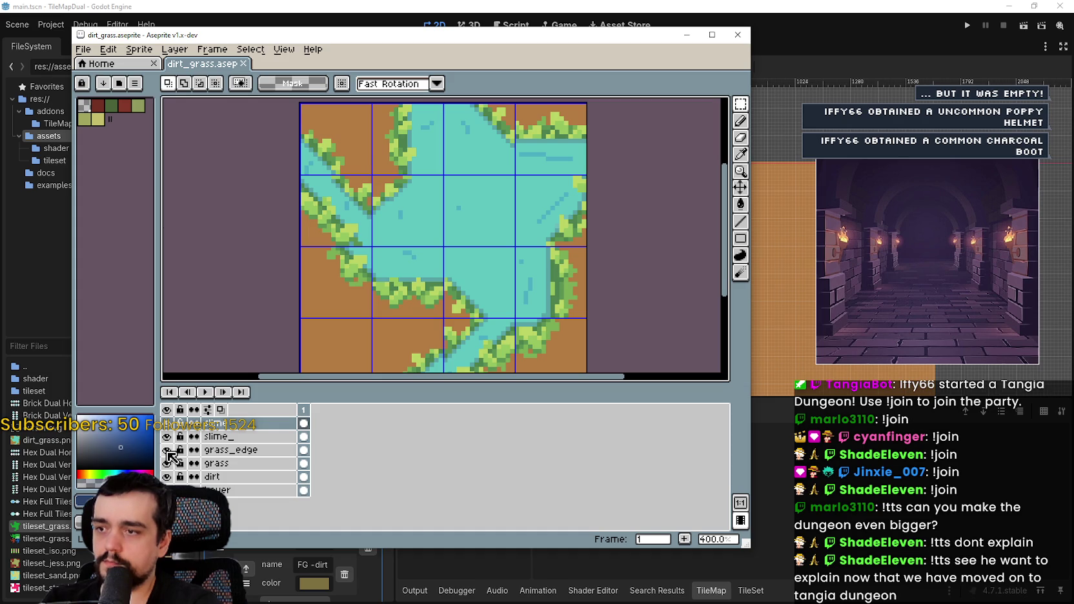
# - Hide the grass edge, grass, dirt and bottom underlayer so only the slime layer shows
pyautogui.click(166, 450)
pyautogui.click(167, 463)
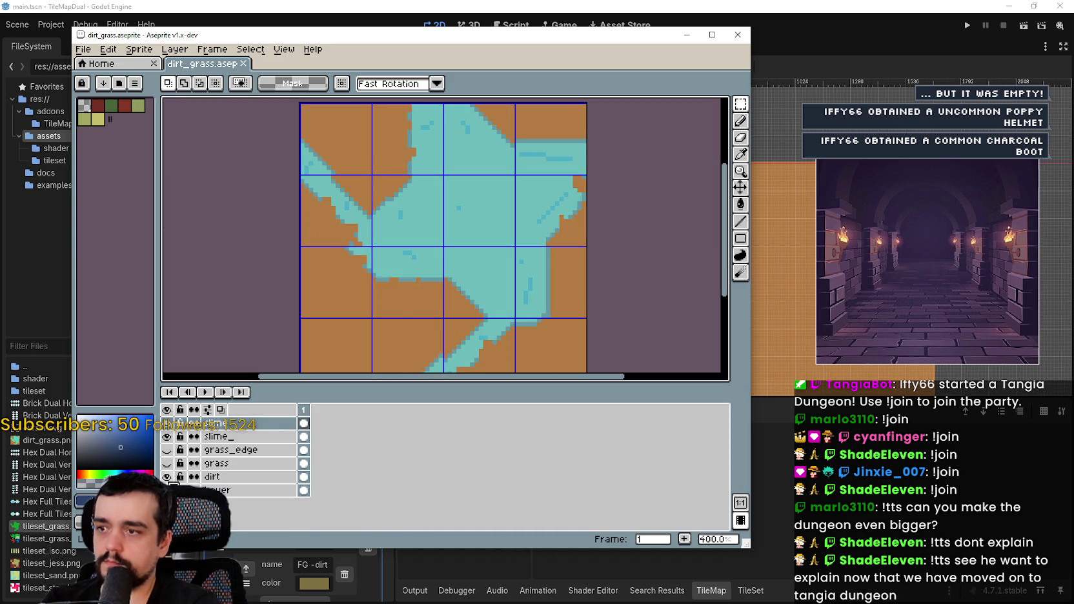
pyautogui.click(166, 476)
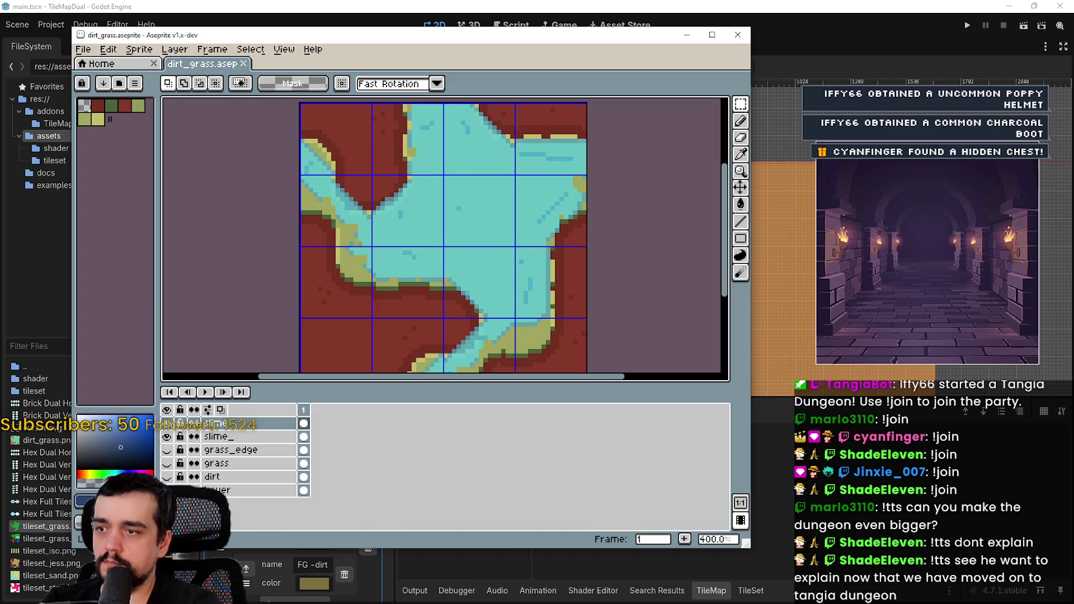
pyautogui.click(167, 476)
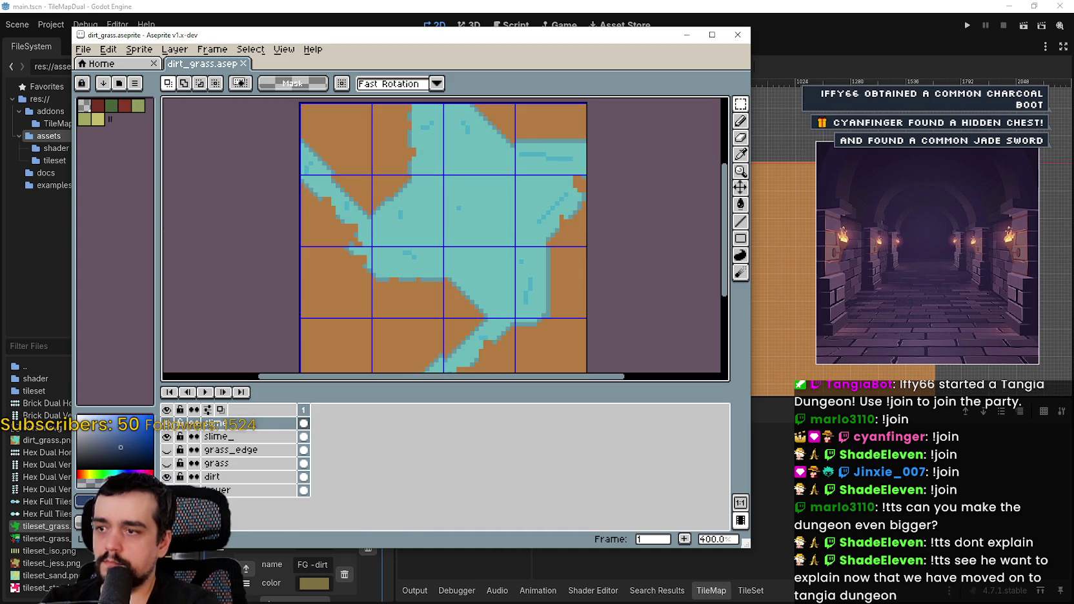
pyautogui.click(167, 476)
pyautogui.click(167, 490)
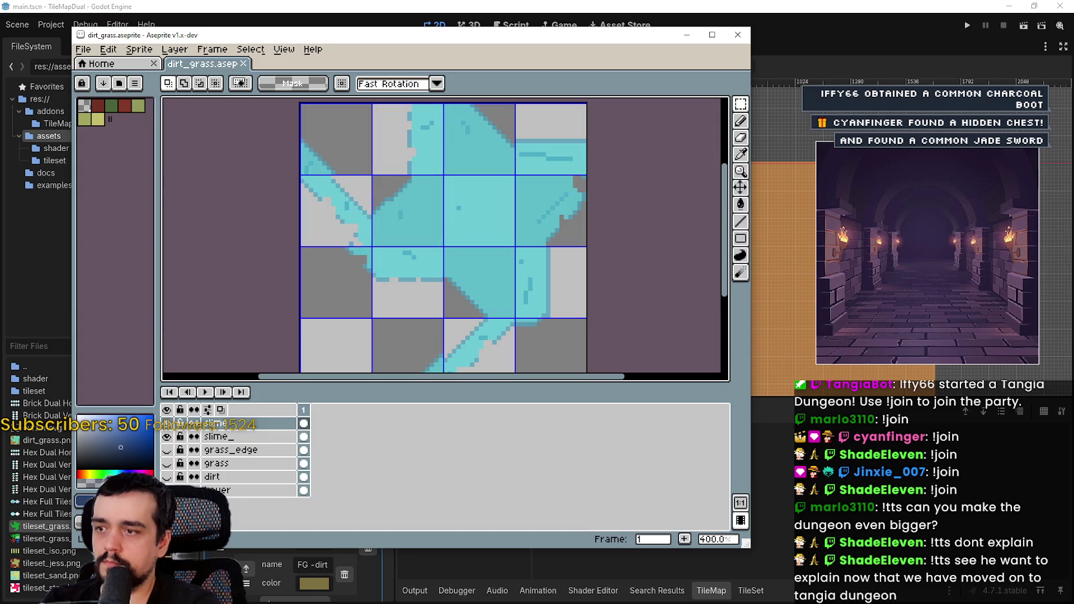
pyautogui.scroll(2, 587, 175)
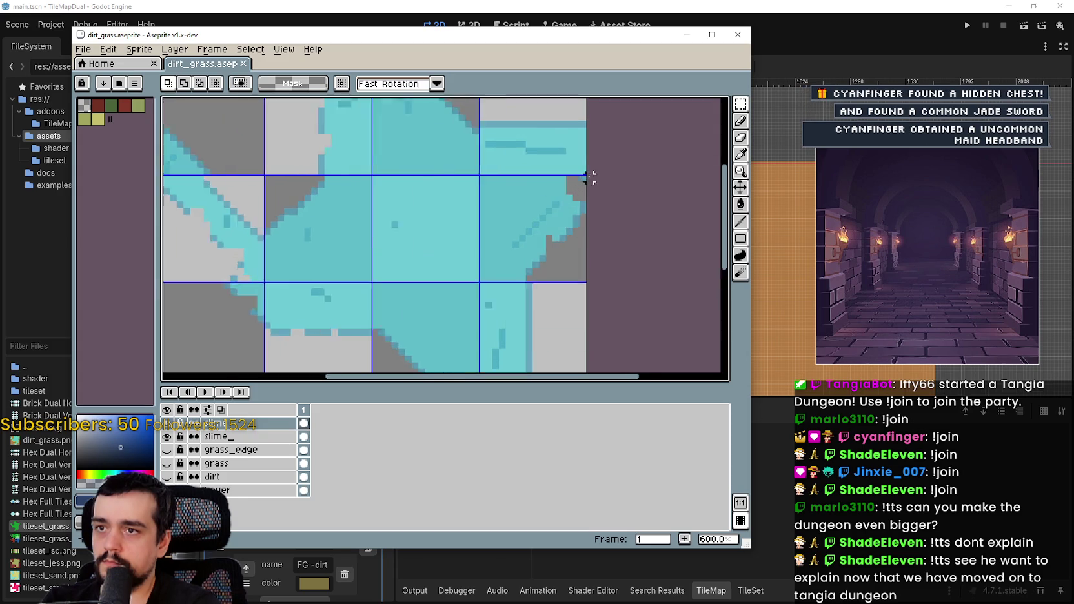
pyautogui.scroll(1, 559, 195)
pyautogui.scroll(-1, 559, 194)
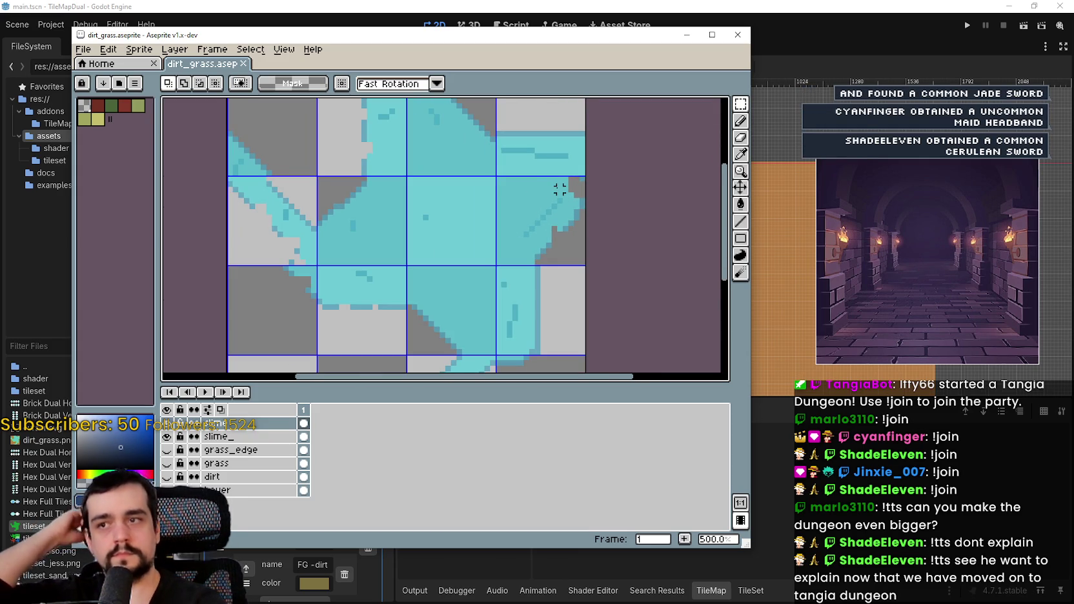
pyautogui.scroll(-2, 516, 218)
pyautogui.scroll(1, 505, 245)
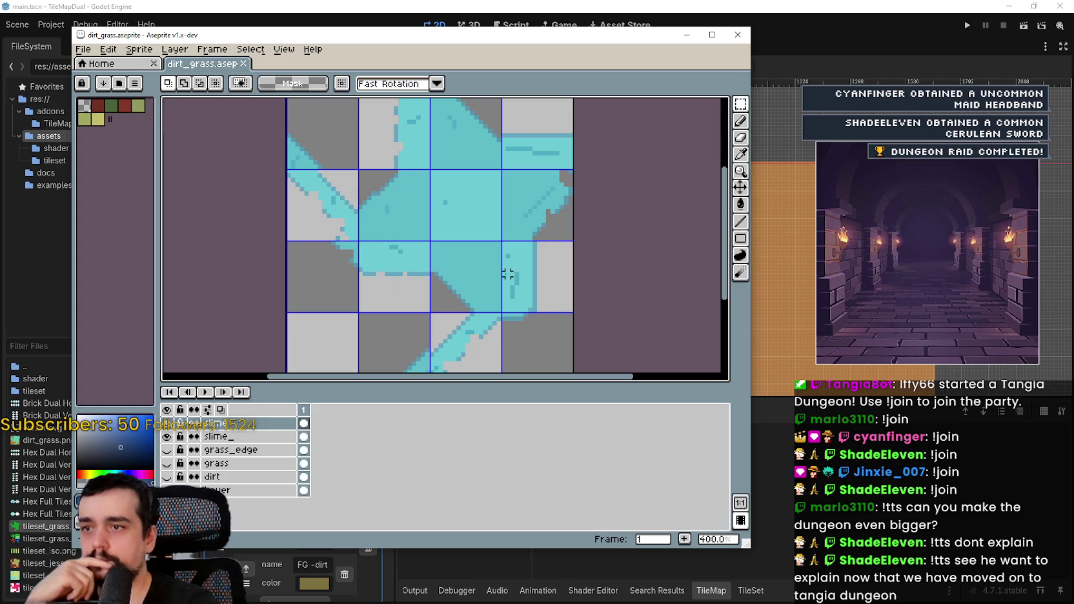
# - Export the slime-only image under a new name, dirt_grass_slime.png
pyautogui.click(83, 49)
pyautogui.moveTo(158, 160)
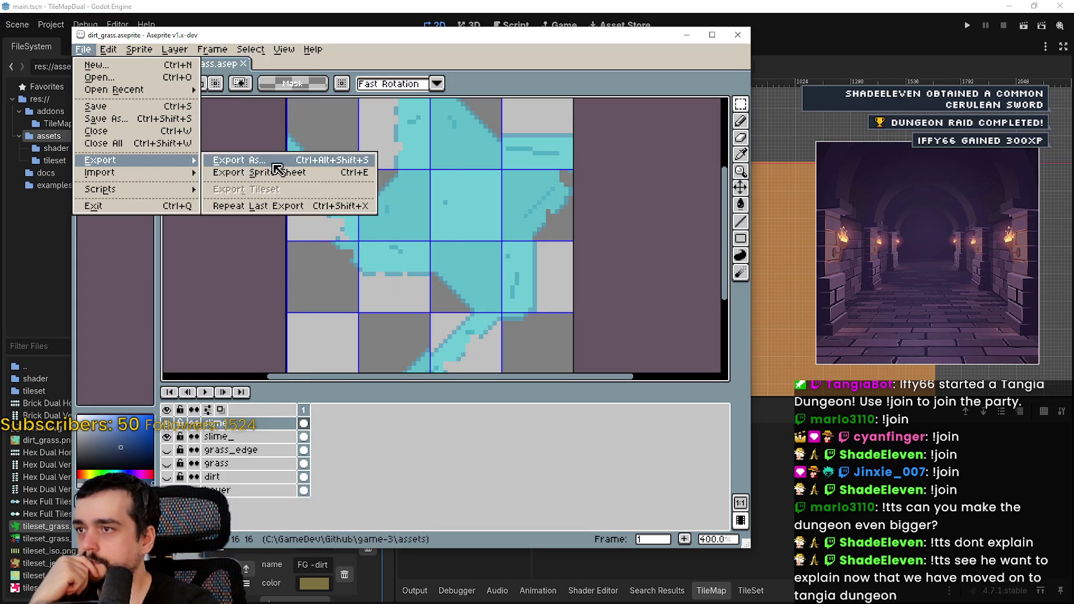
pyautogui.click(270, 161)
pyautogui.click(337, 131)
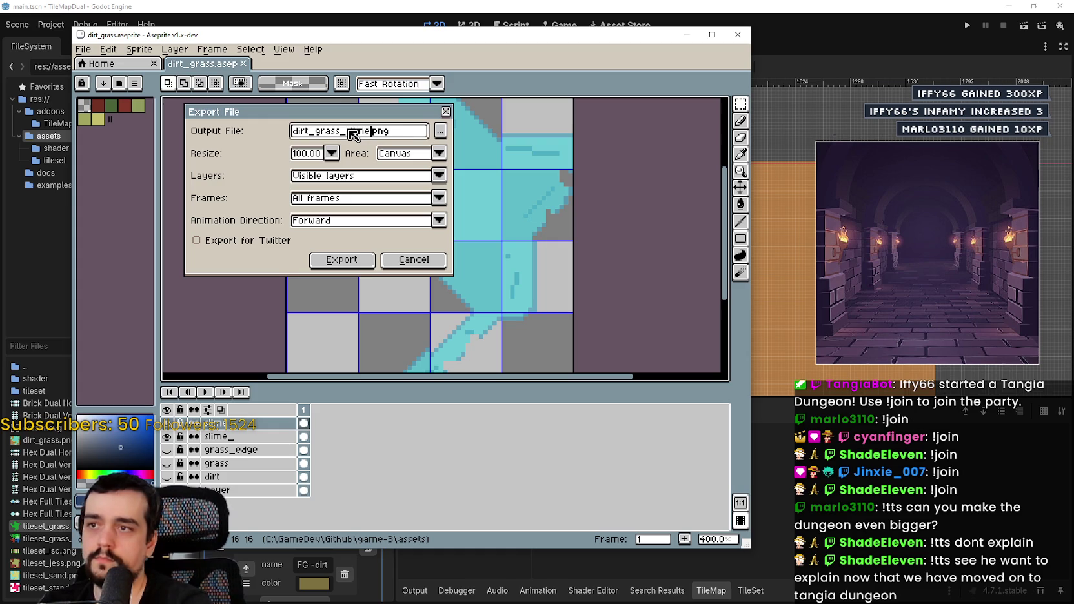
pyautogui.click(341, 260)
# - Make the grass edge, grass and dirt layers visible again
pyautogui.scroll(-1, 400, 326)
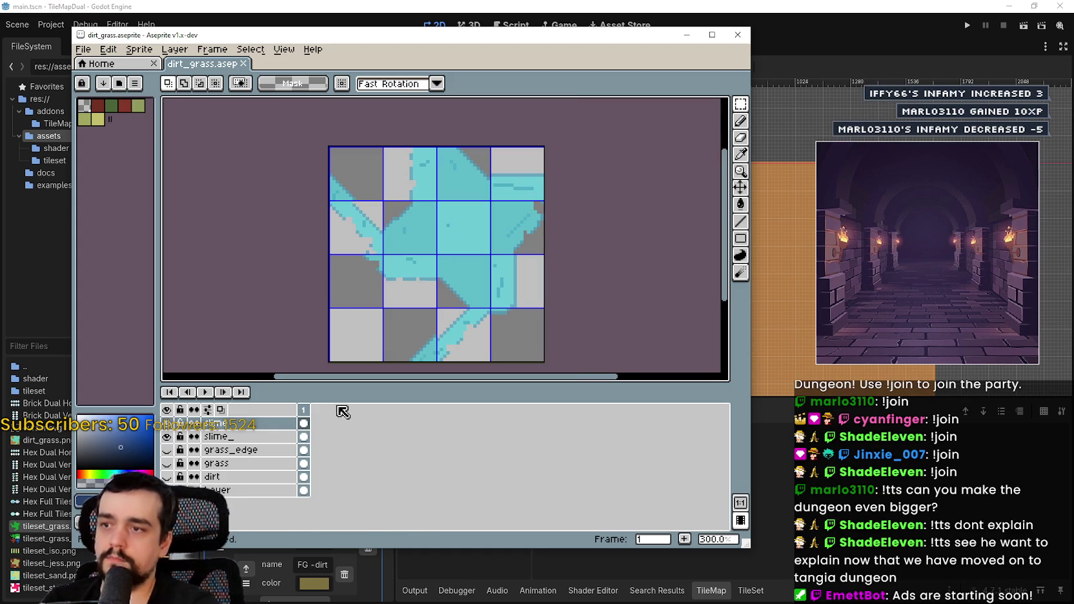
pyautogui.moveTo(166, 449); pyautogui.dragTo(166, 463)
pyautogui.click(166, 477)
pyautogui.click(167, 476)
pyautogui.click(166, 476)
pyautogui.click(768, 231)
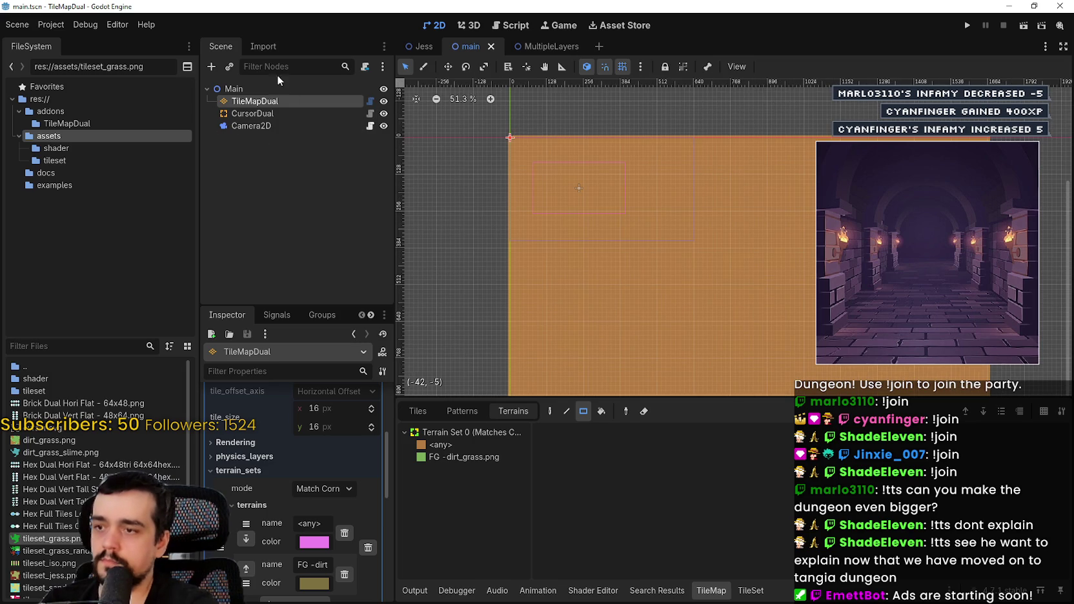
# - Duplicate the TileMapDual node, rename the copy SlimeTile, and save the scene
pyautogui.rightClick(259, 101)
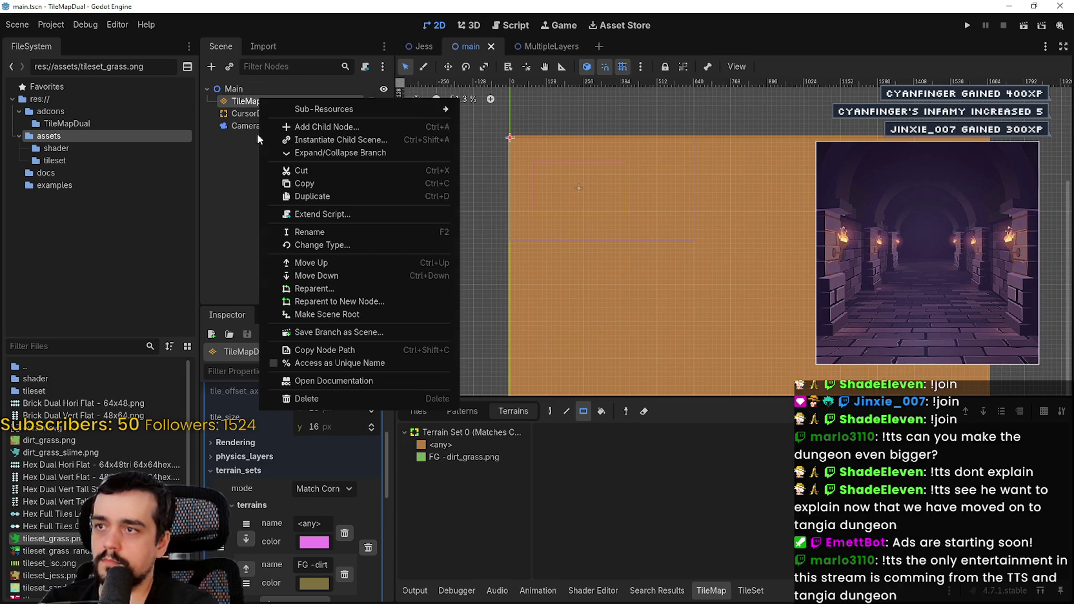
pyautogui.press('Escape')
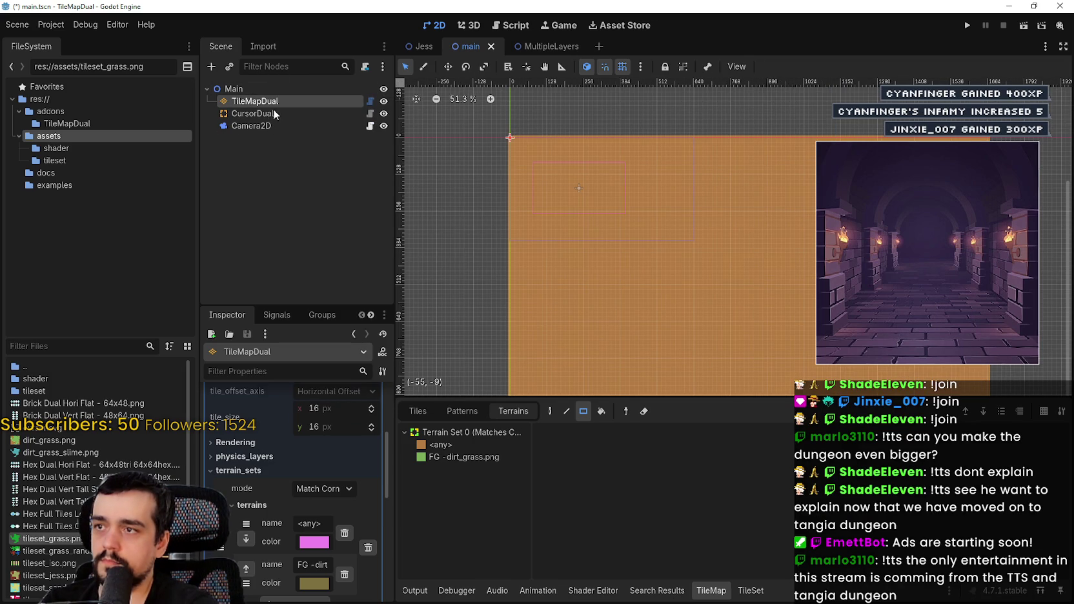
pyautogui.hotkey('ctrl', 'd')
pyautogui.click(264, 114)
pyautogui.write('SlimeTile')
pyautogui.press('Return')
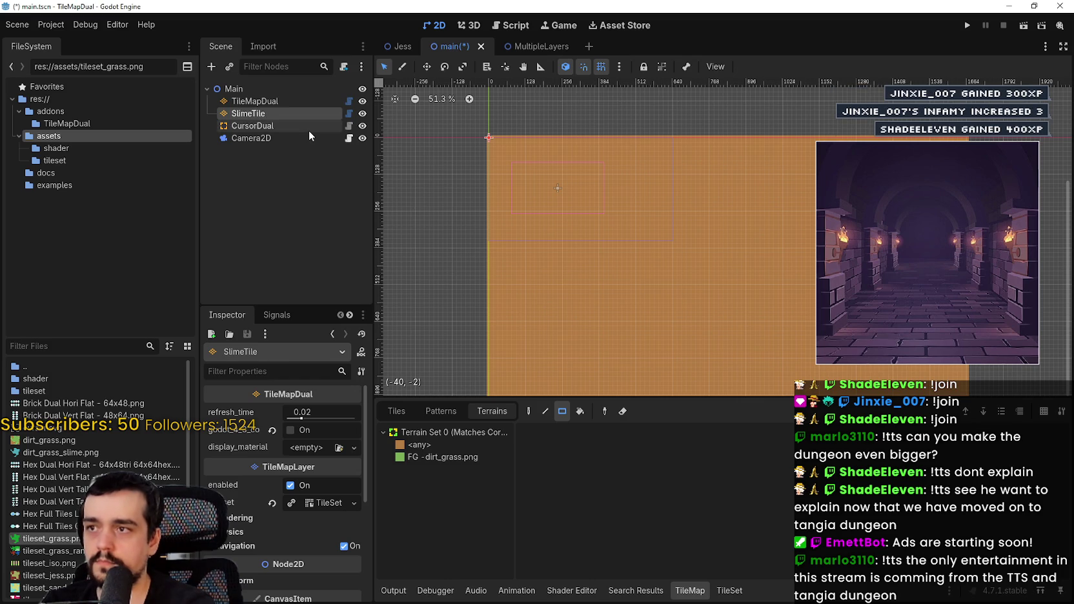
pyautogui.click(293, 220)
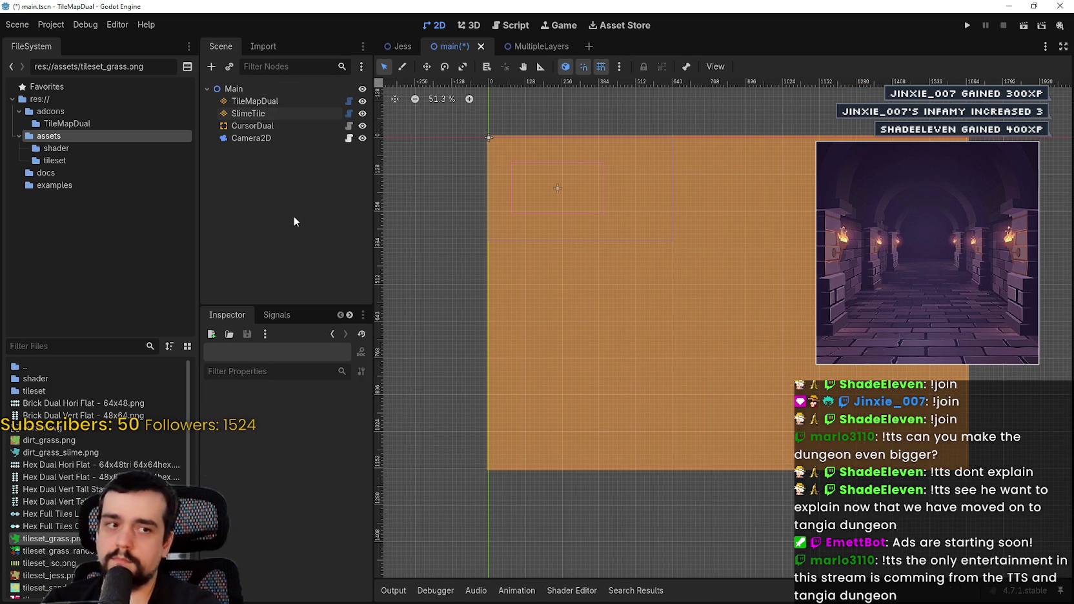
pyautogui.hotkey('ctrl', 's')
# - Zoom the canvas in and select the SlimeTile layer for tile editing
pyautogui.scroll(1, 795, 202)
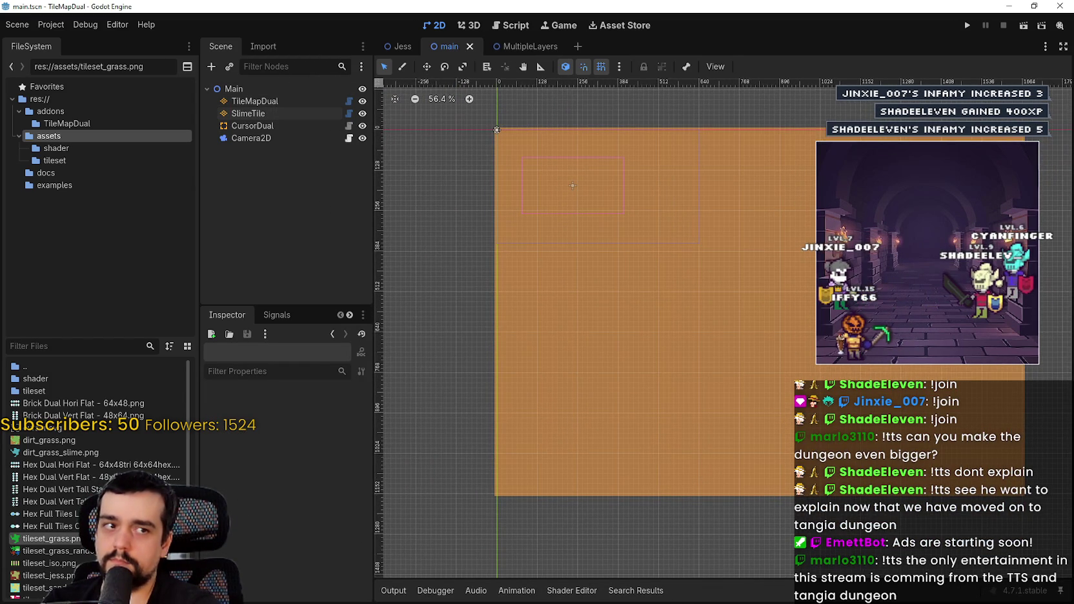
pyautogui.scroll(2, 541, 158)
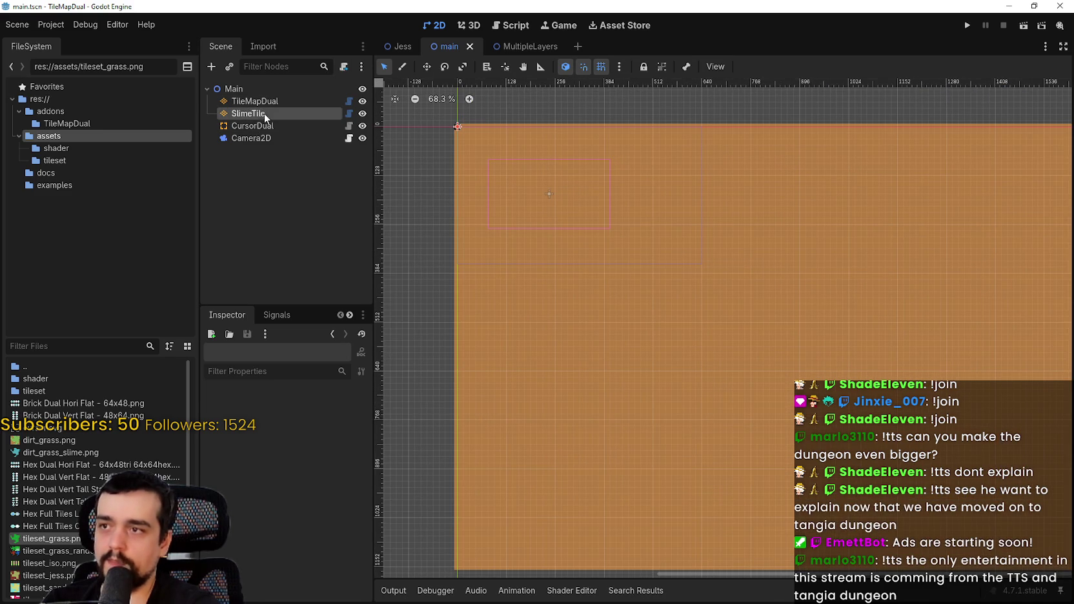
pyautogui.click(264, 113)
# - Replace the tileset's dirt_grass.png source with an auto-tiled dirt_grass_slime.png atlas and save
pyautogui.click(434, 457)
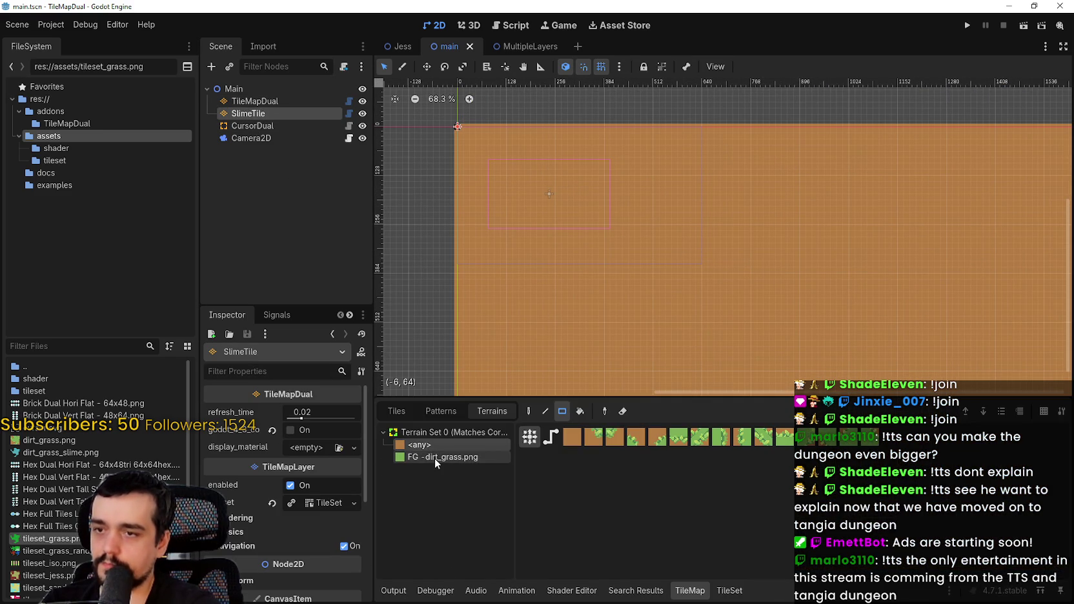
pyautogui.click(439, 445)
pyautogui.click(432, 458)
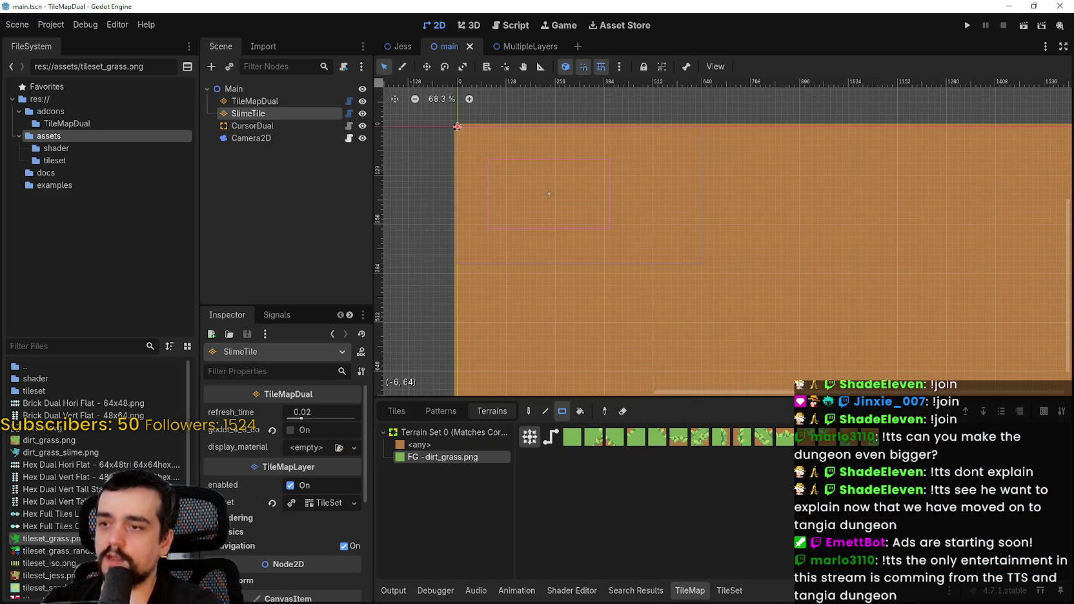
pyautogui.click(731, 590)
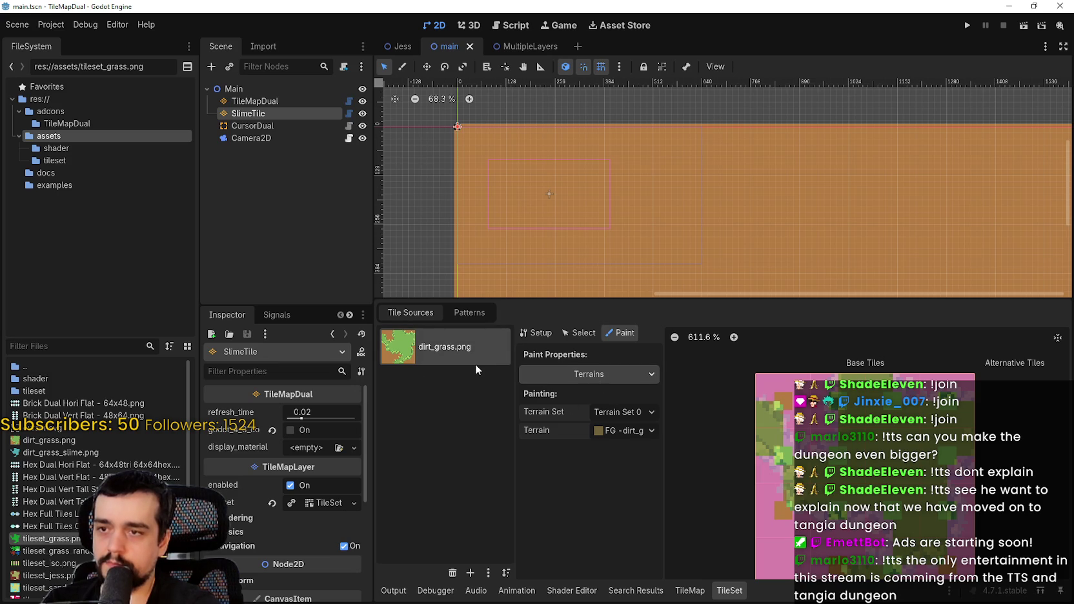
pyautogui.click(452, 574)
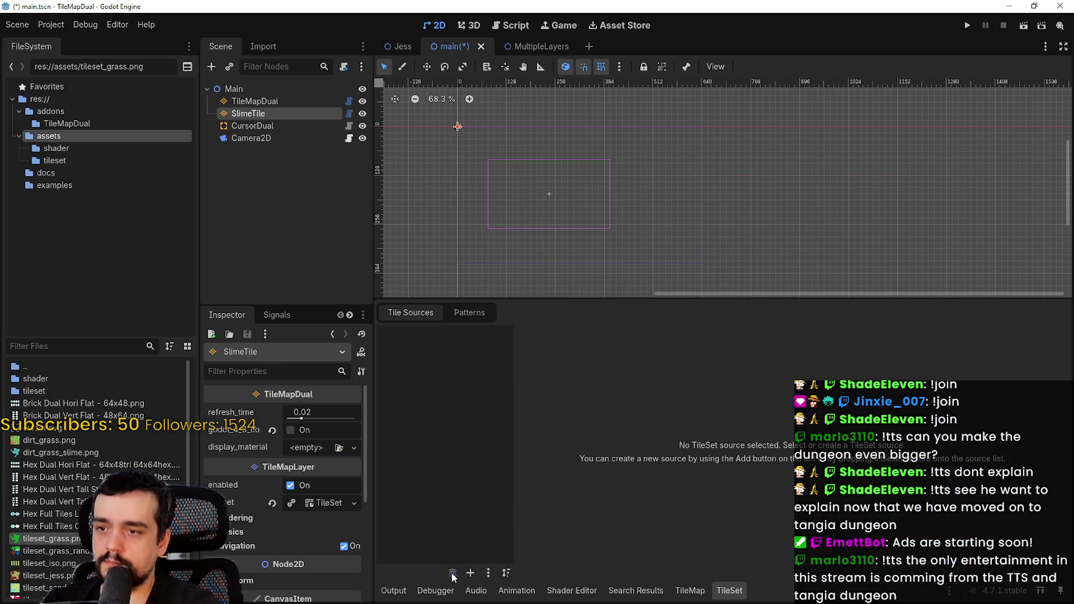
pyautogui.click(471, 573)
pyautogui.click(478, 577)
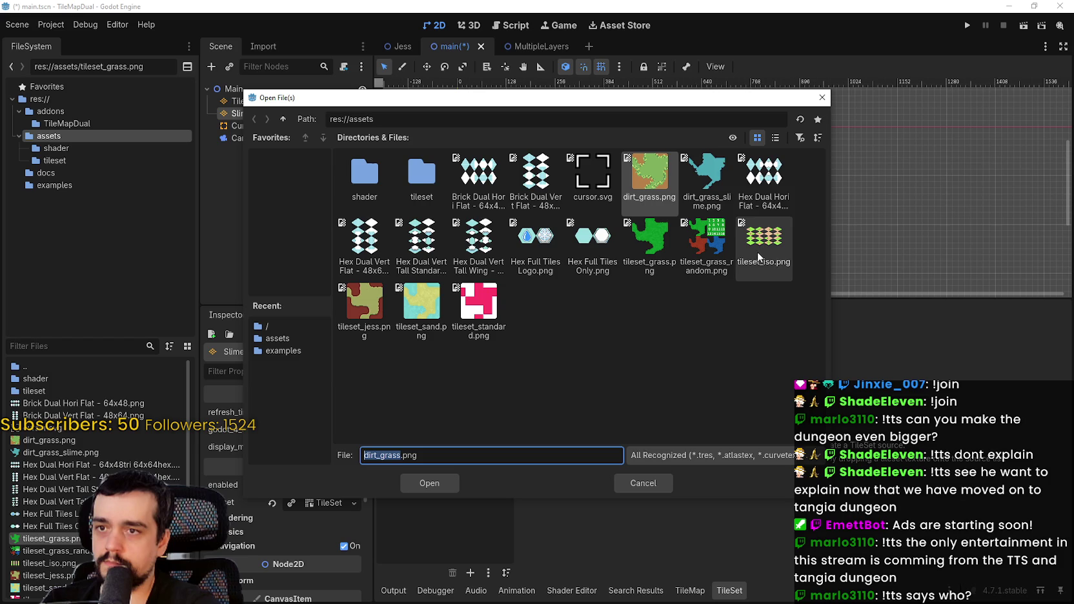
pyautogui.click(706, 184)
pyautogui.doubleClick(706, 183)
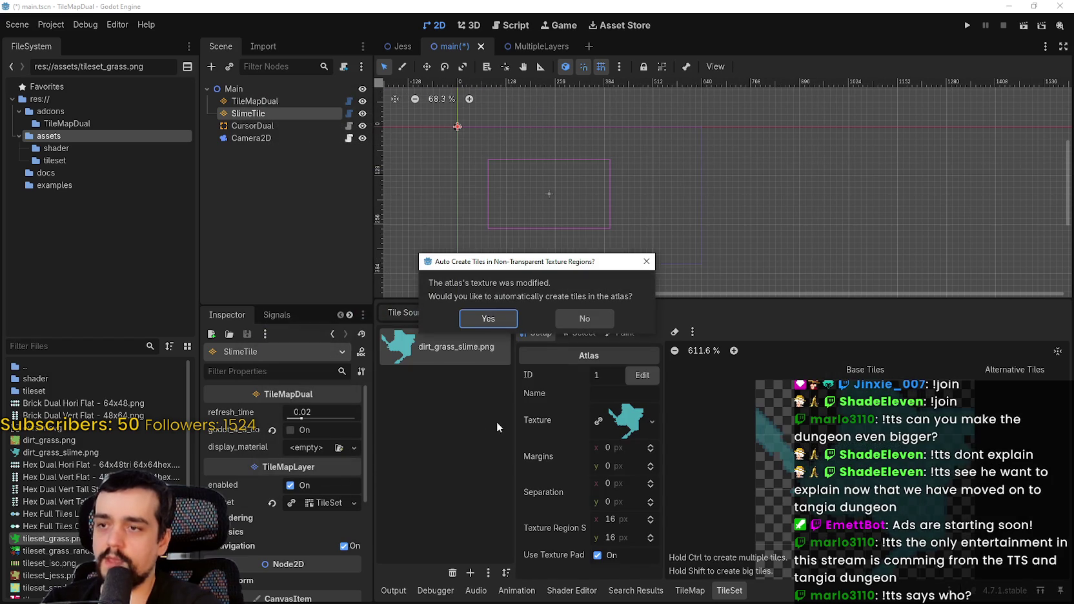
pyautogui.click(487, 318)
pyautogui.hotkey('ctrl', 's')
# - Compare the TileMapDual and SlimeTile layers, undoing and redoing the last edit
pyautogui.scroll(1, 455, 145)
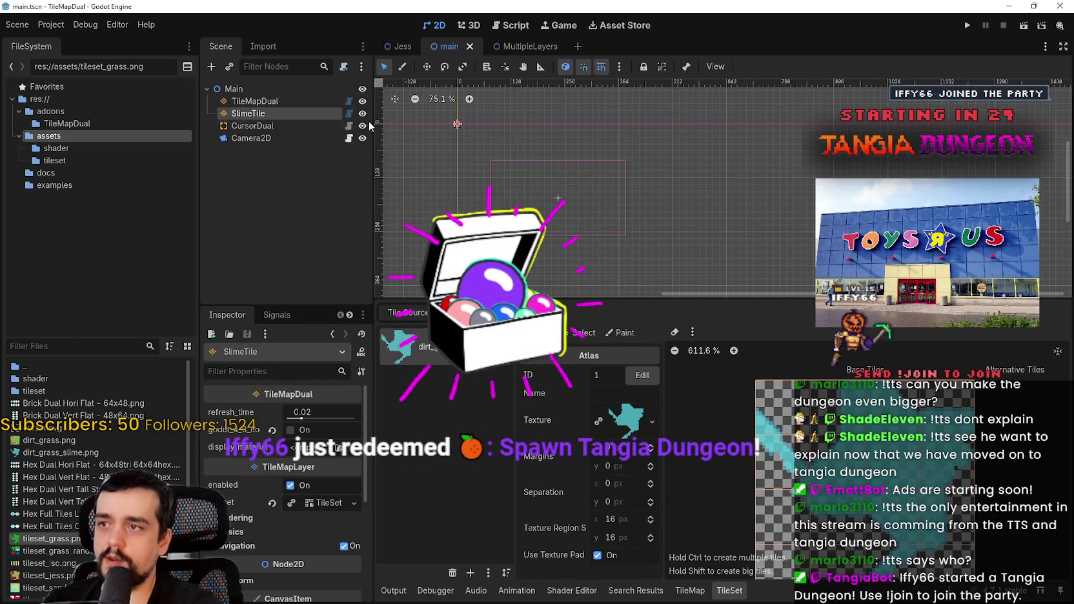
pyautogui.click(302, 102)
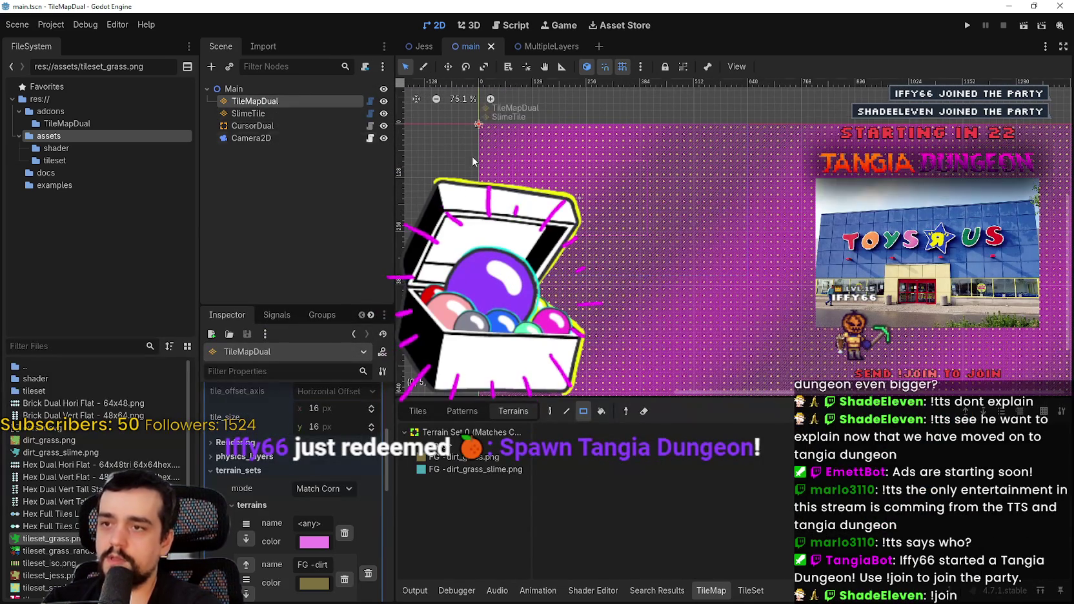
pyautogui.click(268, 113)
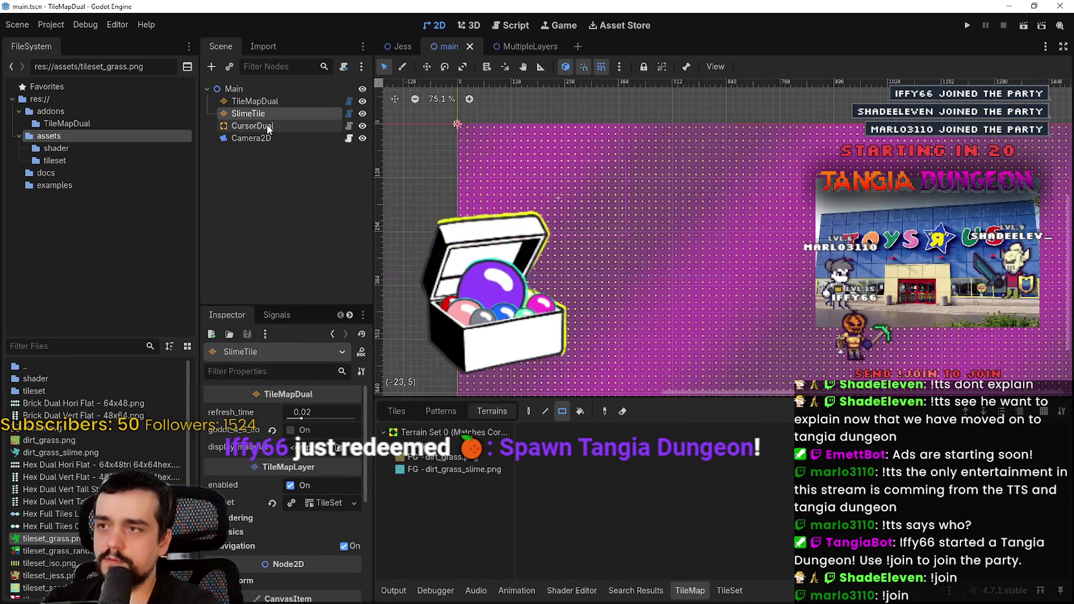
pyautogui.click(596, 290)
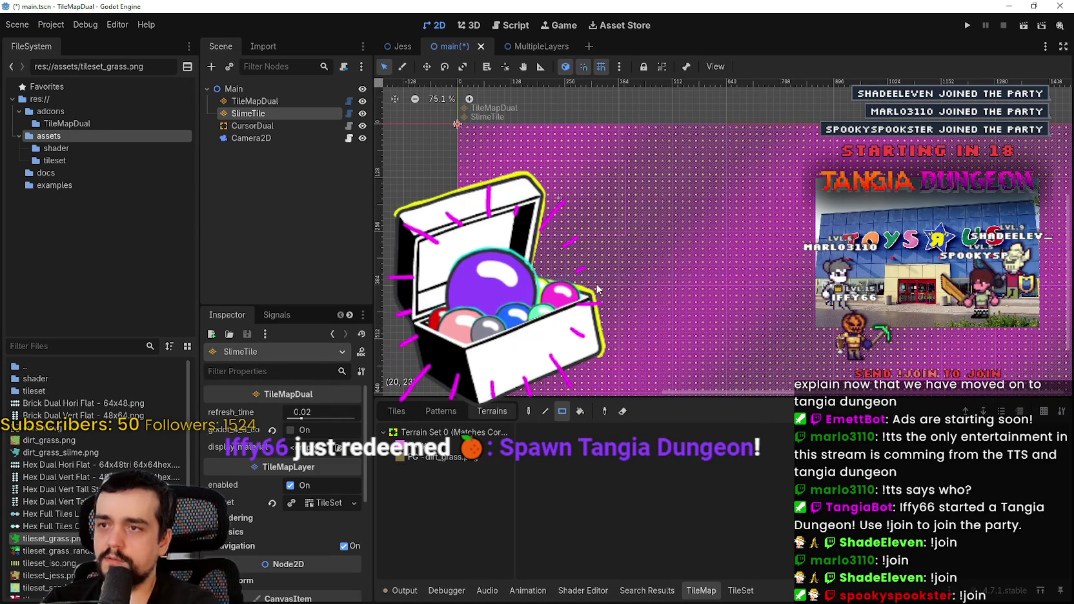
pyautogui.hotkey('ctrl', 'z')
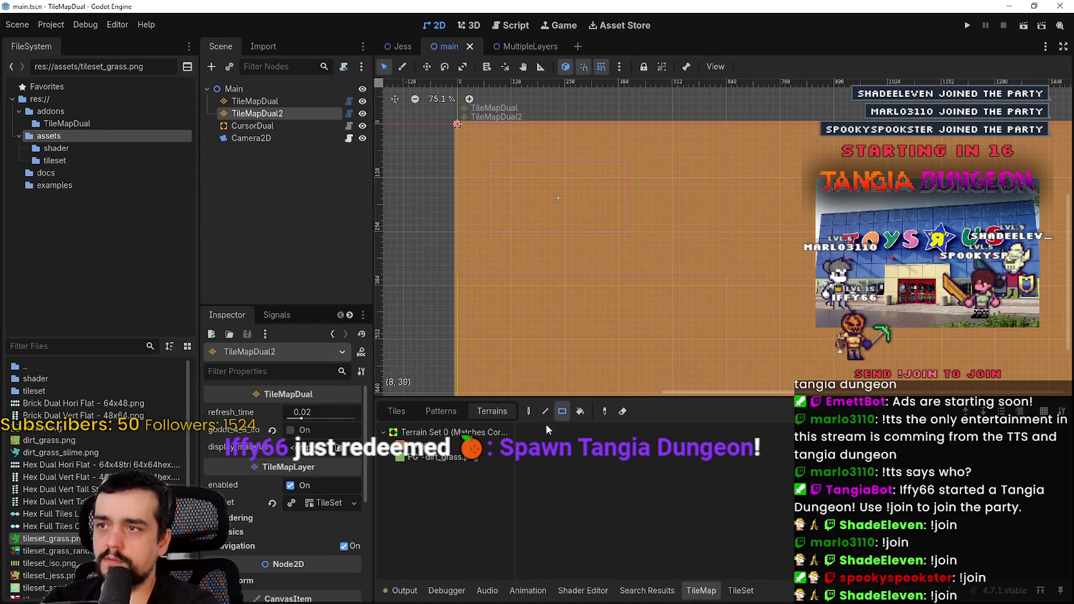
pyautogui.hotkey('ctrl', 'shift', 'z')
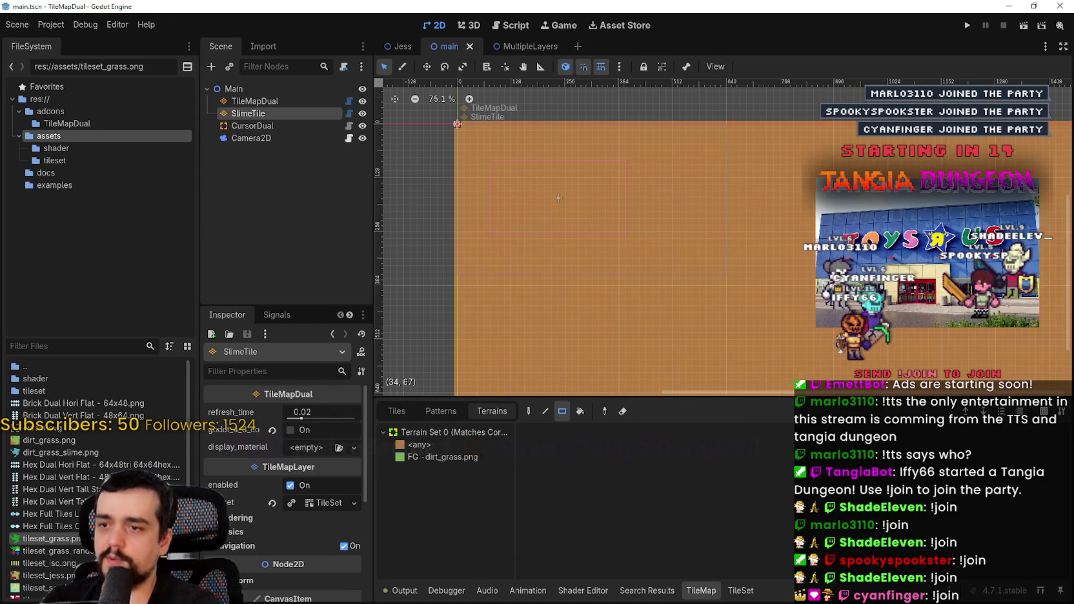
# - Make SlimeTile's TileSet unique, swap its atlas to dirt_grass_slime.png with auto-created tiles, and save
pyautogui.click(737, 589)
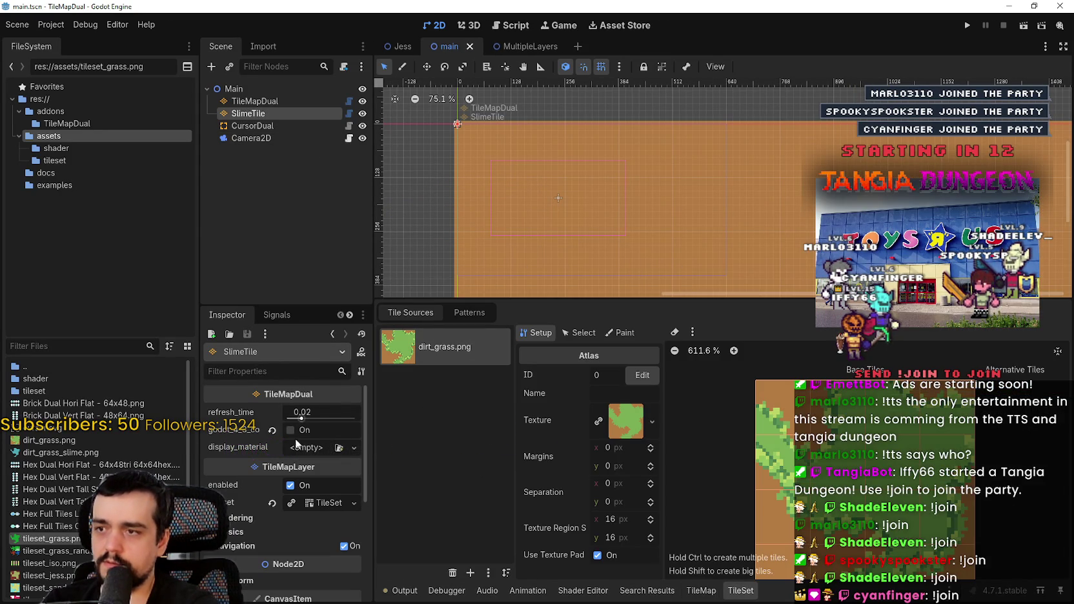
pyautogui.click(291, 505)
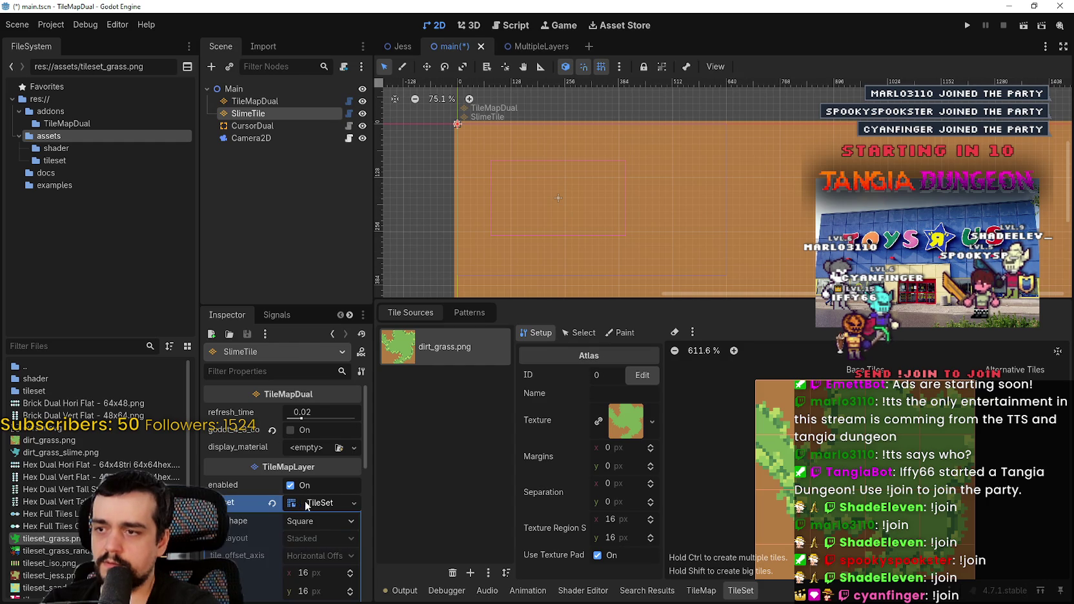
pyautogui.click(322, 503)
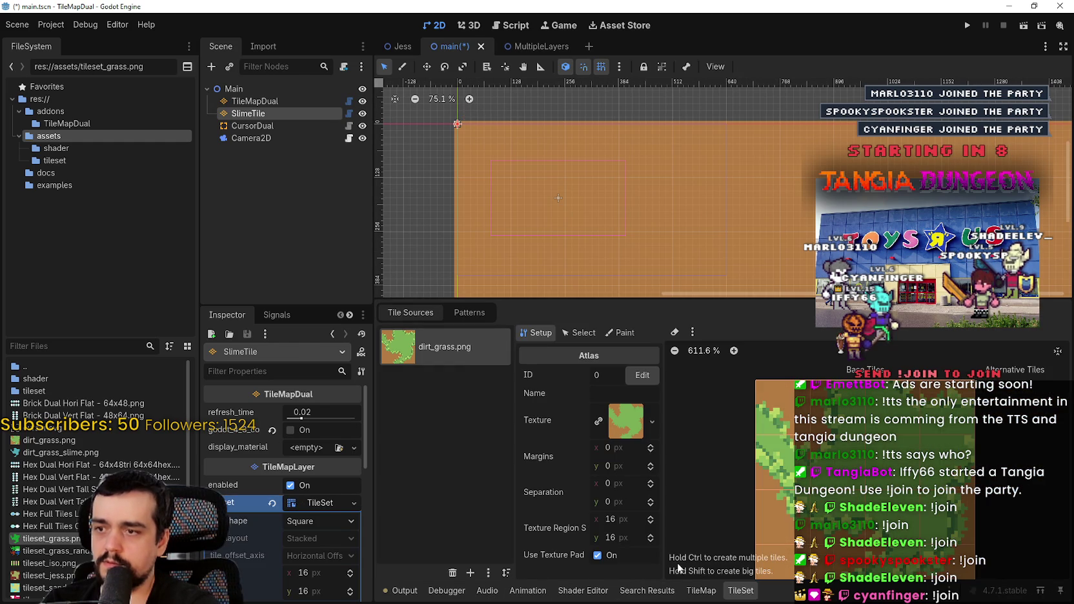
pyautogui.click(456, 572)
pyautogui.click(488, 579)
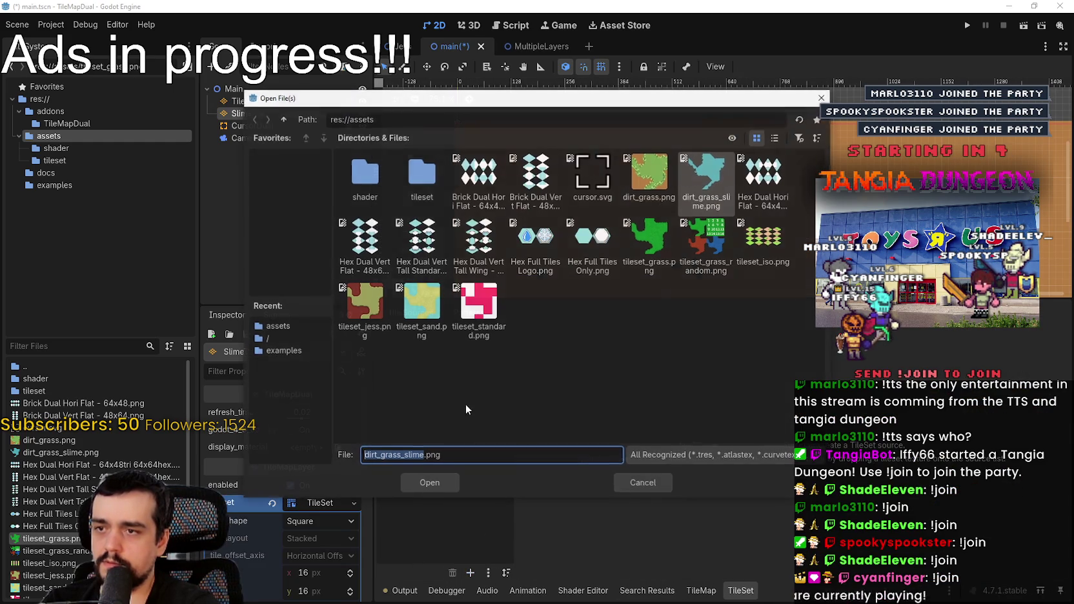
pyautogui.moveTo(600, 106); pyautogui.dragTo(600, 196)
pyautogui.press('Return')
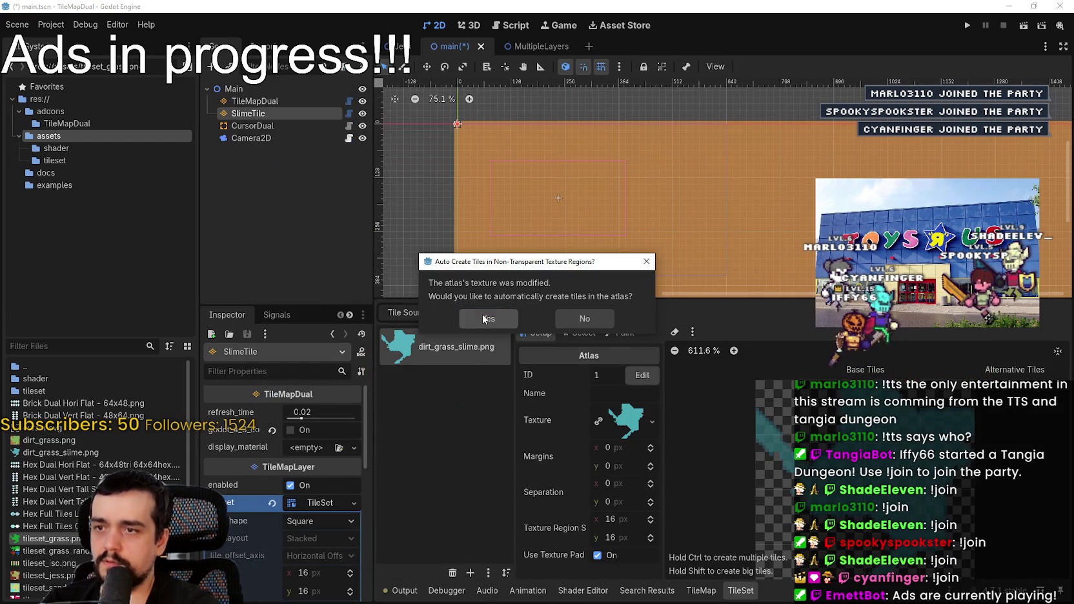
pyautogui.click(488, 318)
pyautogui.hotkey('ctrl', 's')
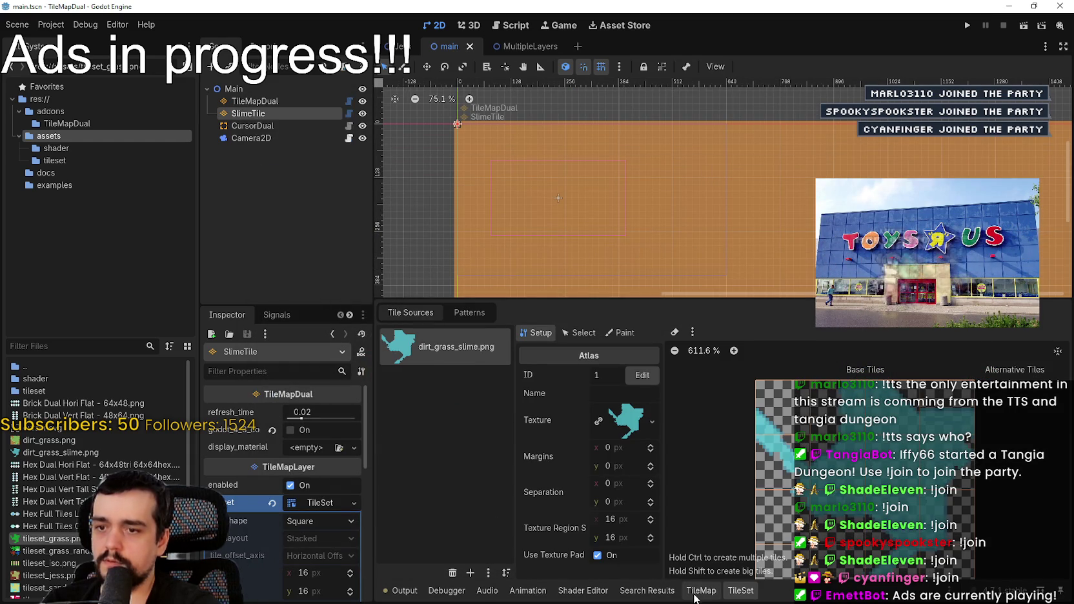
# - Switch to terrain painting and browse the <any>, dirt_grass and dirt_grass_slime terrain entries
pyautogui.click(701, 590)
pyautogui.scroll(1, 701, 223)
pyautogui.scroll(-1, 645, 230)
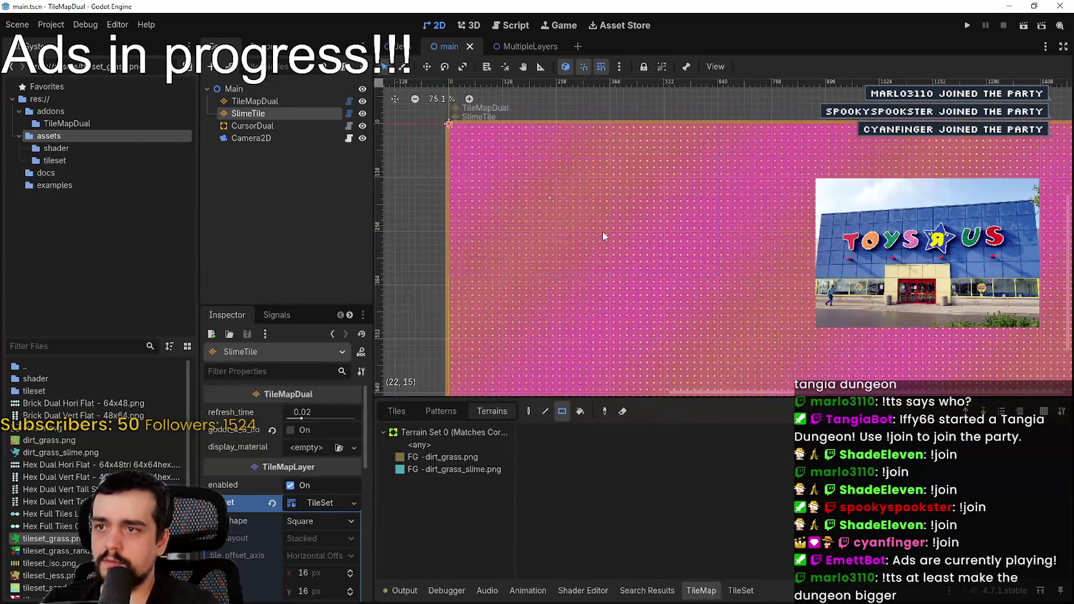
pyautogui.scroll(-5, 651, 233)
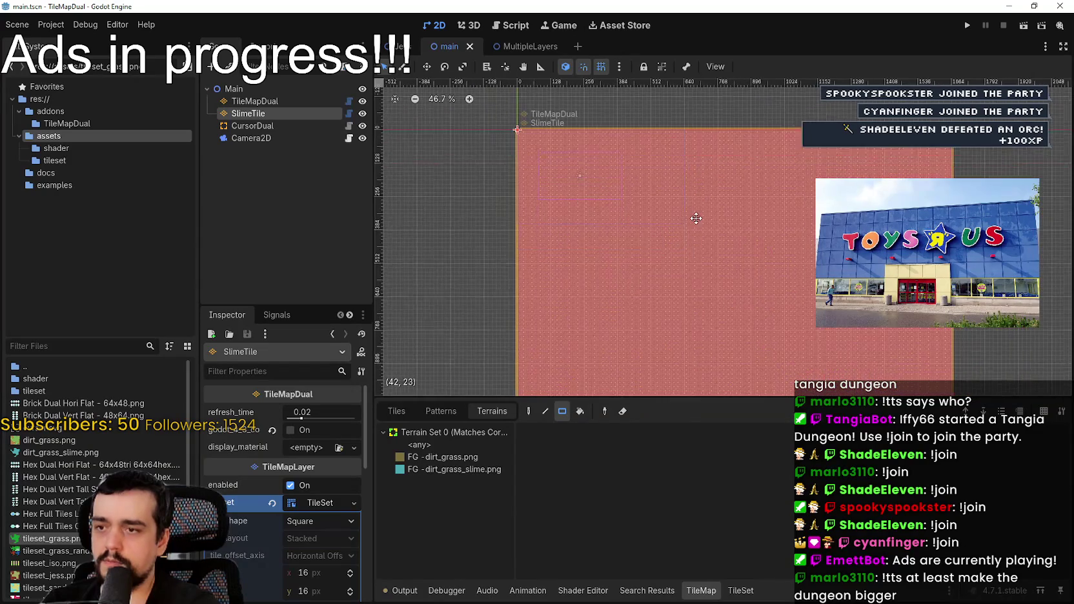
pyautogui.click(437, 456)
pyautogui.click(442, 469)
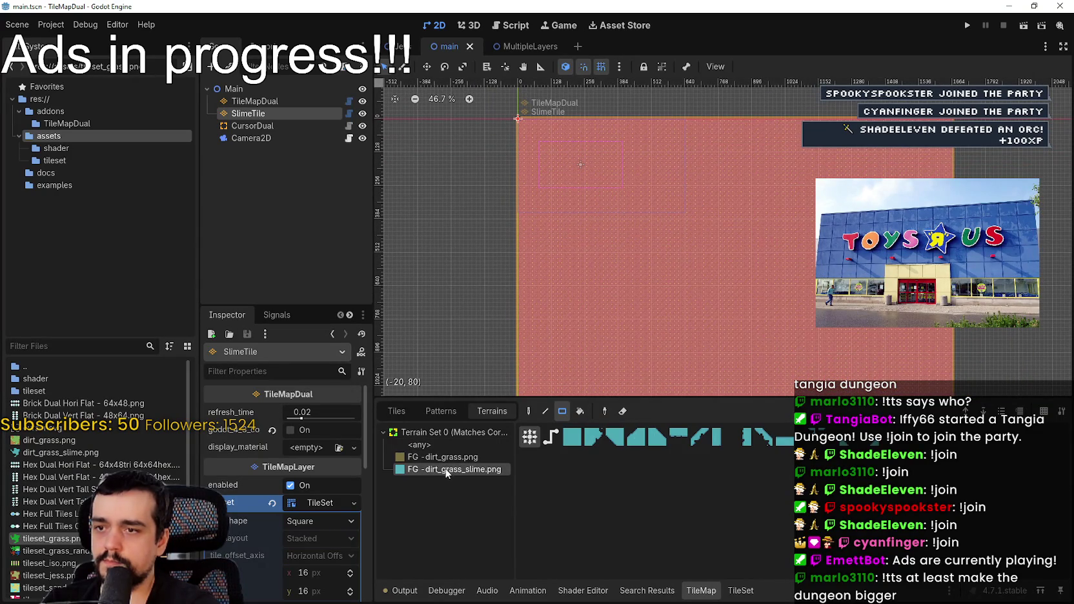
pyautogui.click(451, 444)
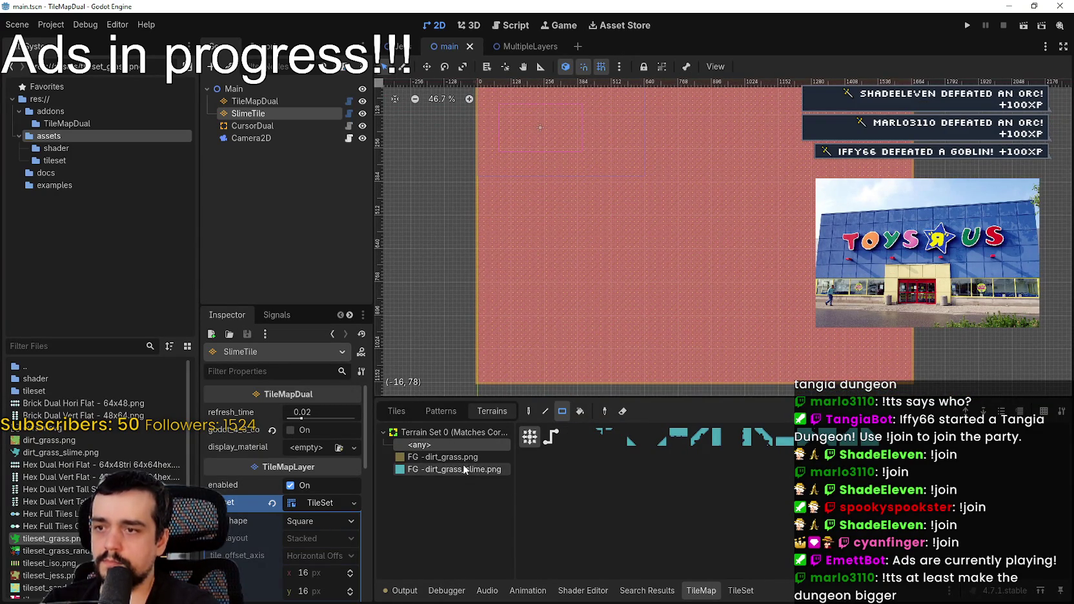
pyautogui.click(459, 459)
pyautogui.click(458, 469)
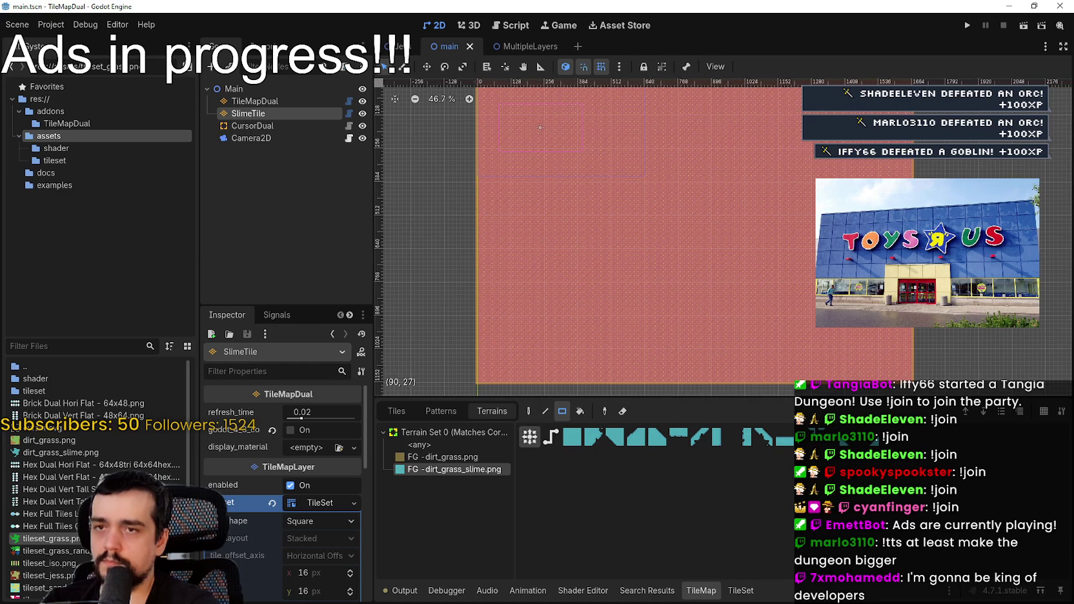
# - Pick FG - dirt_grass.png and fill a large rectangle of the map with it
pyautogui.scroll(-1, 839, 219)
pyautogui.click(474, 458)
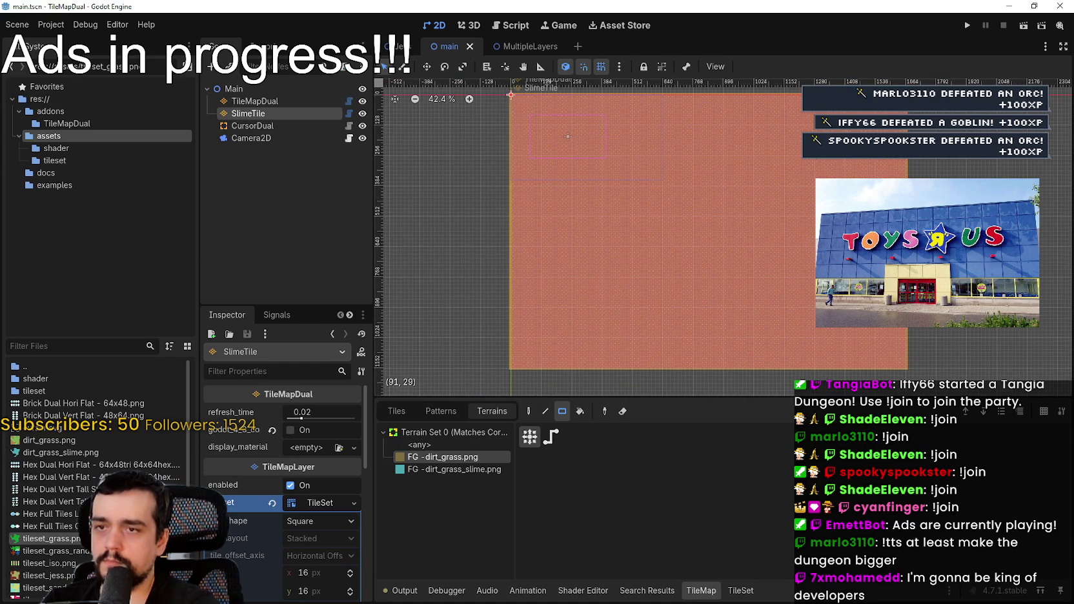
pyautogui.scroll(1, 847, 197)
pyautogui.scroll(4, 477, 166)
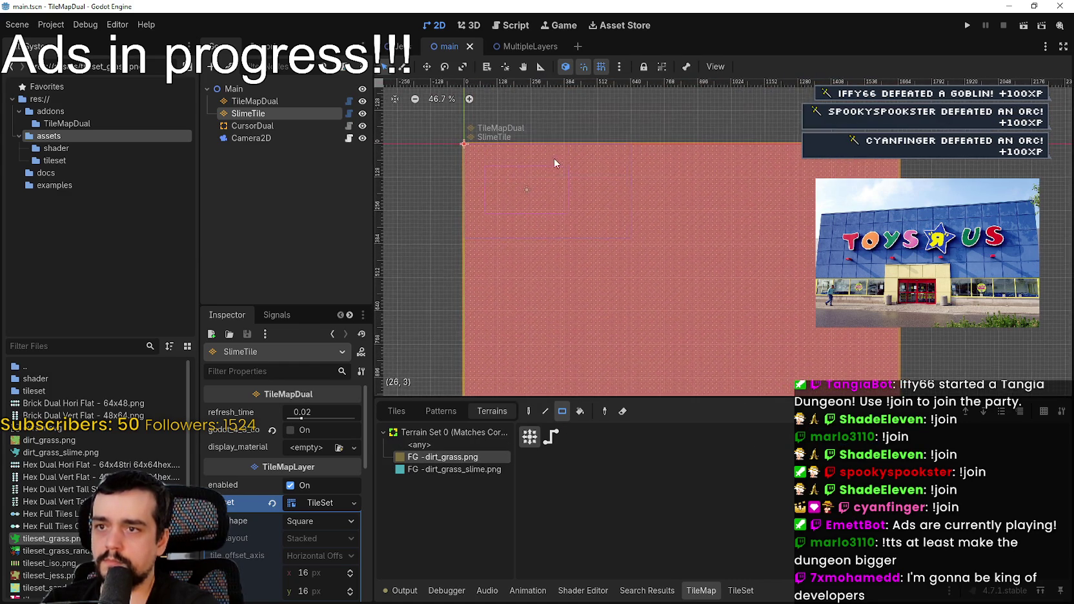
pyautogui.scroll(-5, 476, 165)
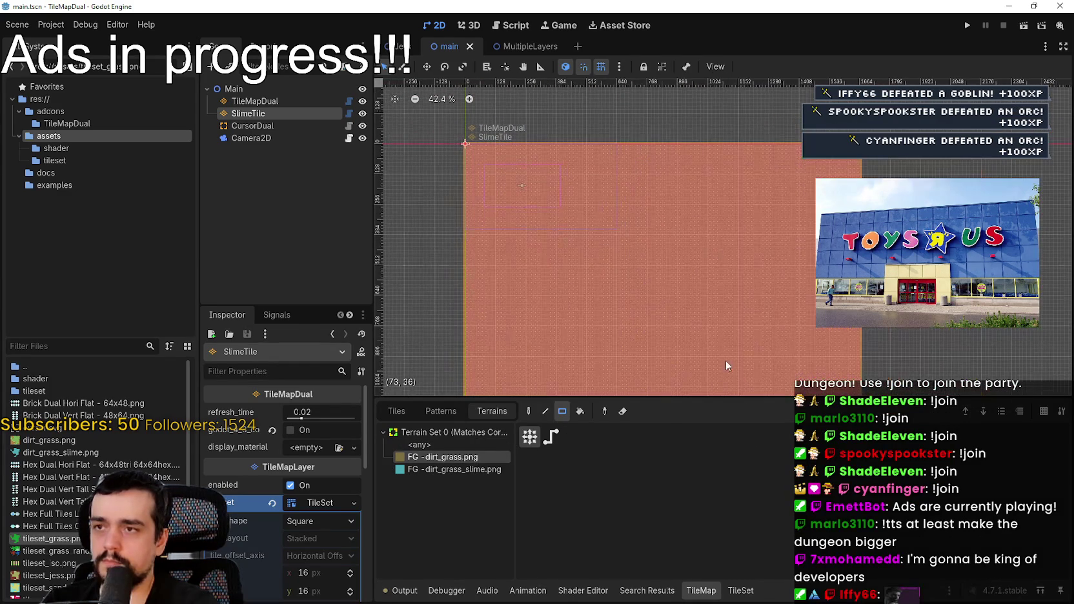
pyautogui.moveTo(619, 265)
pyautogui.mouseDown()
pyautogui.moveTo(733, 241)
pyautogui.moveTo(724, 216)
pyautogui.mouseUp()
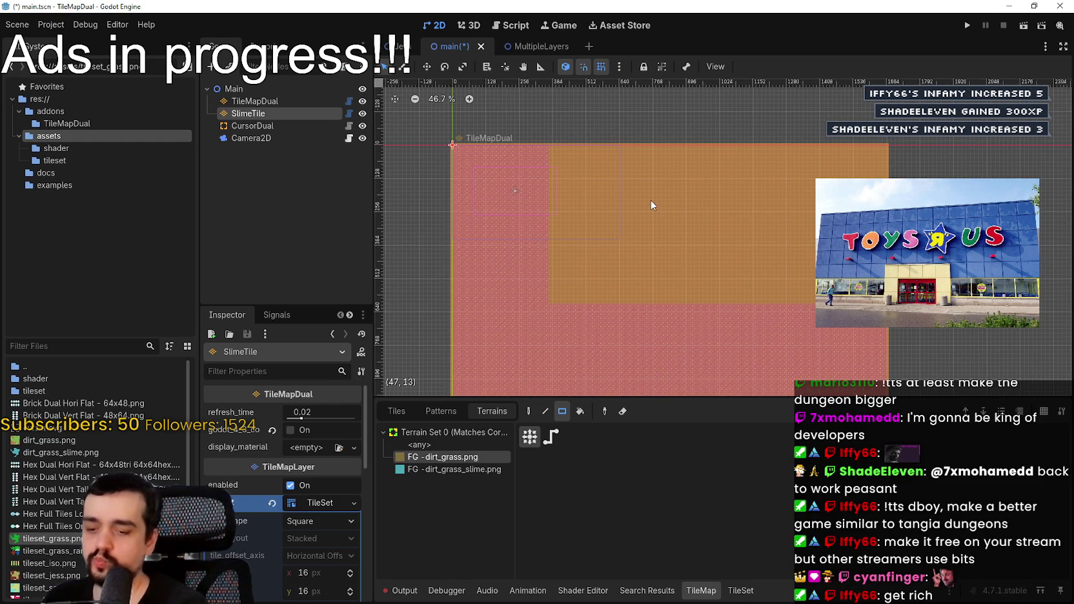
# - Save the scene and paint a small 8x7 rectangle of dirt terrain
pyautogui.hotkey('ctrl', 's')
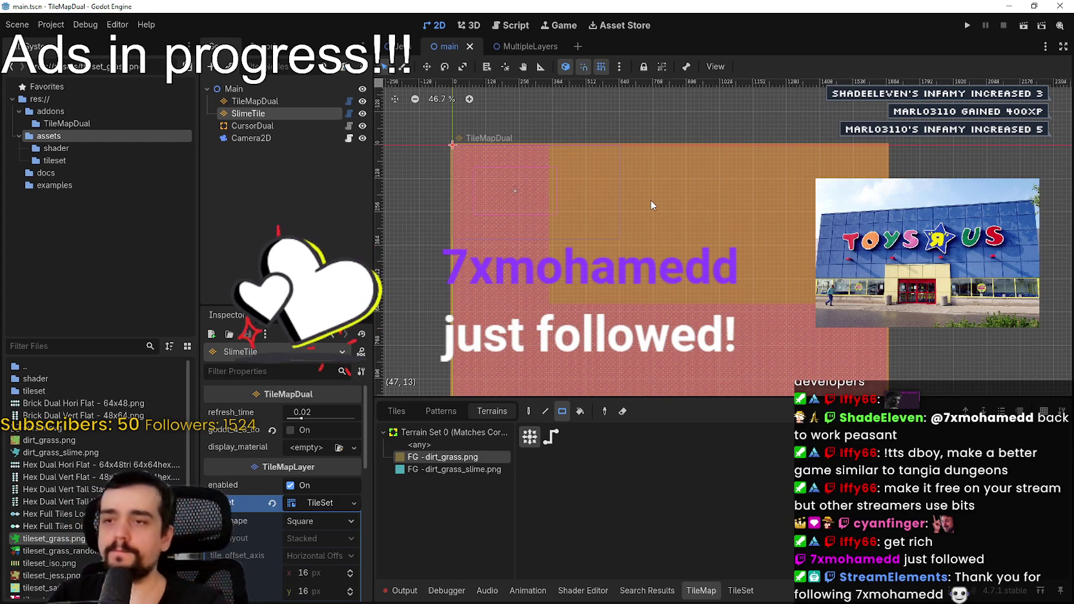
pyautogui.scroll(-1, 672, 203)
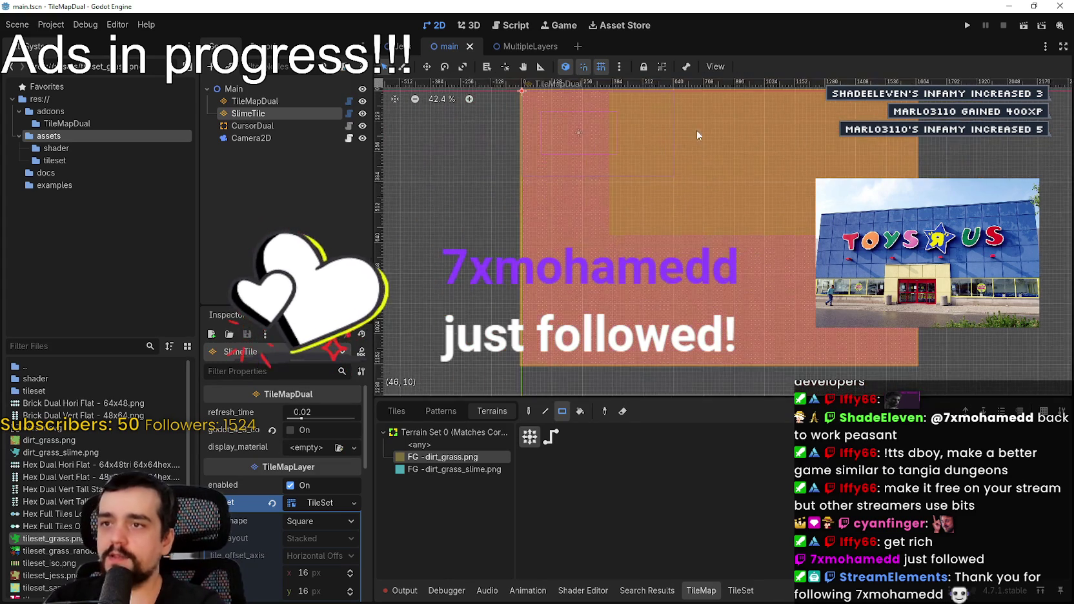
pyautogui.scroll(4, 646, 149)
pyautogui.moveTo(600, 183)
pyautogui.mouseDown()
pyautogui.moveTo(605, 156)
pyautogui.moveTo(620, 180)
pyautogui.mouseUp()
# - Select the dirt_grass_slime terrain and paint a strip of slime to the right
pyautogui.scroll(1, 621, 179)
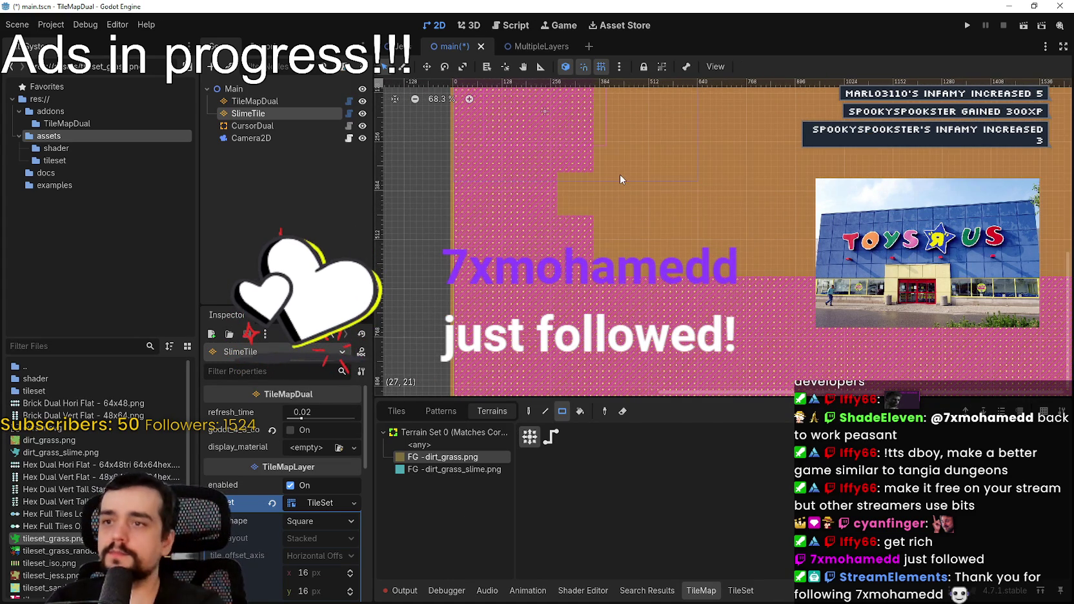
pyautogui.scroll(-4, 679, 205)
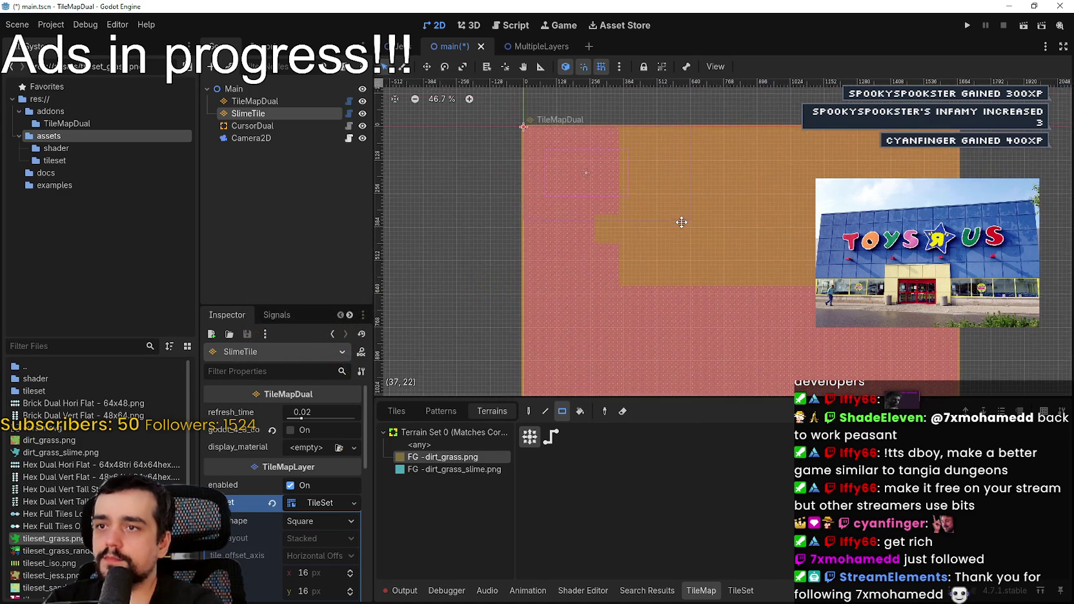
pyautogui.scroll(3, 545, 159)
pyautogui.click(458, 469)
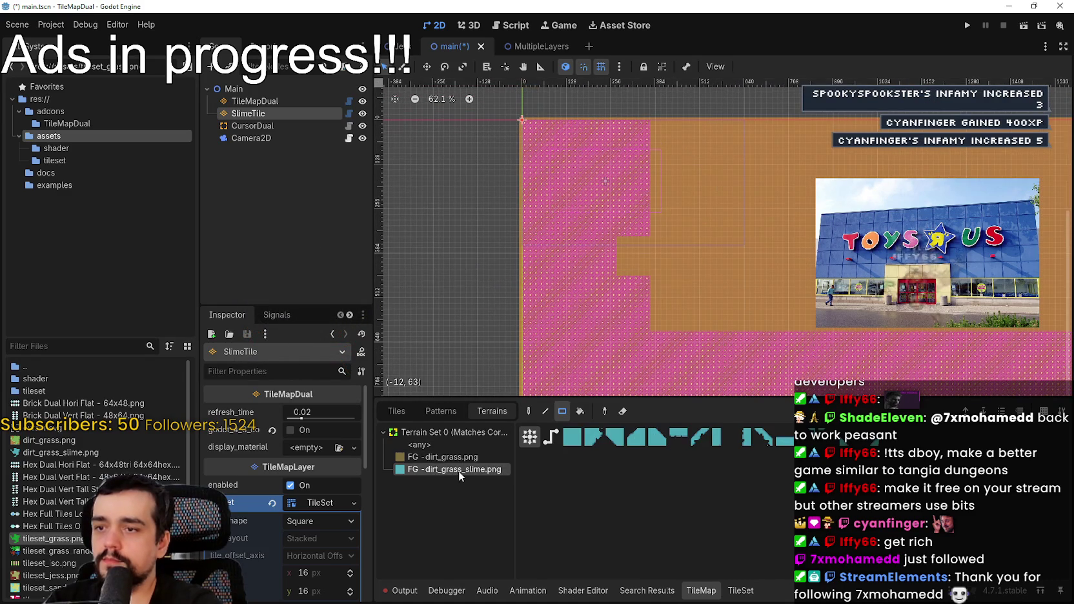
pyautogui.scroll(5, 791, 160)
pyautogui.scroll(3, 758, 175)
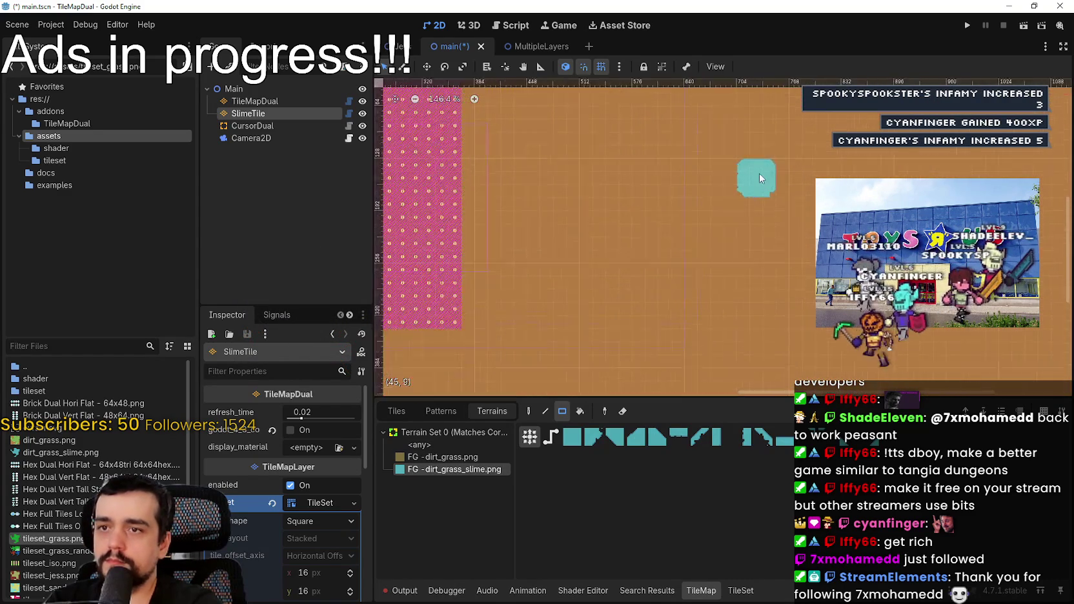
pyautogui.scroll(7, 759, 176)
pyautogui.moveTo(802, 177)
pyautogui.mouseDown()
pyautogui.moveTo(858, 181)
pyautogui.moveTo(897, 213)
pyautogui.mouseUp()
# - Draw a 2x3 terrain rectangle on the slime patch and clear stray cells near the top edge
pyautogui.scroll(-3, 742, 186)
pyautogui.scroll(-2, 1052, 378)
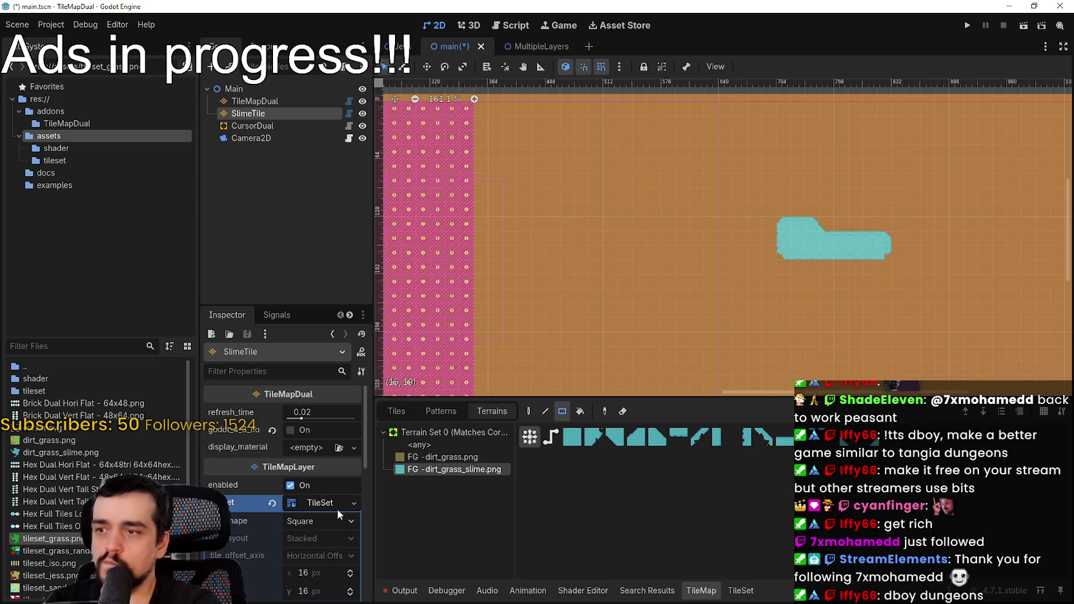
pyautogui.scroll(-2, 639, 355)
pyautogui.moveTo(845, 284)
pyautogui.mouseDown()
pyautogui.moveTo(817, 253)
pyautogui.moveTo(754, 244)
pyautogui.mouseUp()
pyautogui.scroll(1, 696, 238)
pyautogui.moveTo(666, 200); pyautogui.dragTo(666, 200)
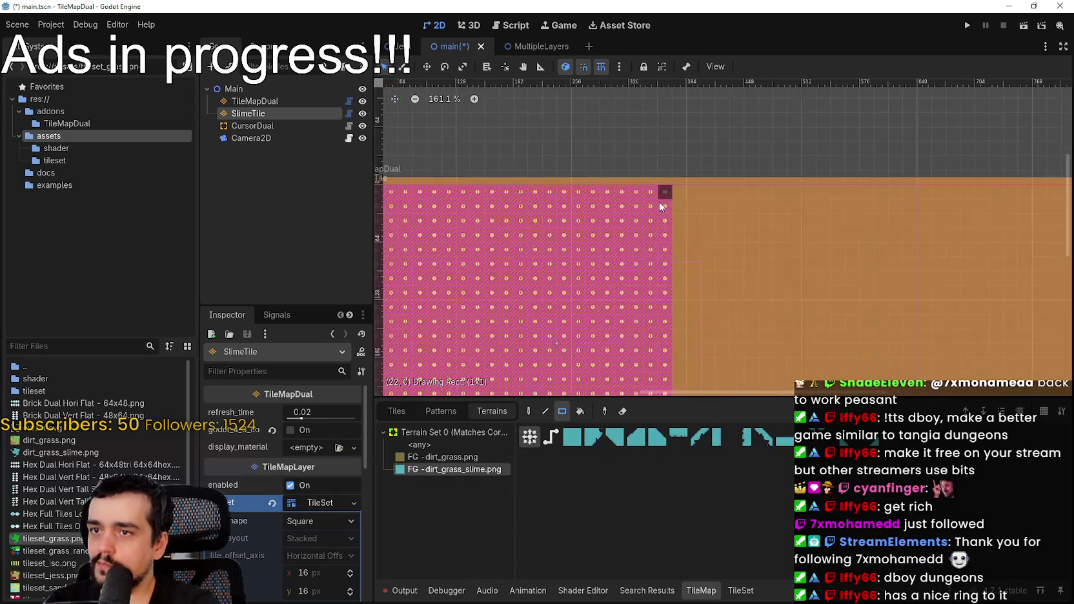
pyautogui.moveTo(735, 252); pyautogui.dragTo(735, 252)
# - Save the main scene, then drag a terrain rectangle over the entire tilemap
pyautogui.scroll(-3, 644, 195)
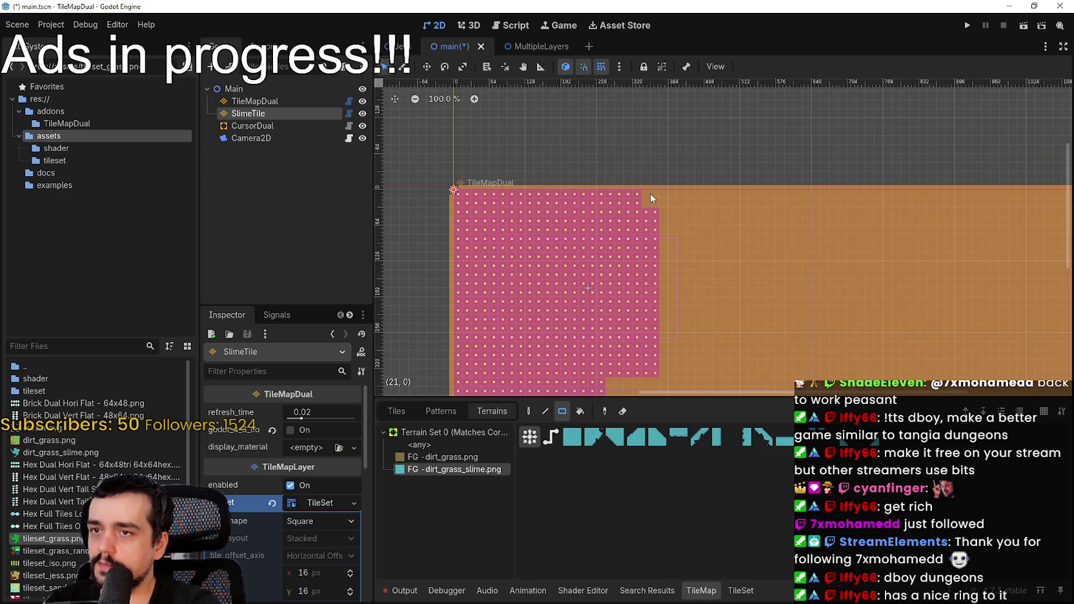
pyautogui.scroll(-5, 648, 193)
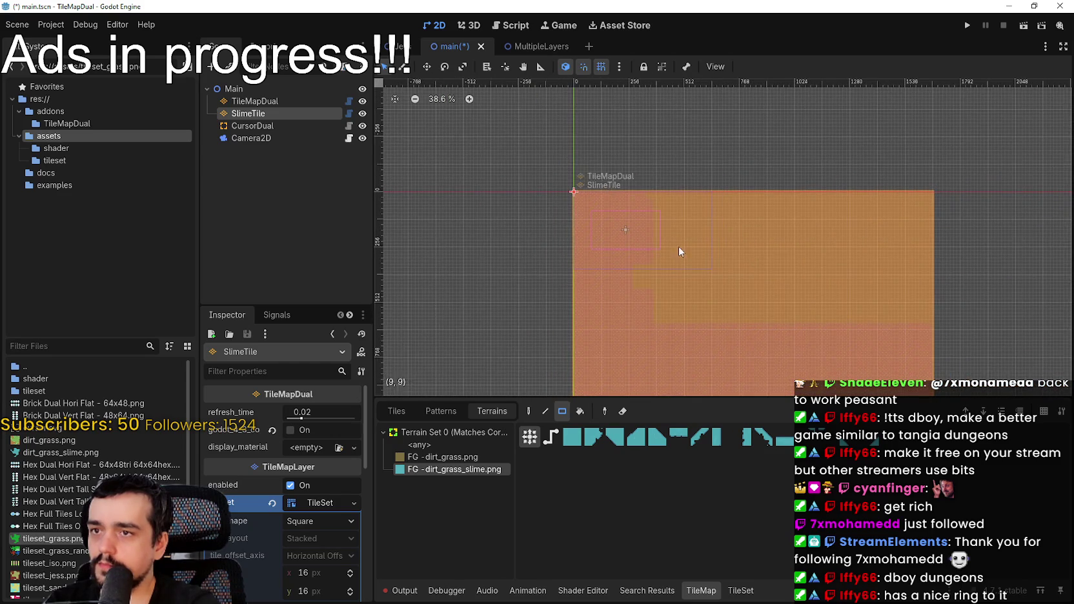
pyautogui.hotkey('ctrl', 's')
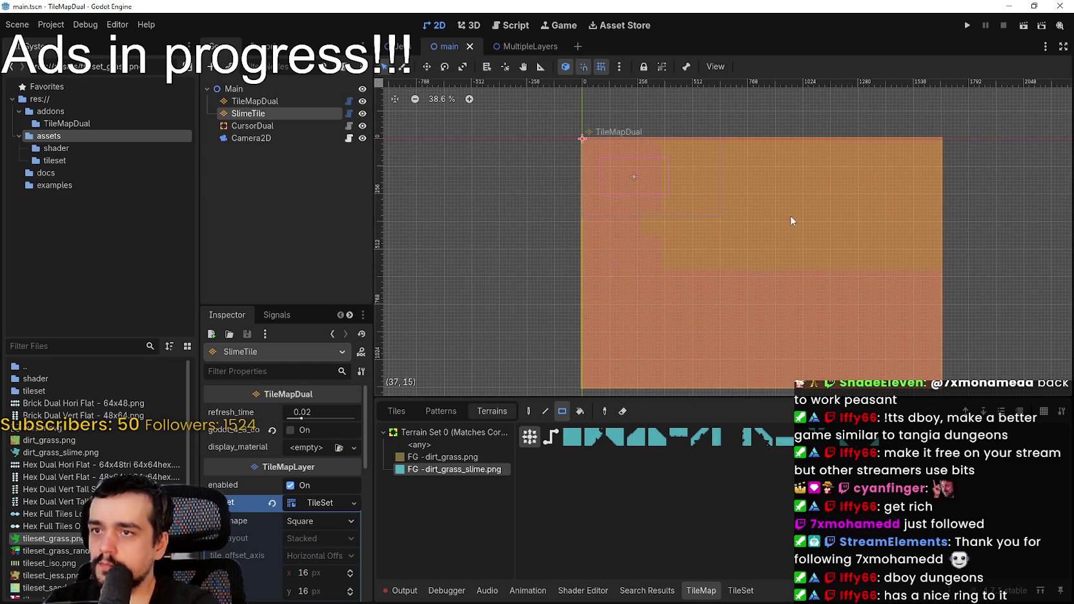
pyautogui.moveTo(797, 217); pyautogui.dragTo(782, 201)
pyautogui.moveTo(549, 118); pyautogui.dragTo(952, 387)
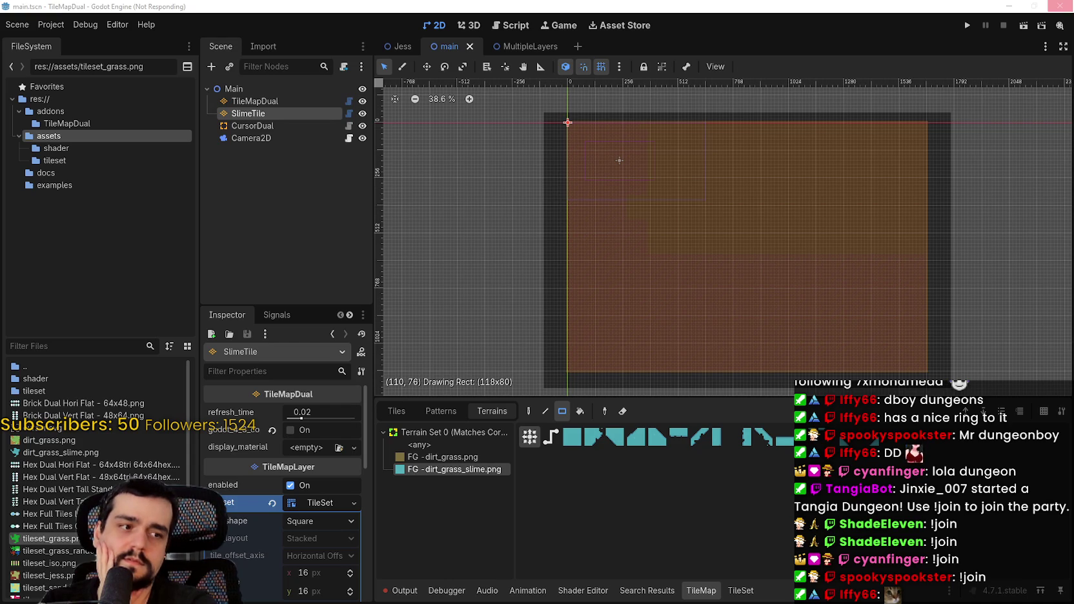
# - Open Task Manager while Godot hangs on the 118x80 terrain fill
pyautogui.hotkey('ctrl', 'shift', 'Escape')
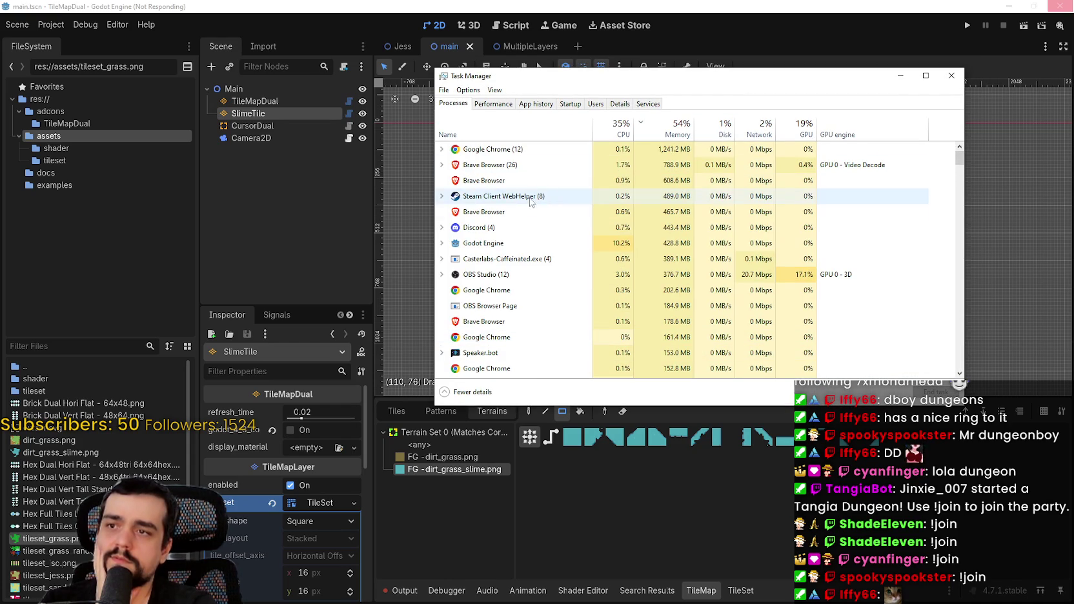
# - Select the Godot Engine process and expand it to reveal its main.tscn window
pyautogui.click(588, 248)
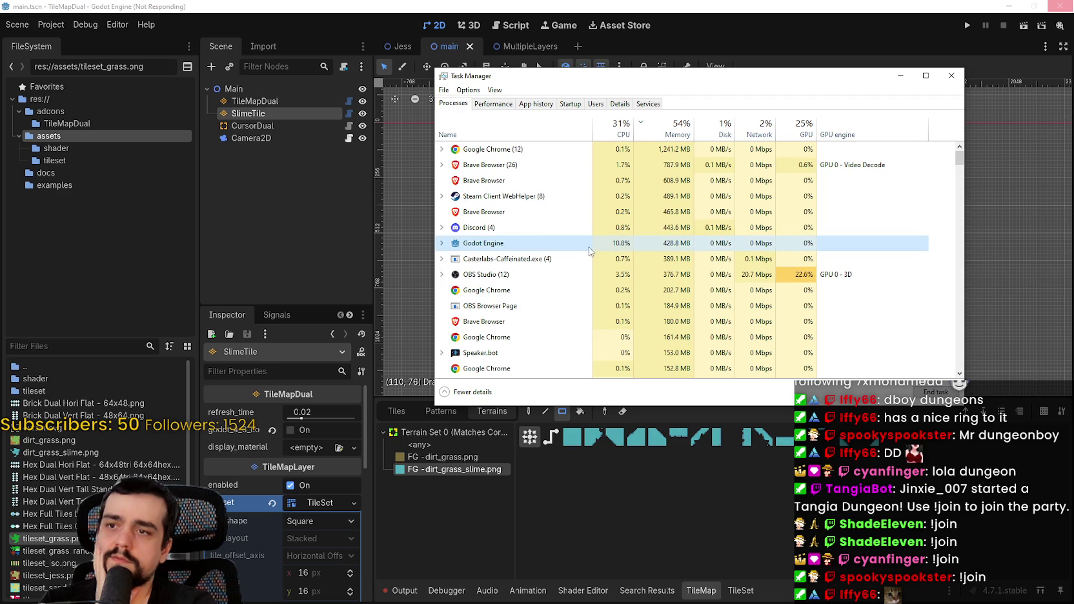
pyautogui.click(443, 243)
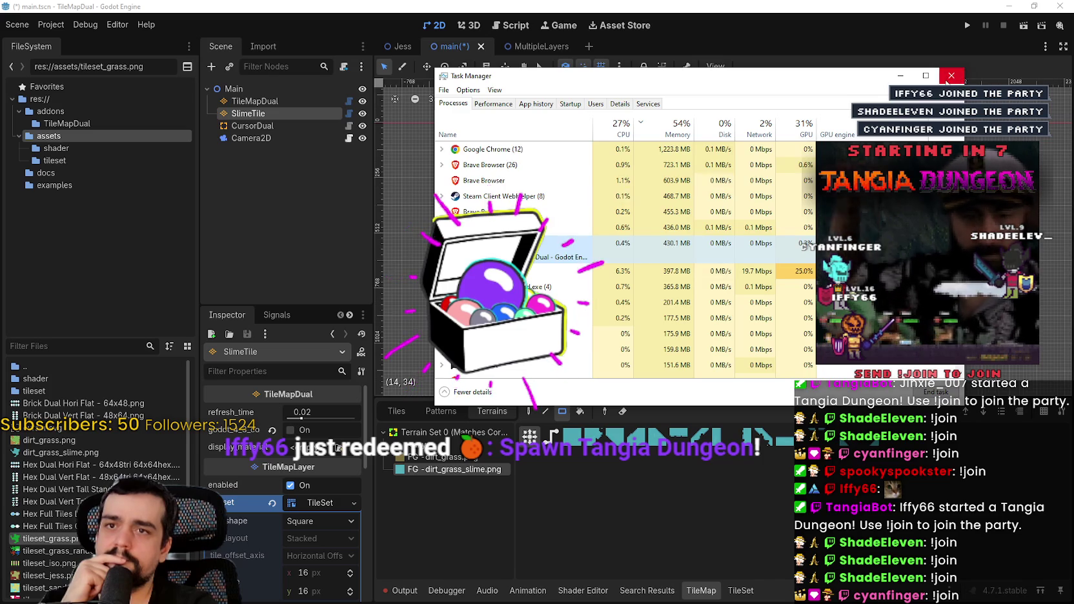
# - Close Task Manager, save the main scene, and reselect the TileMapDual node
pyautogui.click(951, 75)
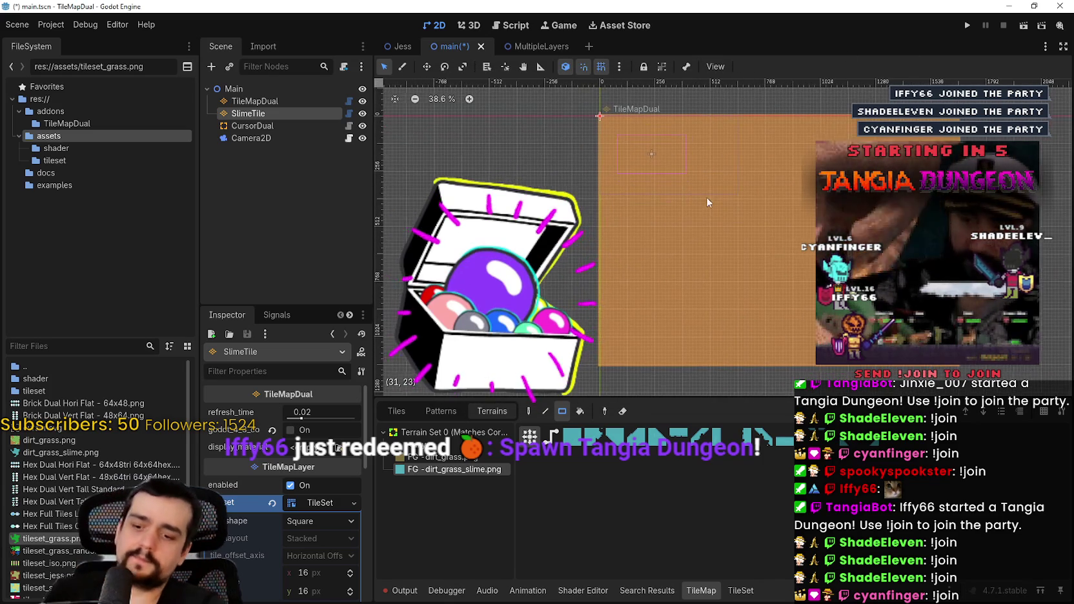
pyautogui.hscroll(-2, 701, 188)
pyautogui.hotkey('ctrl', 's')
pyautogui.click(333, 507)
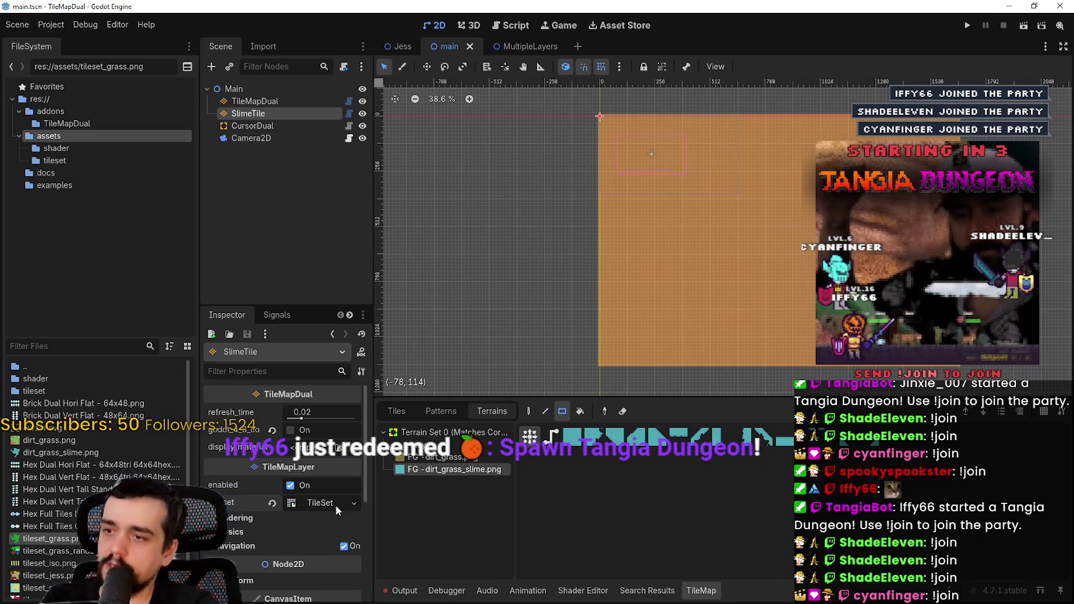
pyautogui.hscroll(1, 631, 215)
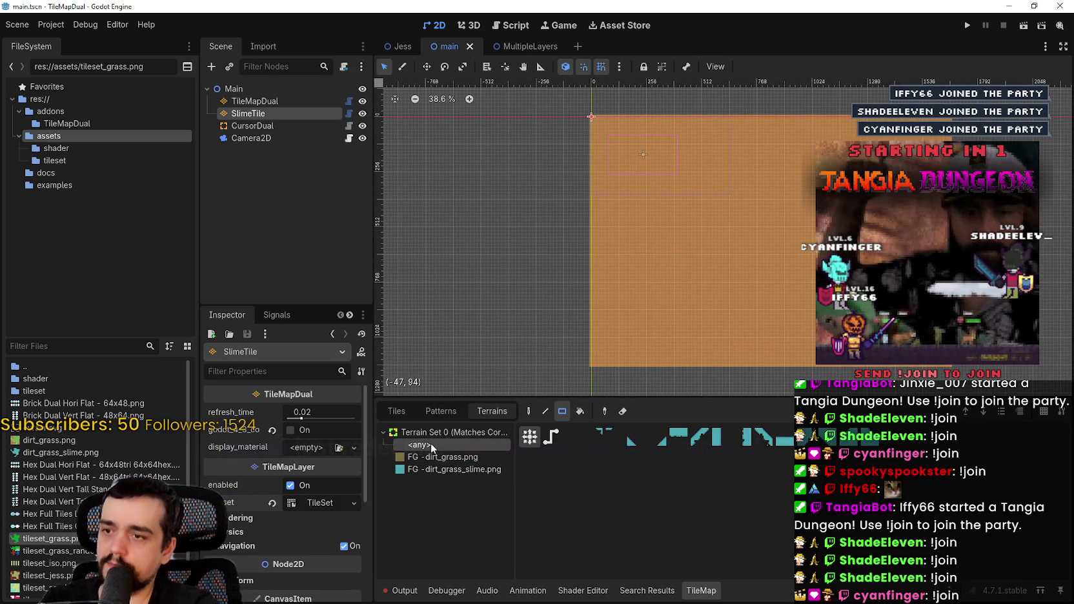
pyautogui.scroll(2, 703, 221)
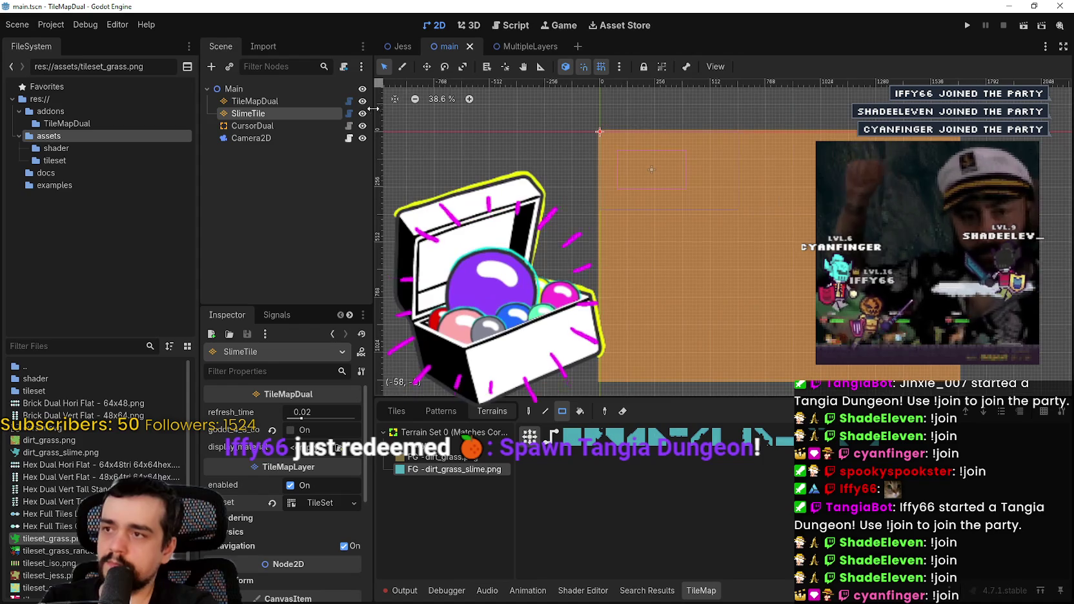
pyautogui.click(256, 102)
# - In the MultipleLayers scene, inspect the CursorDual2, CursorDual, Beach and Grass nodes
pyautogui.hotkey('ctrl', 'Tab')
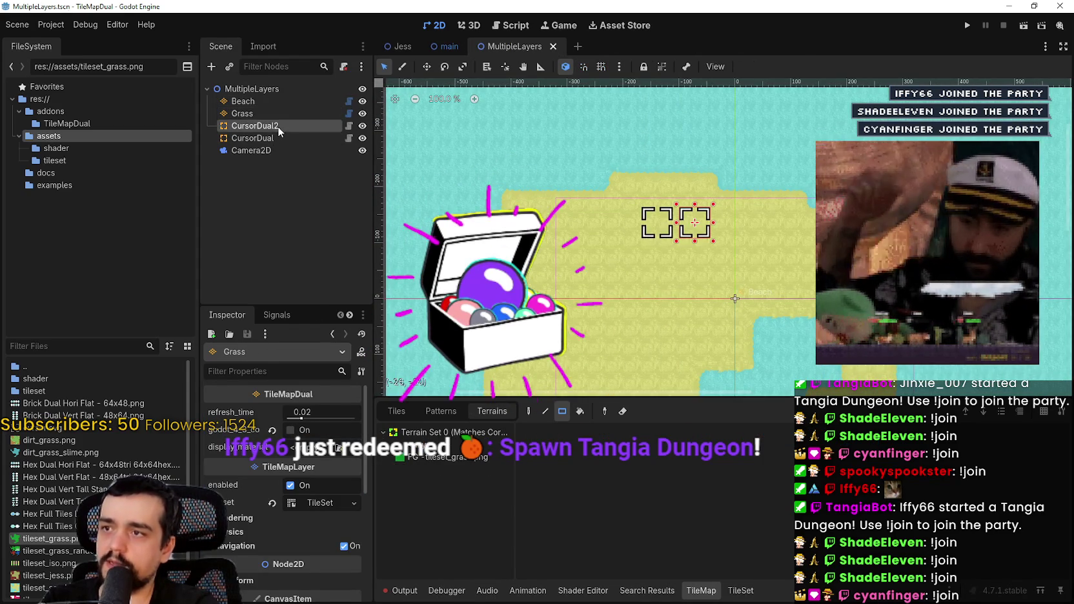
pyautogui.click(277, 126)
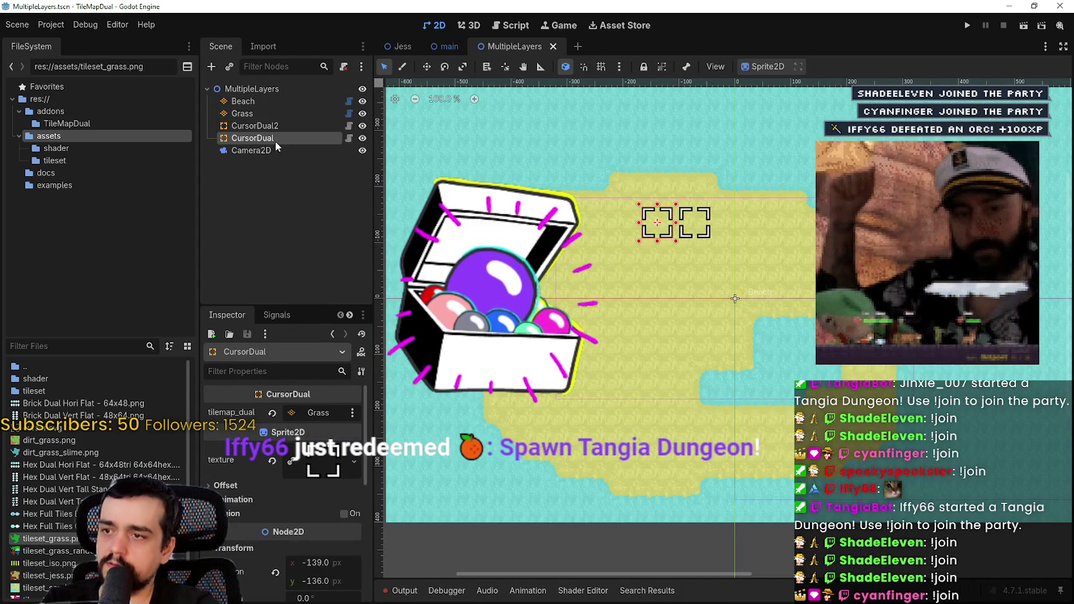
pyautogui.click(278, 127)
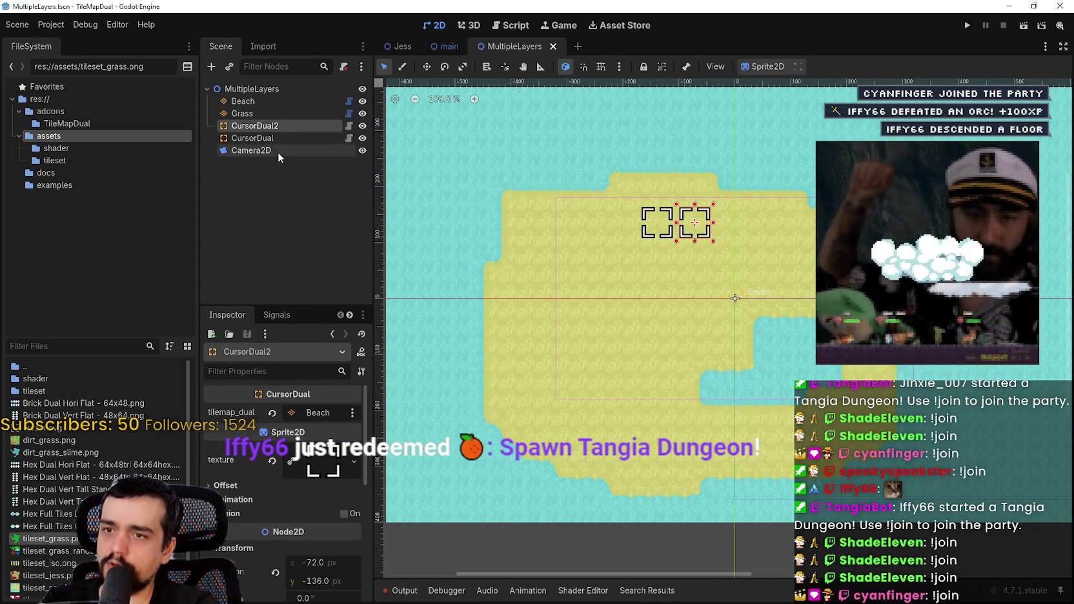
pyautogui.click(277, 139)
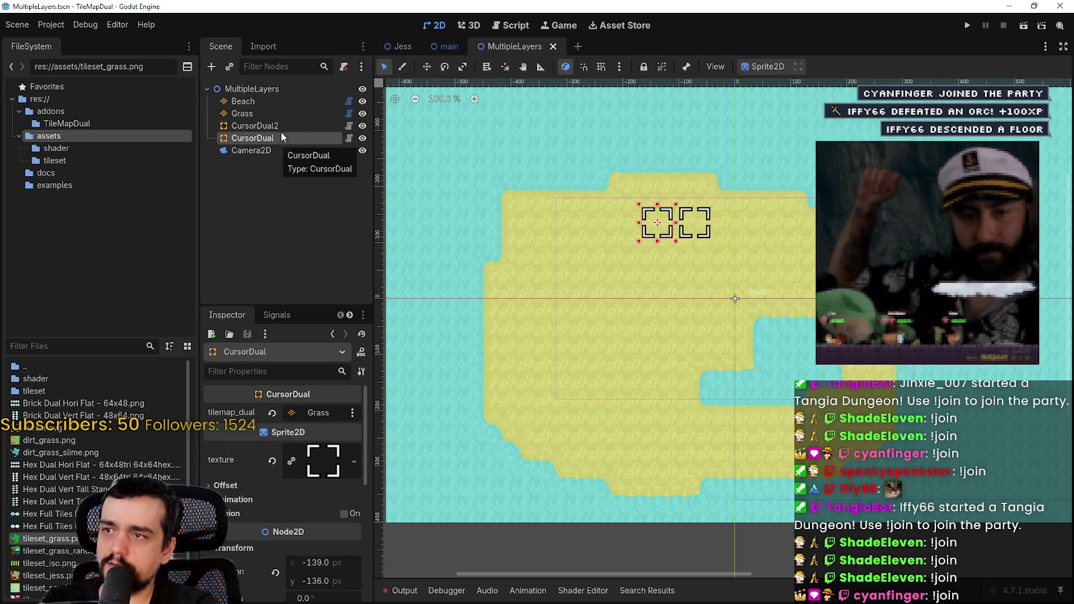
pyautogui.click(274, 101)
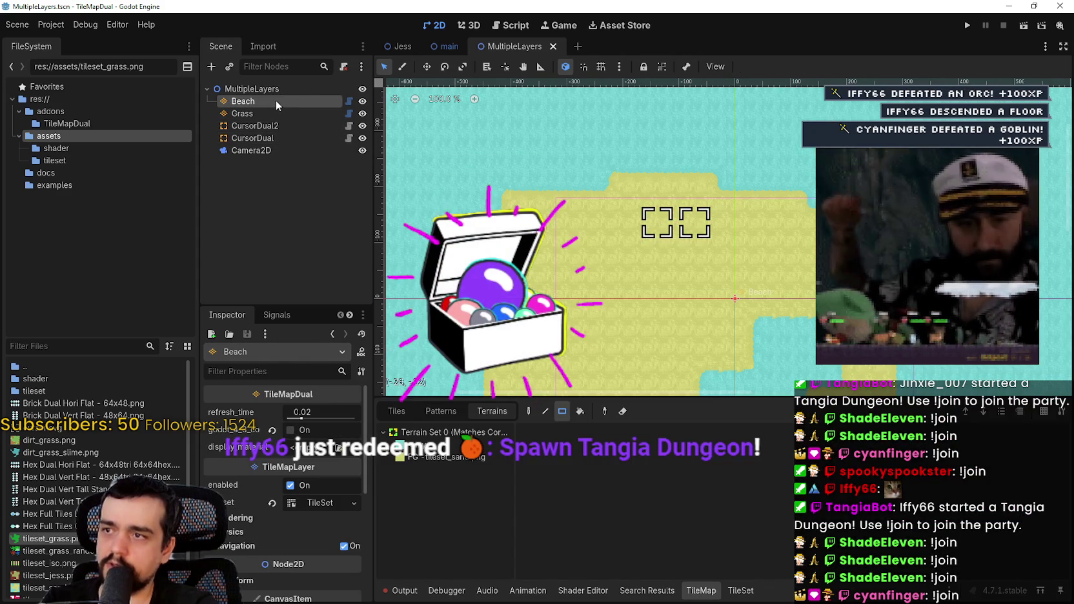
pyautogui.click(271, 114)
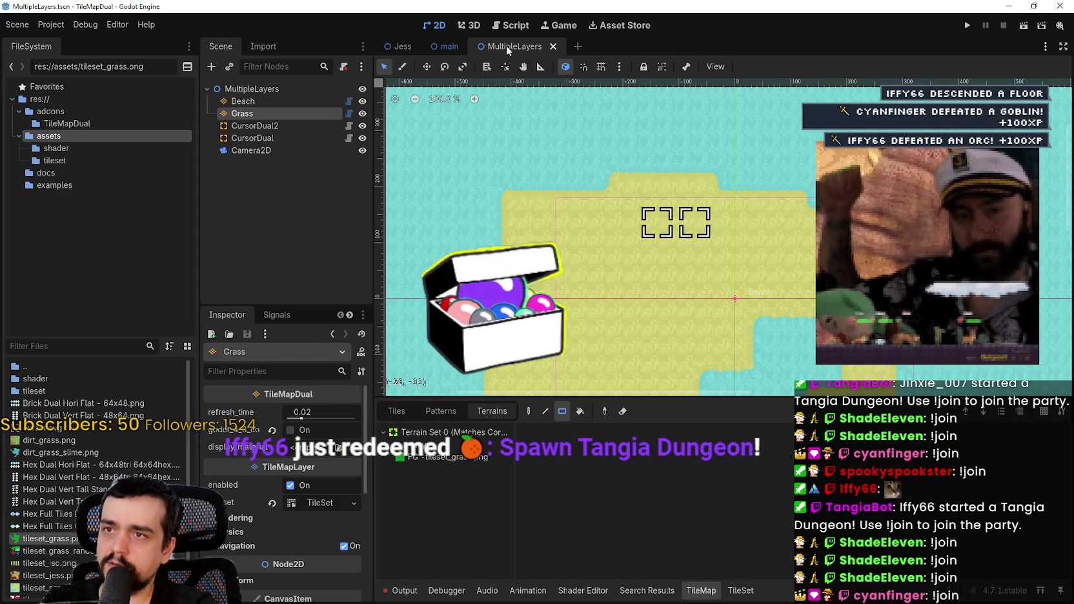
# - Return to the main scene and select the FG - dirt_grass.png terrain in the widened Terrains list
pyautogui.click(438, 48)
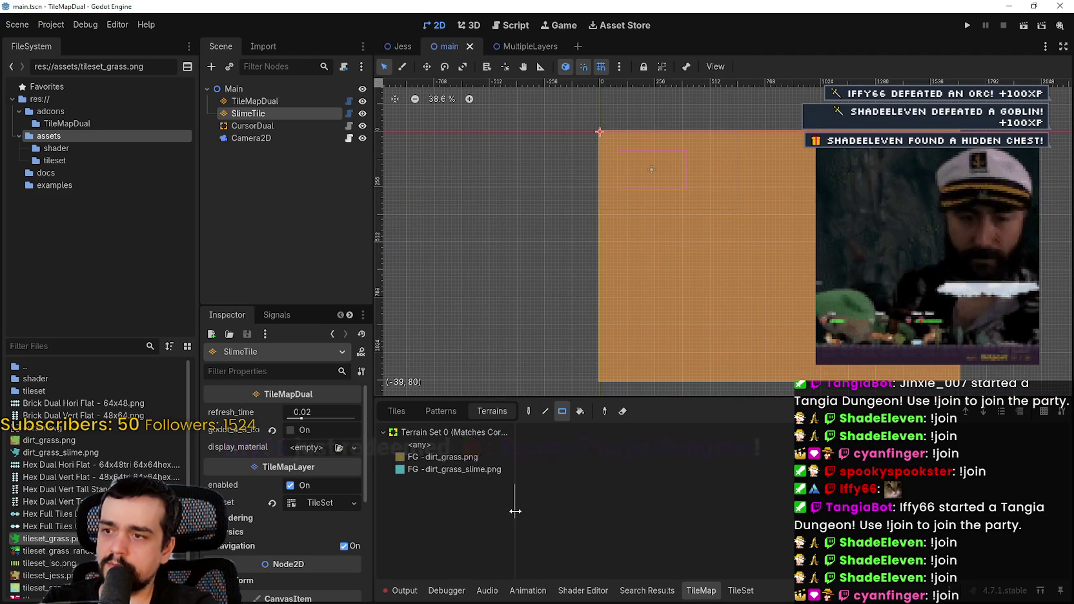
pyautogui.moveTo(514, 507); pyautogui.dragTo(560, 504)
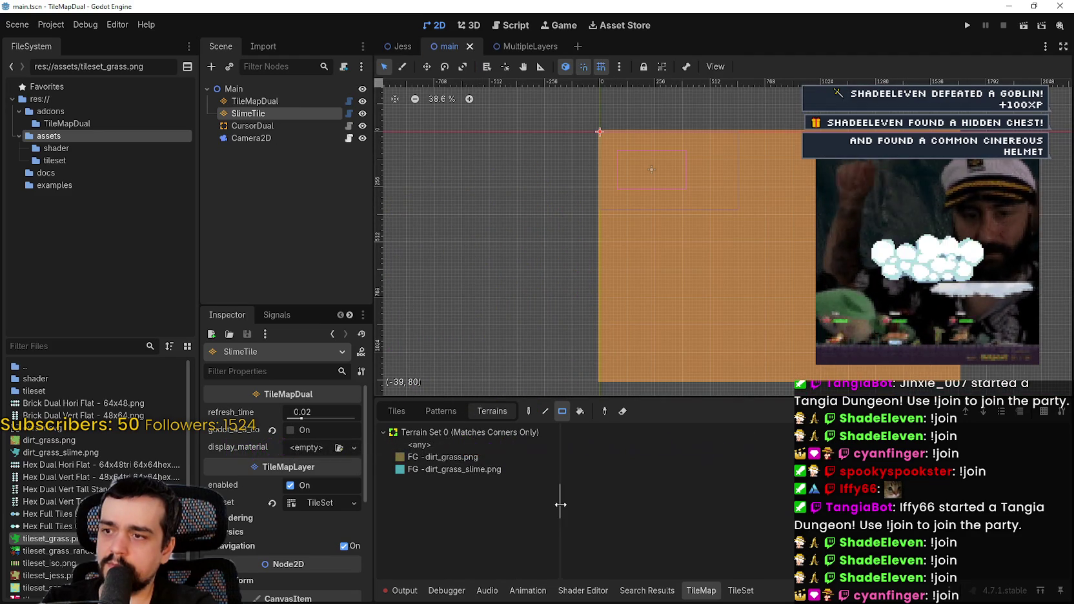
pyautogui.click(489, 468)
pyautogui.click(483, 459)
pyautogui.click(481, 468)
pyautogui.click(482, 456)
pyautogui.click(480, 459)
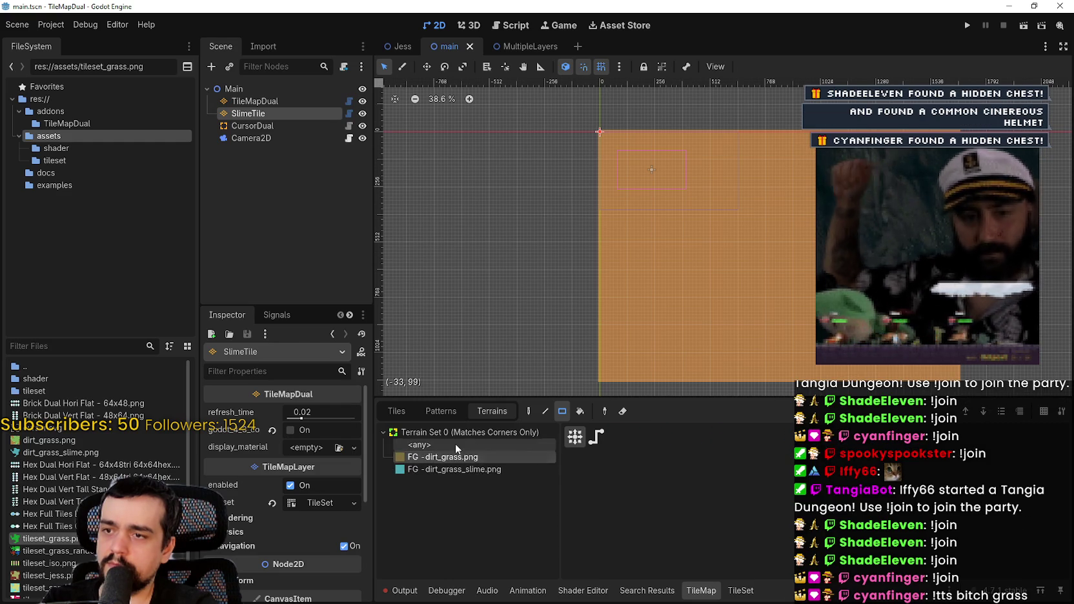
# - Set the TileSet editor to Paint mode with Terrains as the painted property
pyautogui.click(740, 590)
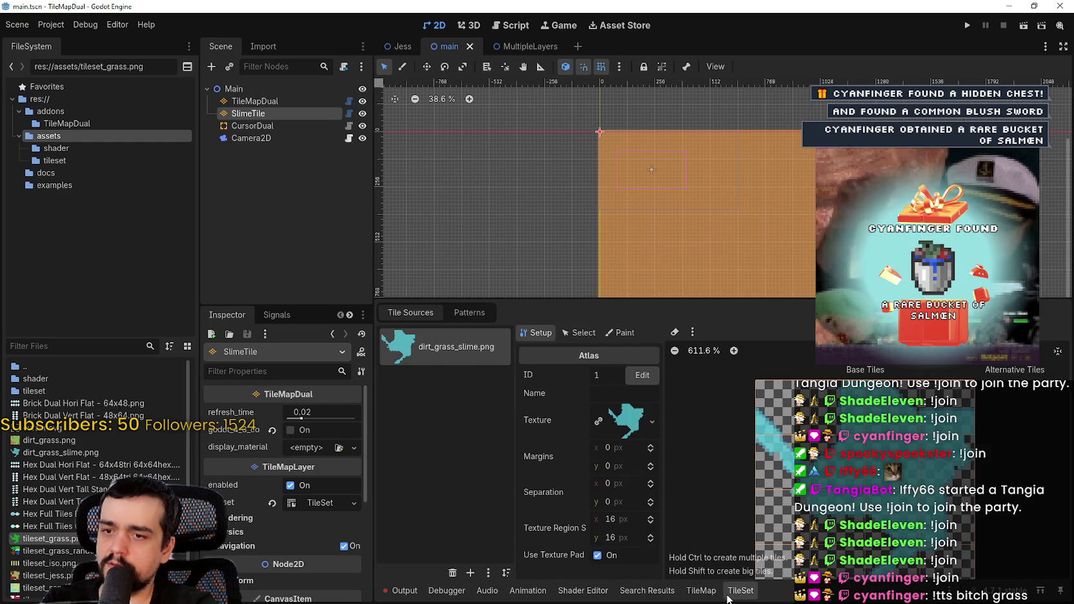
pyautogui.click(580, 334)
pyautogui.click(620, 333)
pyautogui.click(592, 374)
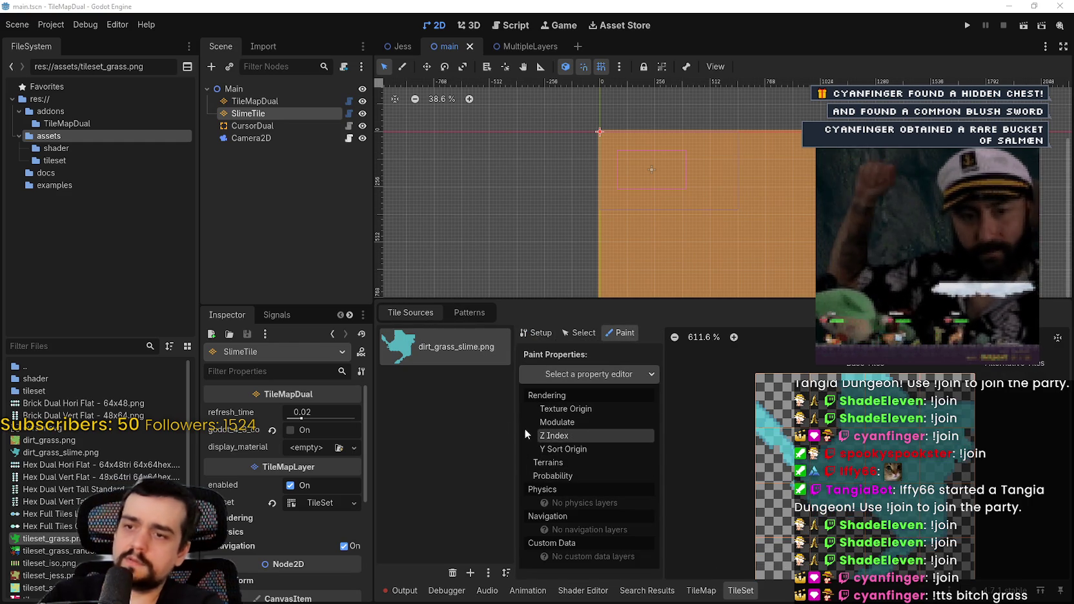
pyautogui.click(557, 463)
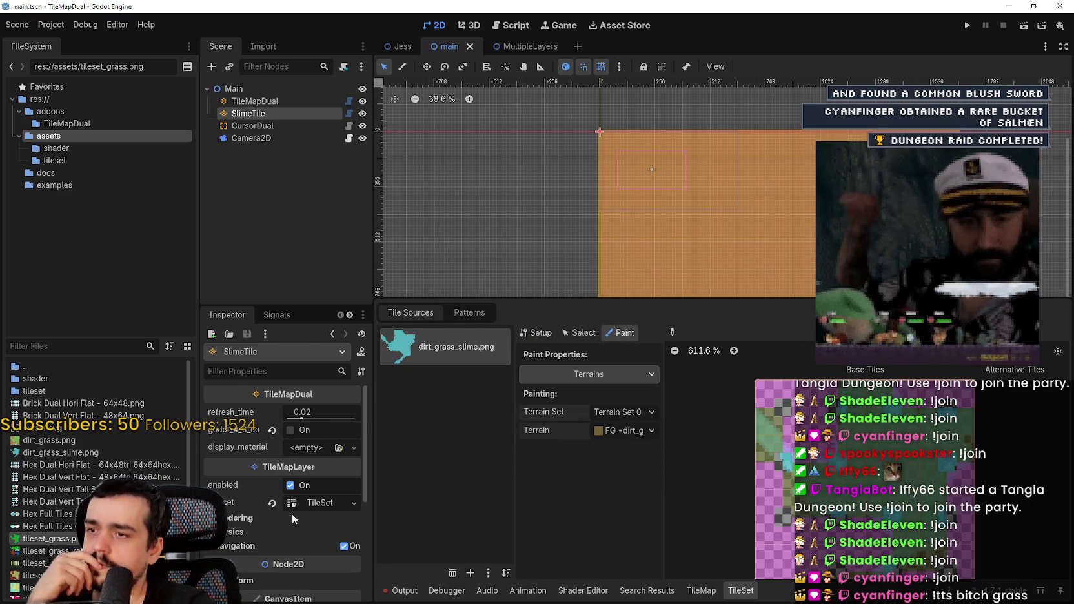
pyautogui.scroll(-3, 293, 503)
pyautogui.scroll(1, 243, 477)
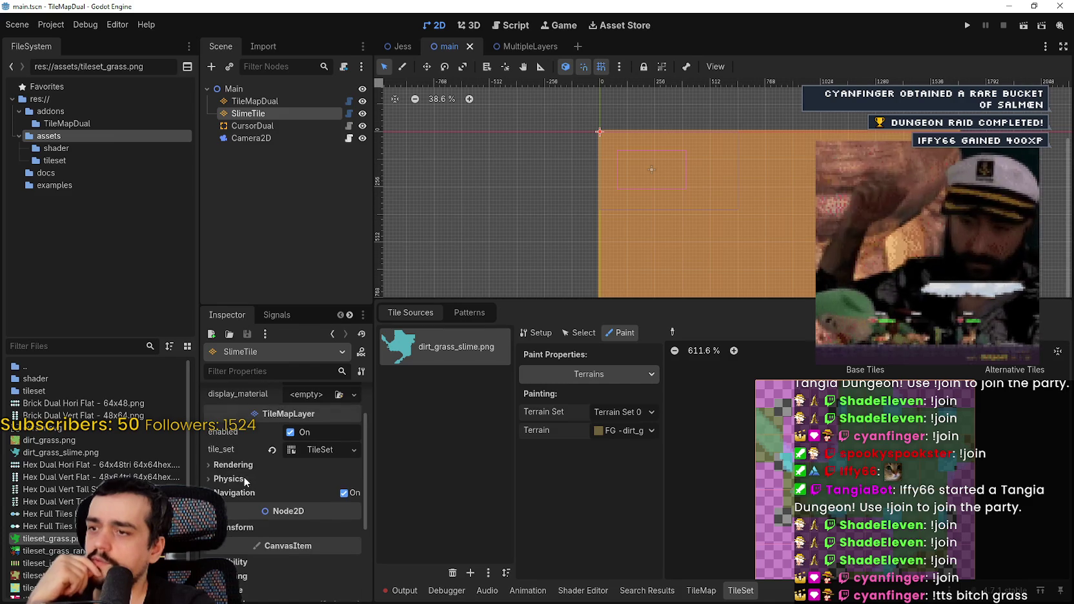
# - In MultipleLayers, expand the Grass layer's tile set to list its terrain set terrains
pyautogui.click(550, 46)
pyautogui.scroll(-1, 232, 556)
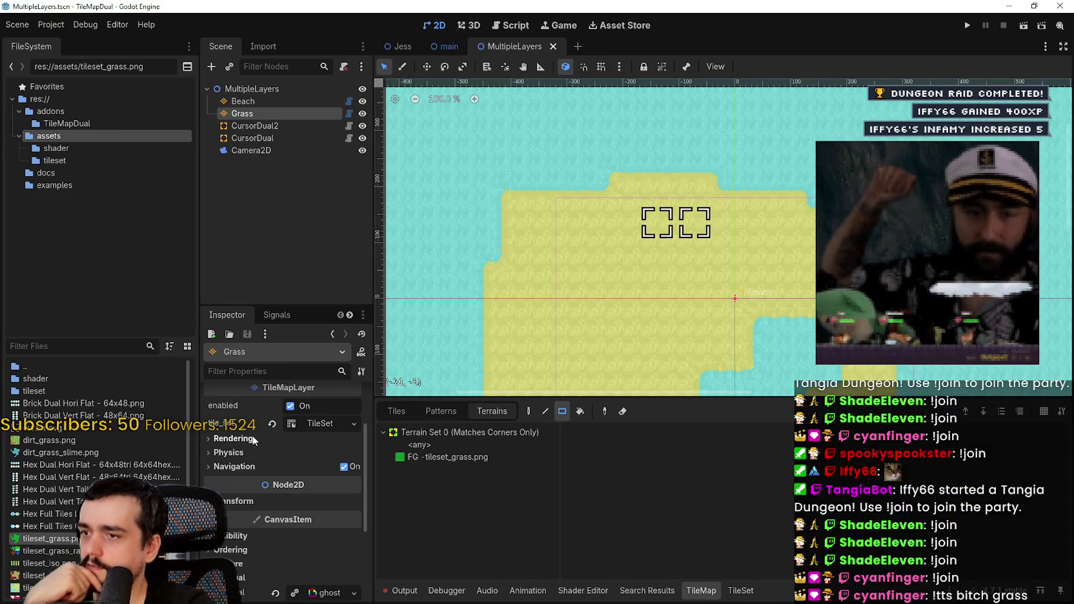
pyautogui.click(320, 423)
pyautogui.scroll(-1, 301, 487)
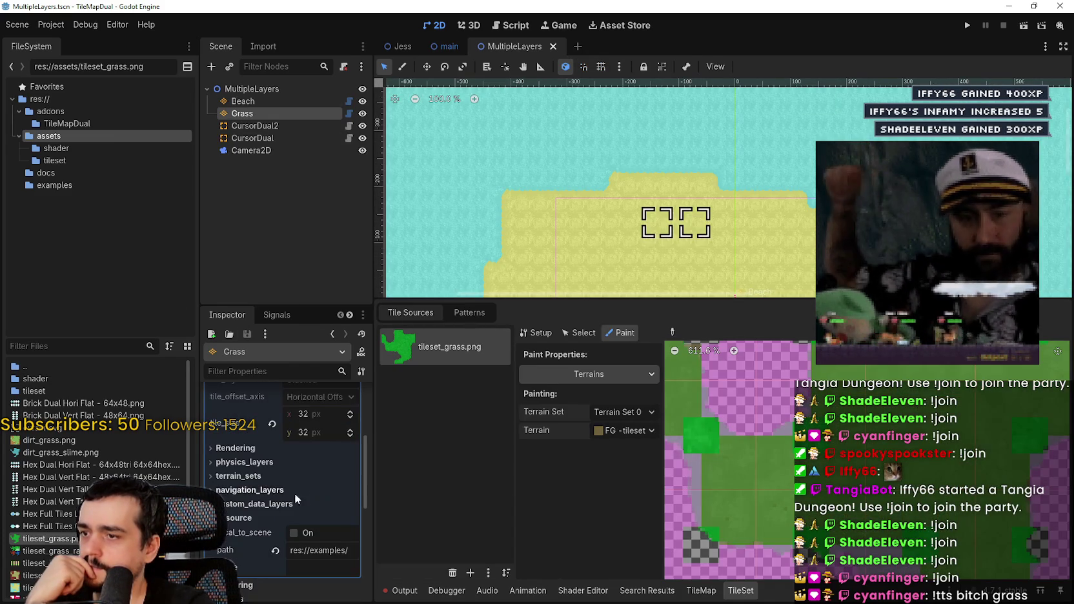
pyautogui.click(252, 479)
pyautogui.scroll(-2, 256, 484)
pyautogui.click(252, 457)
pyautogui.scroll(-1, 301, 495)
pyautogui.moveTo(394, 495)
pyautogui.mouseDown()
pyautogui.moveTo(646, 500)
pyautogui.moveTo(448, 477)
pyautogui.mouseUp()
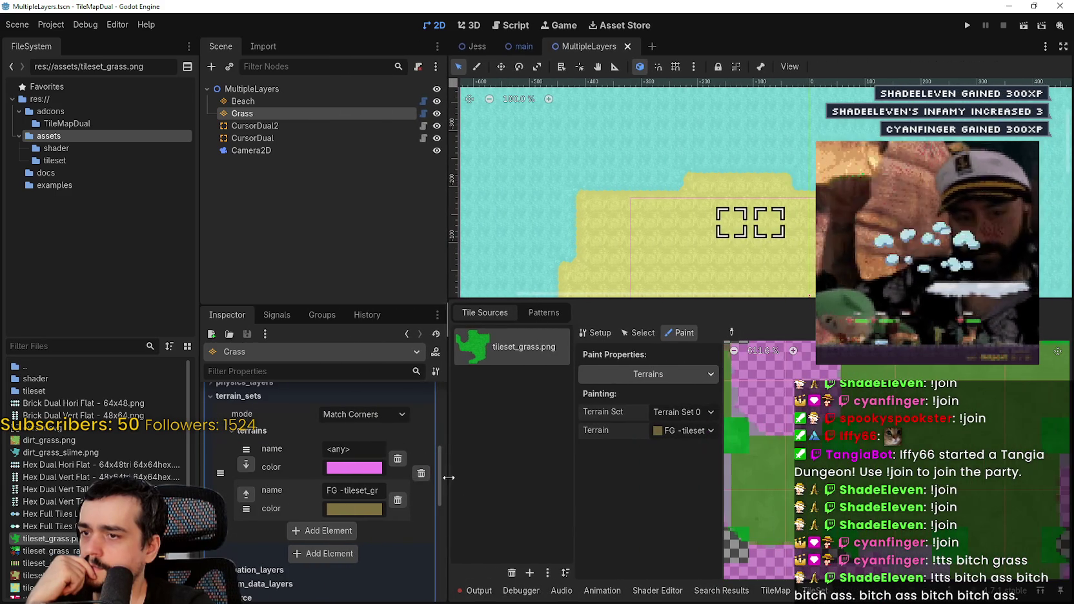
# - Show the Beach layer's Terrain Set 0 terrains, revealing FG - tileset_sand.png
pyautogui.click(242, 101)
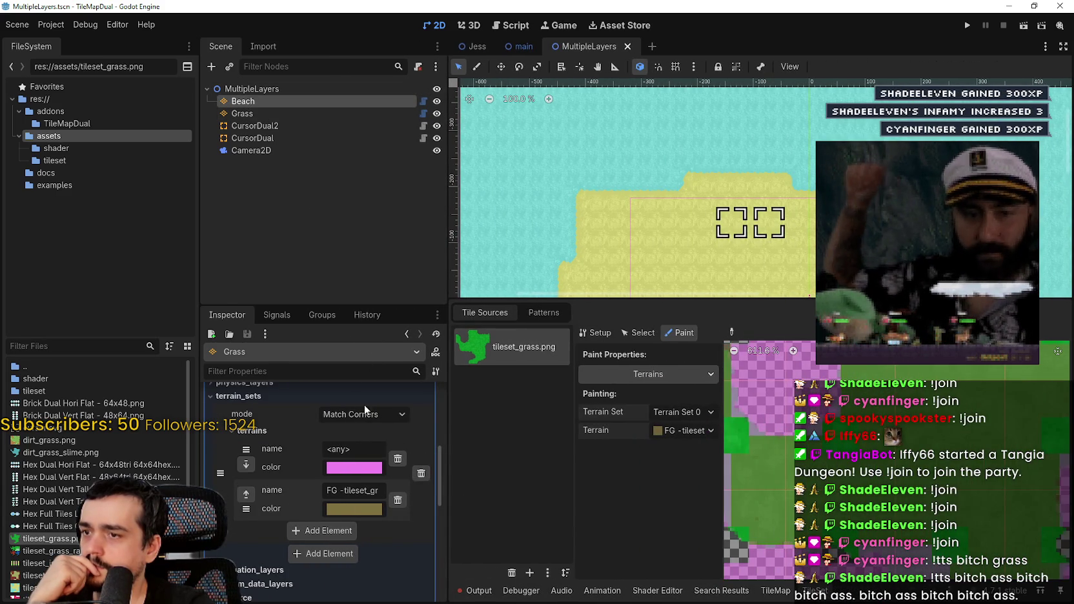
pyautogui.click(365, 503)
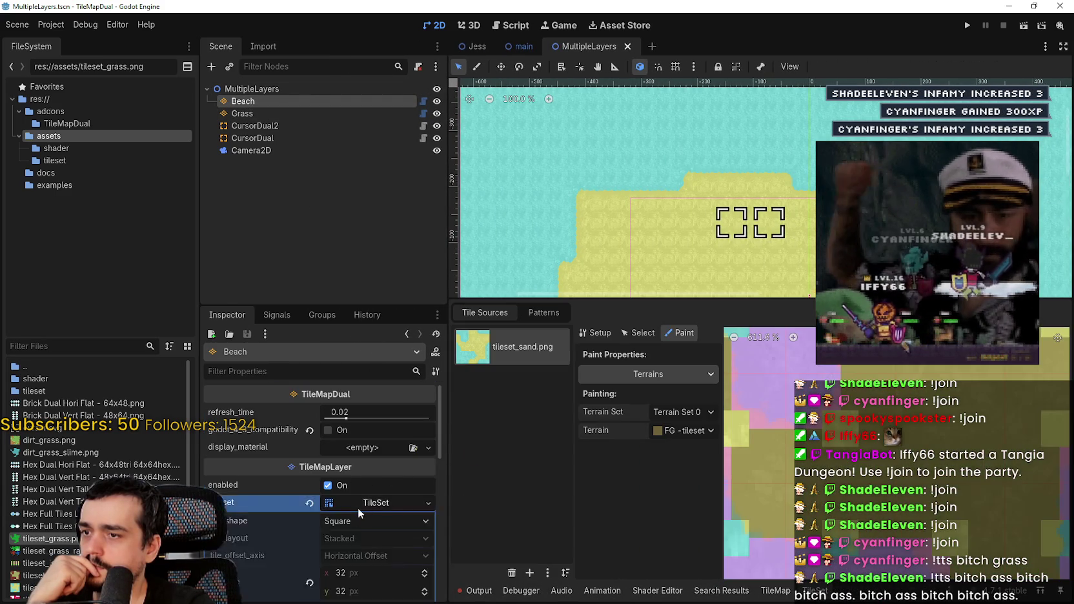
pyautogui.scroll(-3, 306, 485)
pyautogui.click(282, 477)
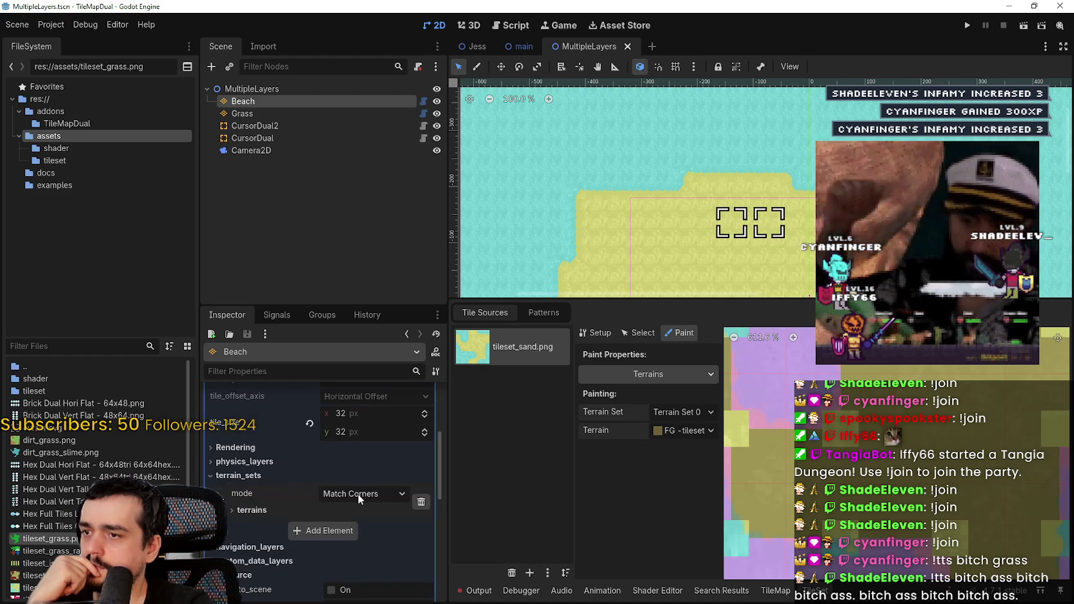
pyautogui.click(274, 510)
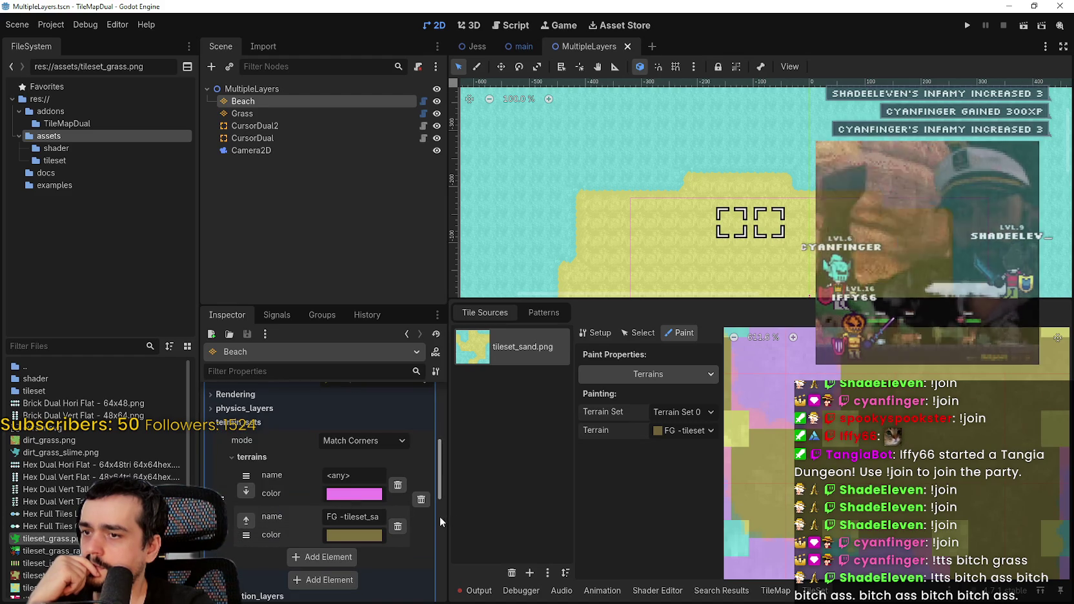
pyautogui.moveTo(447, 515)
pyautogui.mouseDown()
pyautogui.moveTo(673, 505)
pyautogui.moveTo(580, 469)
pyautogui.mouseUp()
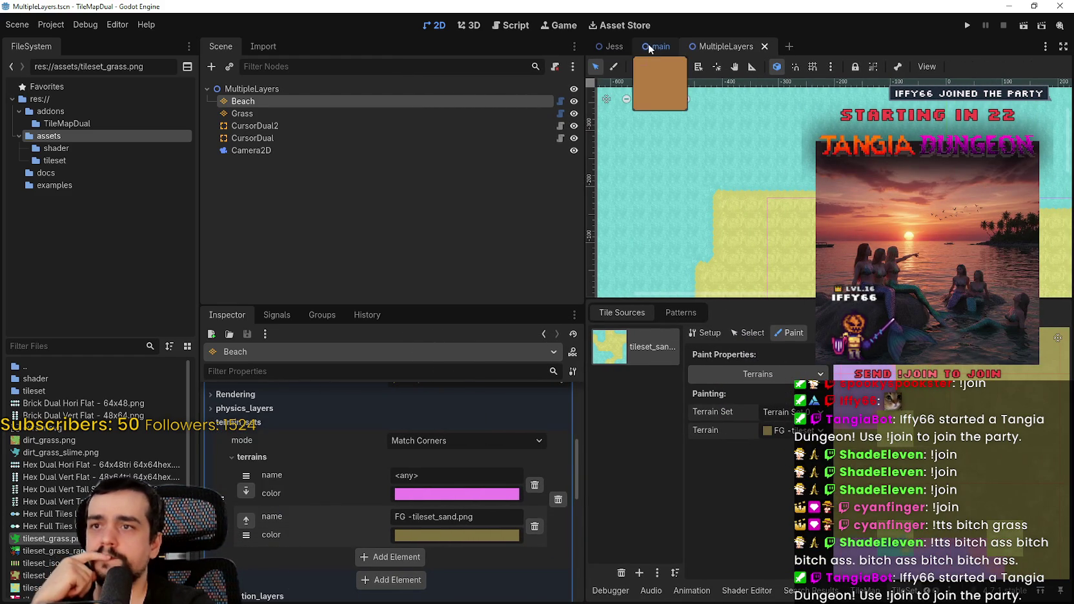
# - In the main scene, expand SlimeTile's tileset terrain sets to list its three terrains
pyautogui.click(651, 47)
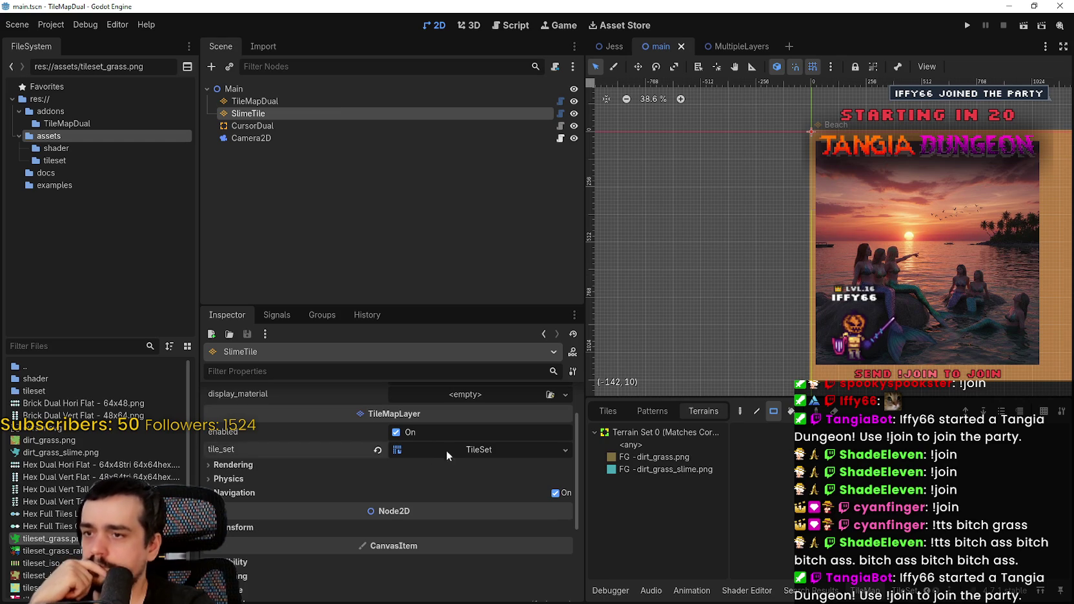
pyautogui.click(446, 455)
pyautogui.scroll(-3, 419, 481)
pyautogui.click(279, 446)
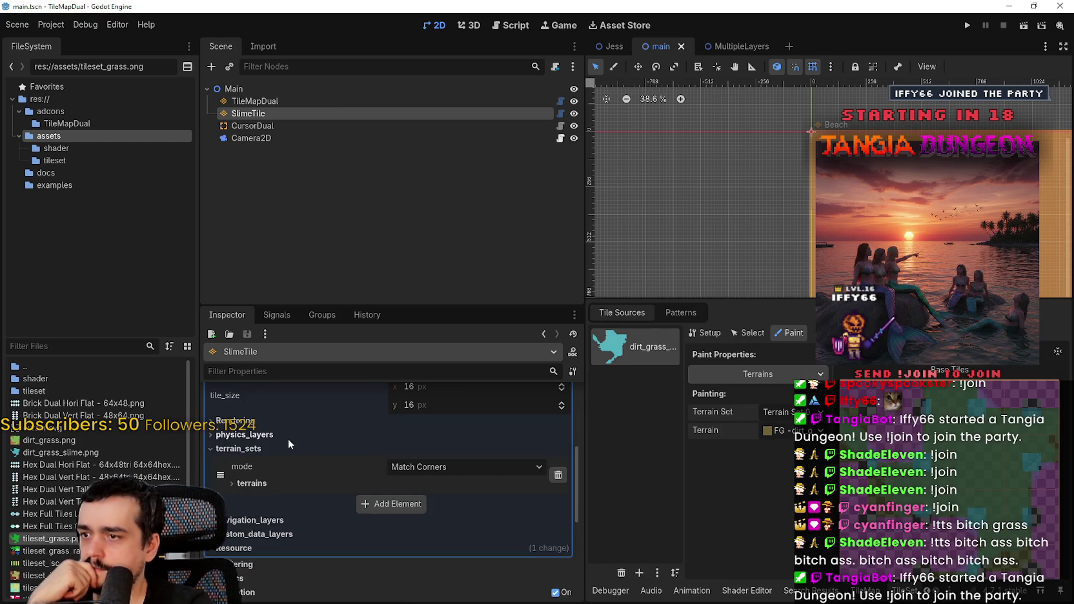
pyautogui.click(322, 482)
pyautogui.scroll(-3, 426, 500)
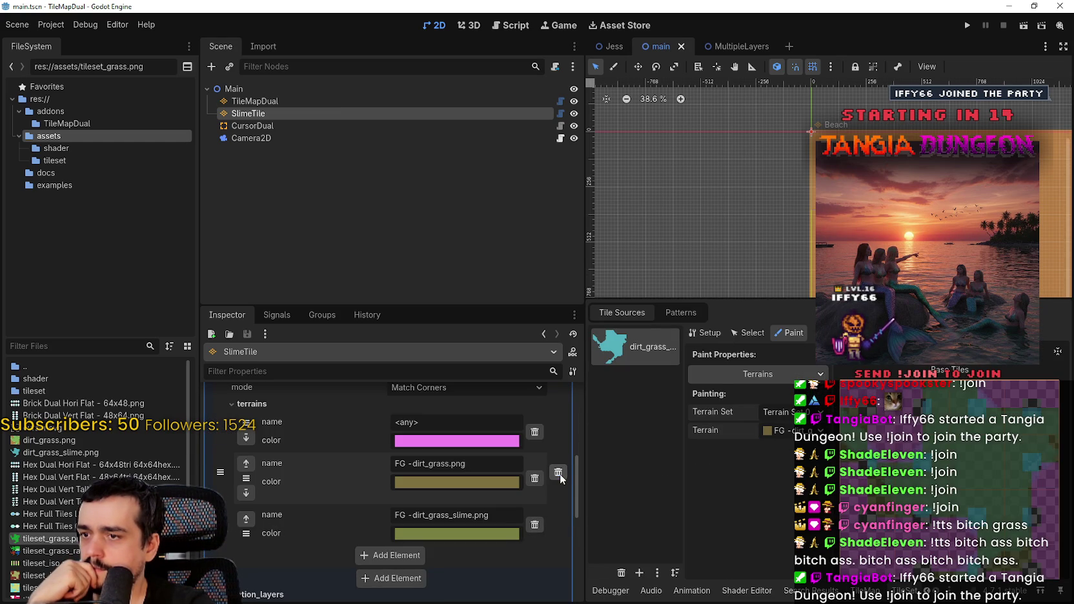
# - Delete the FG - dirt_grass.png terrain, leaving only the slime terrain, and save
pyautogui.click(559, 472)
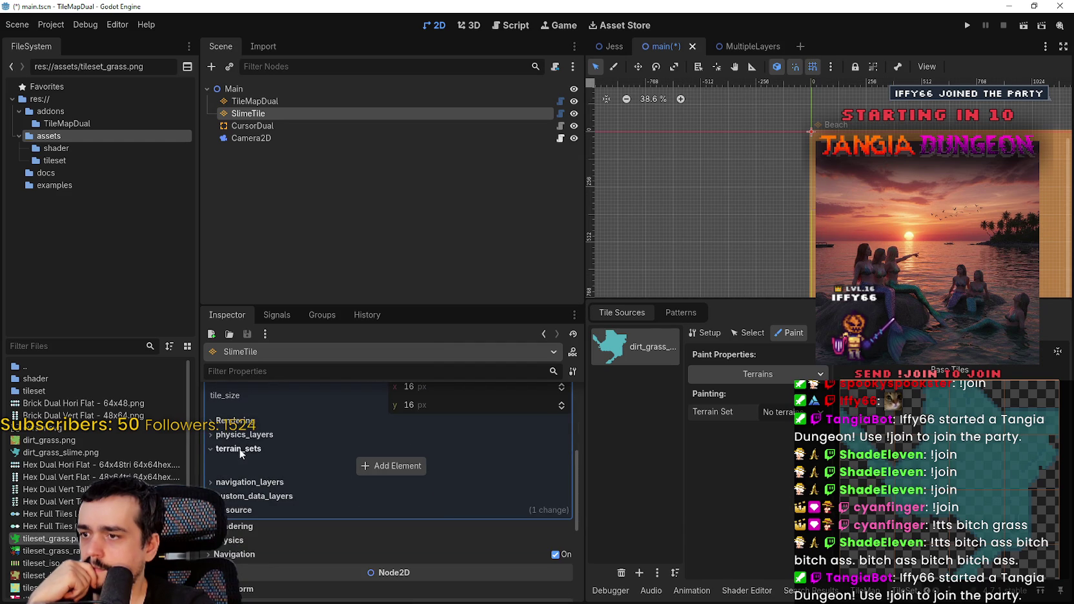
pyautogui.hotkey('ctrl', 'z')
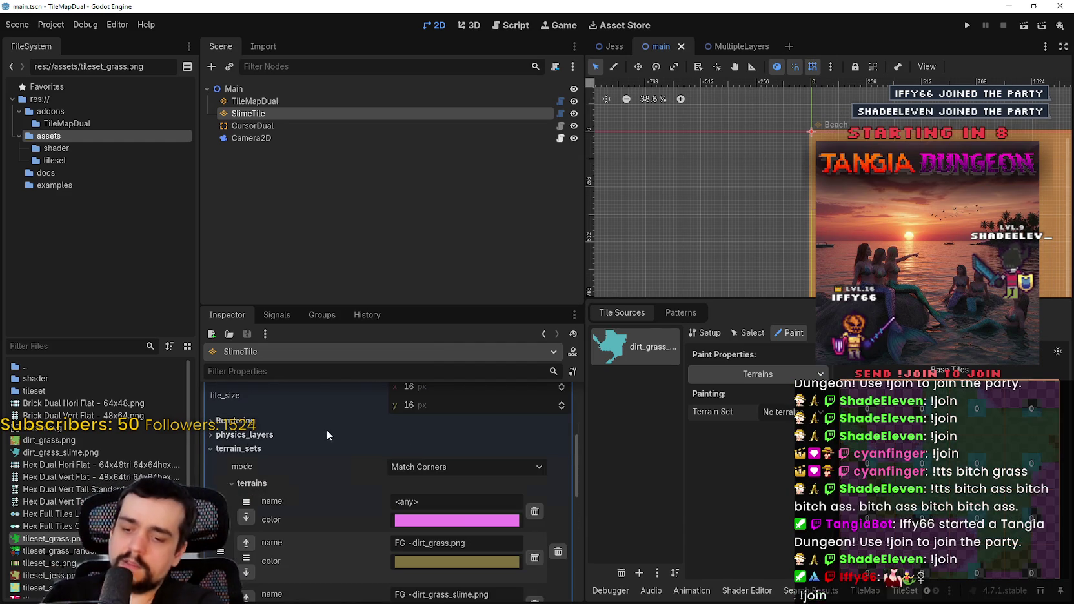
pyautogui.click(534, 504)
pyautogui.hotkey('ctrl', 's')
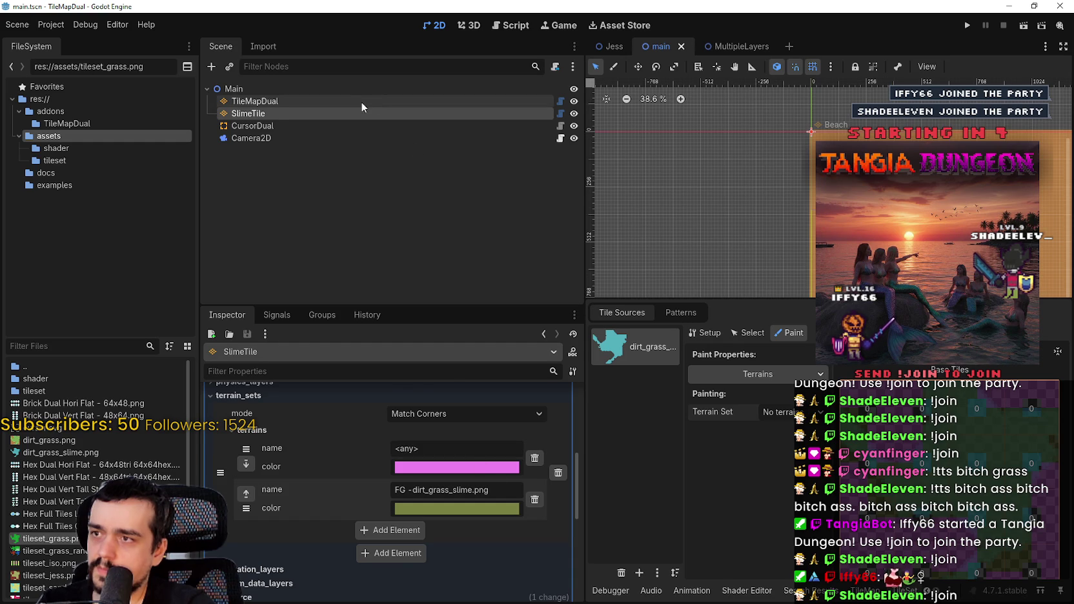
pyautogui.click(362, 102)
pyautogui.hotkey('ctrl', 's')
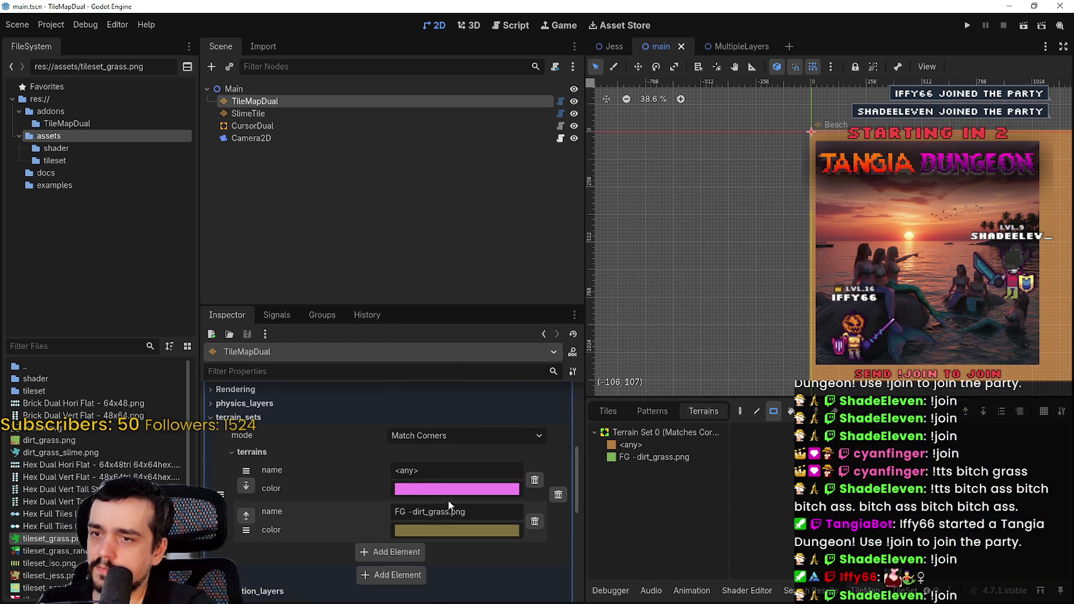
# - Check SlimeTile's paintable terrains, then review TileMapDual's tileset settings
pyautogui.click(297, 112)
pyautogui.click(636, 446)
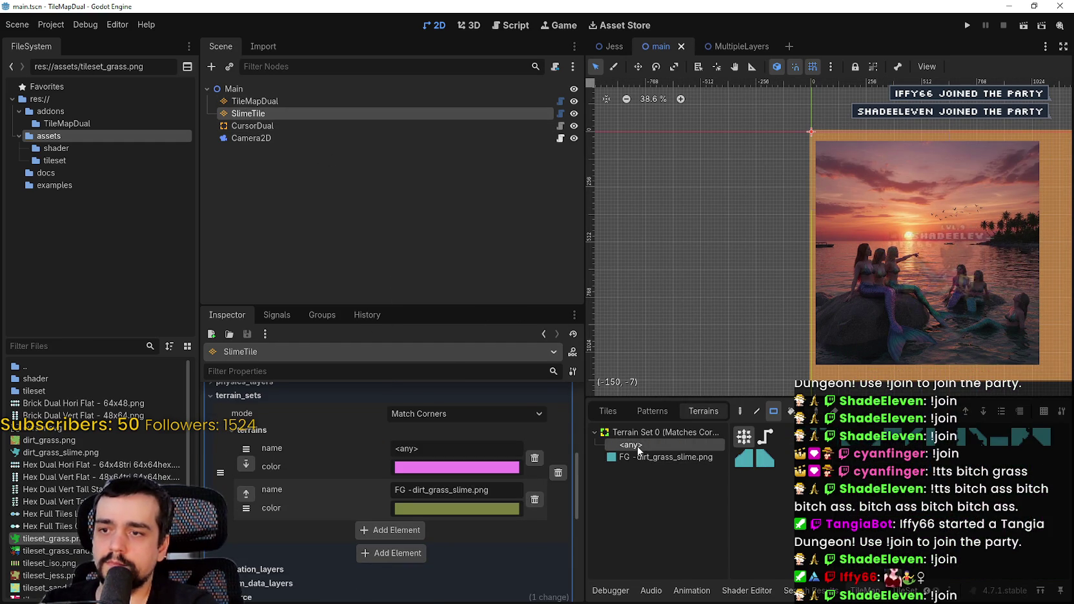
pyautogui.scroll(-1, 675, 238)
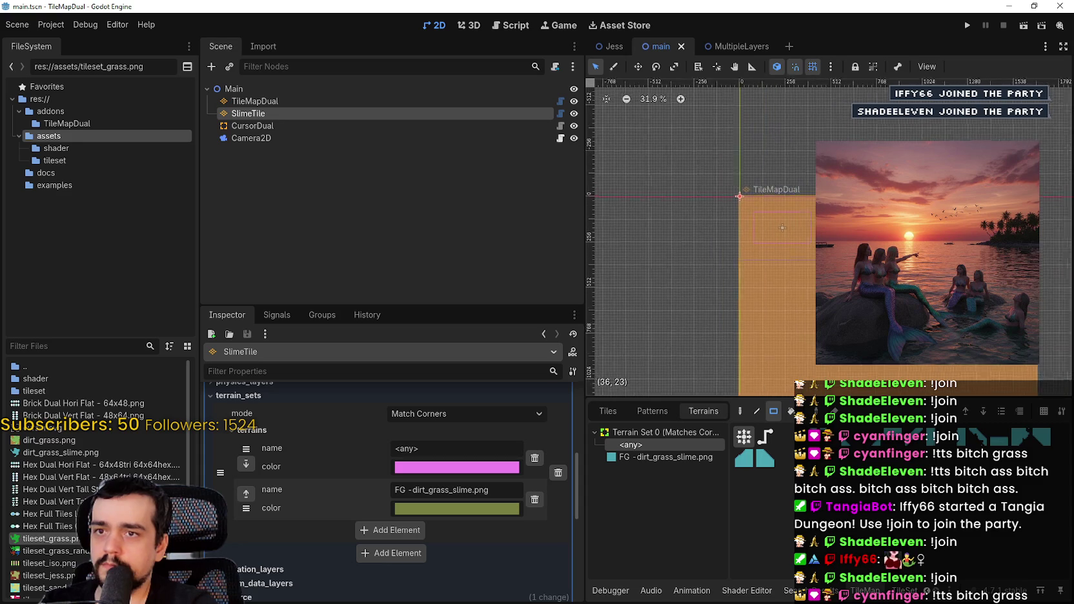
pyautogui.click(359, 98)
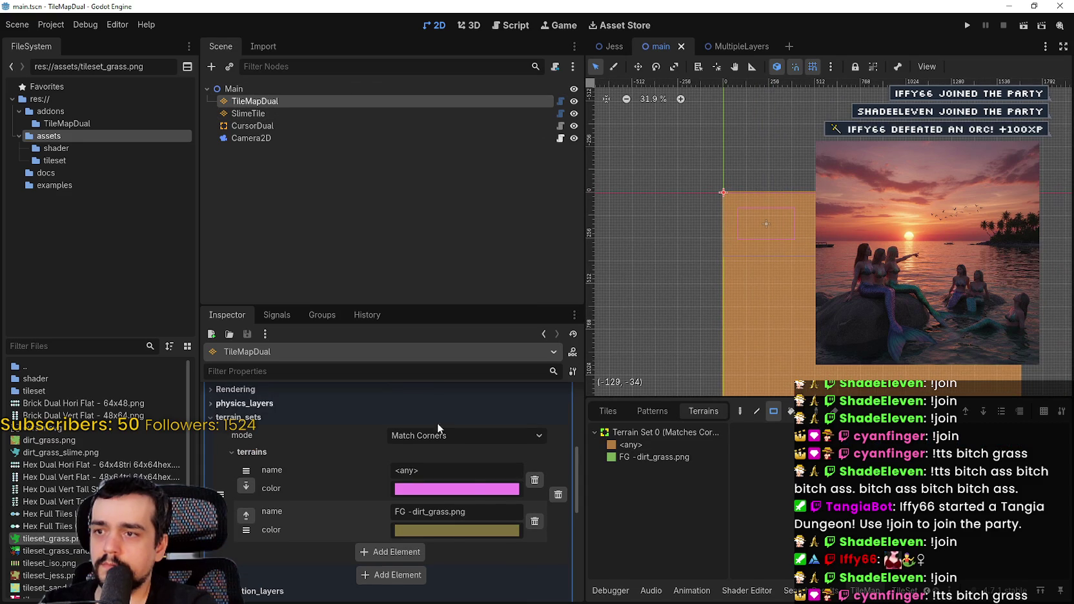
pyautogui.scroll(5, 481, 481)
pyautogui.click(481, 503)
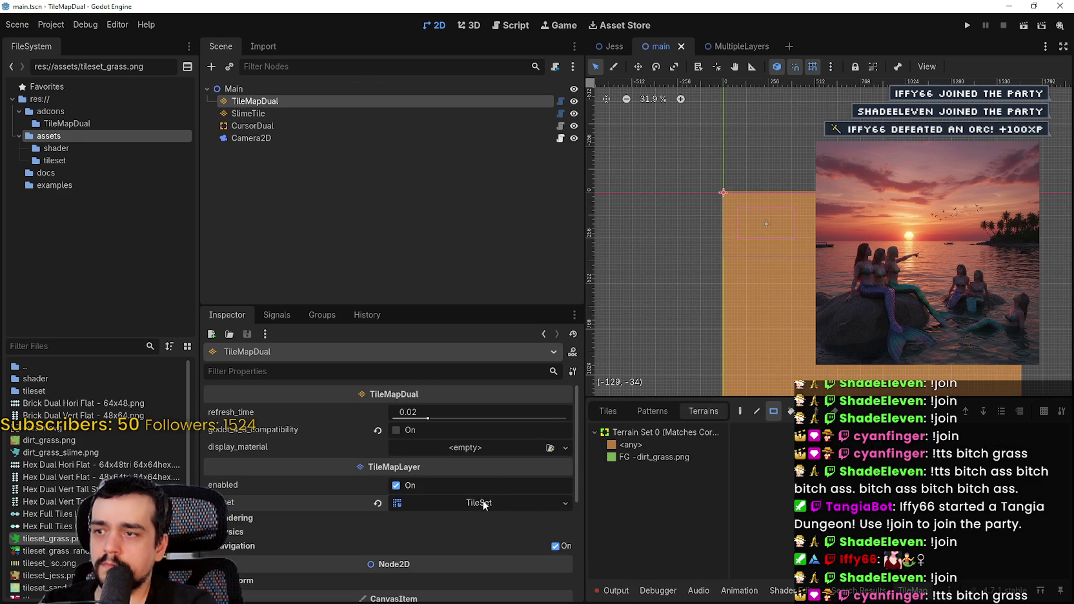
pyautogui.click(483, 504)
pyautogui.click(721, 45)
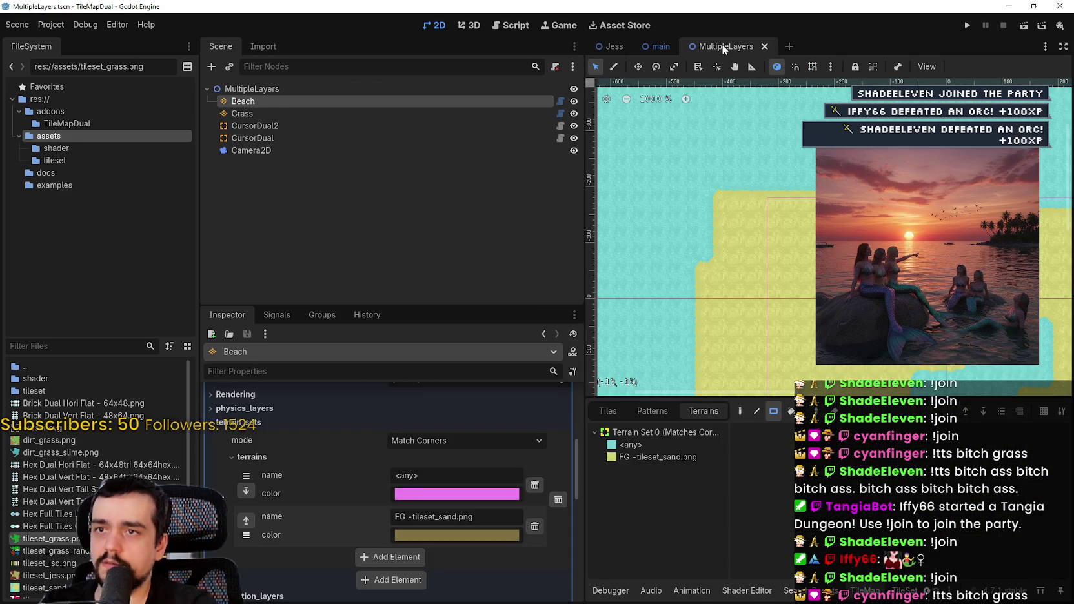
pyautogui.scroll(3, 399, 498)
pyautogui.scroll(5, 419, 501)
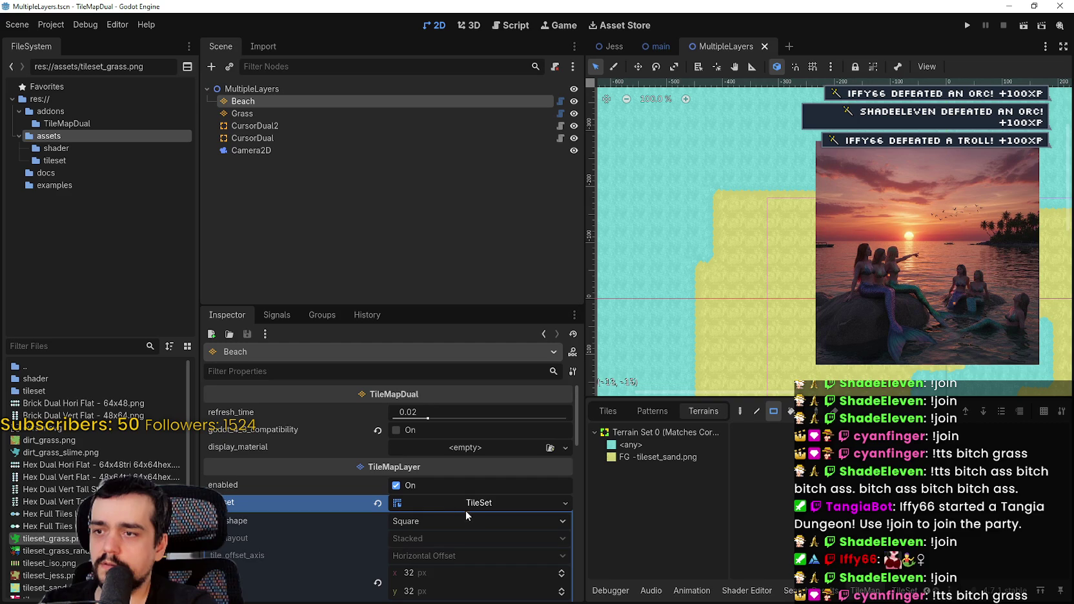
pyautogui.click(473, 504)
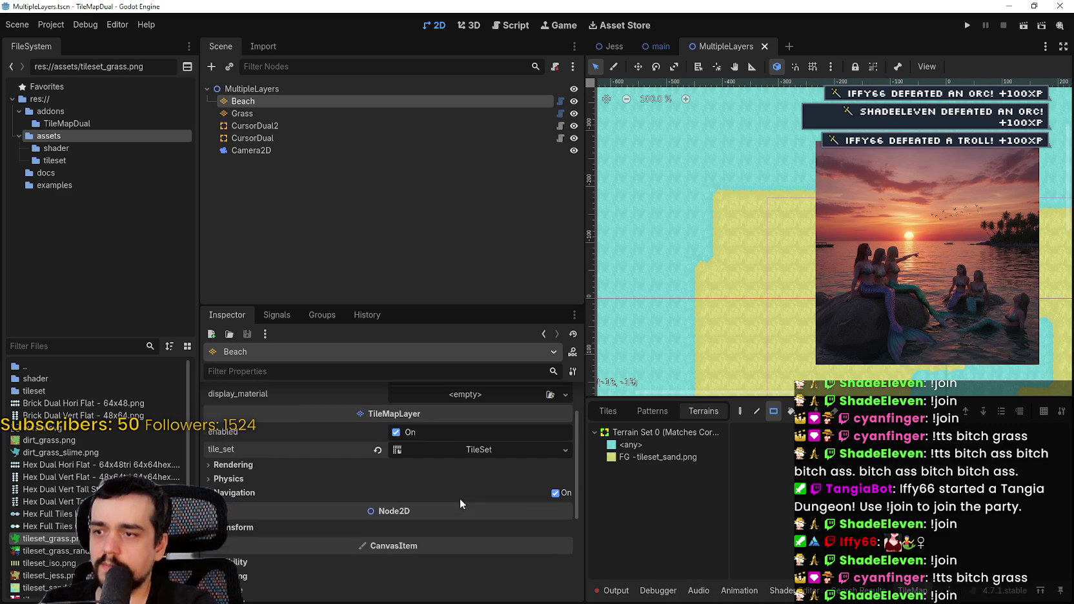
pyautogui.click(311, 113)
pyautogui.click(318, 91)
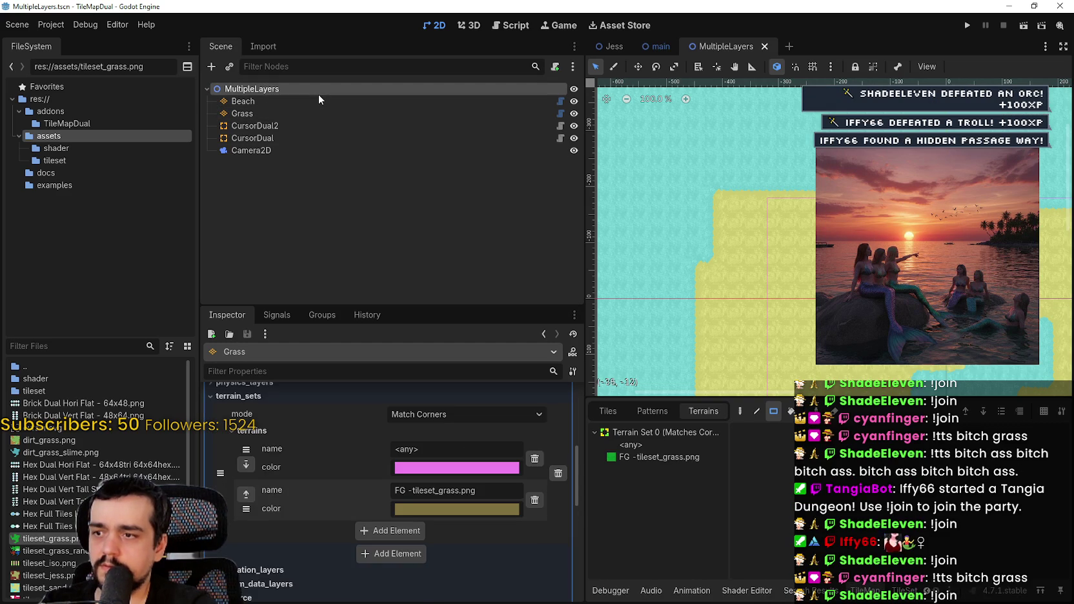
pyautogui.click(263, 110)
pyautogui.scroll(5, 484, 507)
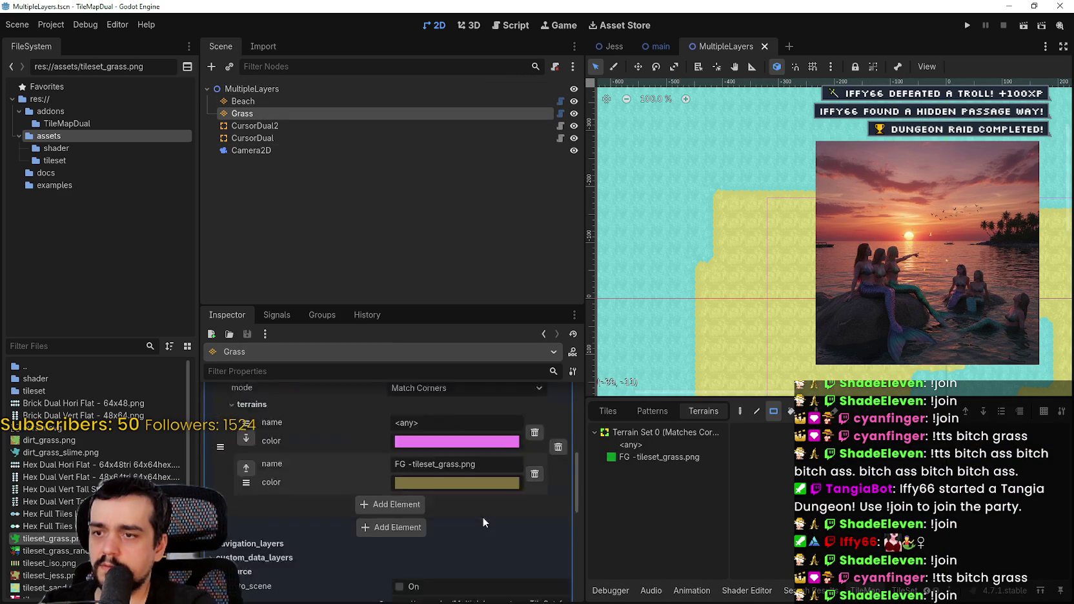
pyautogui.click(490, 480)
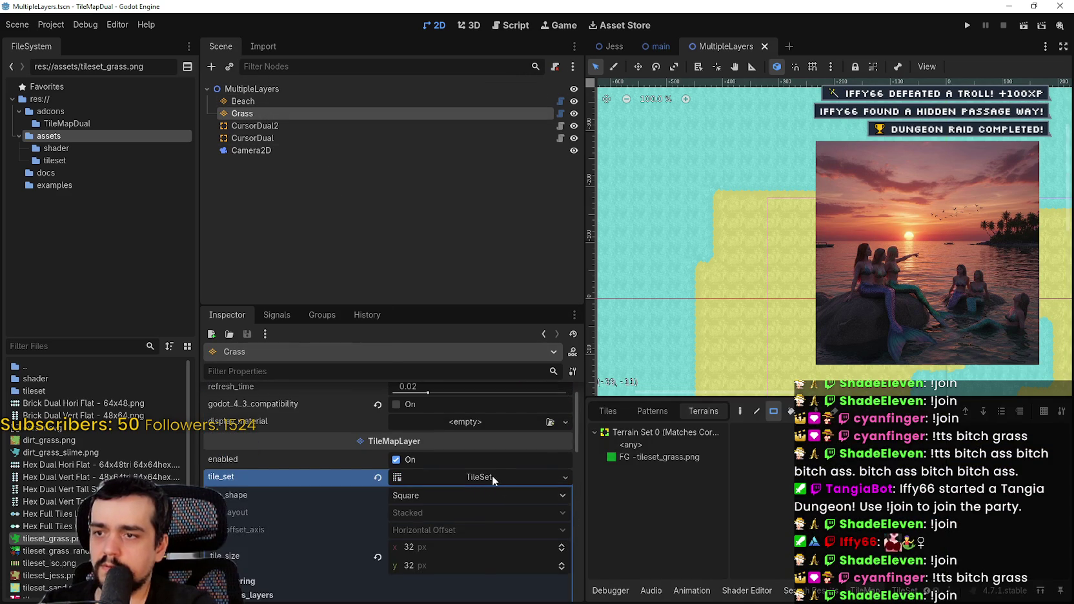
pyautogui.click(491, 475)
pyautogui.click(278, 101)
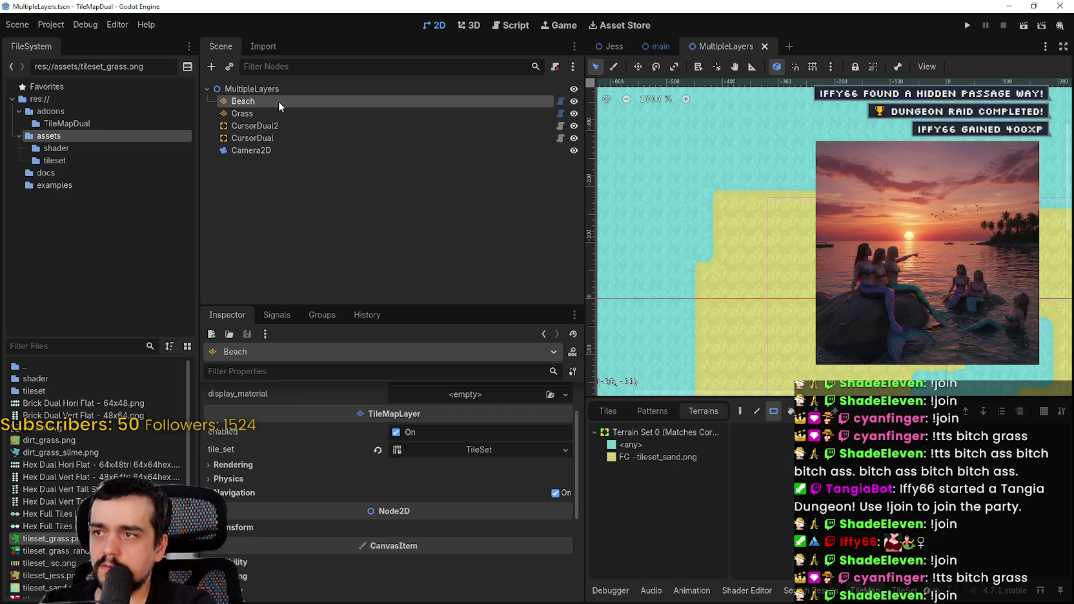
pyautogui.click(270, 126)
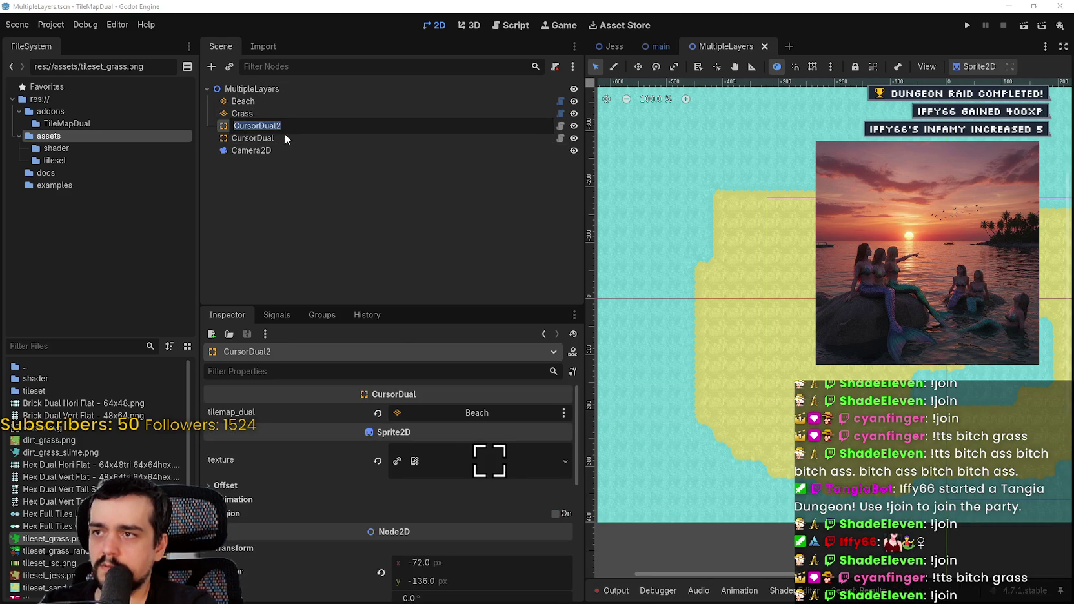
pyautogui.click(274, 139)
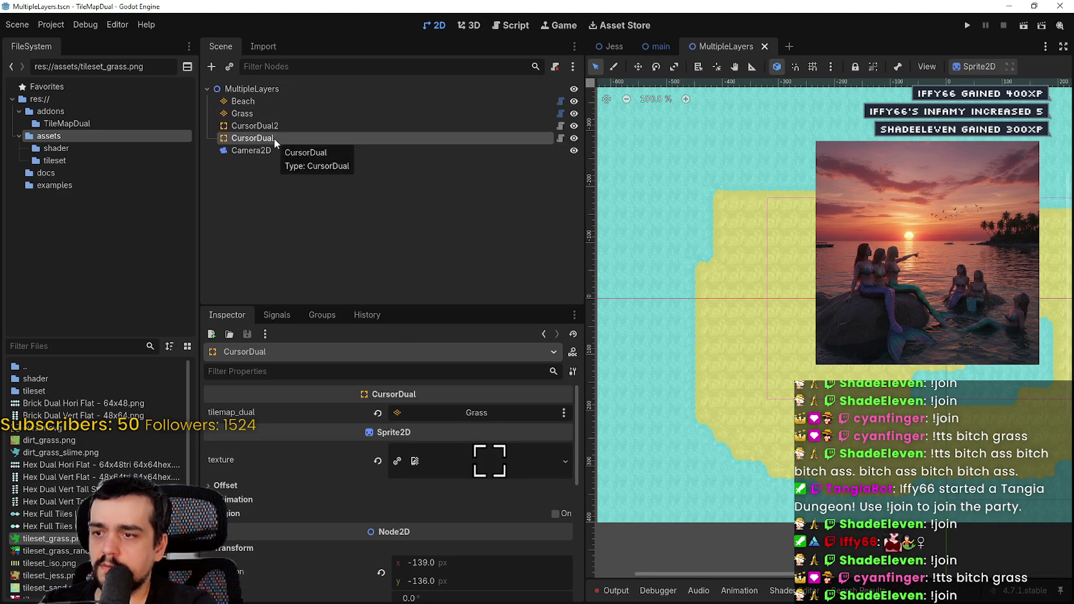
pyautogui.click(647, 46)
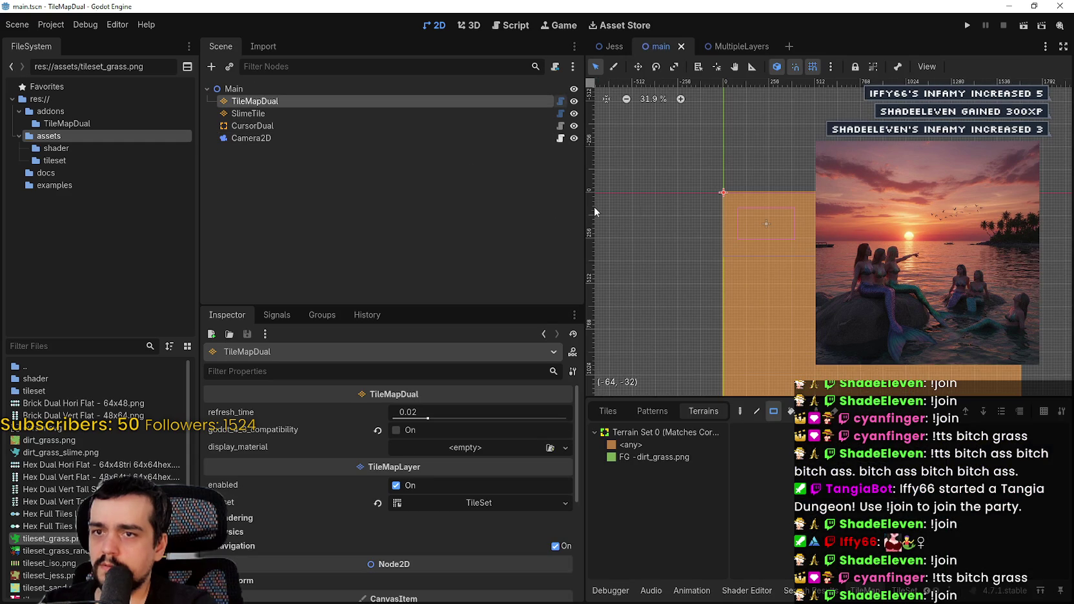
# - Duplicate CursorDual as CursorDual2, make it follow SlimeTile, and save
pyautogui.scroll(5, 704, 182)
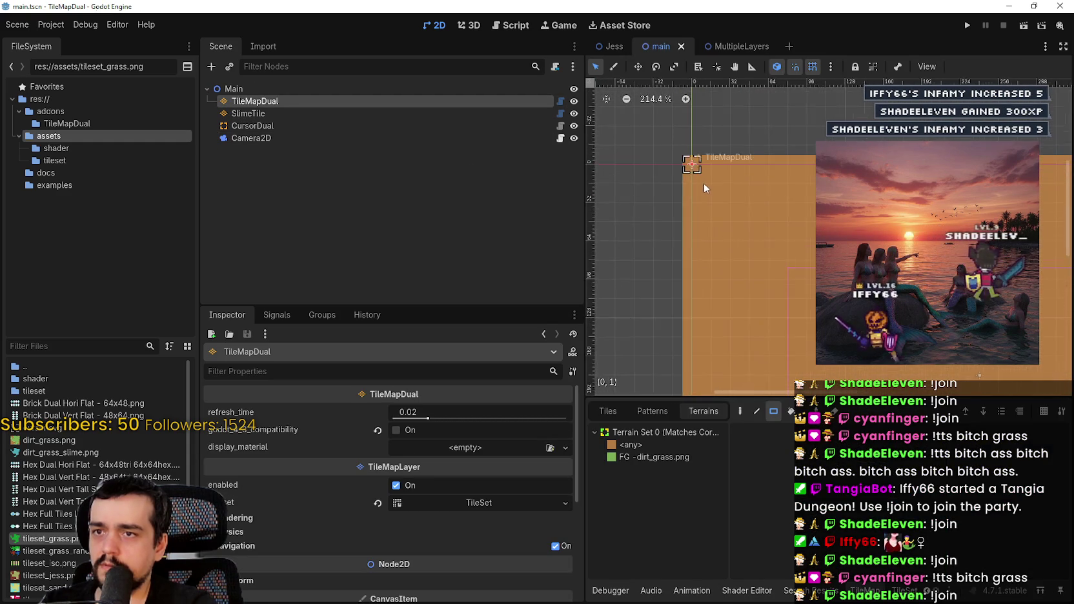
pyautogui.click(299, 125)
pyautogui.hotkey('ctrl', 'd')
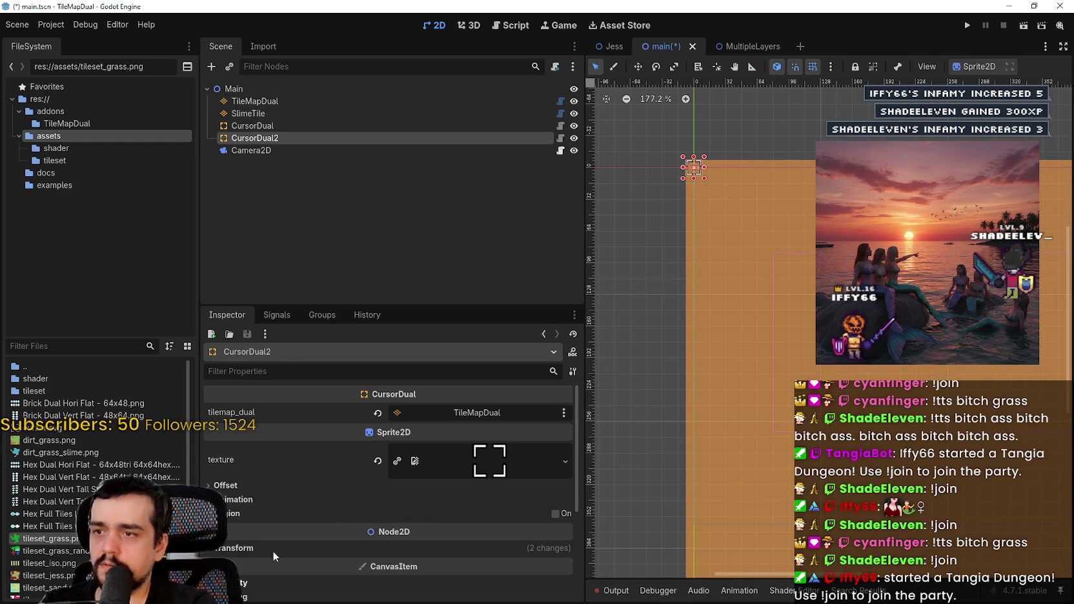
pyautogui.click(455, 411)
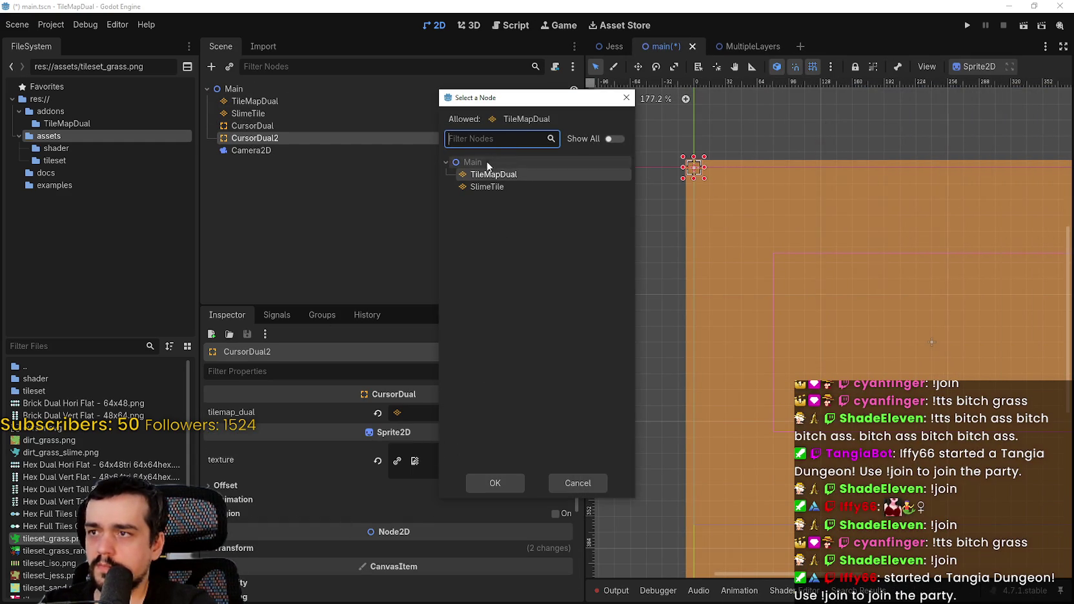
pyautogui.doubleClick(490, 187)
pyautogui.hotkey('ctrl', 's')
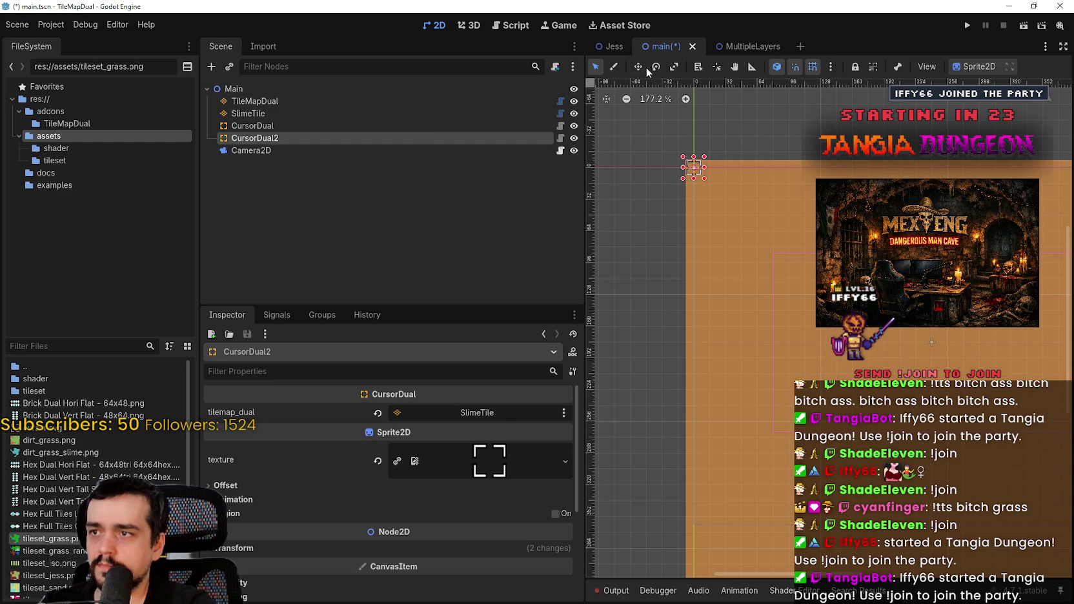
# - Move CursorDual2 right beside CursorDual, zoom out, and launch the game
pyautogui.scroll(1, 744, 174)
pyautogui.scroll(2, 684, 158)
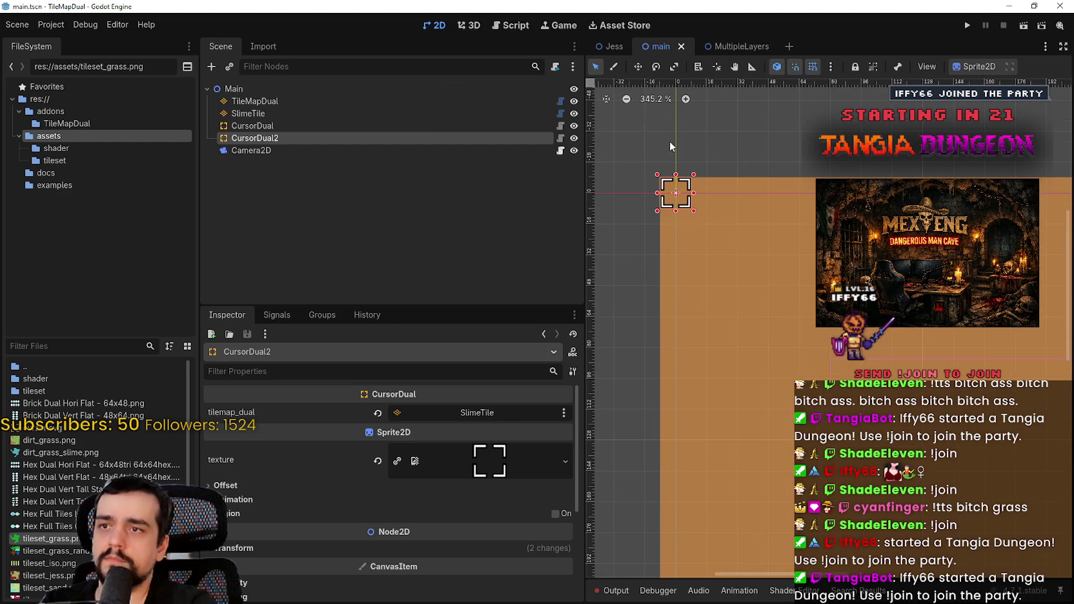
pyautogui.press('w')
pyautogui.scroll(8, 687, 200)
pyautogui.moveTo(687, 200); pyautogui.dragTo(732, 201)
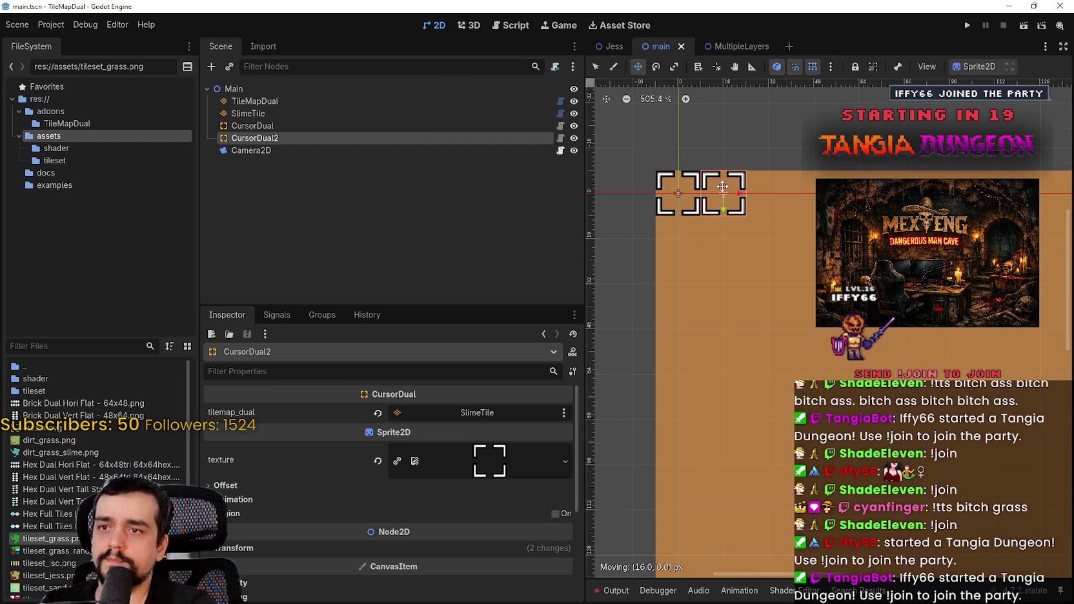
pyautogui.scroll(-8, 742, 201)
pyautogui.scroll(-2, 742, 201)
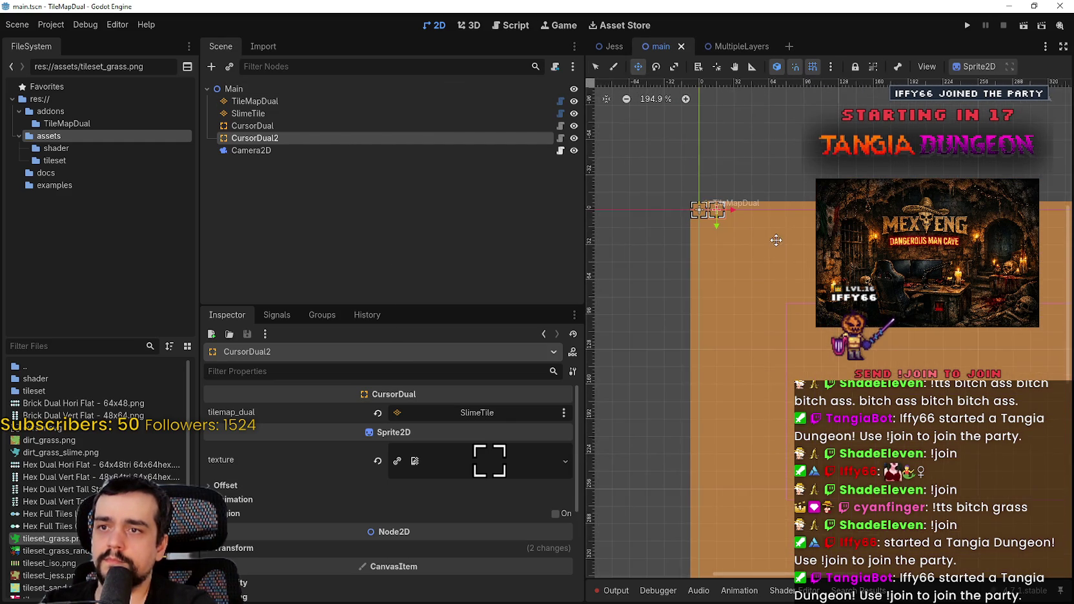
pyautogui.click(966, 25)
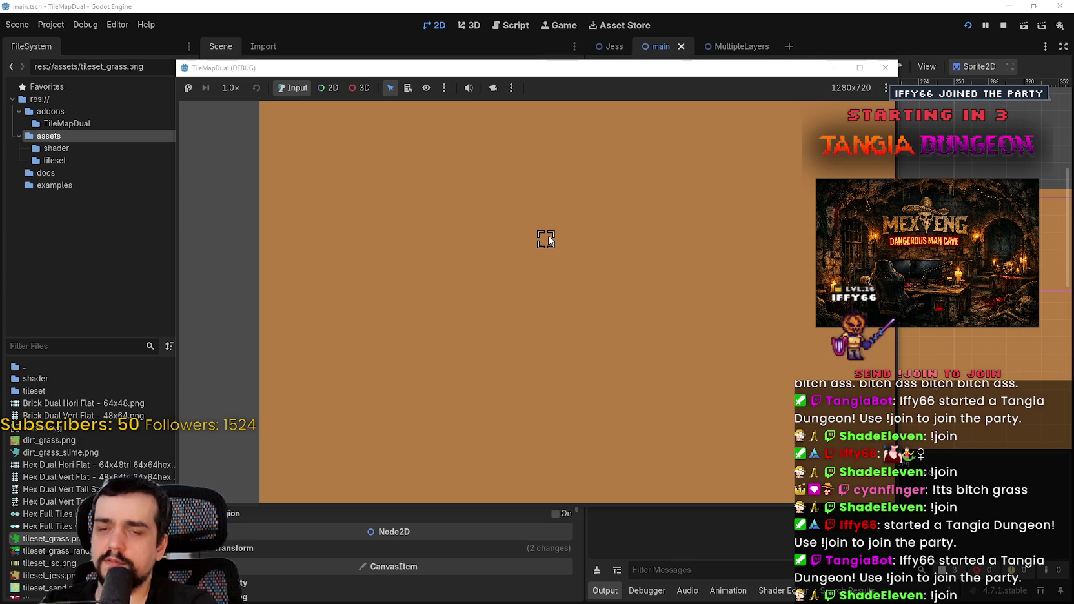
# - Paint a grass strip, erase ground beside it, reshape the grass blob, then stop the game
pyautogui.scroll(5, 587, 270)
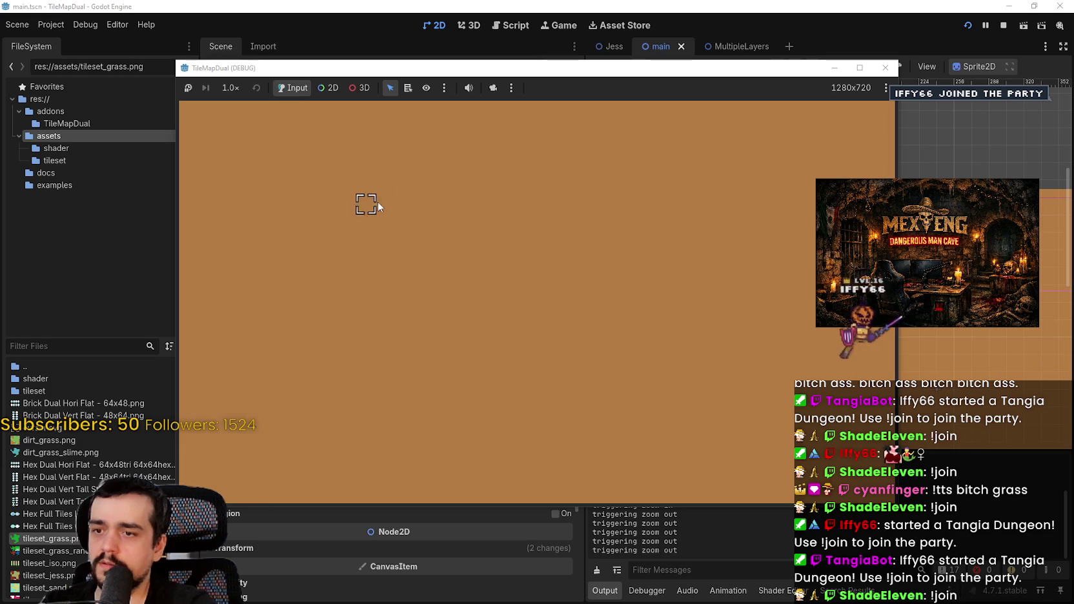
pyautogui.scroll(-4, 501, 272)
pyautogui.moveTo(489, 267)
pyautogui.mouseDown()
pyautogui.moveTo(700, 274)
pyautogui.moveTo(486, 303)
pyautogui.moveTo(472, 271)
pyautogui.moveTo(590, 226)
pyautogui.moveTo(711, 242)
pyautogui.moveTo(569, 243)
pyautogui.moveTo(574, 260)
pyautogui.moveTo(627, 308)
pyautogui.moveTo(568, 292)
pyautogui.moveTo(671, 284)
pyautogui.moveTo(567, 274)
pyautogui.mouseUp()
pyautogui.moveTo(646, 278)
pyautogui.mouseDown()
pyautogui.moveTo(618, 289)
pyautogui.moveTo(642, 263)
pyautogui.mouseUp()
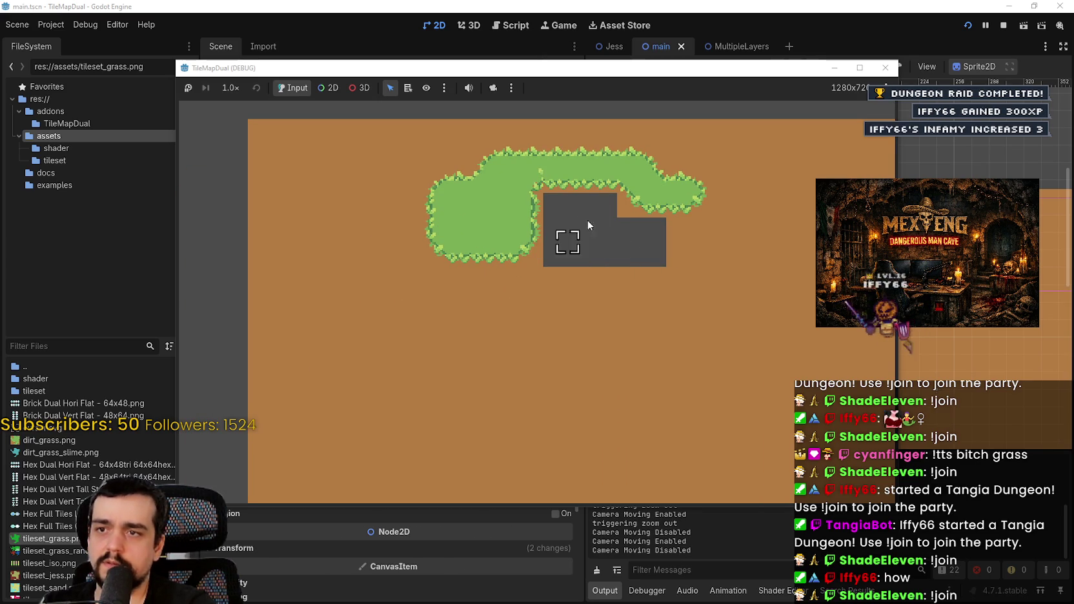
pyautogui.moveTo(587, 220); pyautogui.dragTo(620, 252)
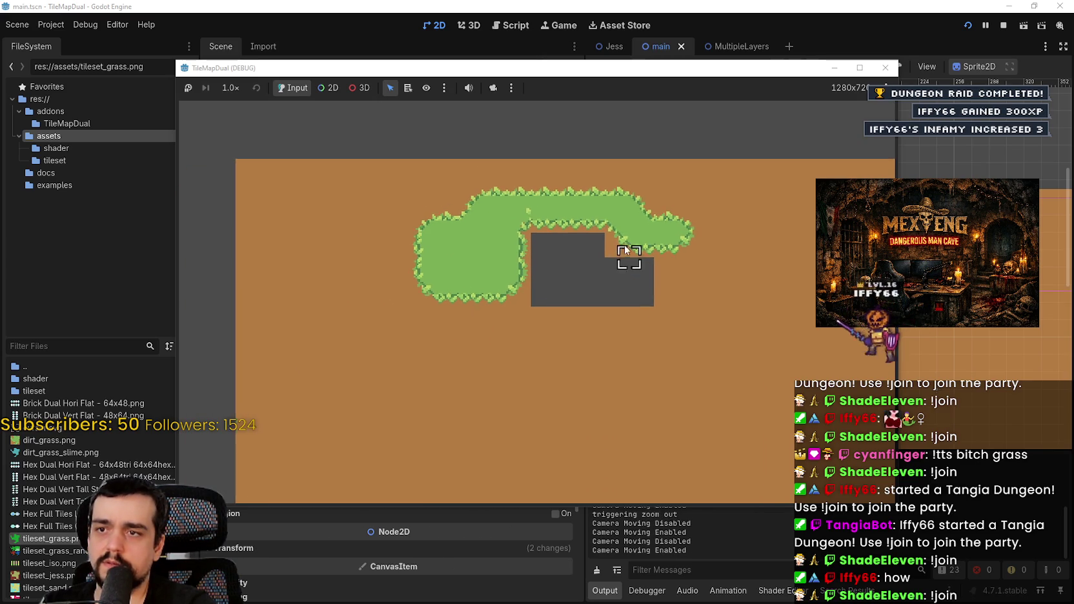
pyautogui.moveTo(560, 224)
pyautogui.mouseDown()
pyautogui.moveTo(514, 298)
pyautogui.moveTo(482, 298)
pyautogui.moveTo(602, 247)
pyautogui.moveTo(653, 242)
pyautogui.moveTo(558, 209)
pyautogui.moveTo(554, 292)
pyautogui.moveTo(502, 349)
pyautogui.mouseUp()
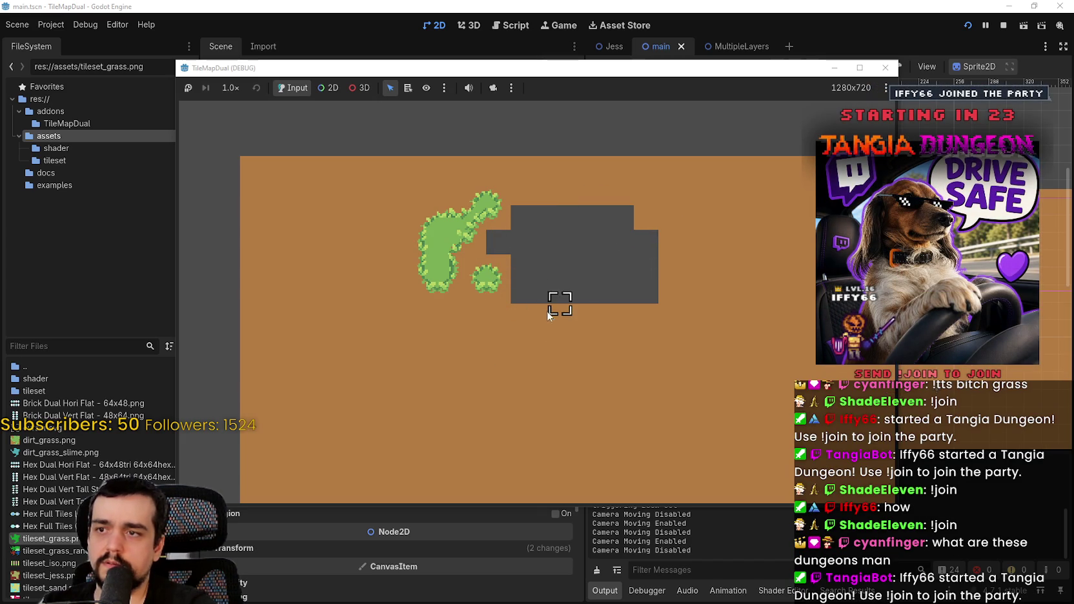
pyautogui.moveTo(491, 227)
pyautogui.mouseDown()
pyautogui.moveTo(414, 295)
pyautogui.moveTo(497, 291)
pyautogui.moveTo(542, 245)
pyautogui.moveTo(574, 241)
pyautogui.moveTo(535, 284)
pyautogui.mouseUp()
pyautogui.moveTo(512, 348)
pyautogui.mouseDown()
pyautogui.moveTo(611, 352)
pyautogui.moveTo(611, 316)
pyautogui.moveTo(570, 252)
pyautogui.moveTo(574, 287)
pyautogui.mouseUp()
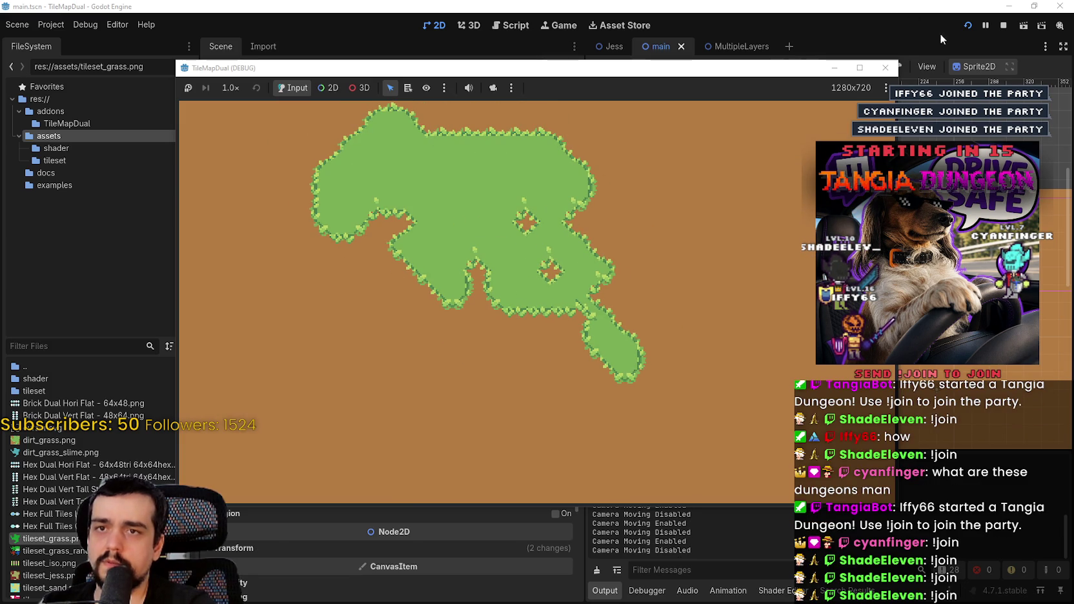
pyautogui.click(997, 25)
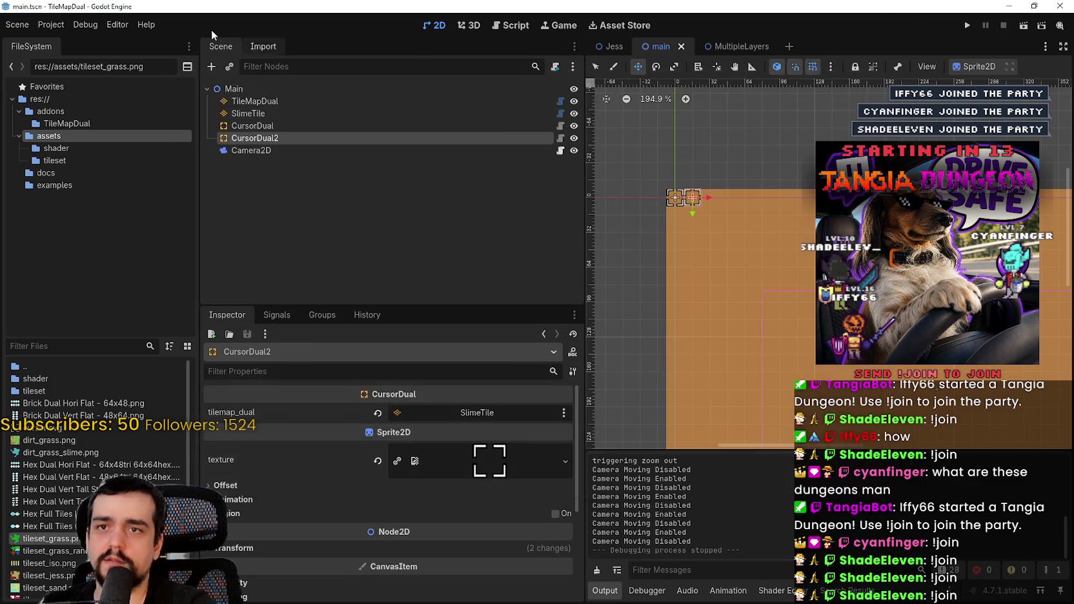
# - Review the Input Map in Project Settings, then open CursorDual2's cursor_dual.gd script
pyautogui.click(50, 25)
pyautogui.click(71, 43)
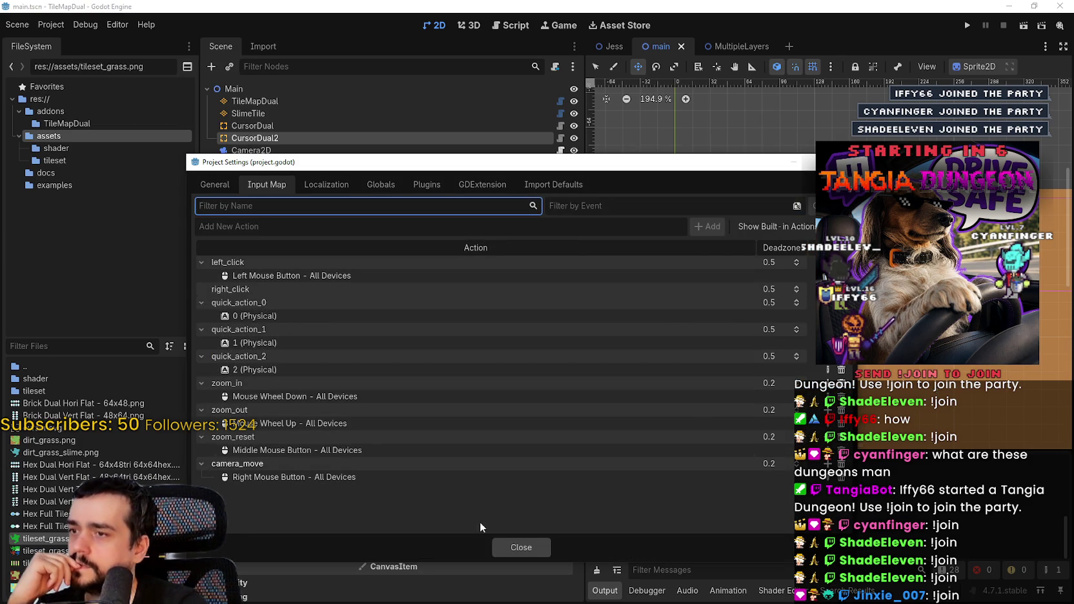
pyautogui.click(521, 547)
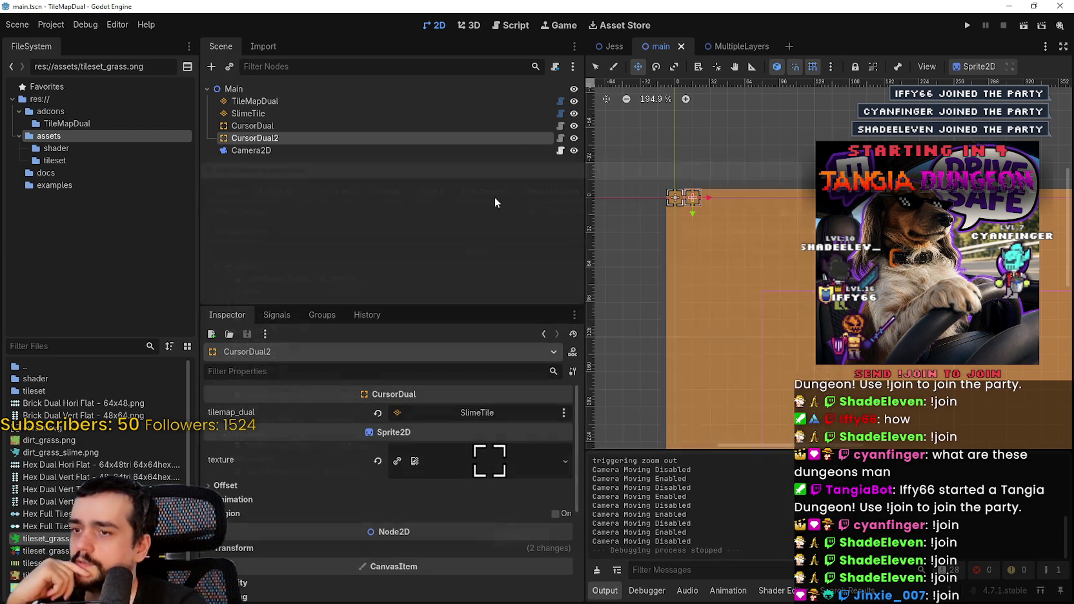
pyautogui.click(560, 138)
pyautogui.scroll(-1, 767, 252)
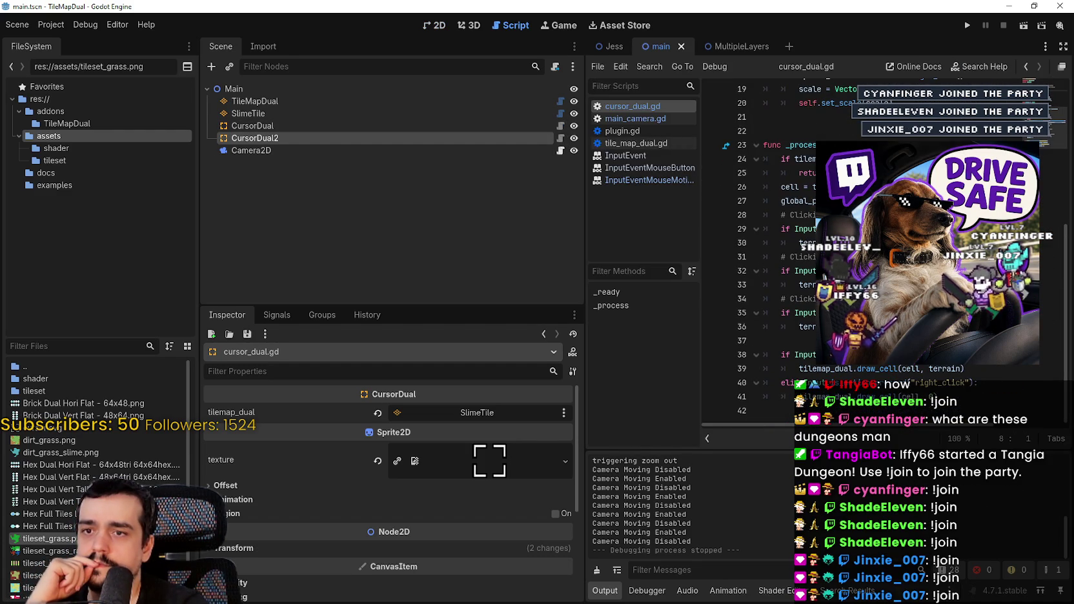
# - Study the terrain variable and assignments on lines 30-41, then reselect SlimeTile and TileMapDual
pyautogui.doubleClick(812, 284)
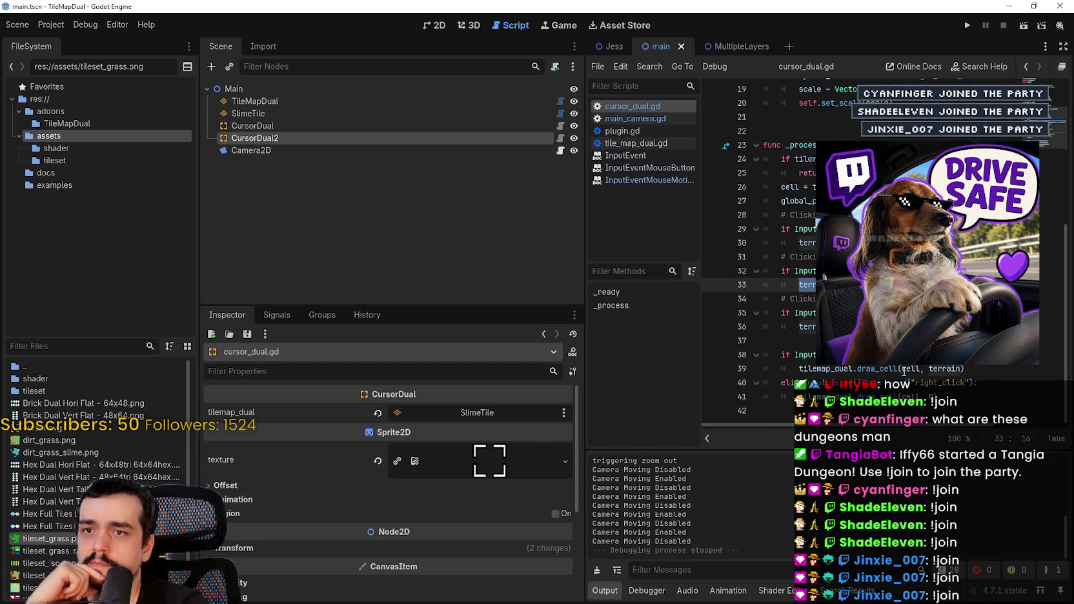
pyautogui.moveTo(903, 371)
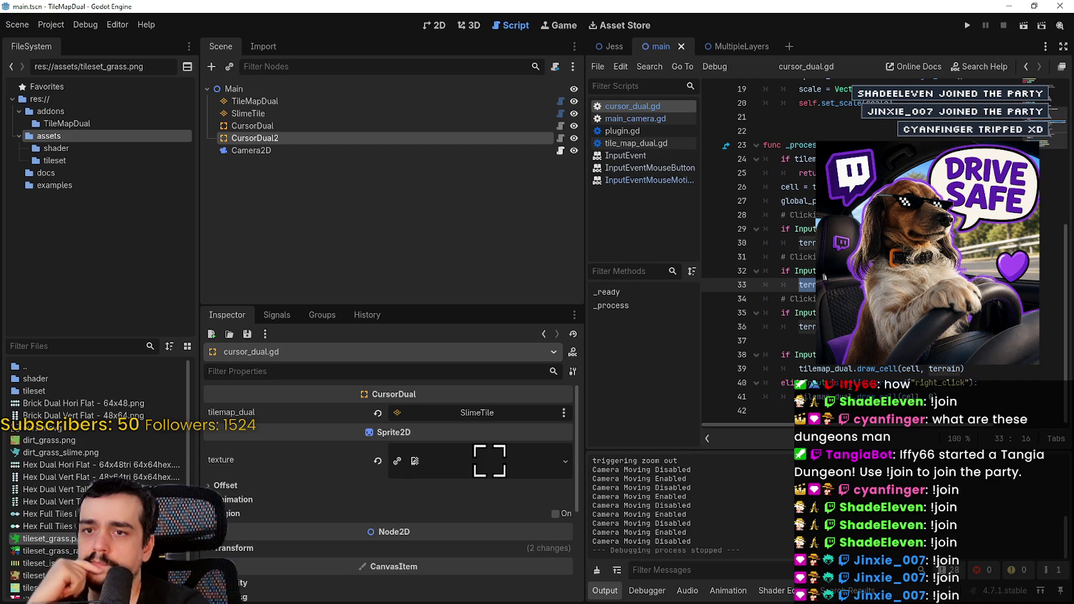
pyautogui.click(764, 341)
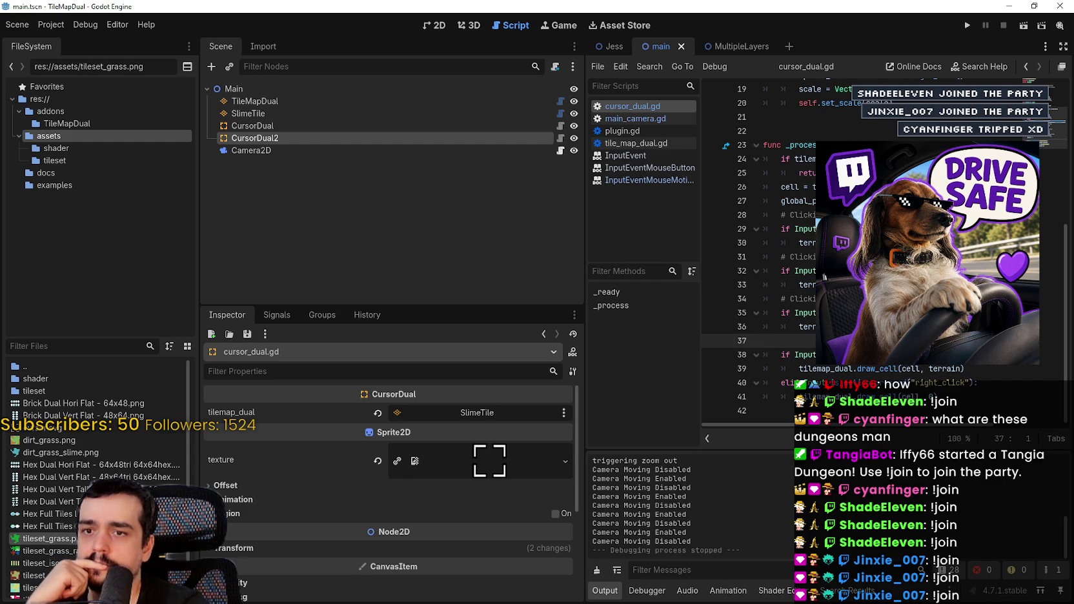
pyautogui.click(961, 399)
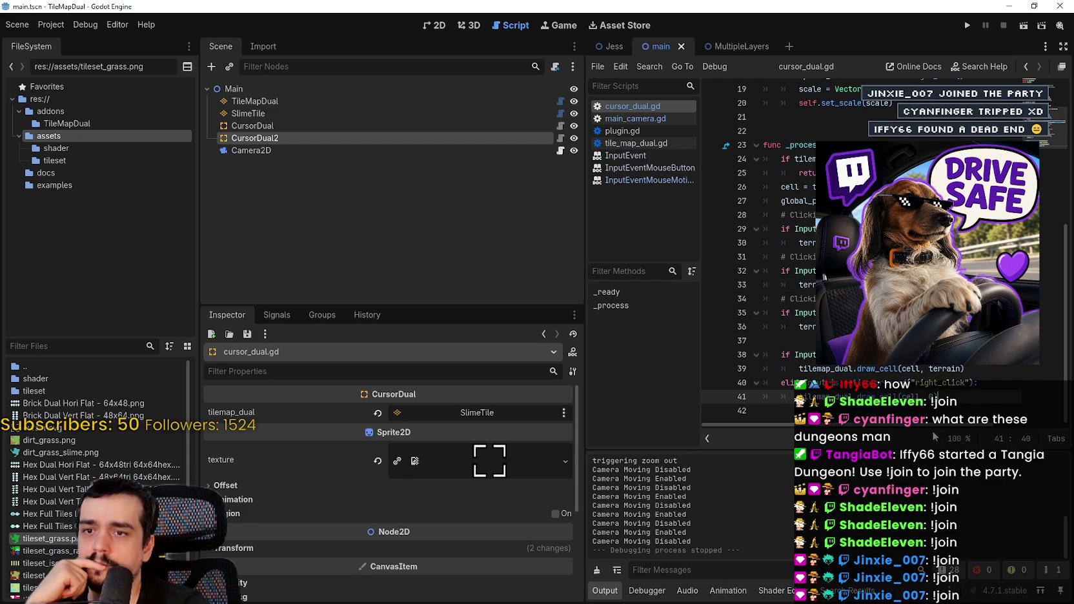
pyautogui.hscroll(2, 902, 427)
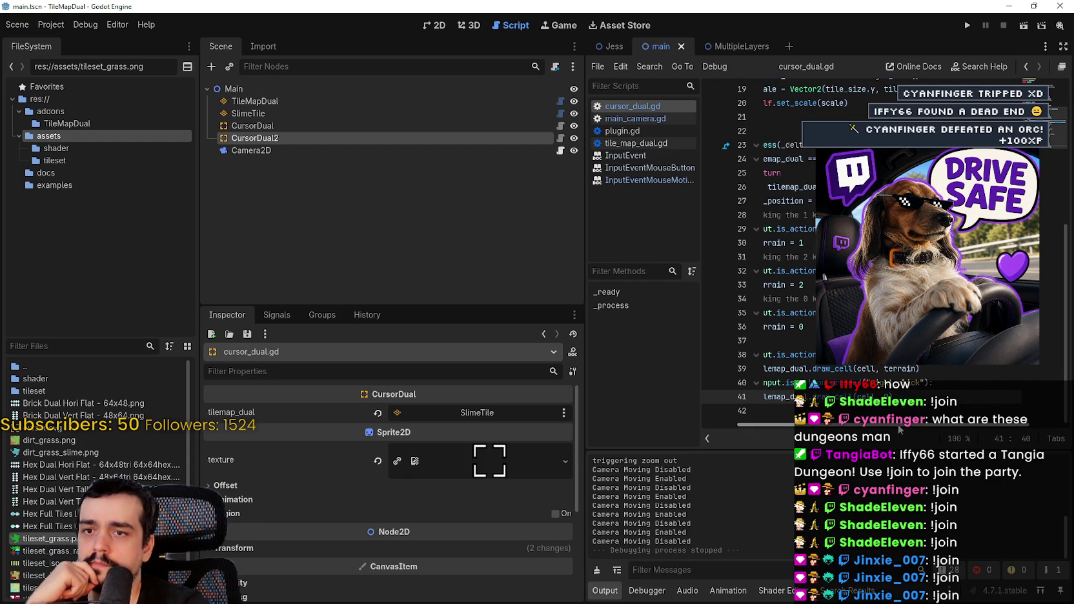
pyautogui.hscroll(-2, 899, 429)
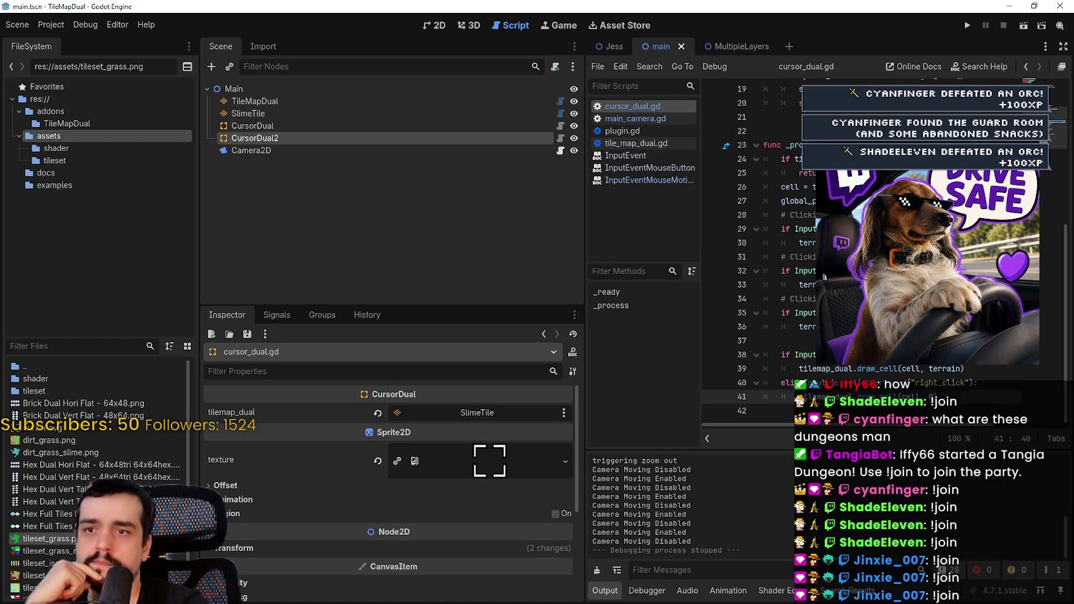
pyautogui.doubleClick(808, 243)
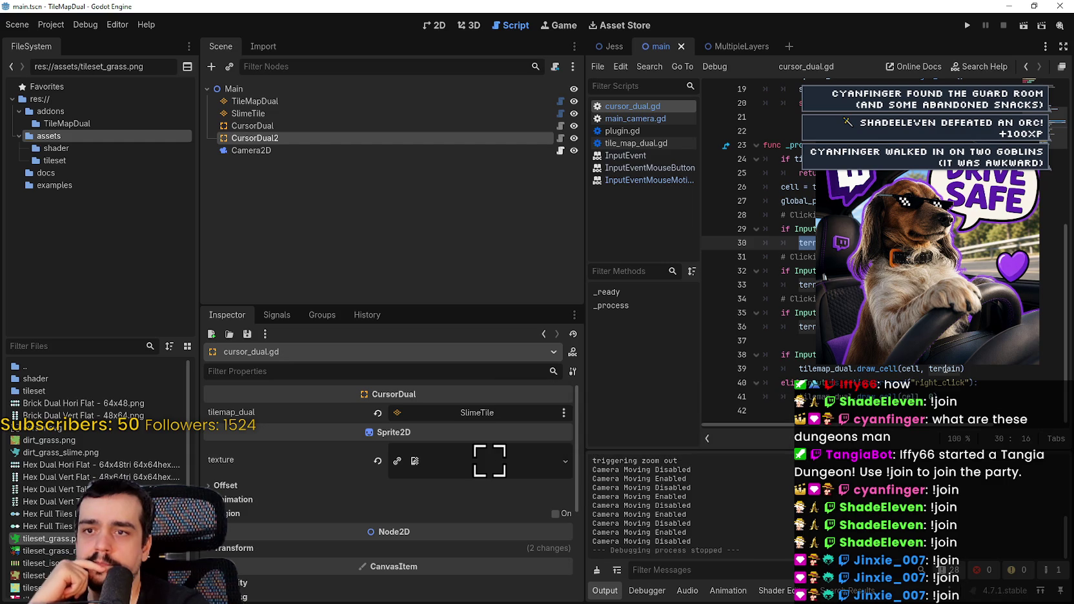
pyautogui.moveTo(947, 369)
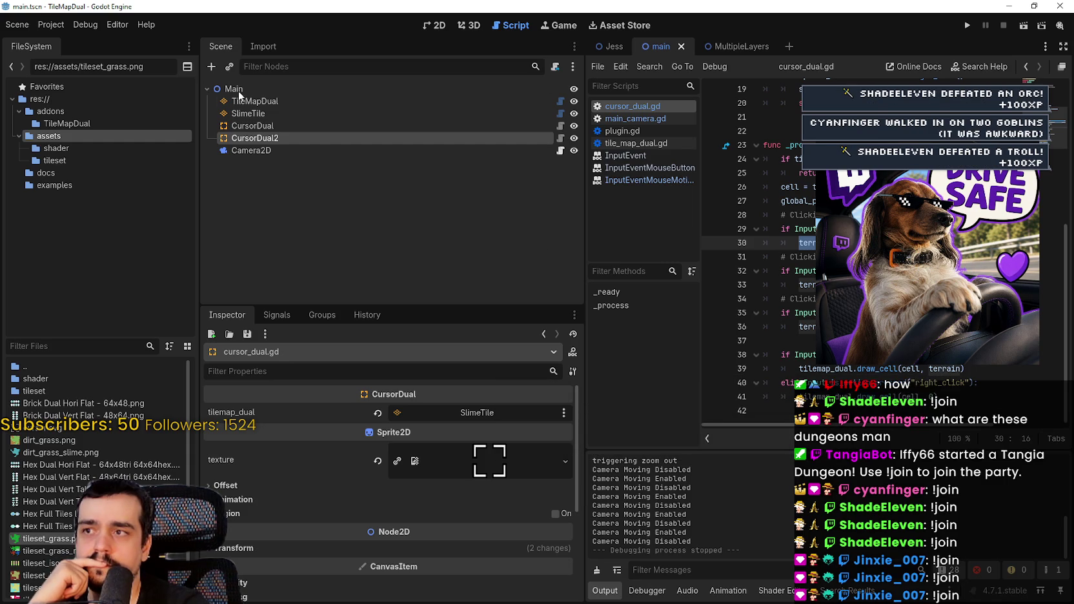
pyautogui.click(302, 114)
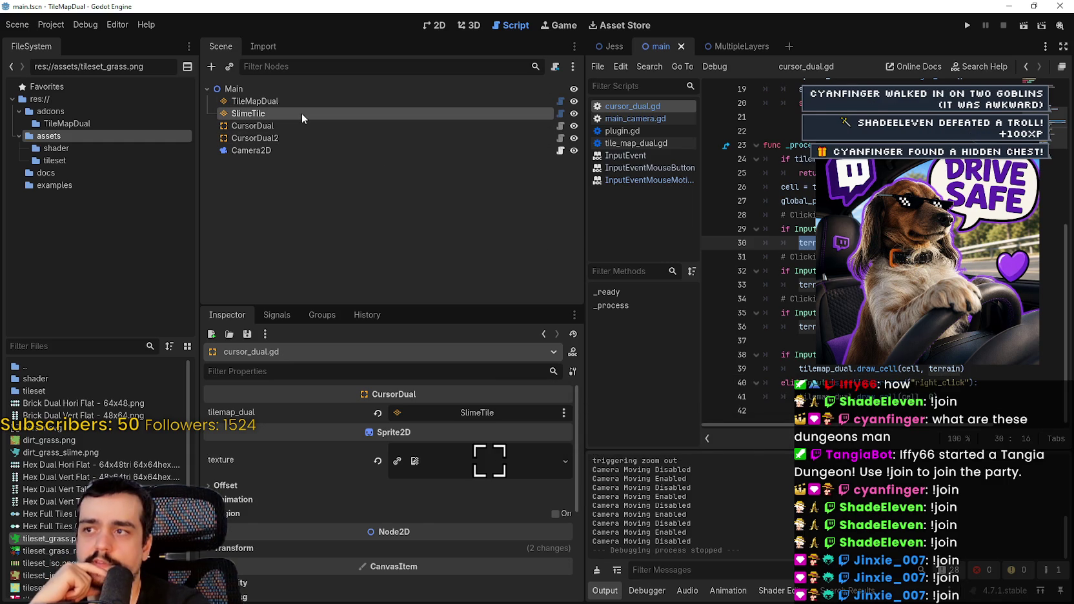
pyautogui.click(331, 103)
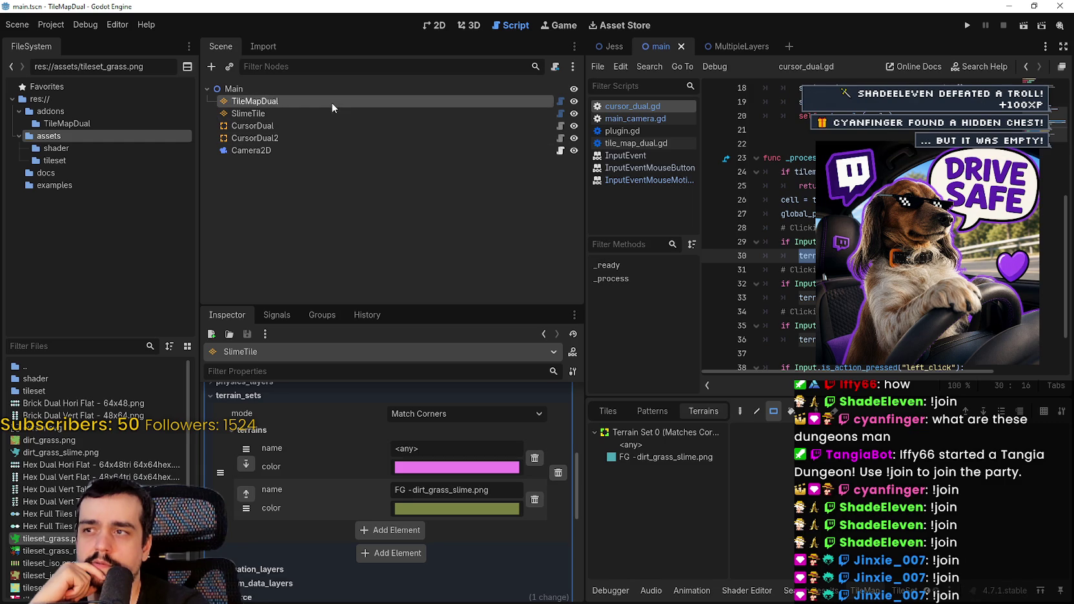
# - Select TileMapDual's FG - dirt_grass.png terrain, check draw_cell on line 39, and rerun the game
pyautogui.click(631, 445)
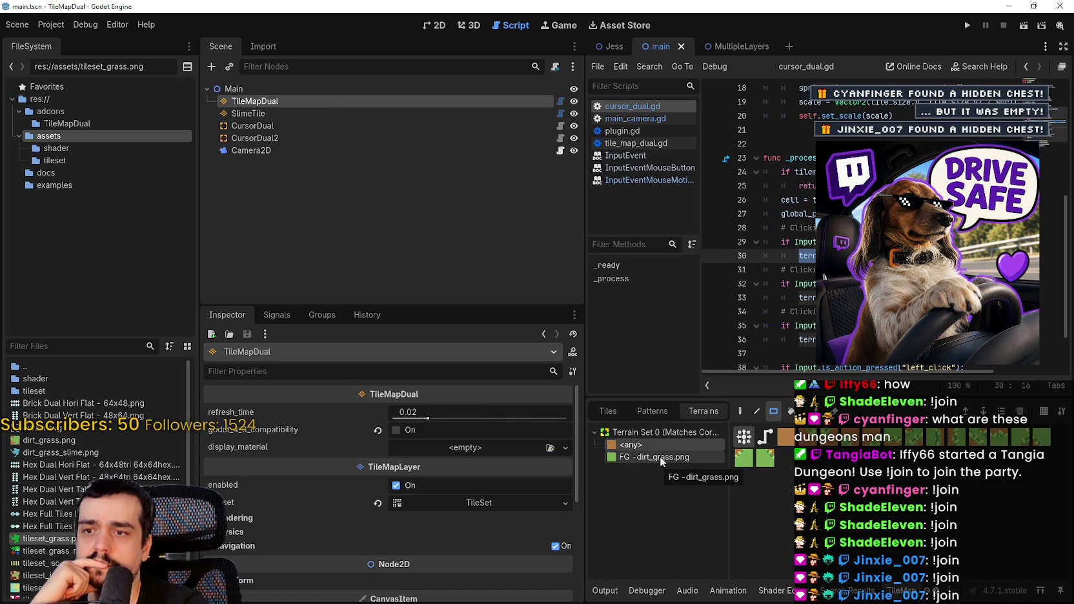
pyautogui.scroll(-2, 761, 226)
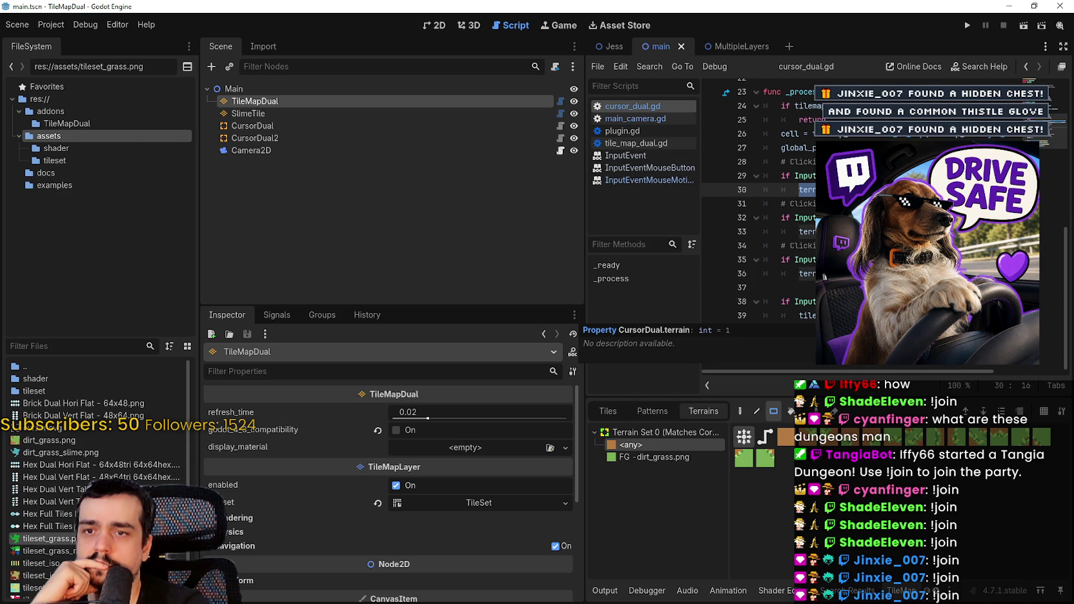
pyautogui.click(903, 316)
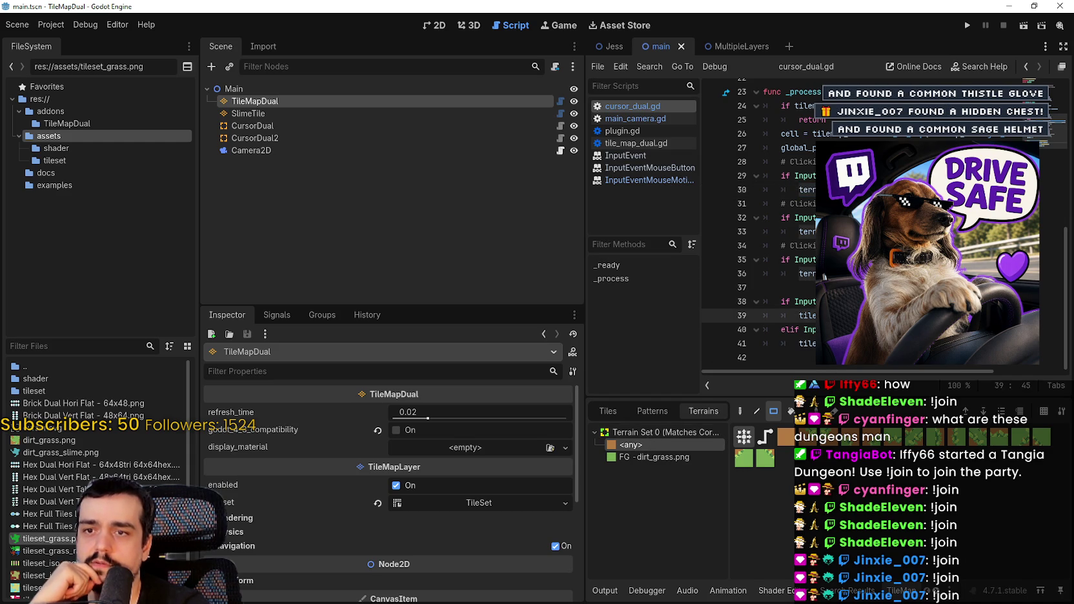
pyautogui.moveTo(668, 316)
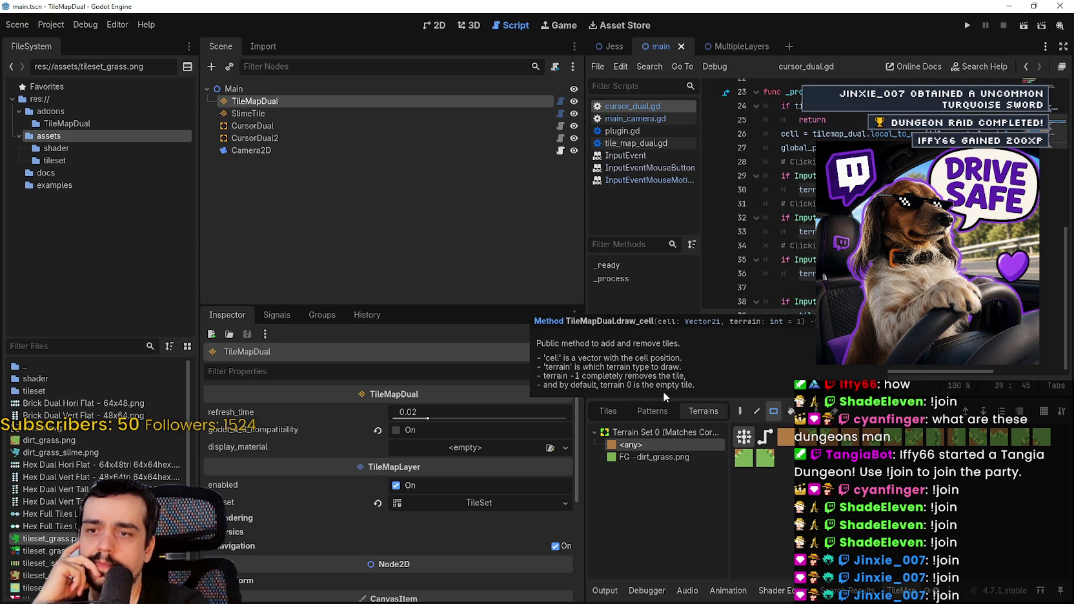
pyautogui.click(653, 458)
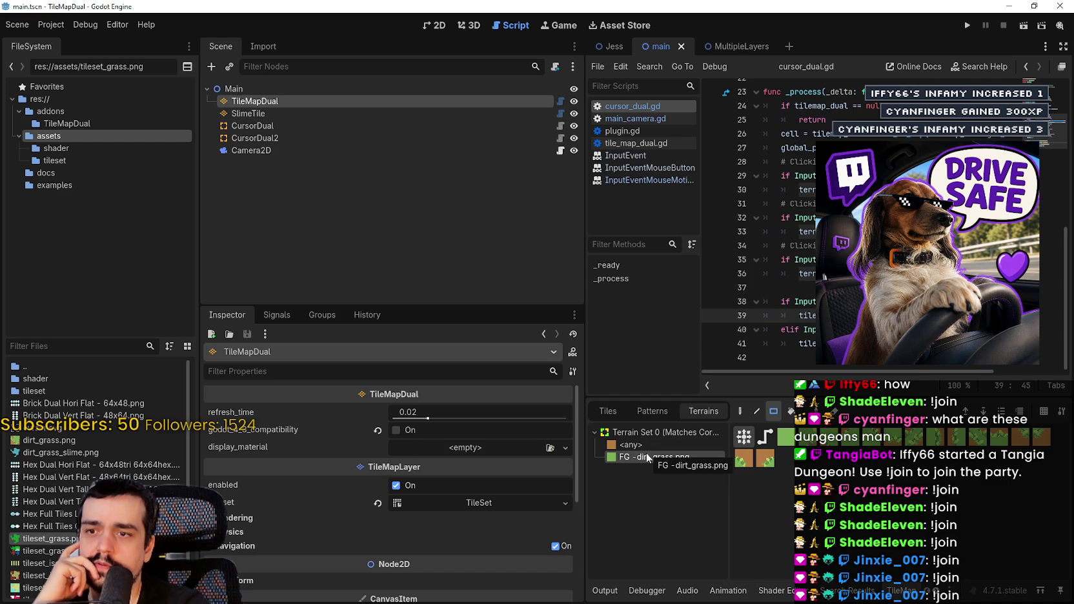
pyautogui.click(653, 444)
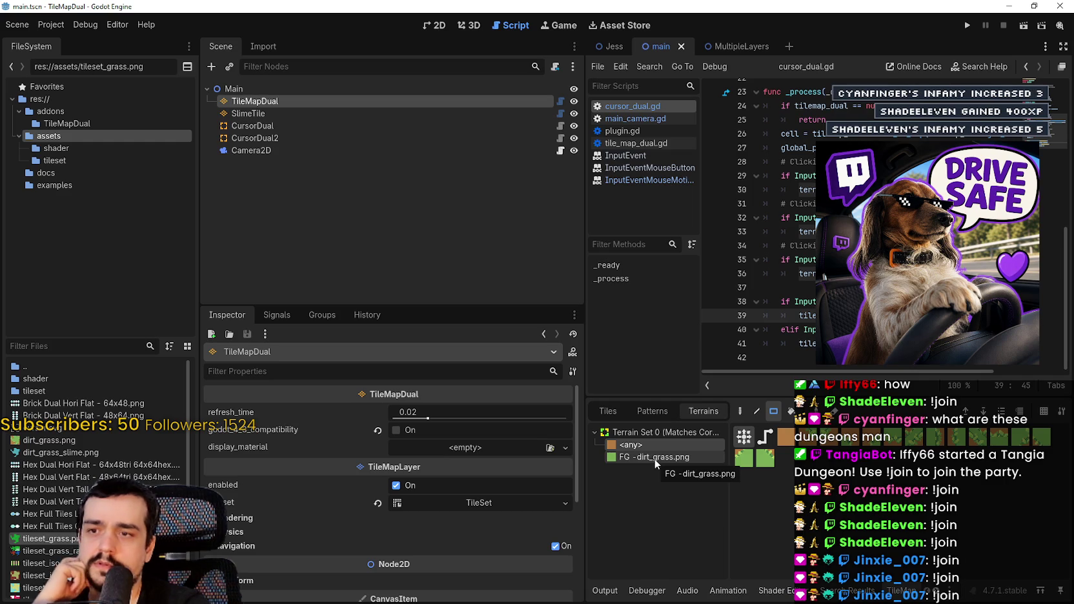
pyautogui.click(654, 457)
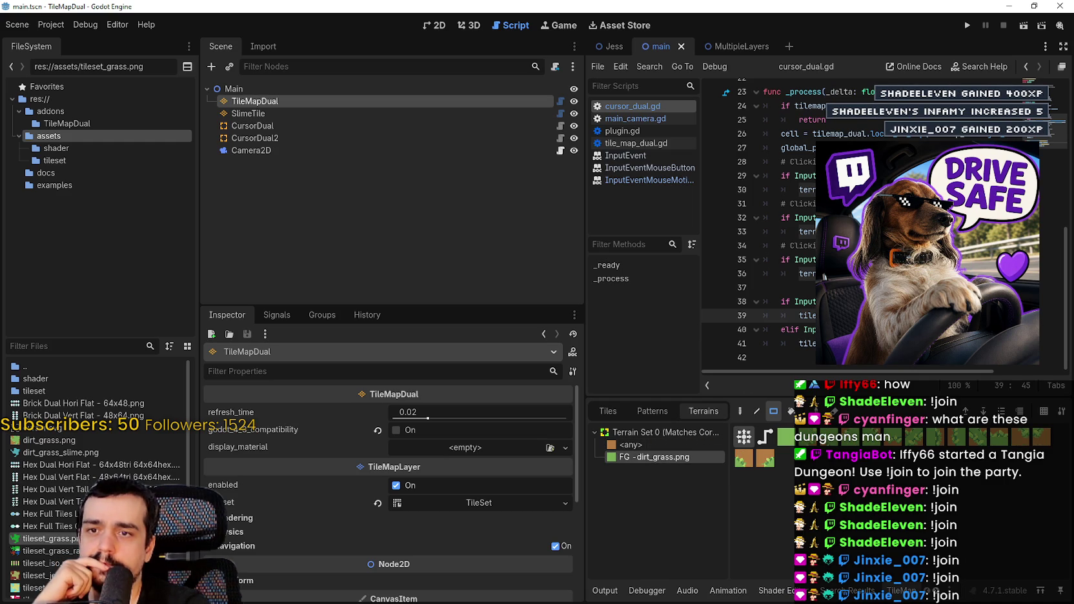
pyautogui.click(967, 25)
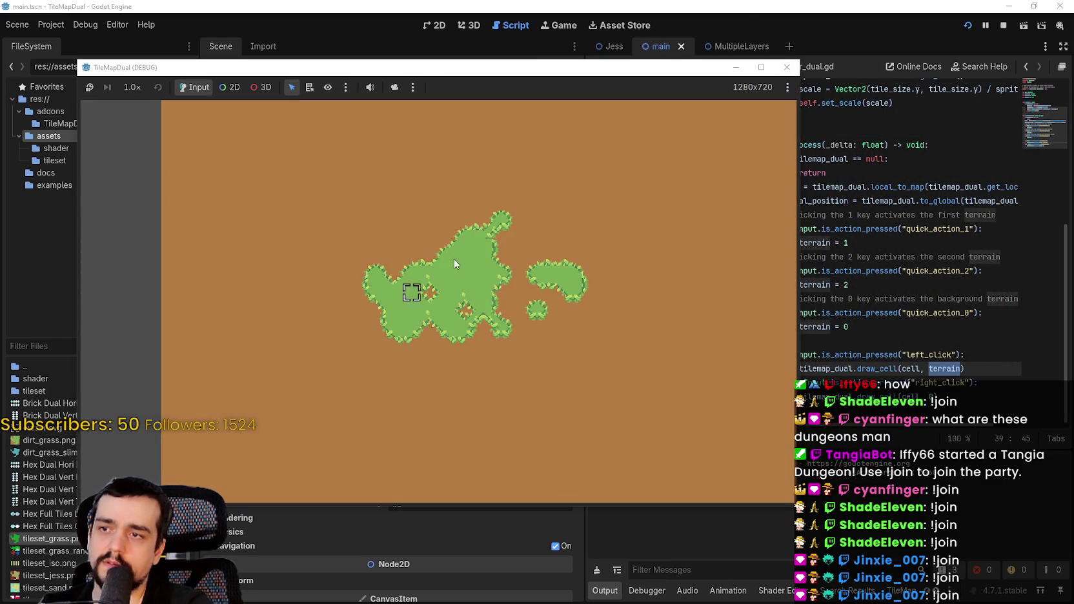
# - Paint grass on the island's right arm and notch, switching between script and game
pyautogui.moveTo(555, 279)
pyautogui.mouseDown()
pyautogui.moveTo(573, 238)
pyautogui.moveTo(530, 260)
pyautogui.mouseUp()
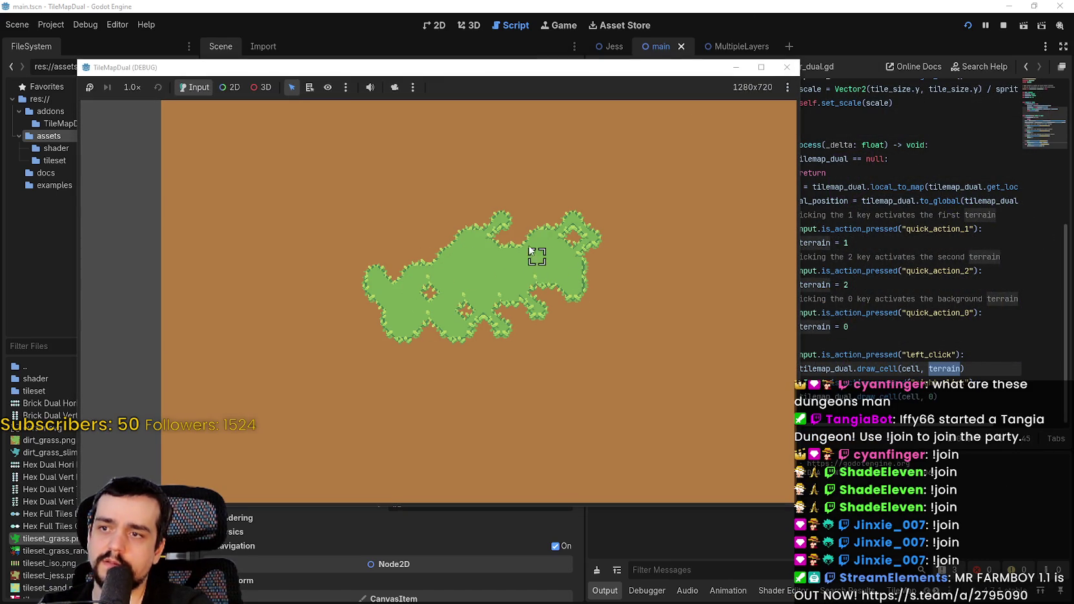
pyautogui.click(525, 232)
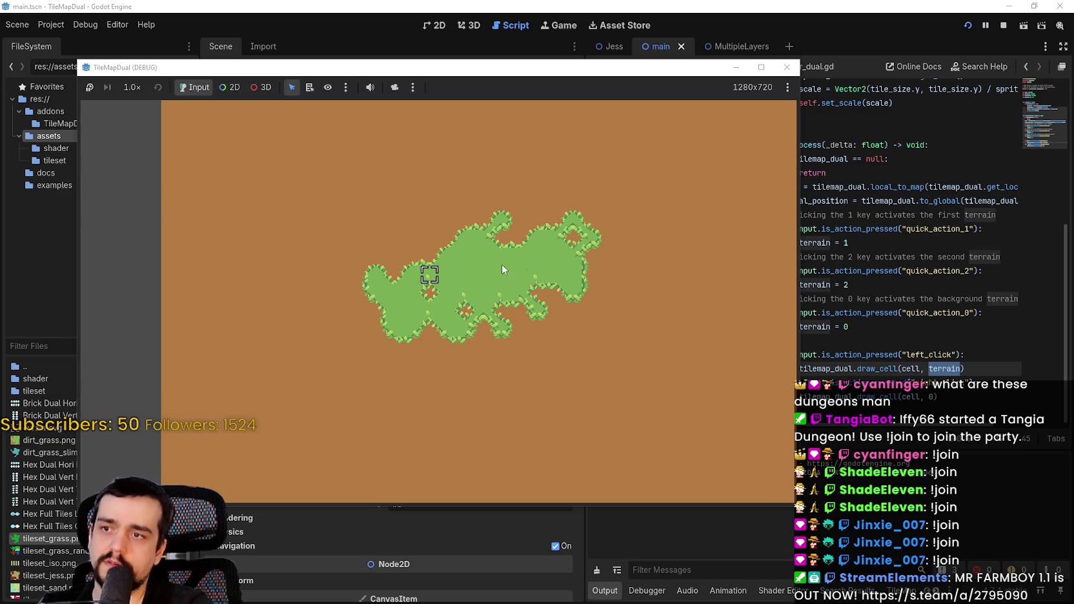
pyautogui.click(909, 367)
pyautogui.click(844, 326)
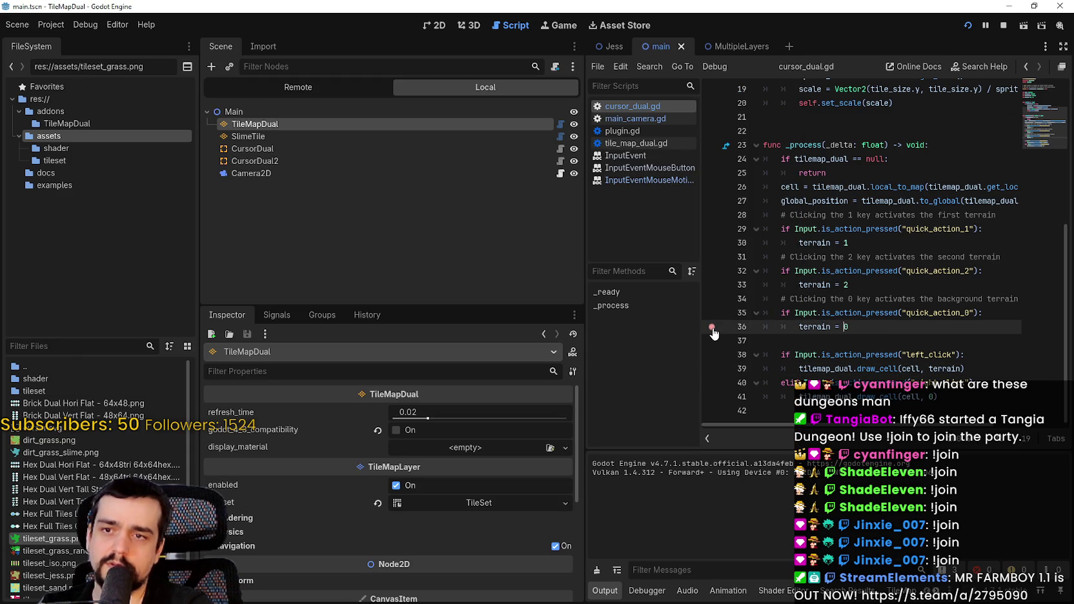
pyautogui.hotkey('alt', 'Tab')
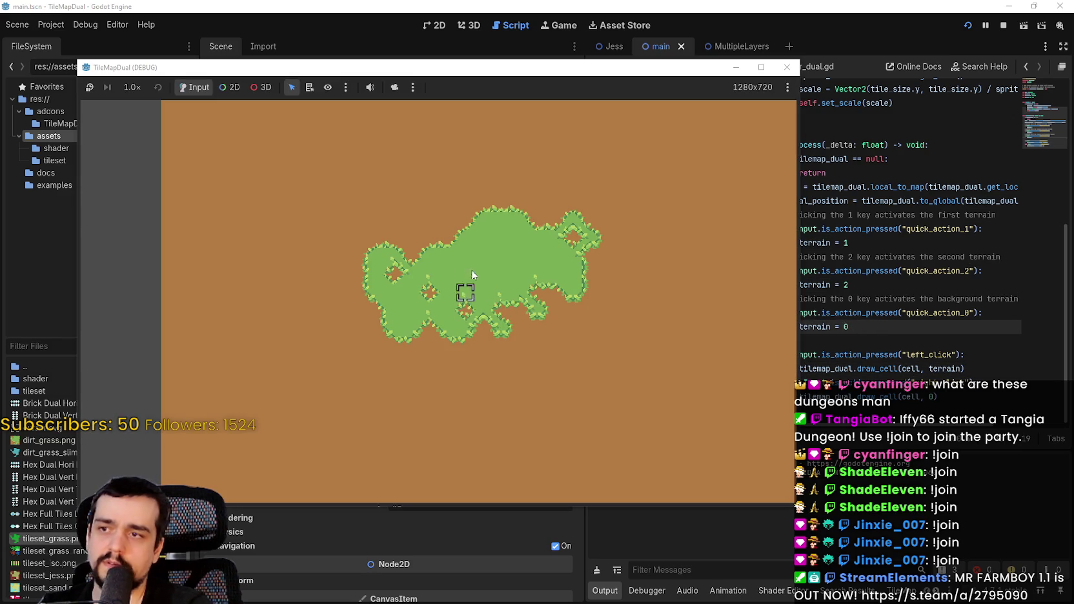
pyautogui.click(856, 299)
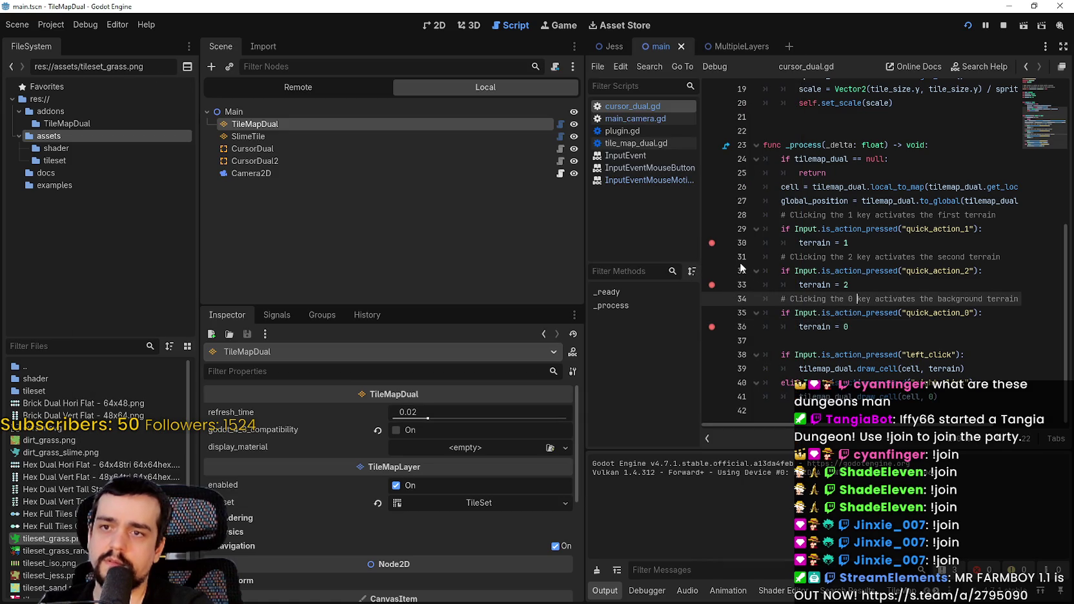
pyautogui.hotkey('alt', 'Tab')
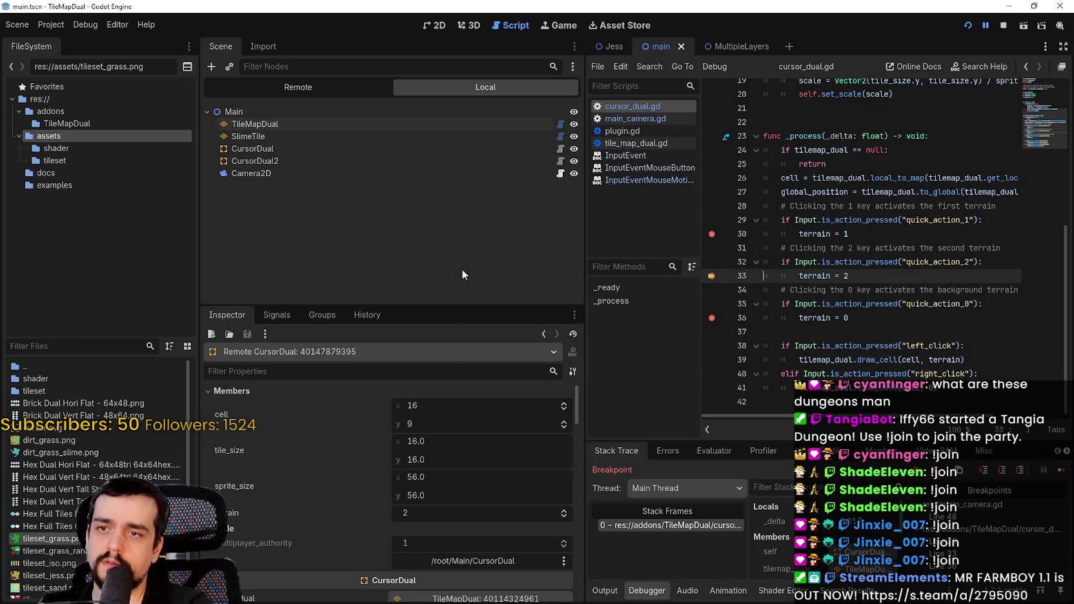
# - Continue past the breakpoints, erase a gap in the grass island, and press 1 for the first terrain
pyautogui.click(1059, 472)
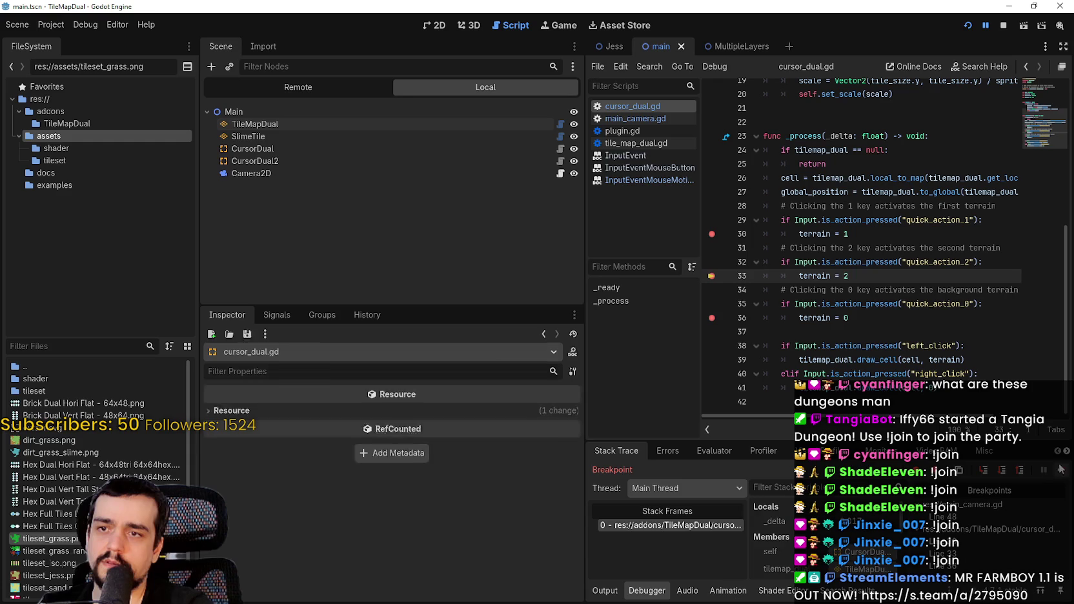
pyautogui.click(1058, 472)
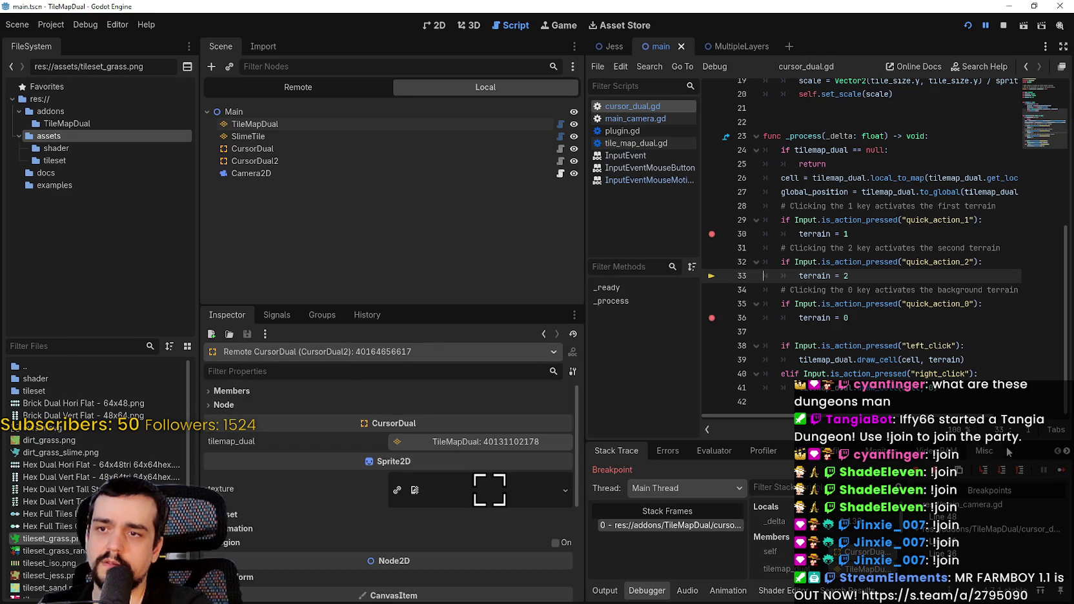
pyautogui.click(1059, 471)
pyautogui.moveTo(466, 251)
pyautogui.mouseDown()
pyautogui.moveTo(466, 218)
pyautogui.moveTo(535, 274)
pyautogui.mouseUp()
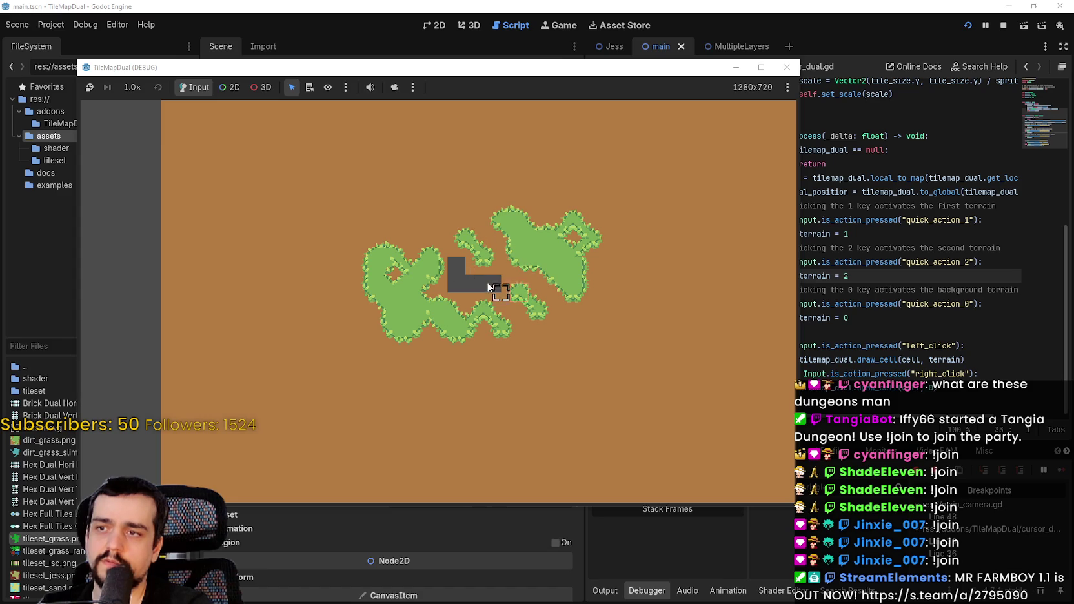
pyautogui.press('1')
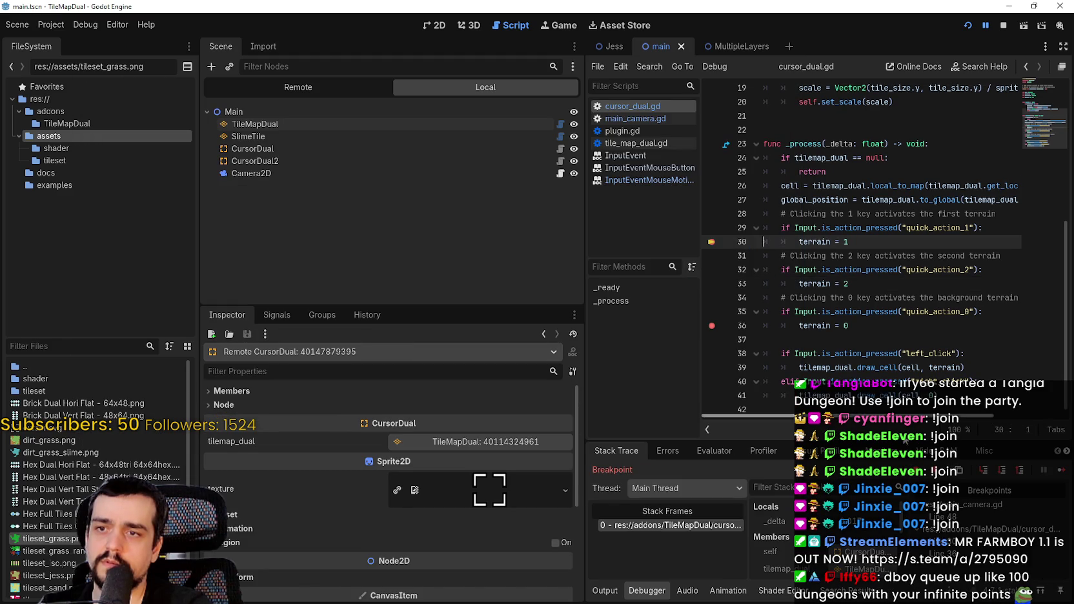
pyautogui.click(1062, 470)
pyautogui.click(1061, 470)
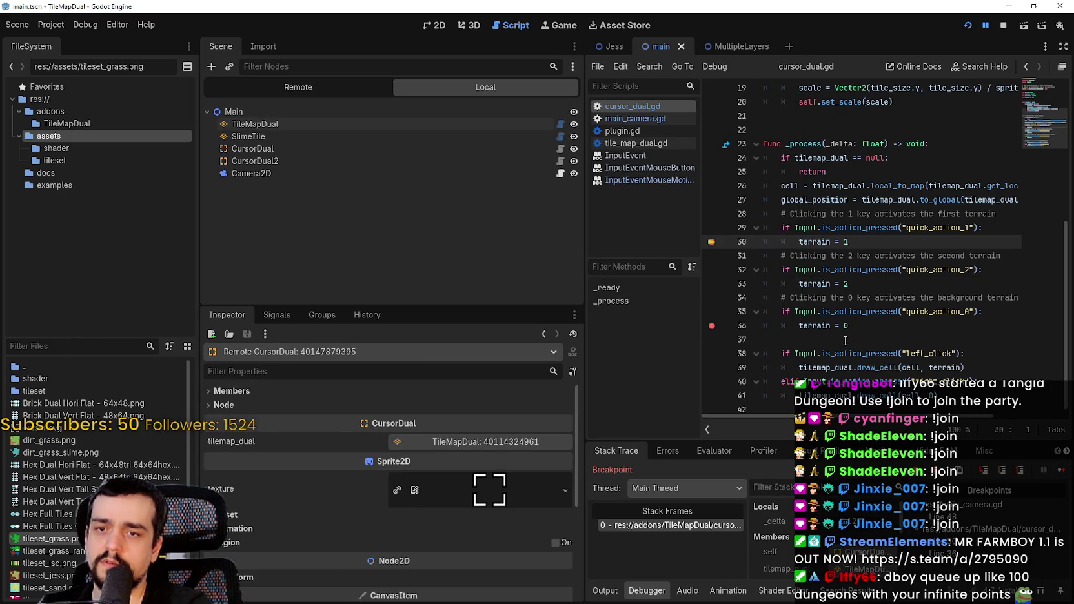
pyautogui.click(1062, 470)
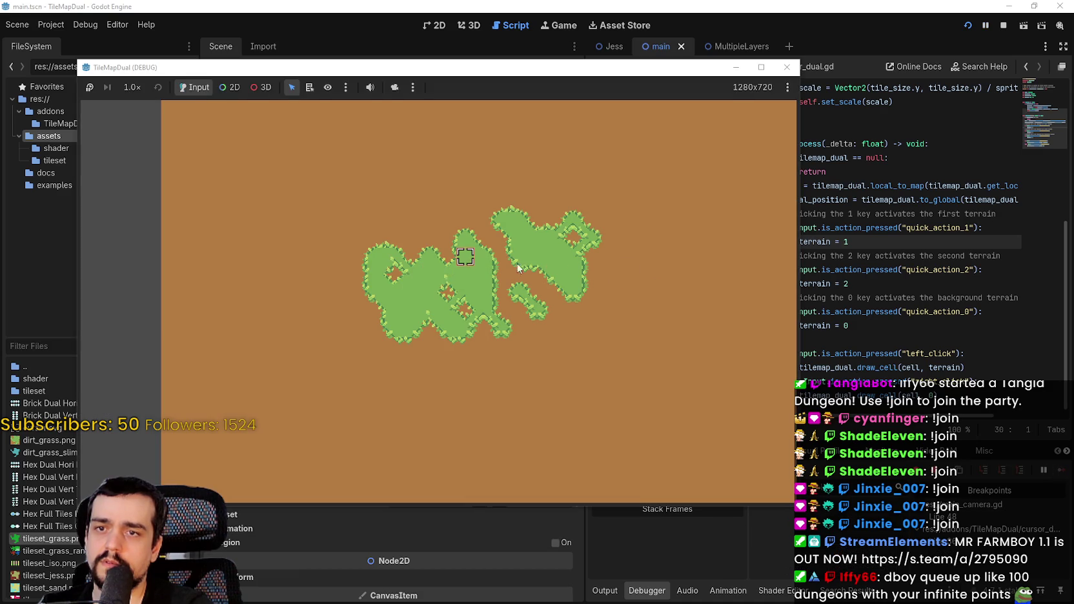
# - Select quick_action_0 in the script and open the Input Map in Project Settings
pyautogui.doubleClick(942, 312)
pyautogui.click(51, 25)
pyautogui.click(67, 43)
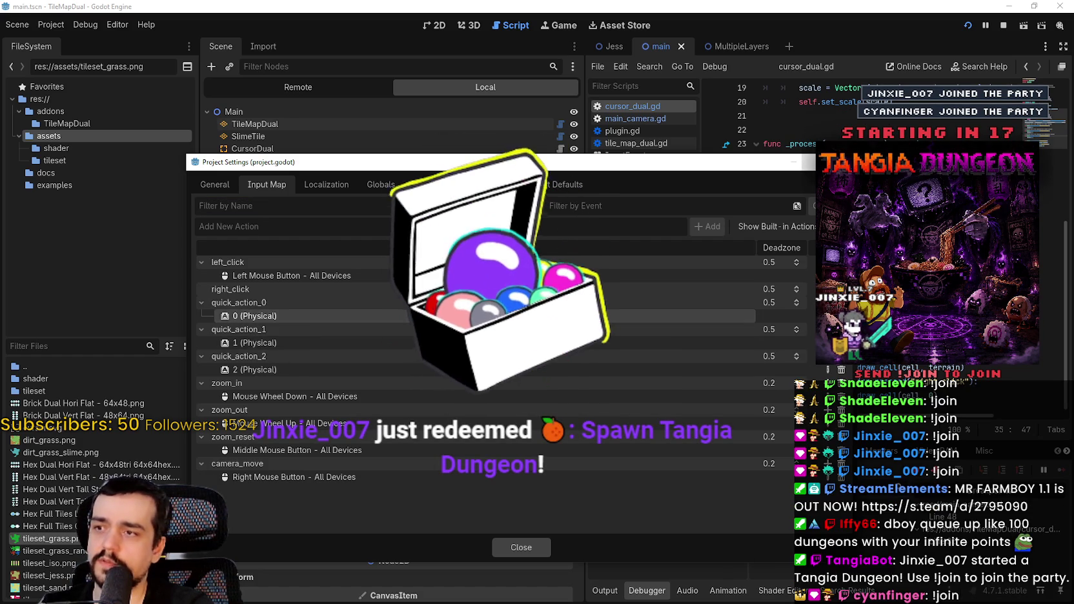
# - Rebind quick_action_0 from 0 to 3 in the Input Map
pyautogui.doubleClick(643, 314)
pyautogui.press('3')
pyautogui.click(467, 400)
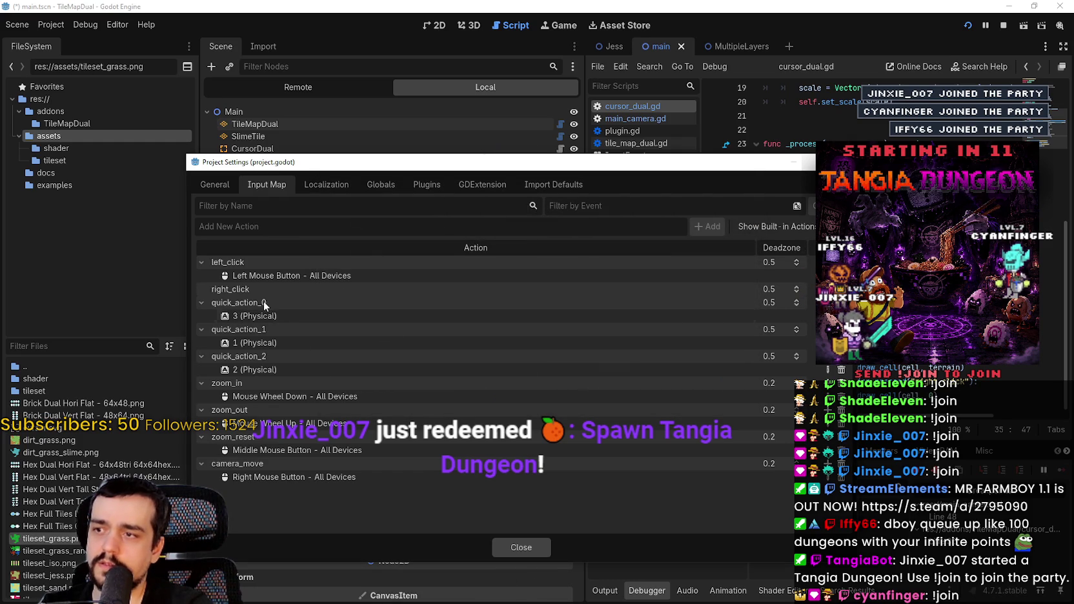
pyautogui.click(535, 548)
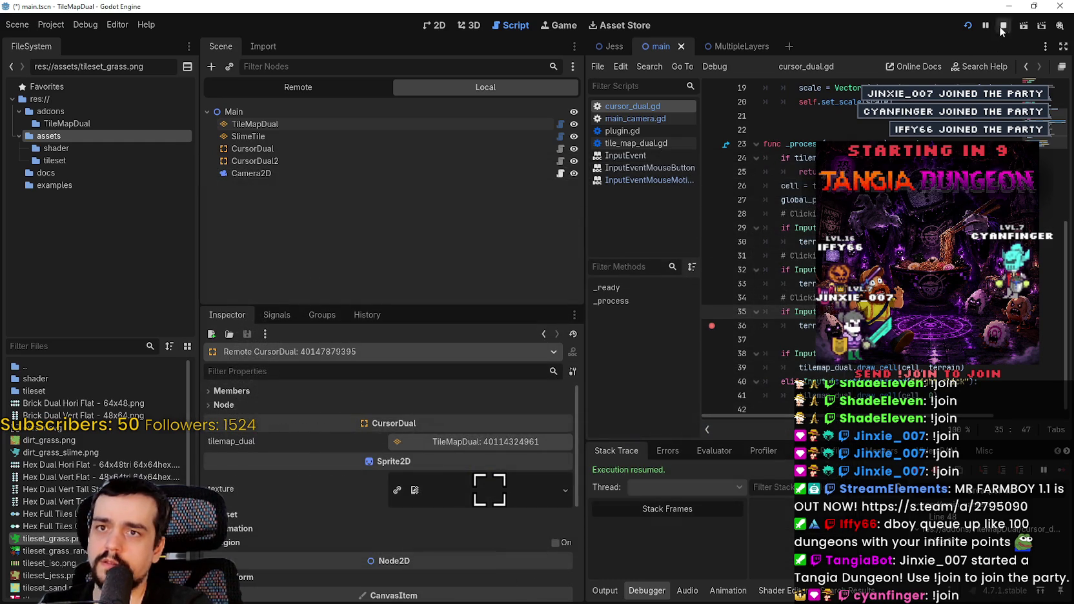
# - Rerun the game with F5, paint grass, erase all of it, and stop the game
pyautogui.press('F5')
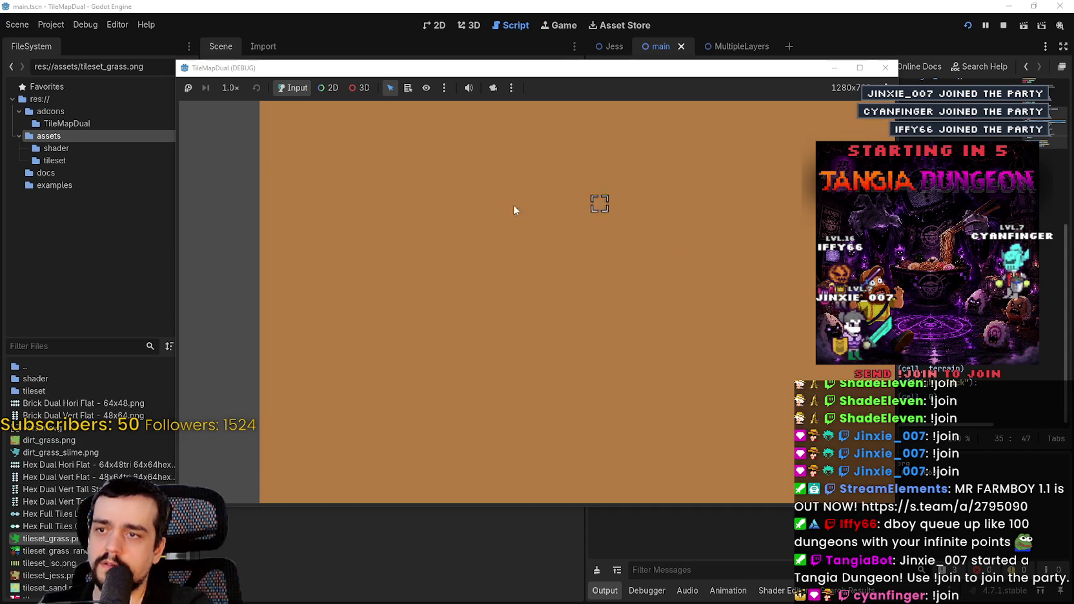
pyautogui.moveTo(481, 261)
pyautogui.mouseDown()
pyautogui.moveTo(581, 326)
pyautogui.moveTo(617, 255)
pyautogui.moveTo(527, 293)
pyautogui.moveTo(589, 331)
pyautogui.moveTo(438, 193)
pyautogui.moveTo(460, 255)
pyautogui.moveTo(518, 278)
pyautogui.mouseUp()
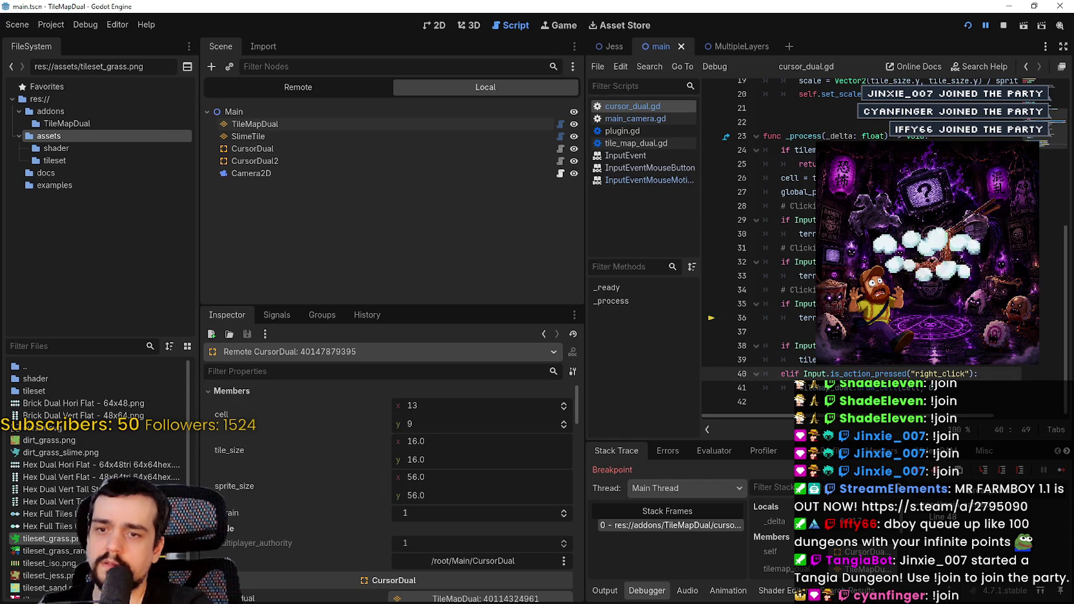
pyautogui.click(1062, 470)
pyautogui.moveTo(487, 232)
pyautogui.mouseDown()
pyautogui.moveTo(498, 255)
pyautogui.moveTo(642, 313)
pyautogui.moveTo(651, 290)
pyautogui.moveTo(600, 319)
pyautogui.moveTo(436, 259)
pyautogui.moveTo(451, 192)
pyautogui.moveTo(416, 214)
pyautogui.mouseUp()
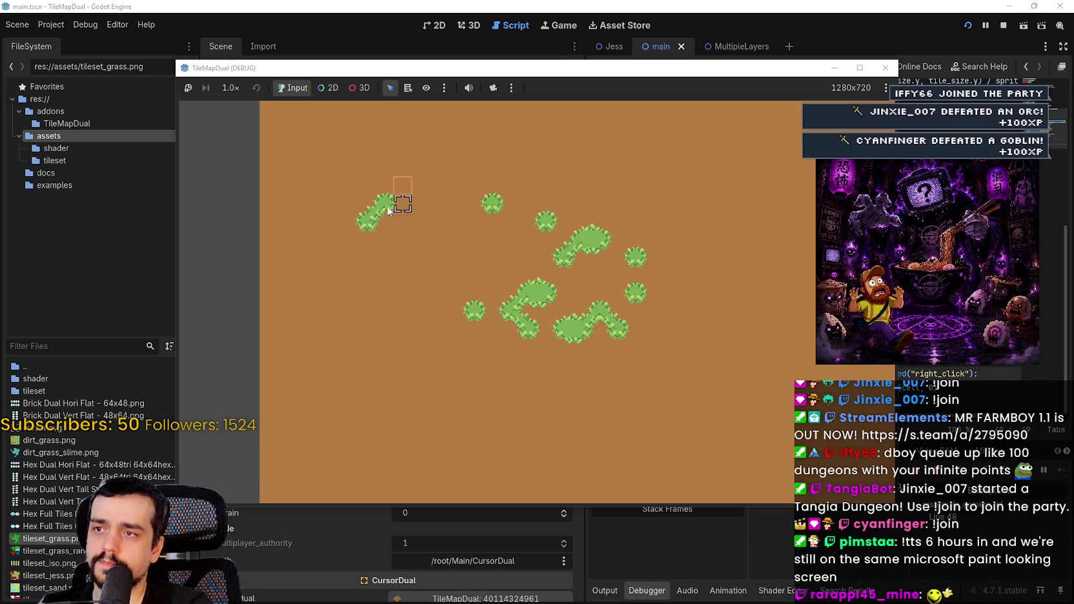
pyautogui.moveTo(544, 224)
pyautogui.mouseDown()
pyautogui.moveTo(617, 254)
pyautogui.moveTo(542, 283)
pyautogui.mouseUp()
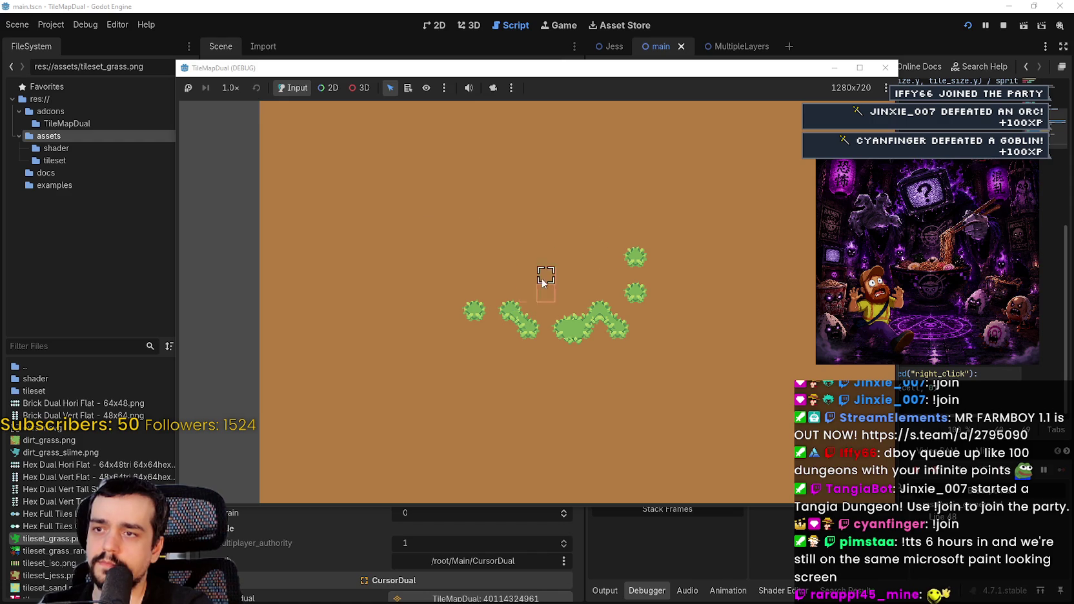
pyautogui.moveTo(547, 243); pyautogui.dragTo(576, 265)
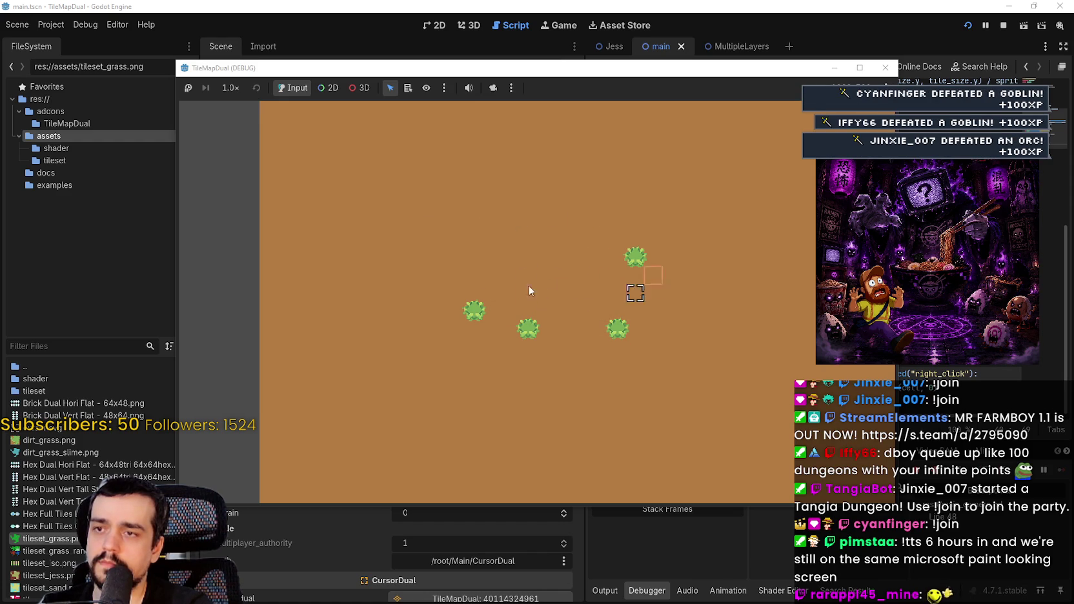
pyautogui.moveTo(627, 265); pyautogui.dragTo(601, 345)
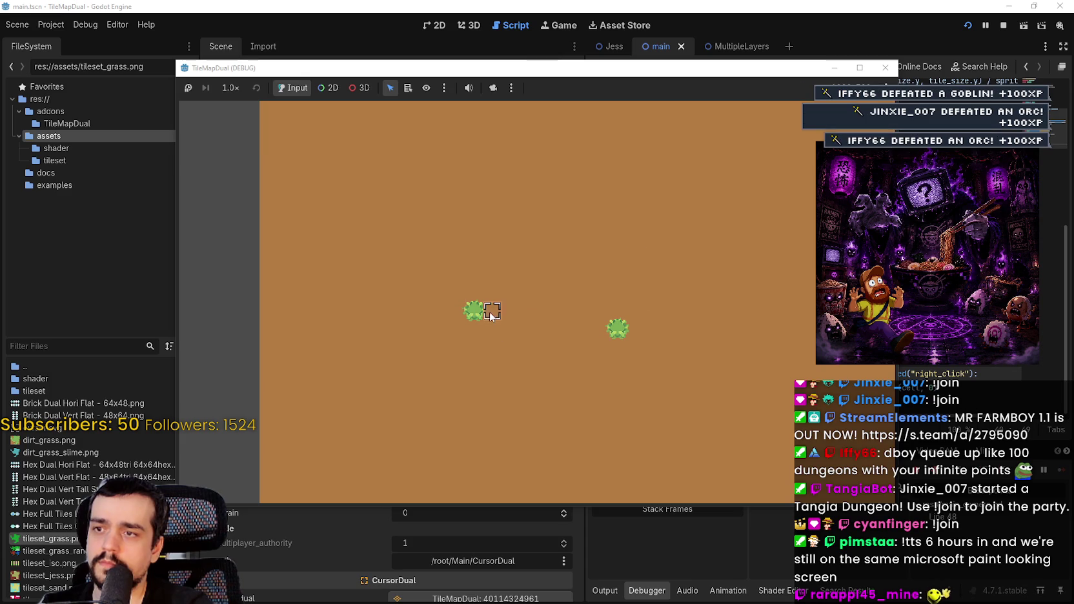
pyautogui.click(618, 327)
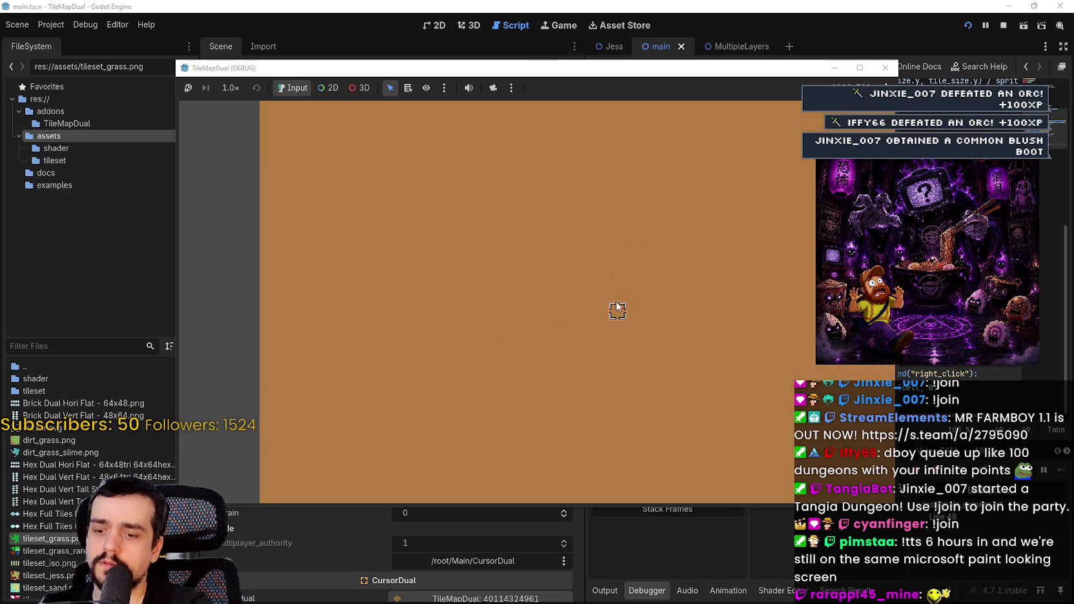
pyautogui.click(1003, 25)
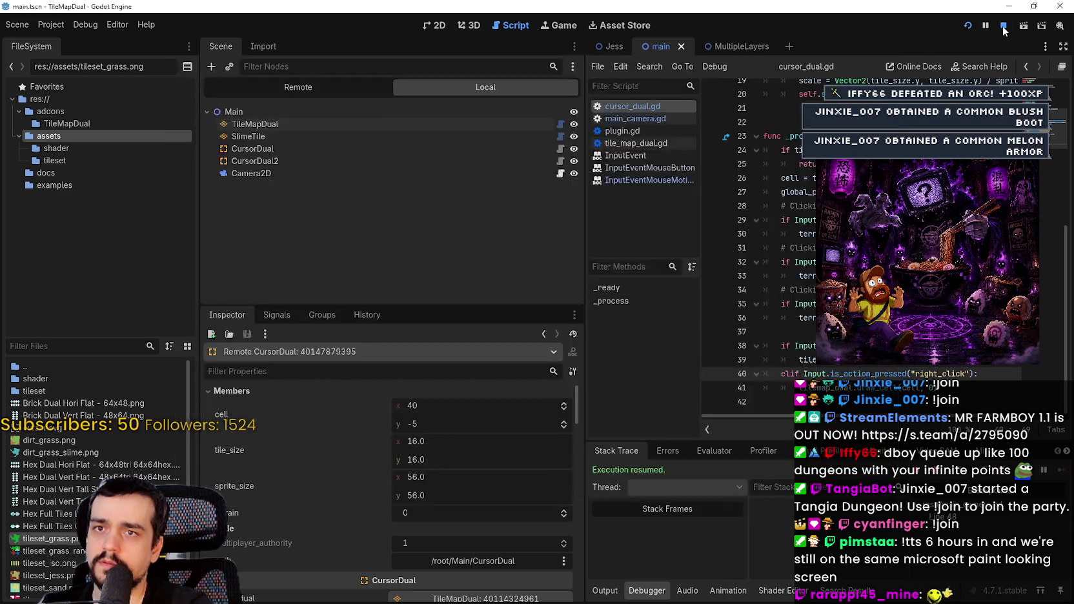
pyautogui.click(807, 234)
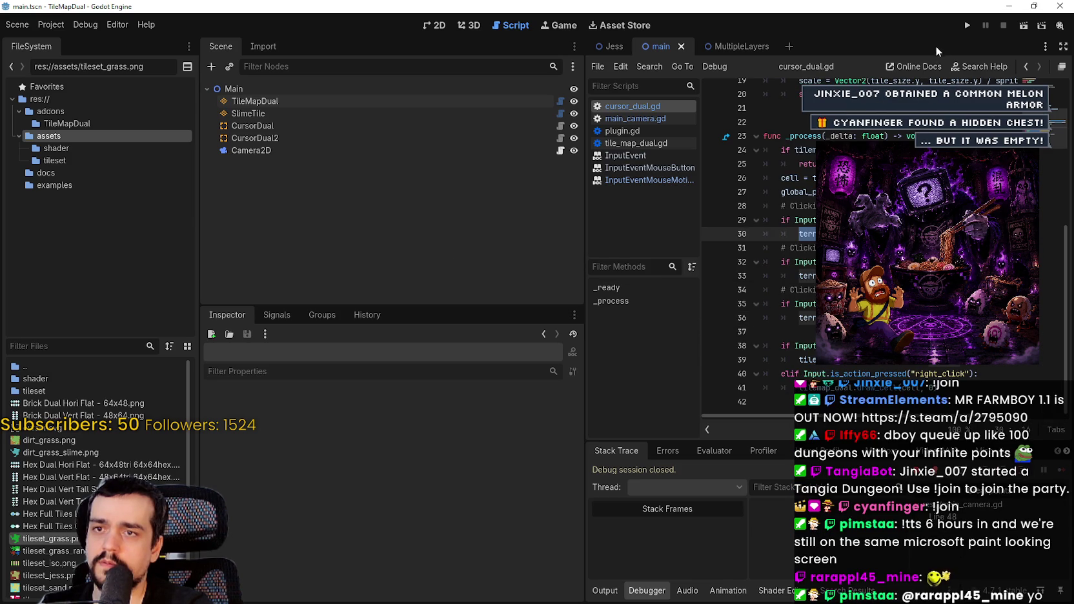
# - Run the game, paint and erase several grass patches, close it, and select TileMapDual
pyautogui.click(967, 25)
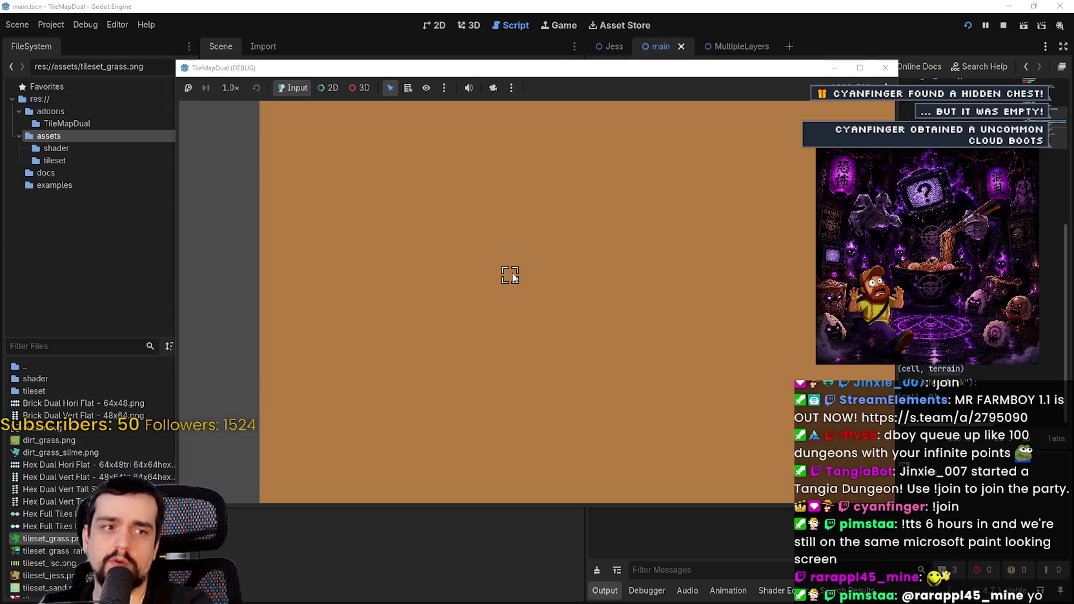
pyautogui.moveTo(499, 268)
pyautogui.mouseDown()
pyautogui.moveTo(508, 240)
pyautogui.moveTo(618, 221)
pyautogui.moveTo(618, 257)
pyautogui.moveTo(589, 274)
pyautogui.mouseUp()
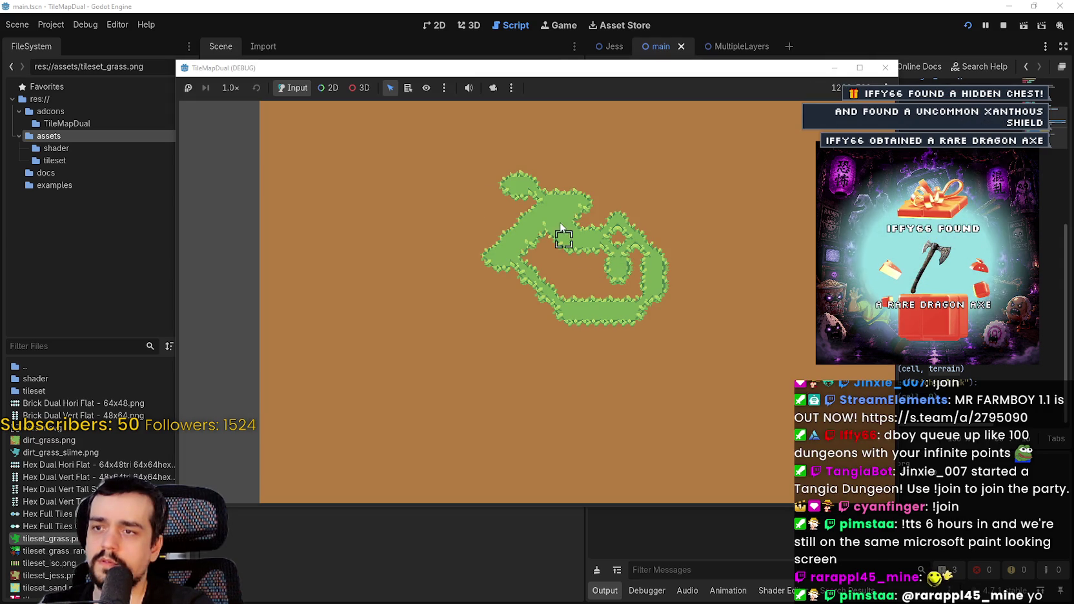
pyautogui.moveTo(607, 178)
pyautogui.mouseDown()
pyautogui.moveTo(558, 255)
pyautogui.moveTo(602, 231)
pyautogui.mouseUp()
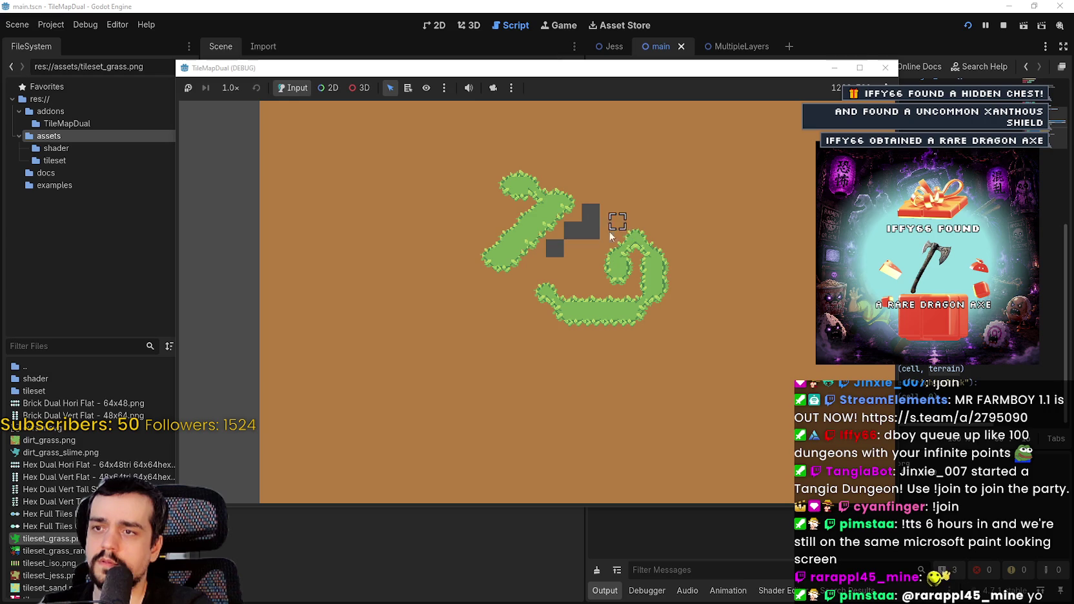
pyautogui.moveTo(691, 238)
pyautogui.mouseDown()
pyautogui.moveTo(567, 340)
pyautogui.moveTo(641, 343)
pyautogui.mouseUp()
pyautogui.moveTo(722, 317)
pyautogui.mouseDown()
pyautogui.moveTo(695, 304)
pyautogui.moveTo(635, 200)
pyautogui.moveTo(574, 239)
pyautogui.moveTo(745, 179)
pyautogui.mouseUp()
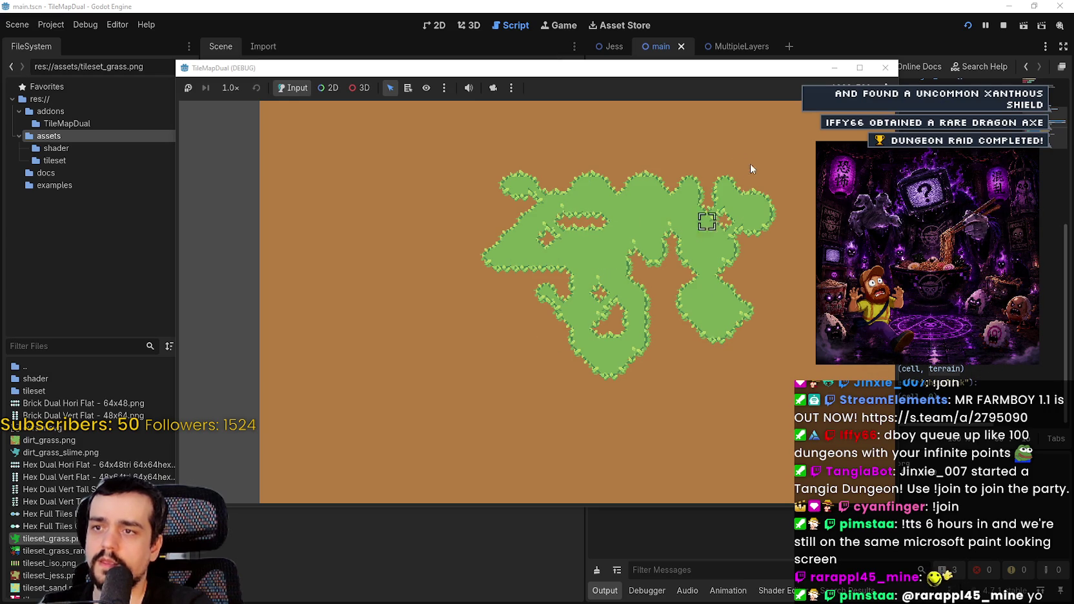
pyautogui.moveTo(623, 176)
pyautogui.mouseDown()
pyautogui.moveTo(634, 209)
pyautogui.moveTo(537, 303)
pyautogui.mouseUp()
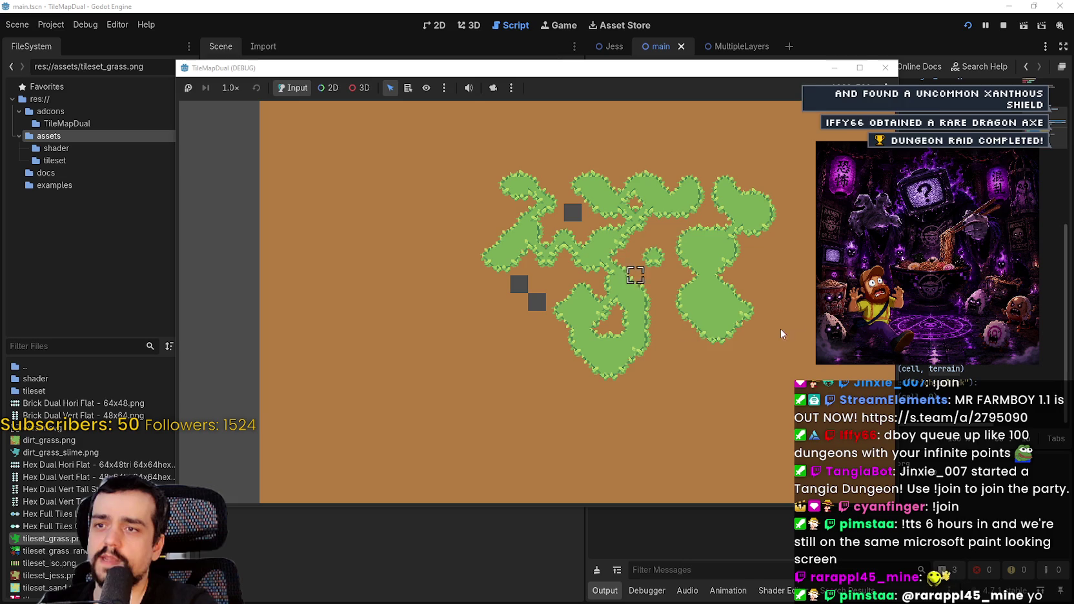
pyautogui.moveTo(624, 282)
pyautogui.mouseDown()
pyautogui.moveTo(556, 323)
pyautogui.moveTo(651, 274)
pyautogui.mouseUp()
pyautogui.moveTo(673, 71)
pyautogui.mouseDown()
pyautogui.moveTo(678, 488)
pyautogui.moveTo(557, 131)
pyautogui.mouseUp()
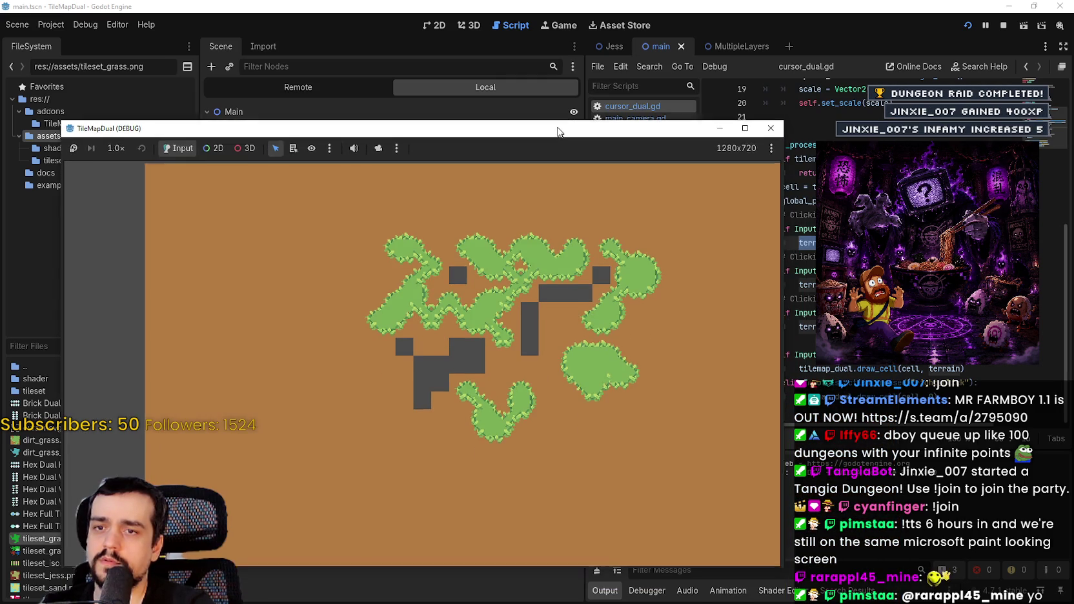
pyautogui.press('F8')
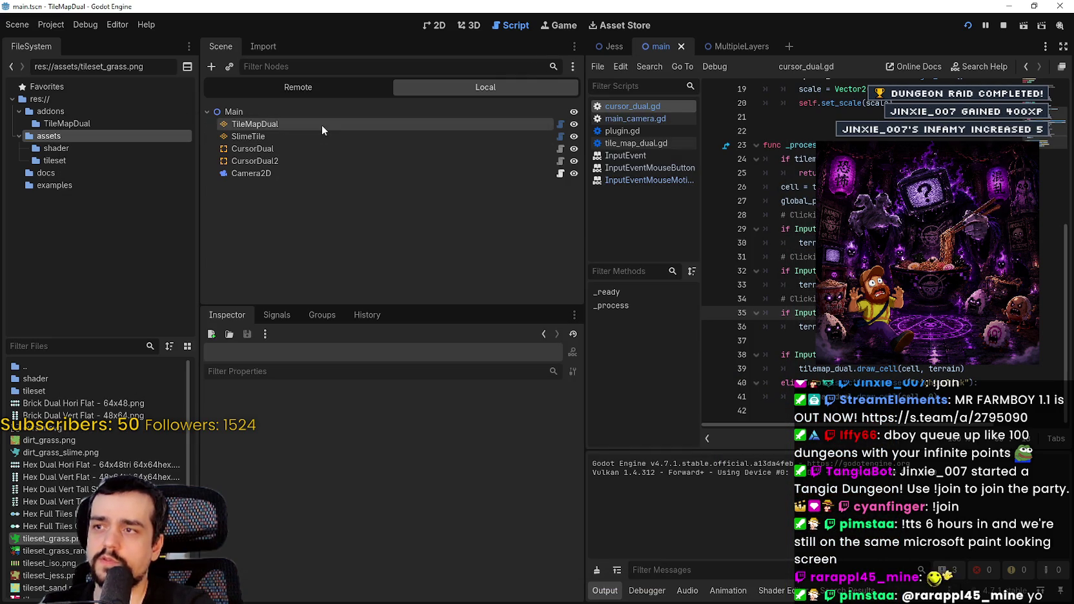
pyautogui.click(322, 124)
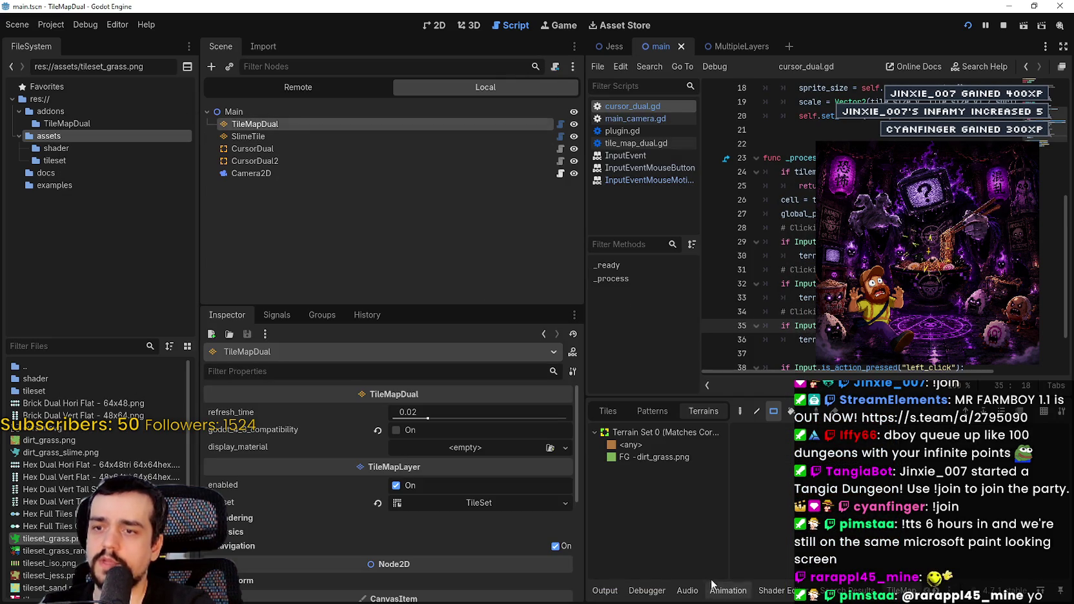
# - Toggle between the <any> and FG - dirt_grass.png terrains, ending on FG - dirt_grass.png
pyautogui.click(641, 460)
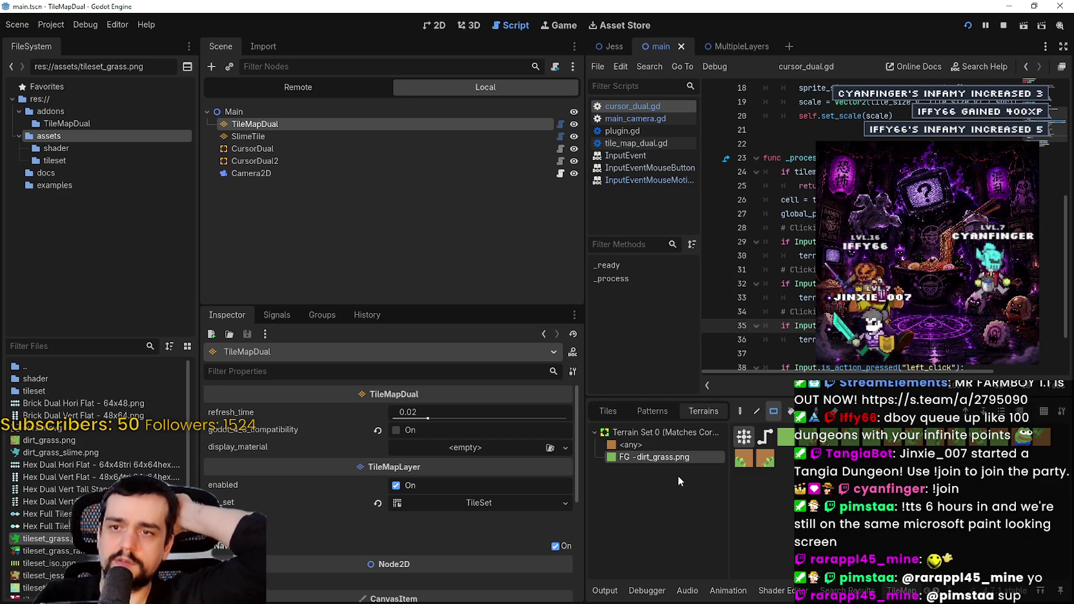
pyautogui.click(651, 444)
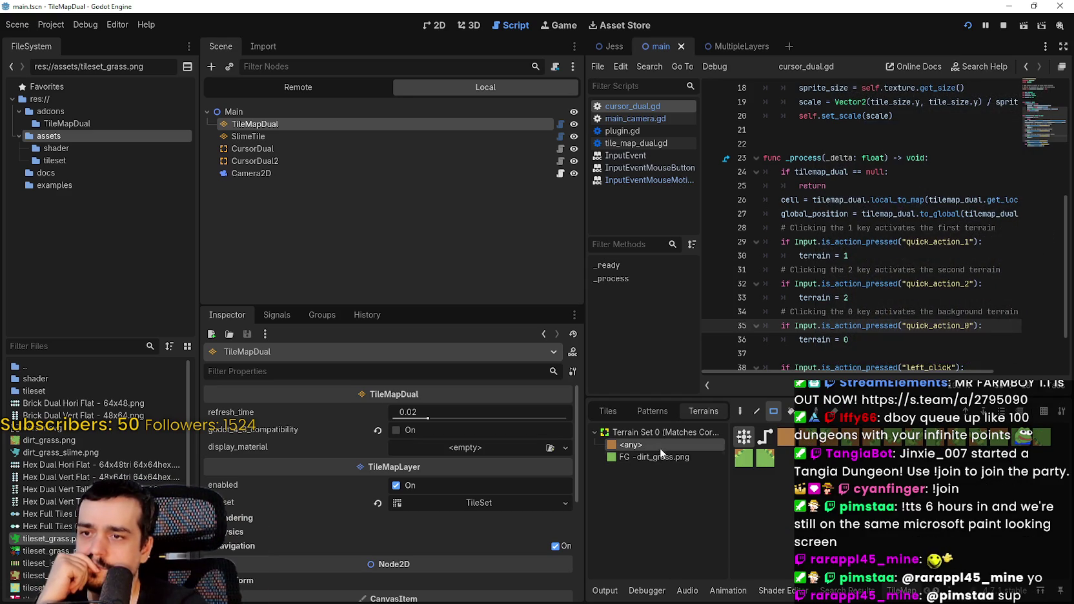
pyautogui.click(657, 457)
pyautogui.click(650, 444)
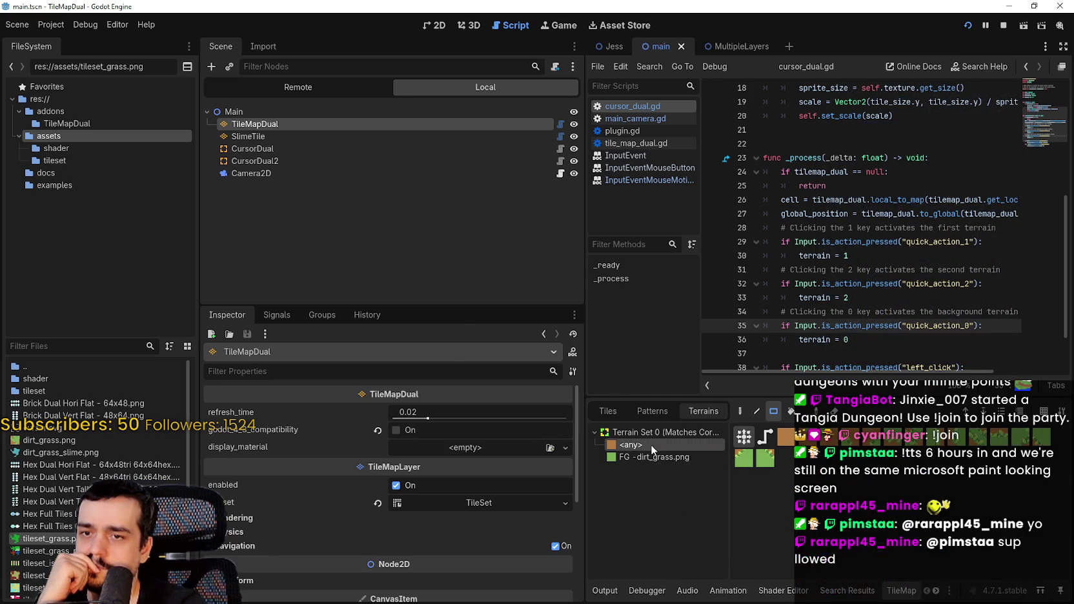
pyautogui.click(655, 457)
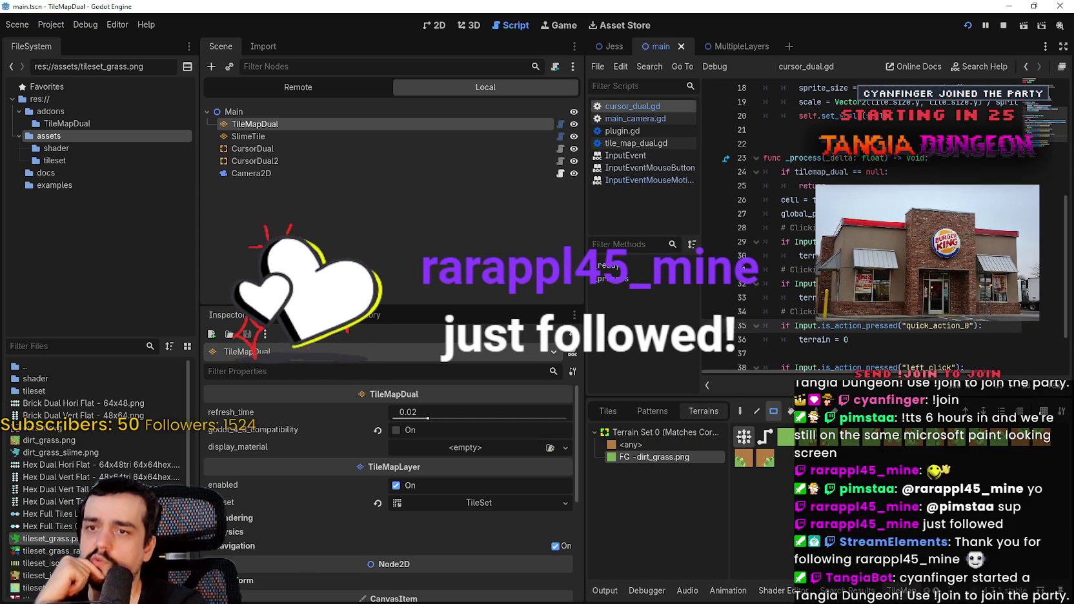
# - Review the terrain assignment lines in cursor_dual.gd, then run the project with F5
pyautogui.click(800, 298)
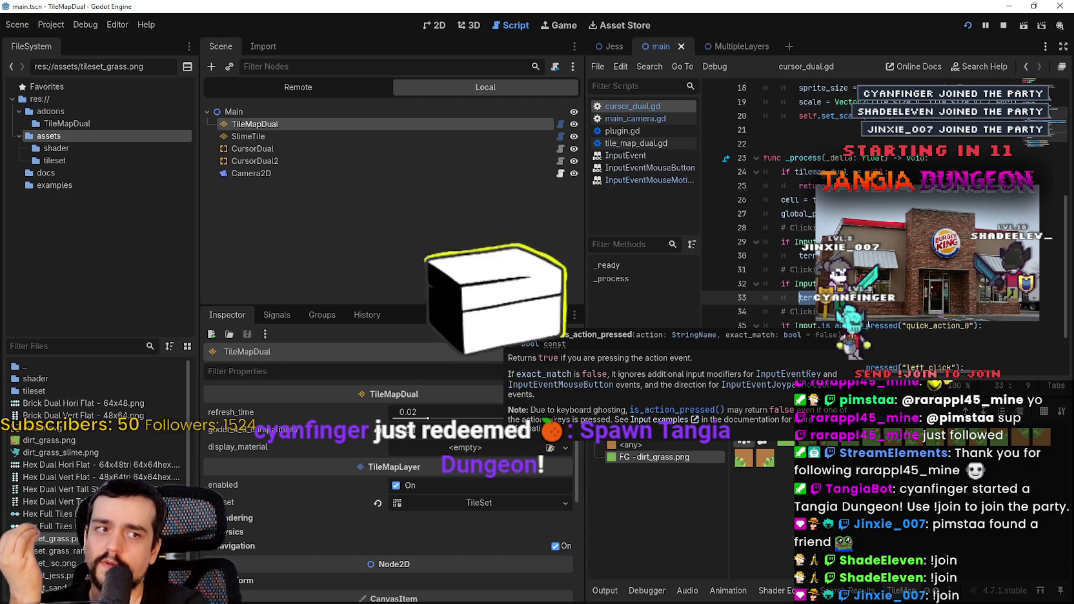
pyautogui.moveTo(866, 326)
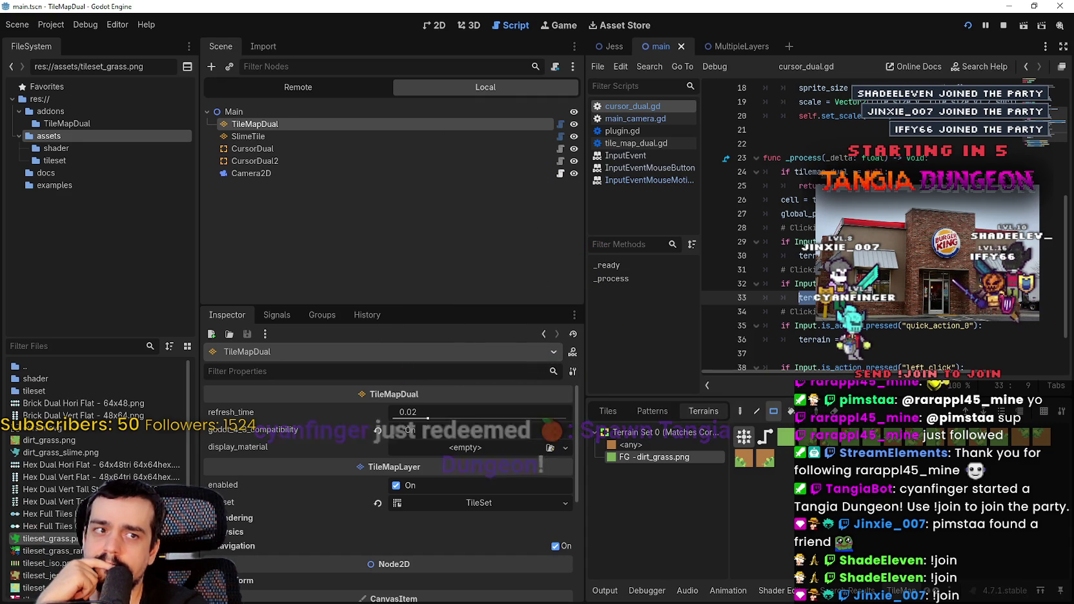
pyautogui.click(858, 339)
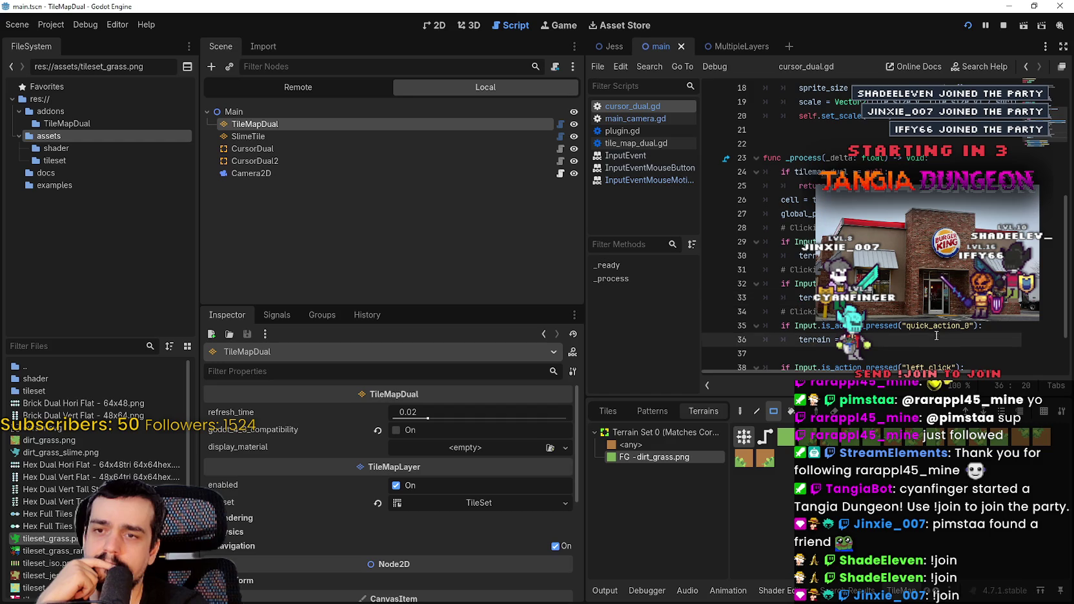
pyautogui.press('F5')
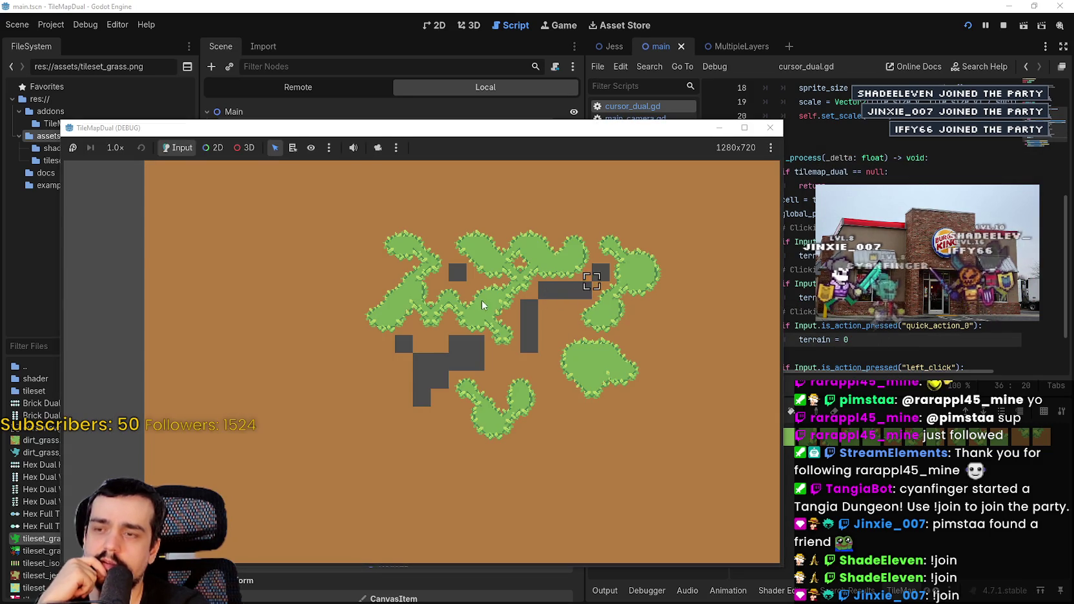
# - Pick a terrain with the arrow keys and paint three strokes of dark tiles around the grass
pyautogui.press('Right')
pyautogui.press('Left')
pyautogui.moveTo(513, 310)
pyautogui.mouseDown()
pyautogui.moveTo(591, 284)
pyautogui.moveTo(536, 301)
pyautogui.mouseUp()
pyautogui.moveTo(567, 253)
pyautogui.mouseDown()
pyautogui.moveTo(618, 306)
pyautogui.moveTo(523, 242)
pyautogui.mouseUp()
pyautogui.moveTo(504, 191)
pyautogui.mouseDown()
pyautogui.moveTo(218, 221)
pyautogui.moveTo(242, 249)
pyautogui.moveTo(316, 249)
pyautogui.mouseUp()
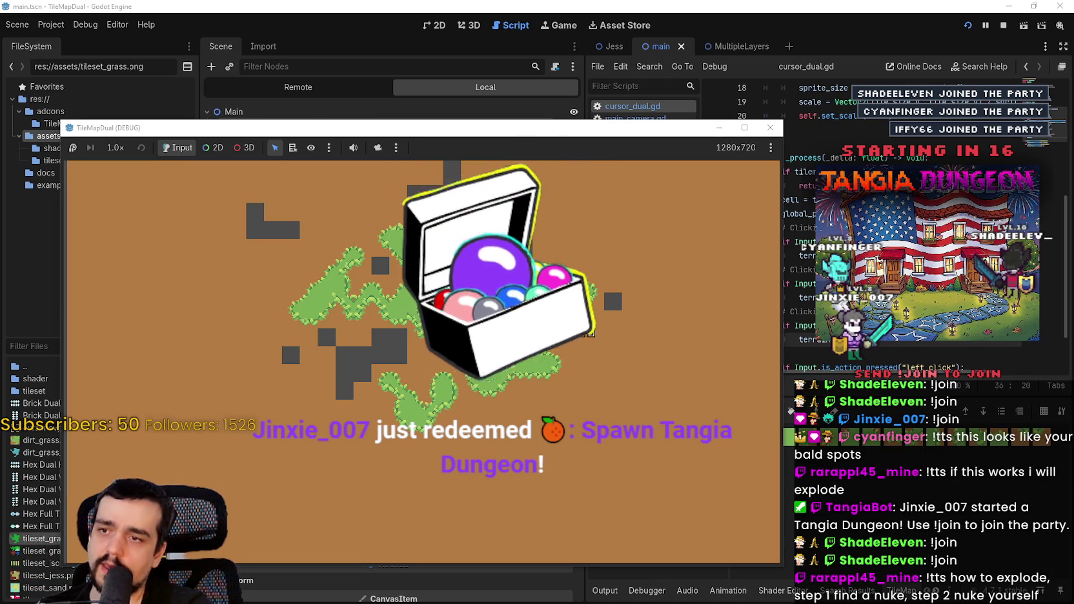
# - Erase tiles, then paint large grass areas and fill the dirt notch with grass
pyautogui.moveTo(540, 366)
pyautogui.mouseDown()
pyautogui.moveTo(656, 300)
pyautogui.moveTo(533, 321)
pyautogui.mouseUp()
pyautogui.moveTo(415, 444)
pyautogui.mouseDown()
pyautogui.moveTo(455, 360)
pyautogui.moveTo(593, 342)
pyautogui.moveTo(482, 186)
pyautogui.moveTo(406, 191)
pyautogui.moveTo(435, 191)
pyautogui.moveTo(402, 255)
pyautogui.moveTo(271, 220)
pyautogui.moveTo(410, 318)
pyautogui.moveTo(239, 364)
pyautogui.moveTo(336, 345)
pyautogui.moveTo(452, 348)
pyautogui.moveTo(467, 271)
pyautogui.moveTo(404, 238)
pyautogui.mouseUp()
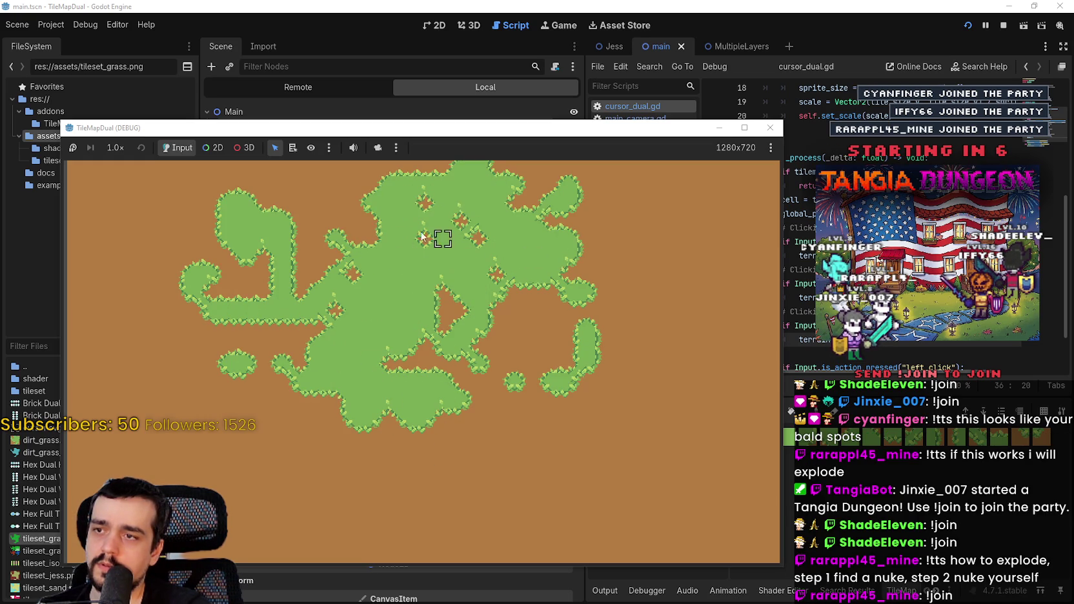
pyautogui.moveTo(522, 282); pyautogui.dragTo(715, 150)
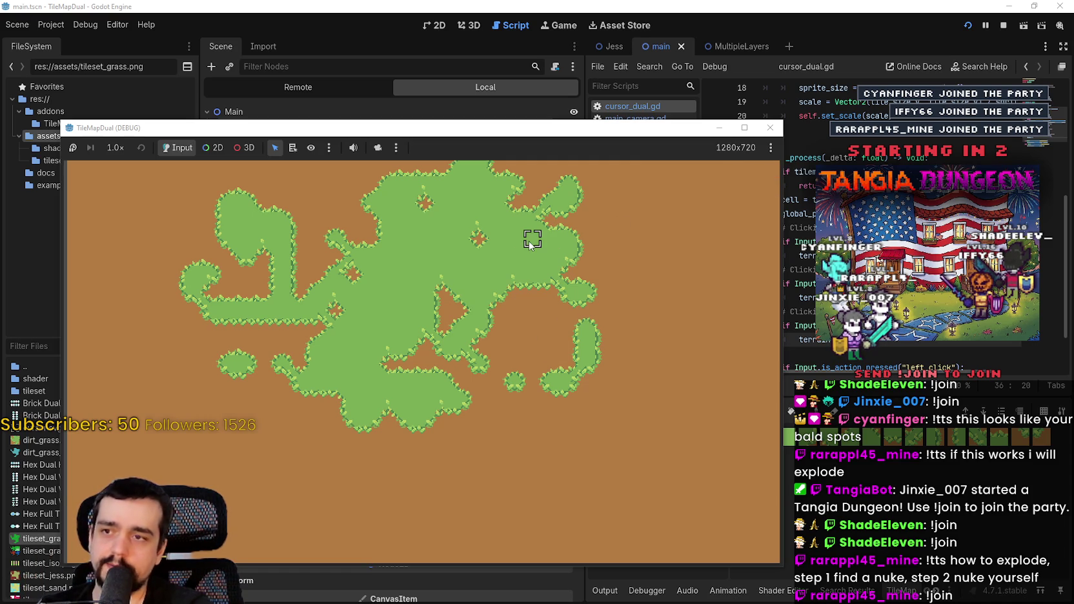
# - Move the game window aside, stop the game, and open the MultipleLayers scene
pyautogui.moveTo(521, 132)
pyautogui.mouseDown()
pyautogui.moveTo(586, 272)
pyautogui.moveTo(594, 336)
pyautogui.moveTo(540, 94)
pyautogui.moveTo(523, 226)
pyautogui.moveTo(549, 144)
pyautogui.mouseUp()
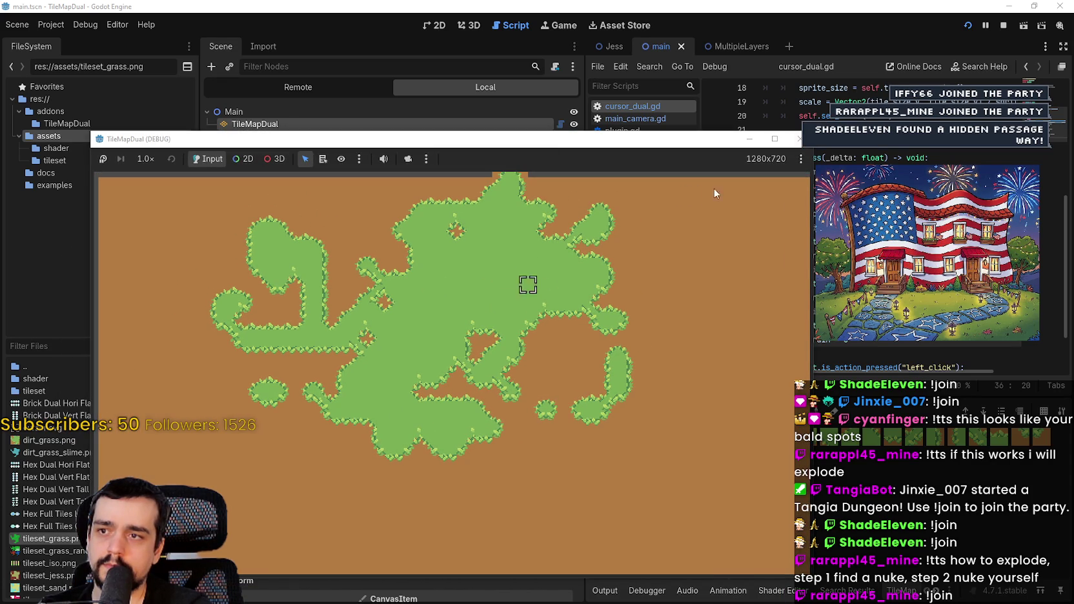
pyautogui.click(1000, 27)
pyautogui.click(742, 46)
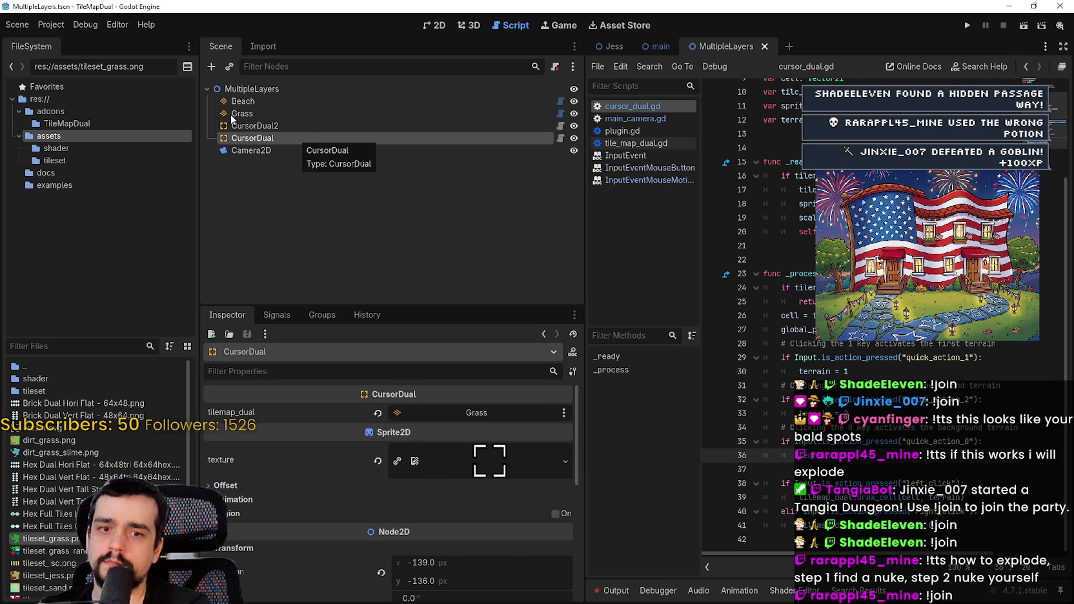
# - Check the Input Map in Project Settings, then briefly run and stop the project
pyautogui.click(51, 24)
pyautogui.click(71, 40)
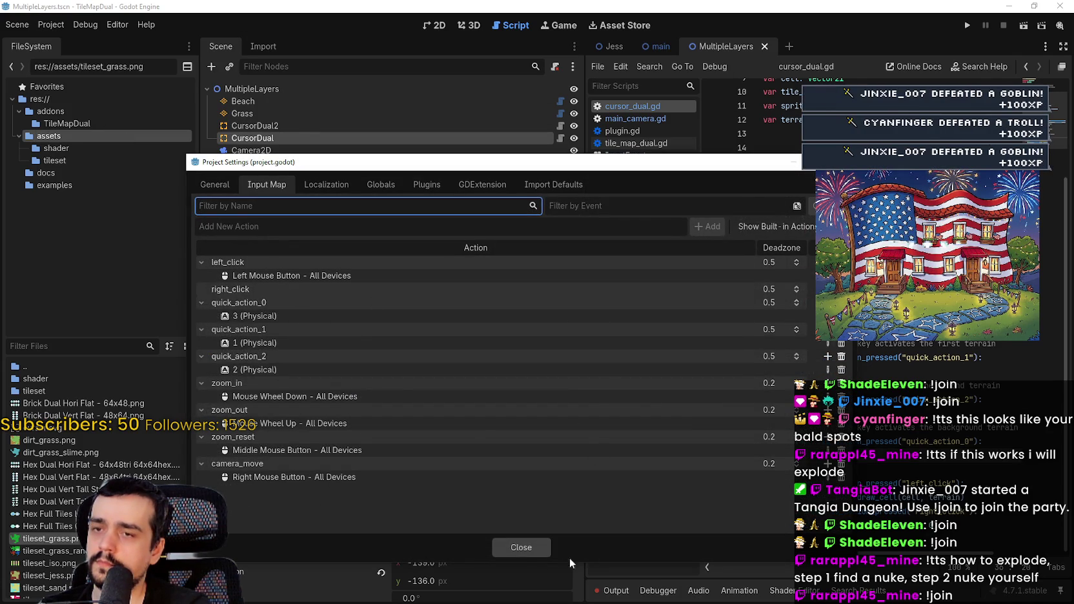
pyautogui.click(545, 546)
pyautogui.click(966, 26)
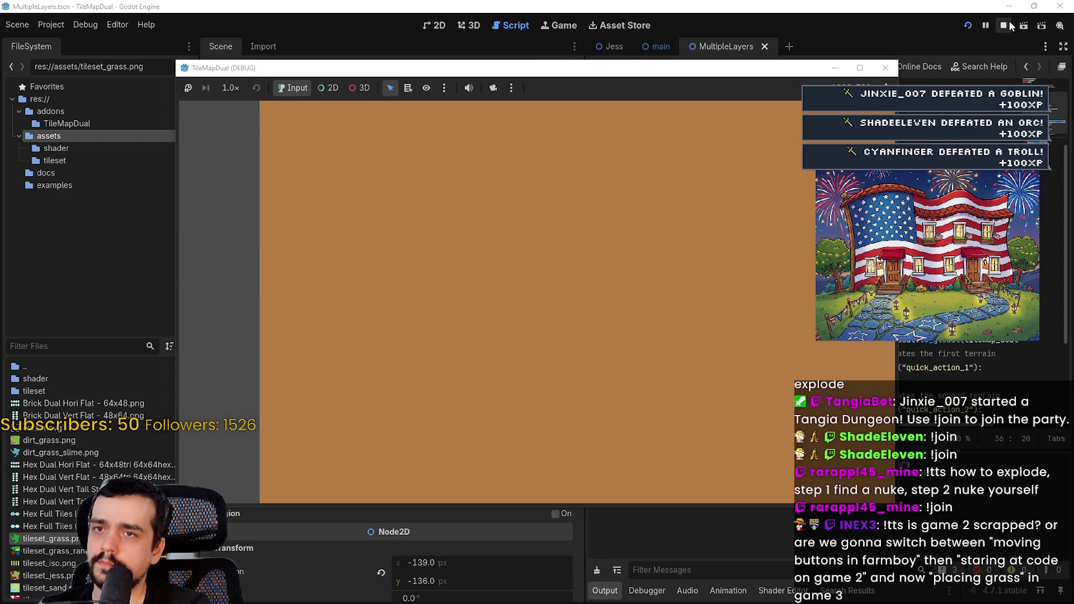
pyautogui.click(1004, 26)
# - Run MultipleLayers alone with F6, paint a grass patch on the sand, then stop it
pyautogui.press('F6')
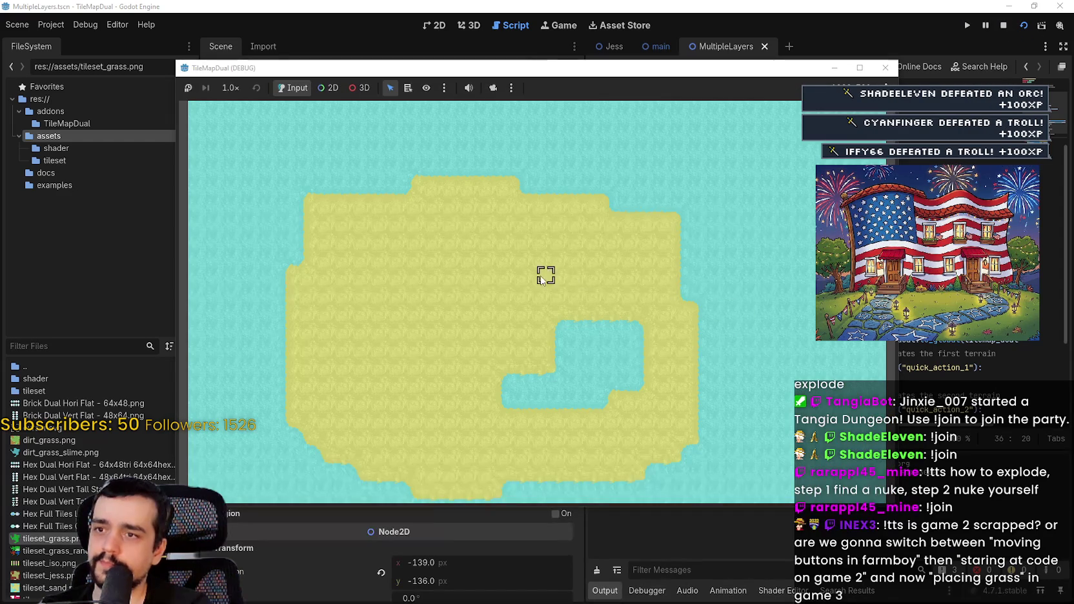
pyautogui.moveTo(542, 275)
pyautogui.mouseDown()
pyautogui.moveTo(513, 249)
pyautogui.moveTo(568, 239)
pyautogui.moveTo(539, 278)
pyautogui.moveTo(619, 284)
pyautogui.moveTo(424, 241)
pyautogui.moveTo(491, 276)
pyautogui.moveTo(418, 288)
pyautogui.moveTo(436, 348)
pyautogui.moveTo(406, 400)
pyautogui.moveTo(381, 271)
pyautogui.moveTo(504, 387)
pyautogui.mouseUp()
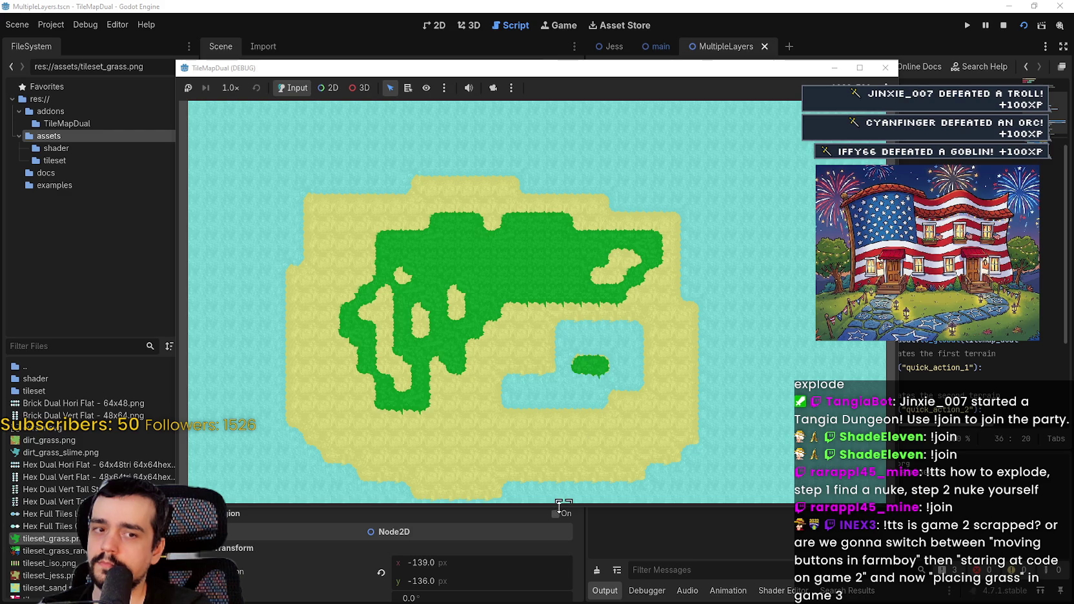
pyautogui.moveTo(522, 77); pyautogui.dragTo(577, 310)
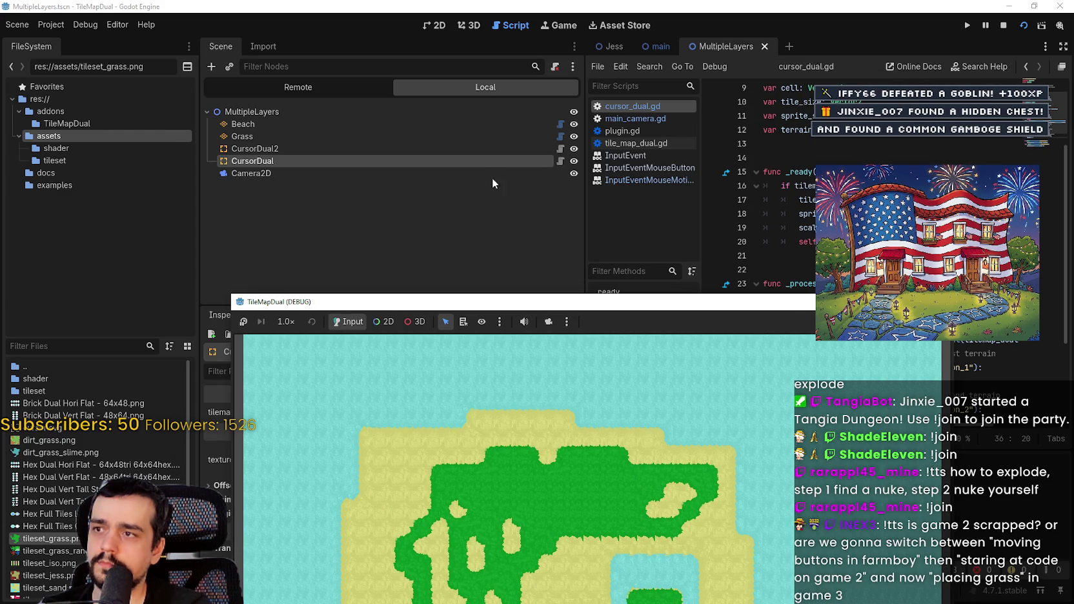
pyautogui.click(484, 159)
pyautogui.click(353, 149)
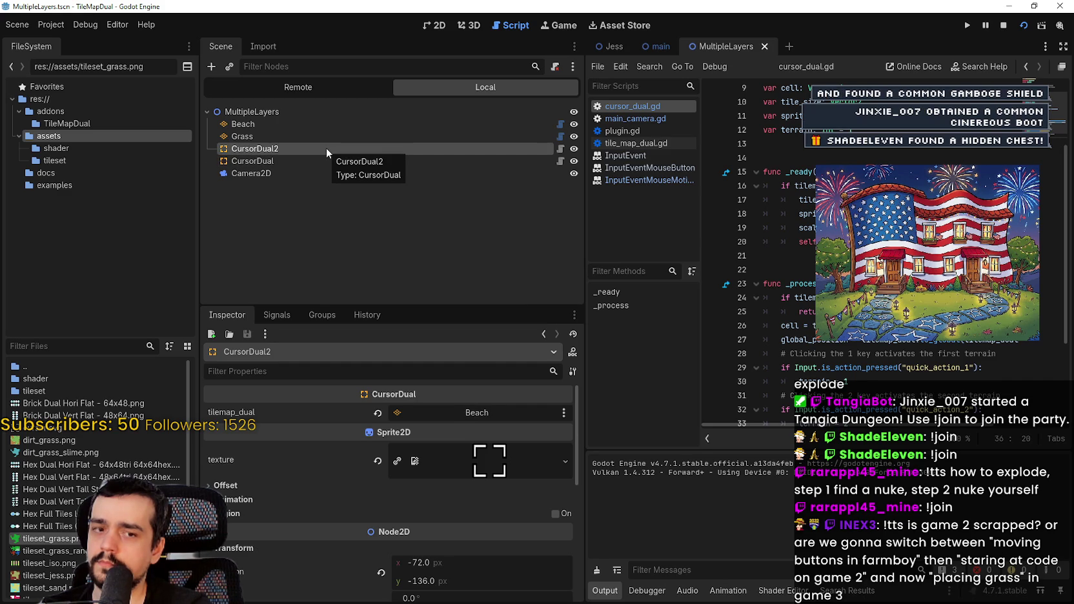
pyautogui.click(1001, 26)
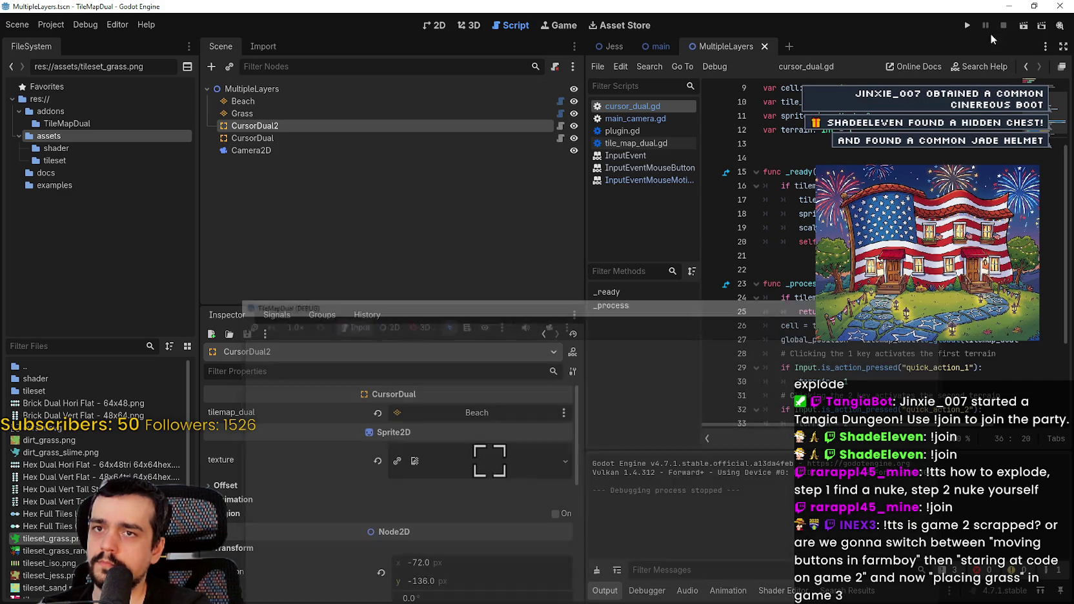
# - Switch to the main scene and inspect its SlimeTile, CursorDual and CursorDual2 nodes
pyautogui.click(284, 111)
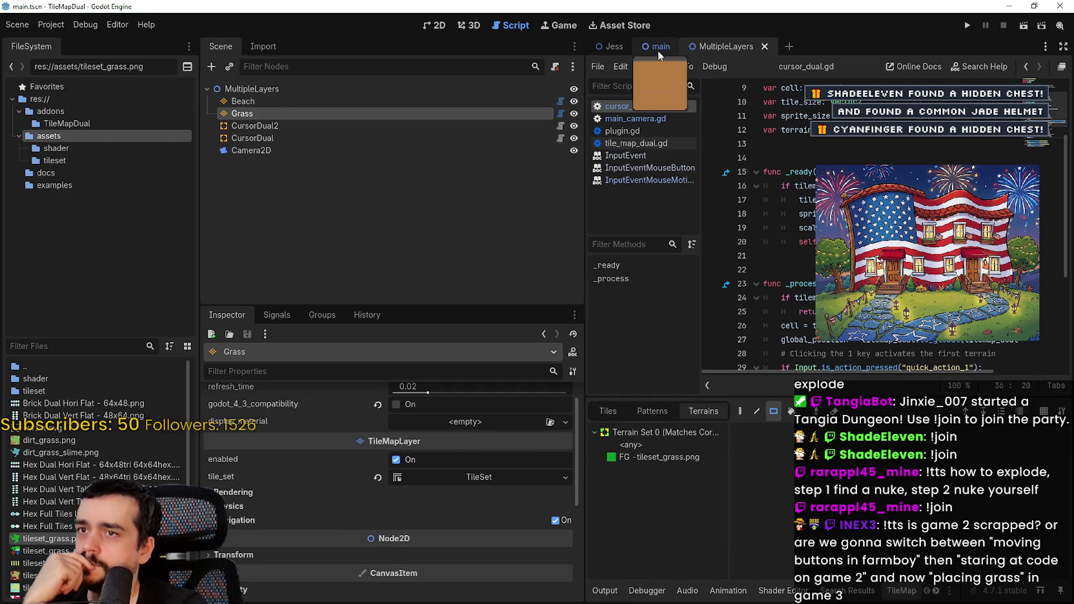
pyautogui.click(658, 51)
pyautogui.click(297, 113)
pyautogui.click(282, 135)
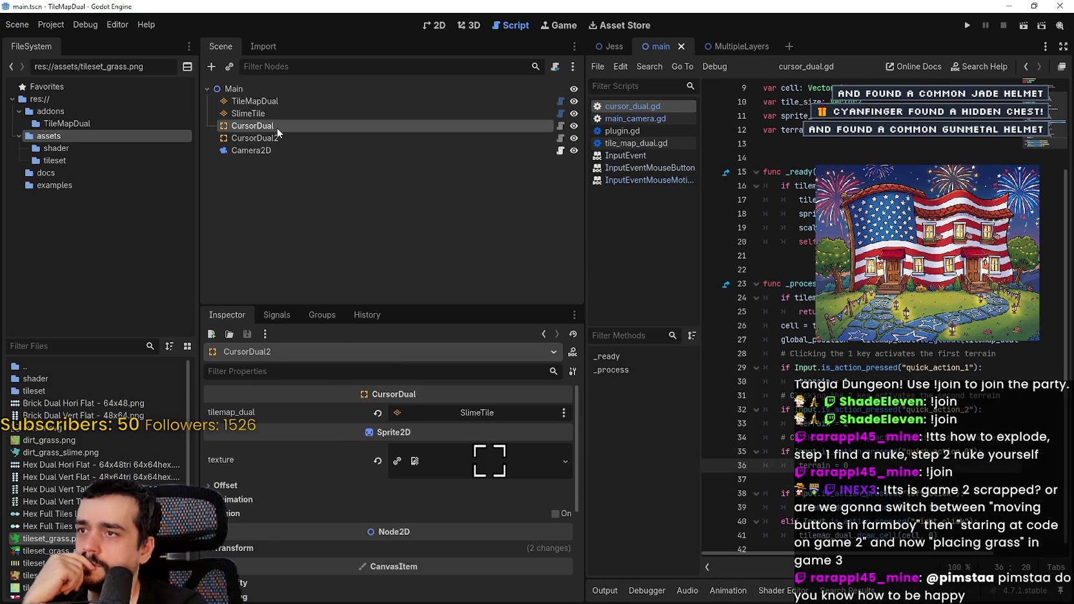
pyautogui.click(277, 128)
# - Compare CursorDual2's settings and review the terrain = 1 line and tile_map_dual.gd script
pyautogui.scroll(10, 491, 451)
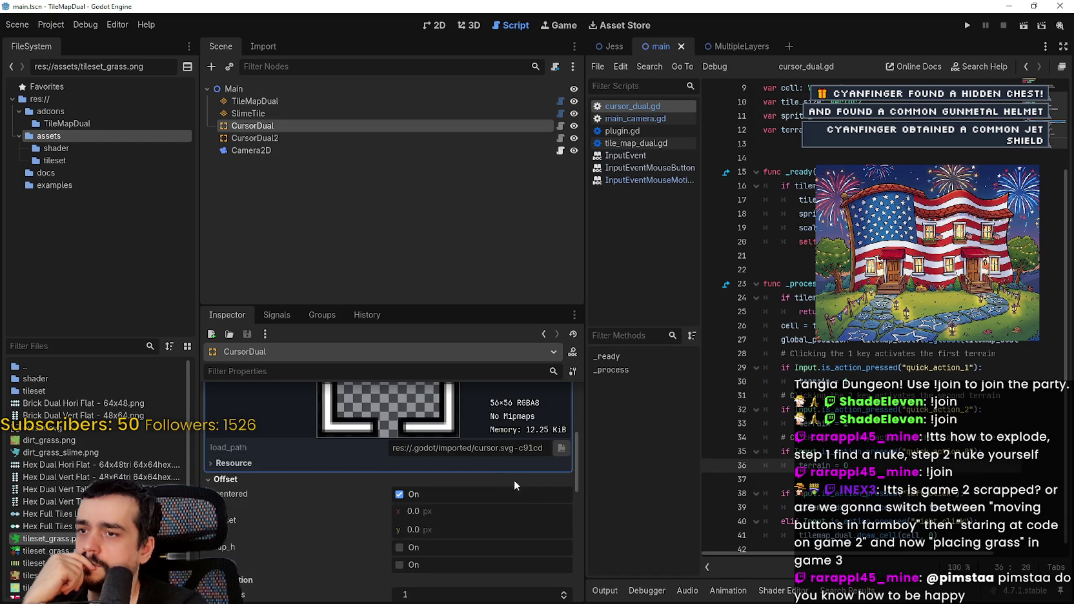
pyautogui.scroll(3, 515, 480)
pyautogui.click(497, 444)
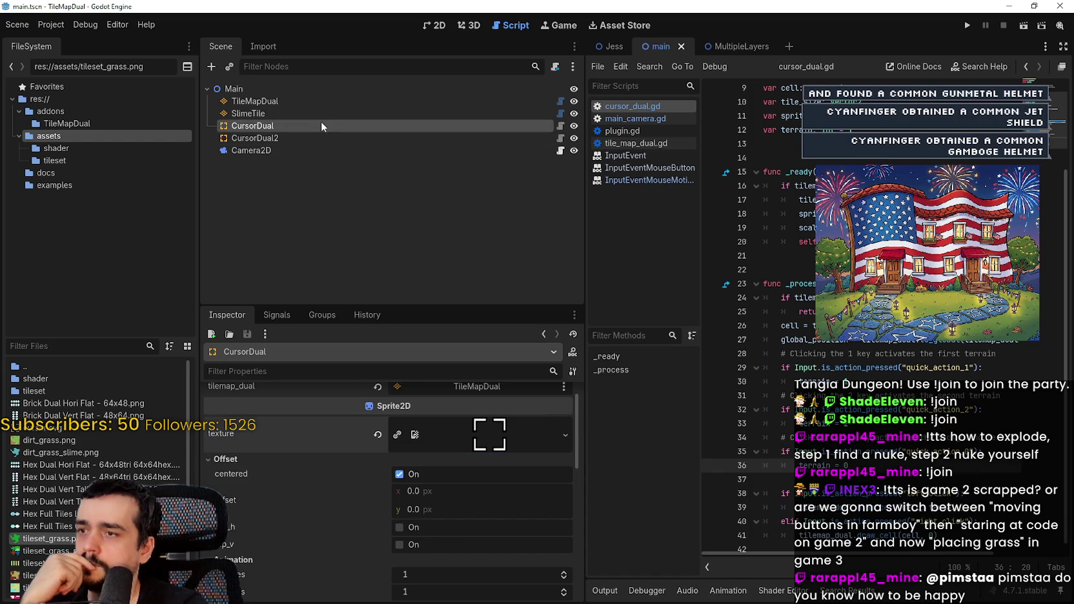
pyautogui.click(348, 138)
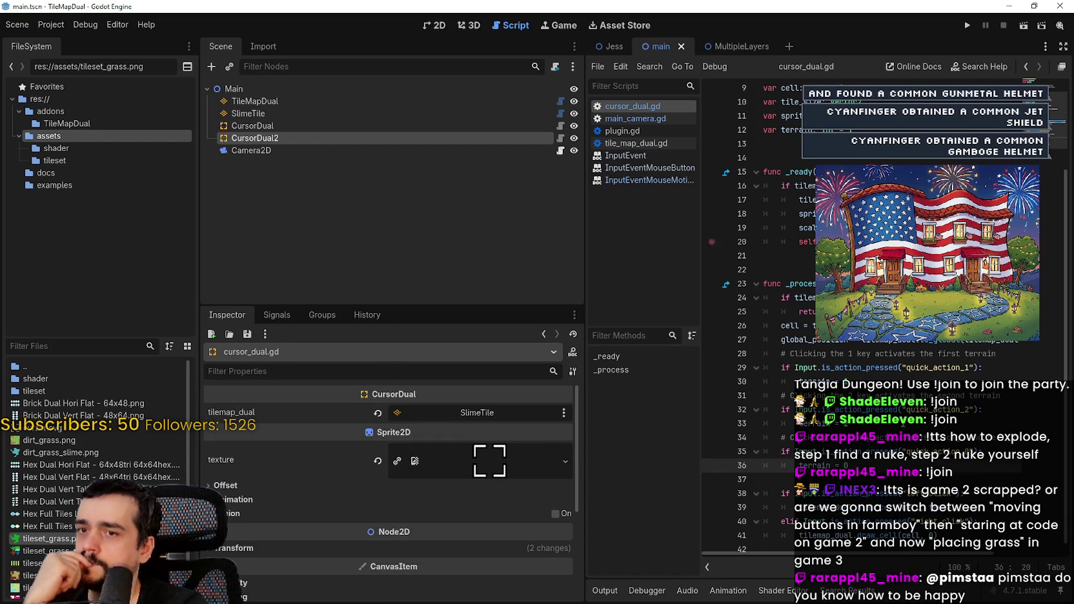
pyautogui.scroll(-1, 890, 323)
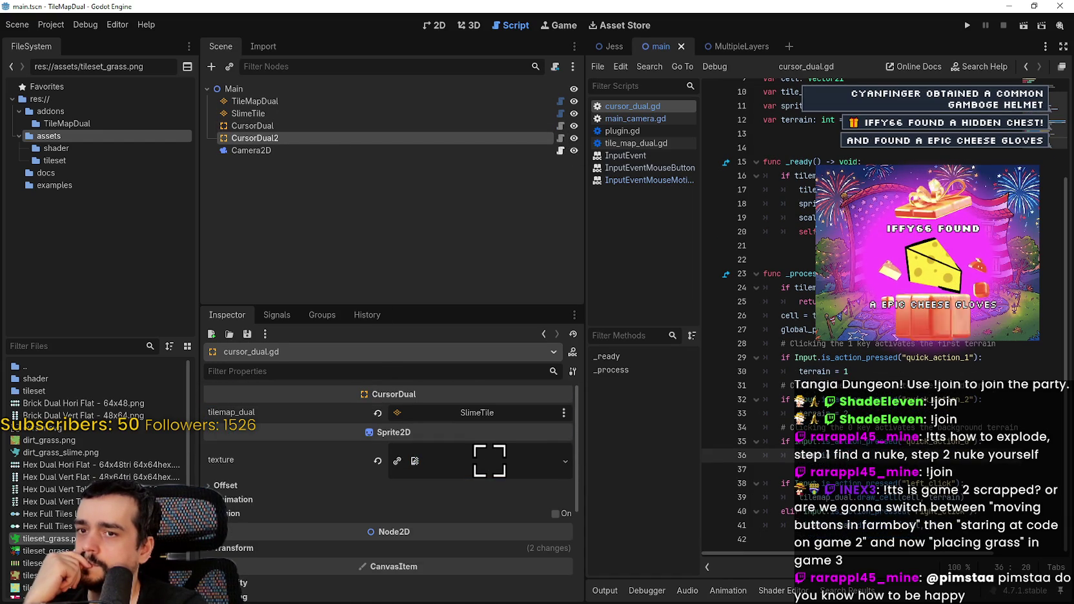
pyautogui.click(886, 373)
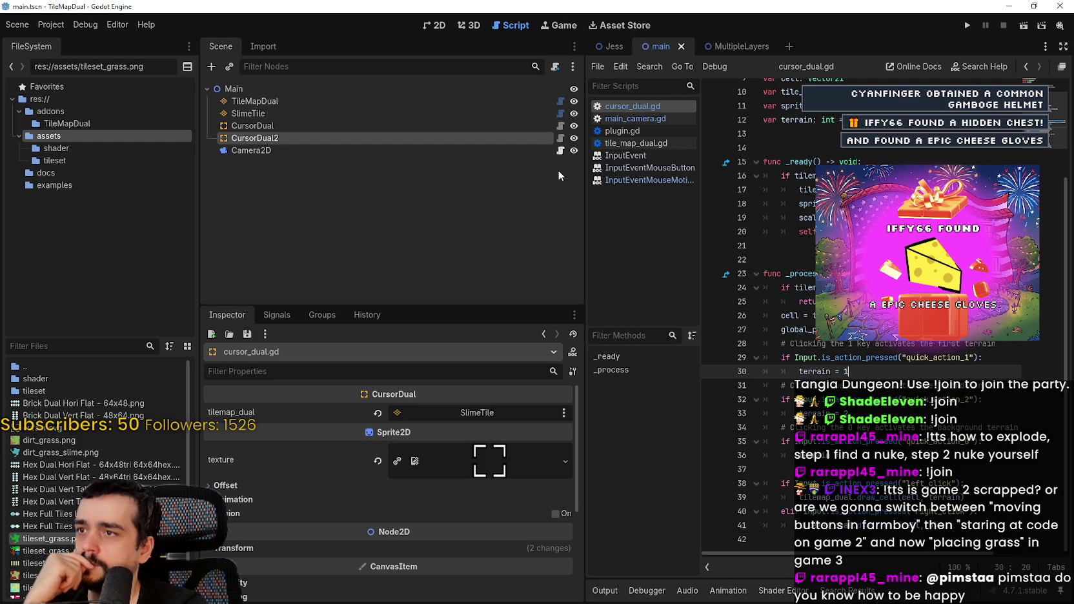
pyautogui.click(593, 142)
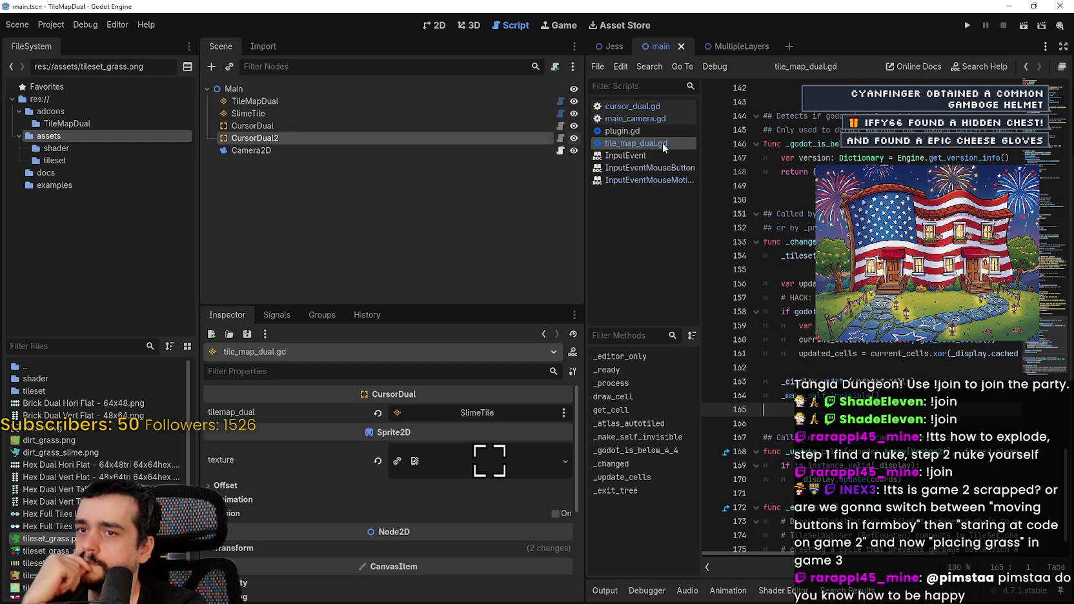
# - In the 2D view, select SlimeTile and toggle between <any> and FG - dirt_grass_slime.png terrains
pyautogui.hotkey('ctrl', 'F1')
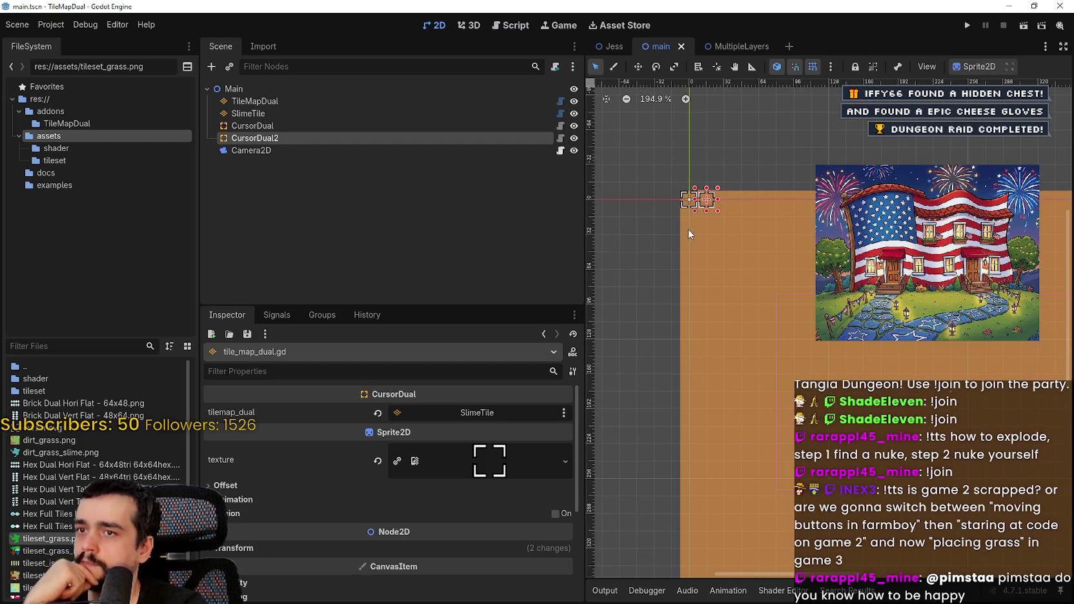
pyautogui.click(309, 115)
pyautogui.click(649, 459)
pyautogui.click(648, 445)
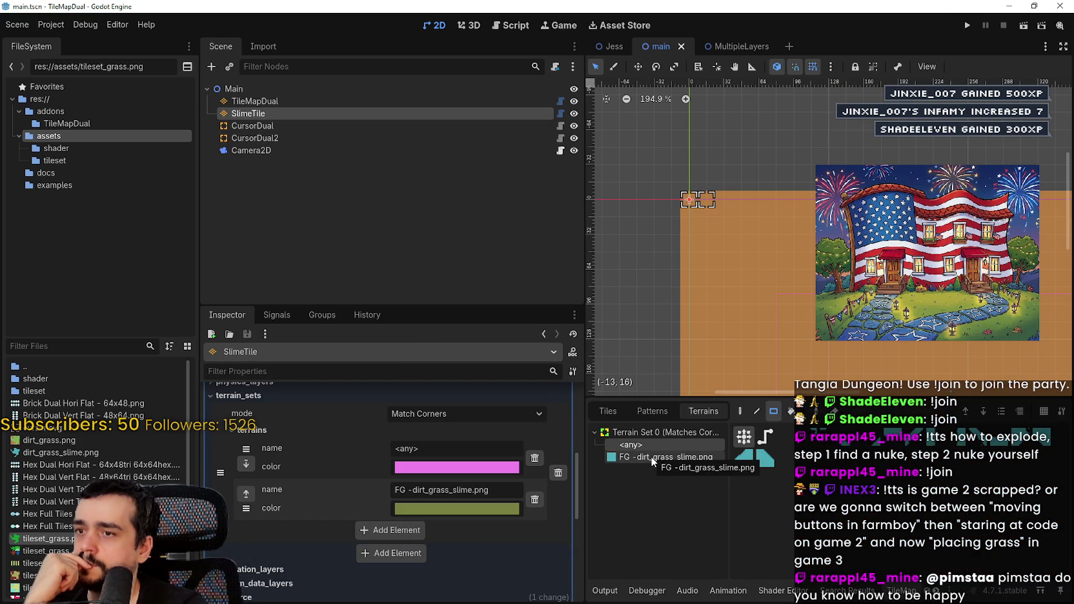
pyautogui.click(651, 456)
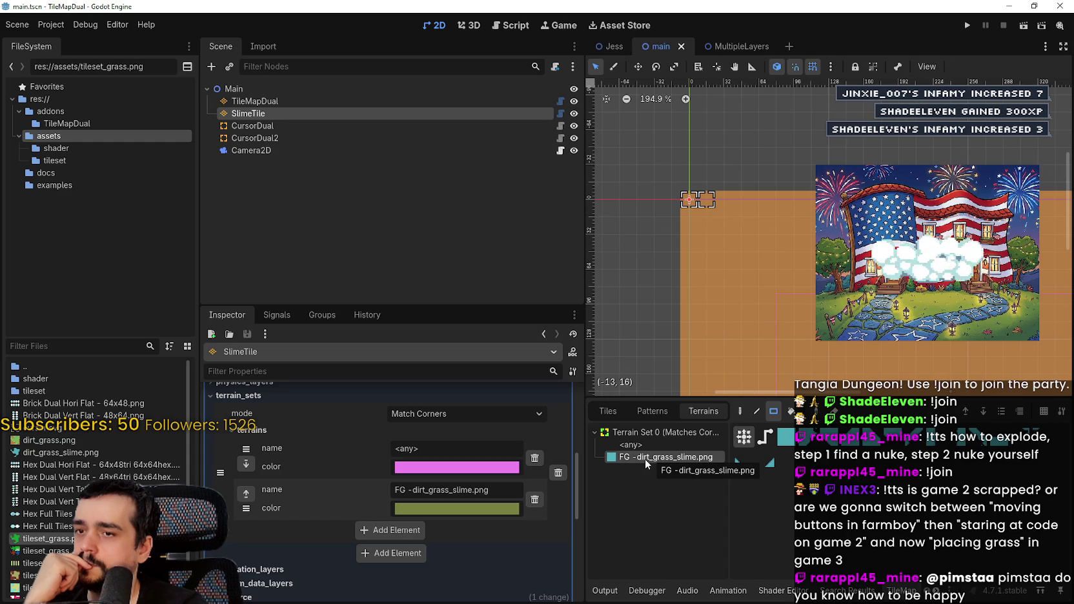
pyautogui.click(642, 444)
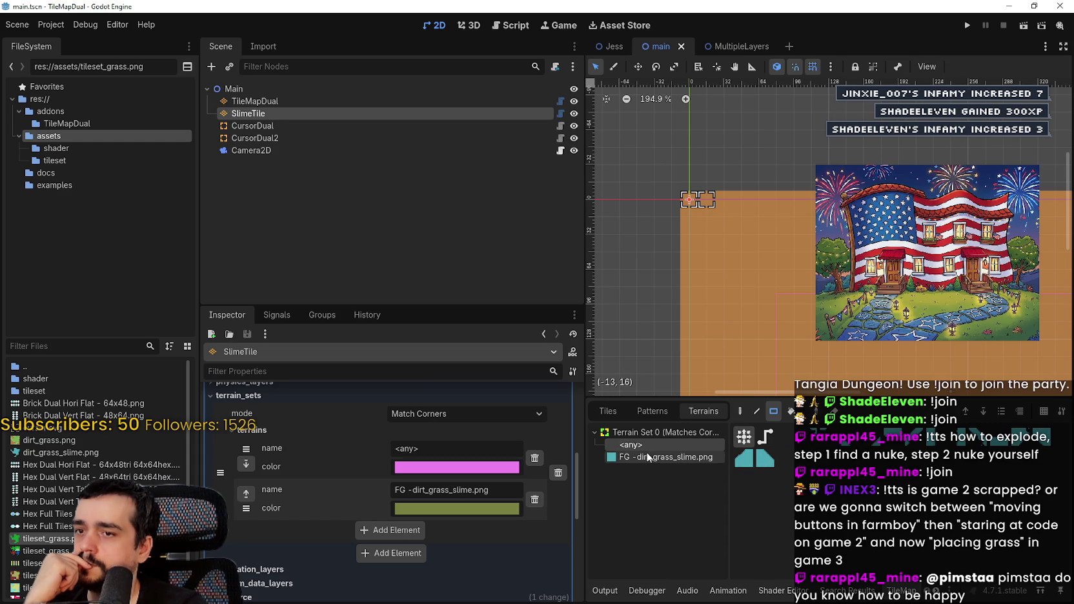
# - Switch to the MultipleLayers scene and open the Grass layer's TileSet editor
pyautogui.click(722, 46)
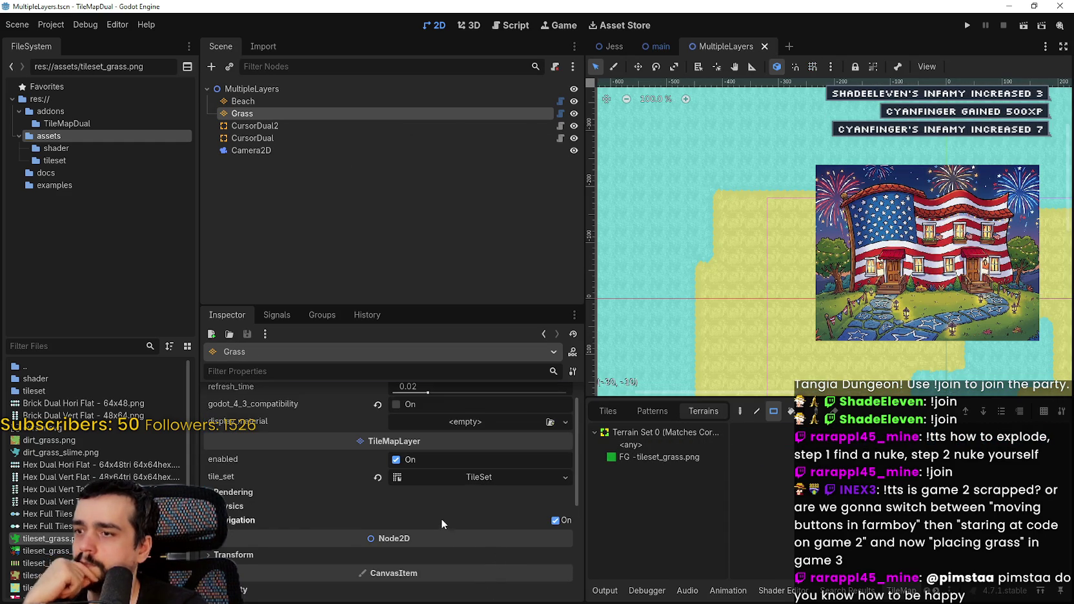
pyautogui.scroll(-2, 440, 518)
pyautogui.click(483, 426)
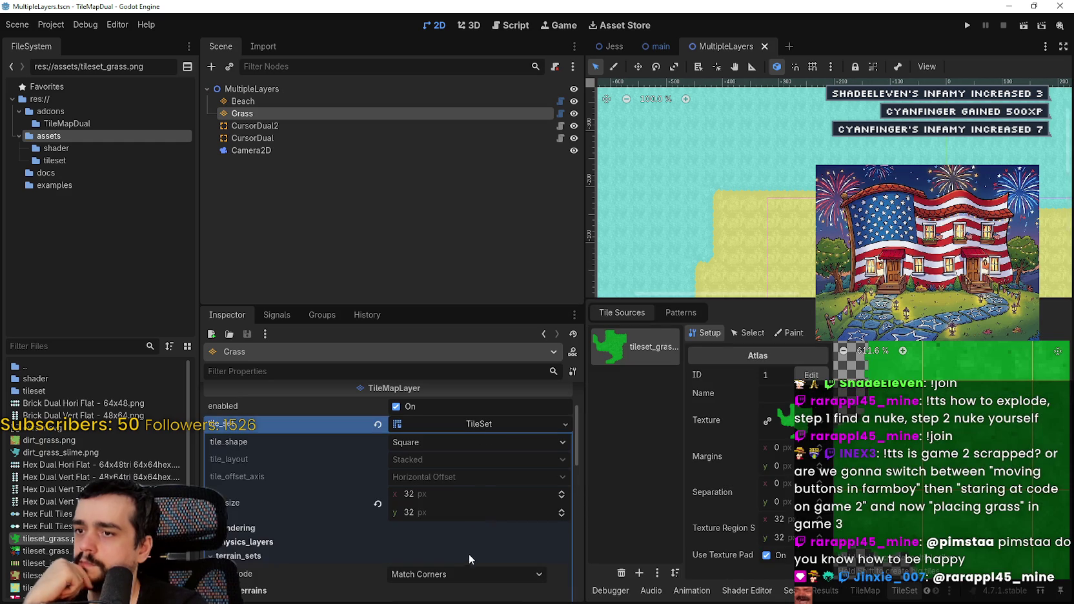
pyautogui.scroll(-5, 463, 545)
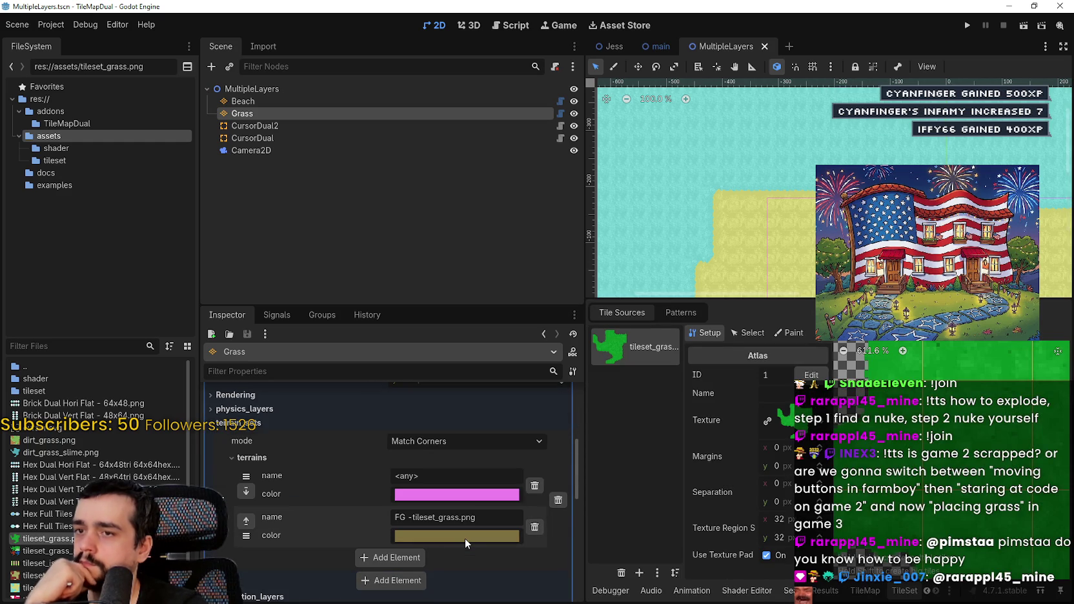
pyautogui.scroll(5, 464, 533)
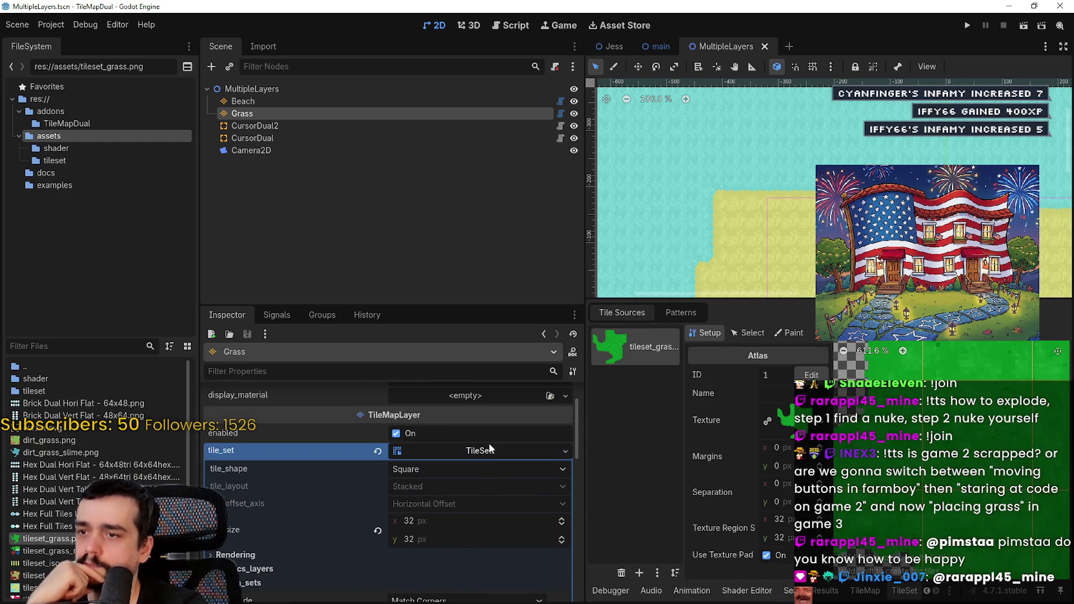
pyautogui.scroll(-3, 936, 452)
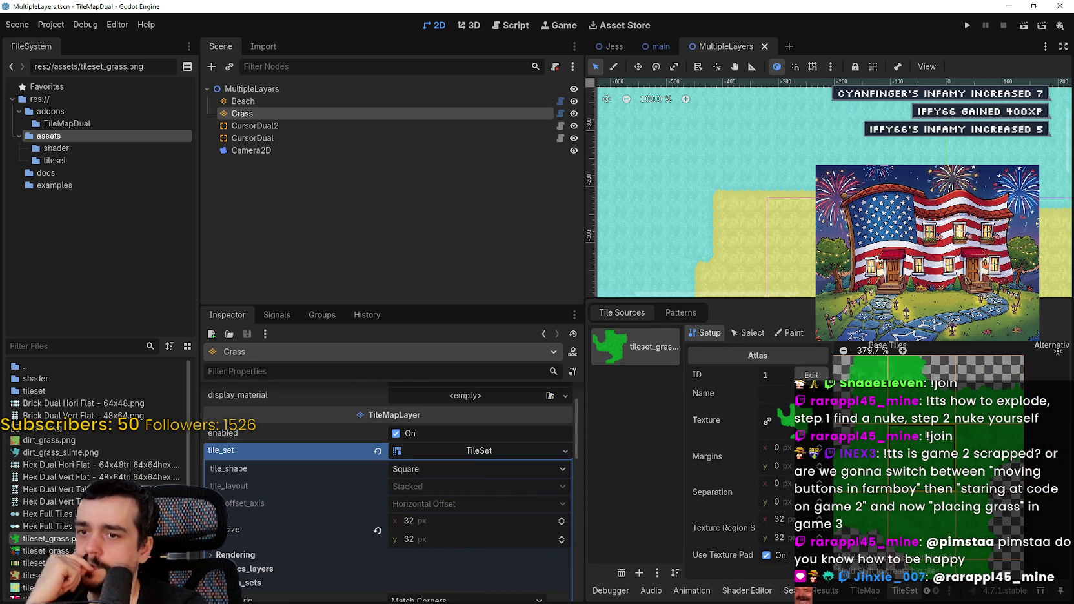
# - Preview tile Probability in Paint Properties, then return to Terrains and choose the grass foreground terrain
pyautogui.click(746, 332)
pyautogui.click(784, 334)
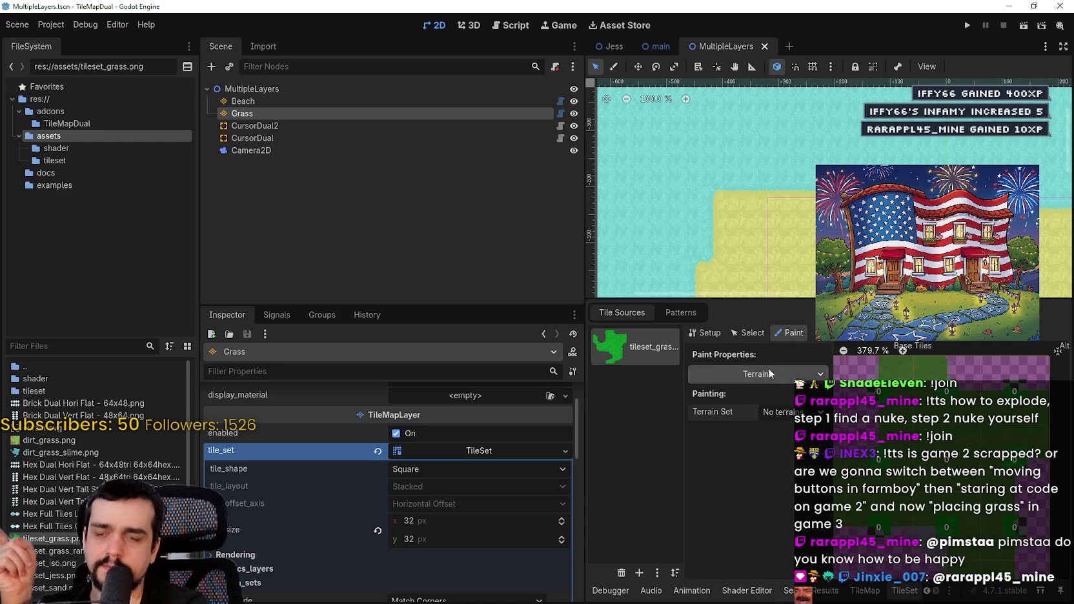
pyautogui.click(766, 374)
pyautogui.click(751, 475)
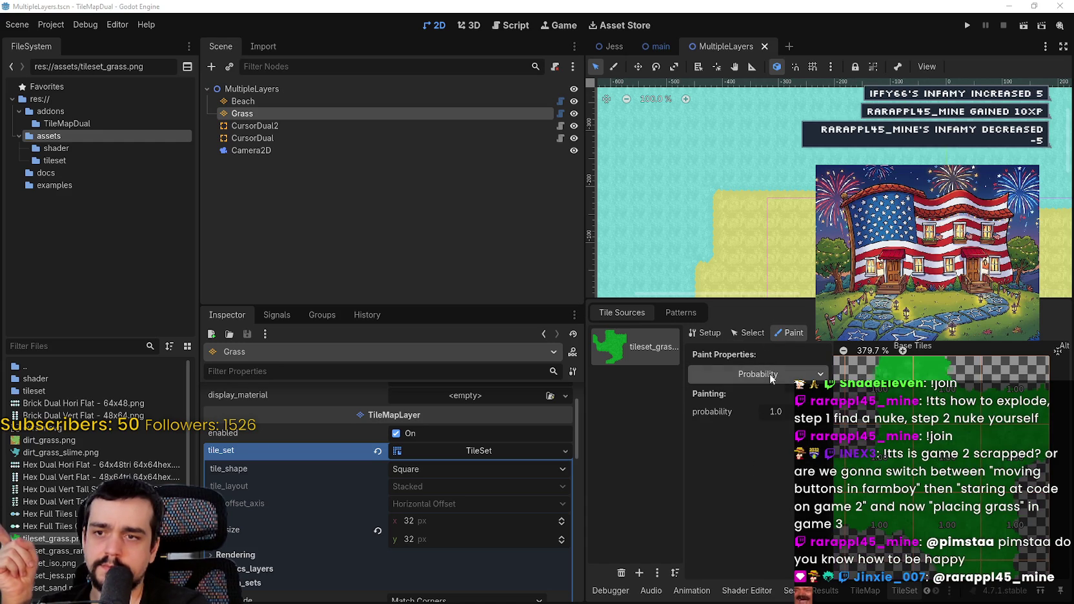
pyautogui.click(739, 462)
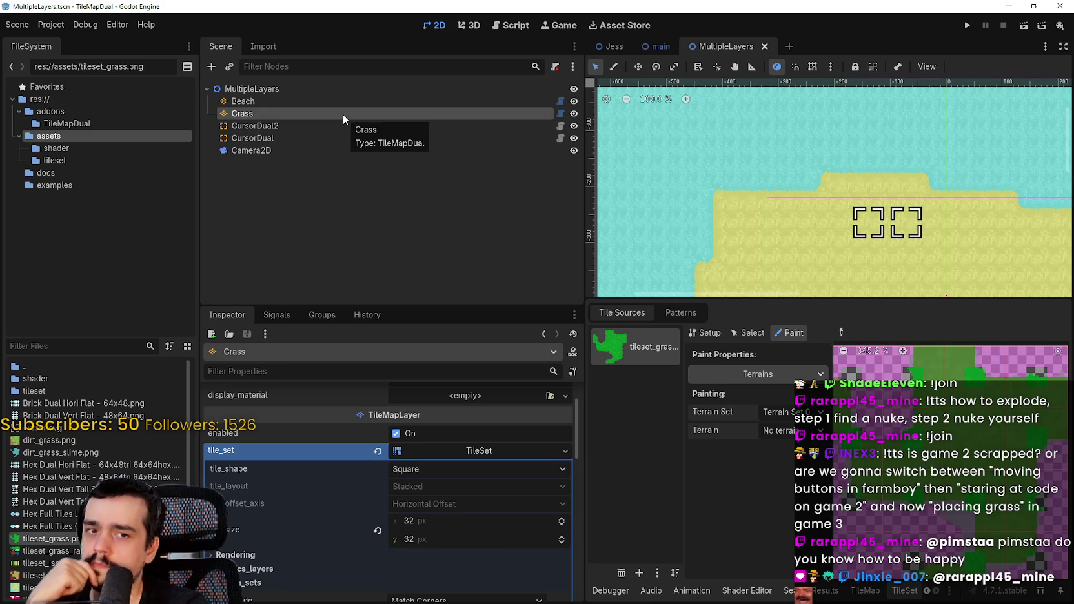
pyautogui.click(787, 430)
pyautogui.click(784, 463)
pyautogui.click(787, 430)
pyautogui.click(783, 476)
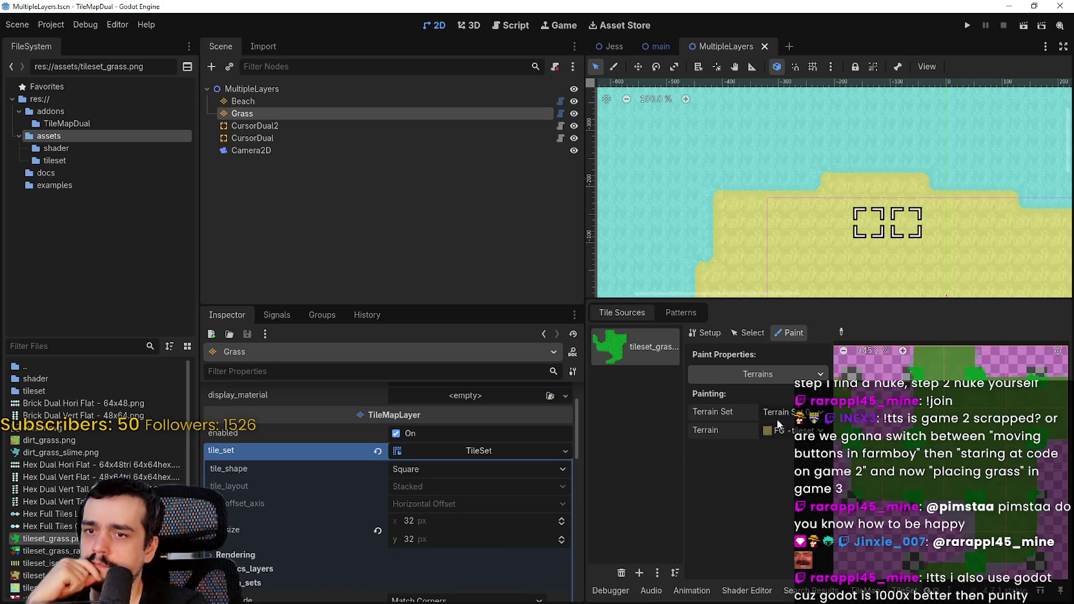
# - Check the Beach layer's <any> and FG - tileset_sand.png terrains in its tileset, alternating Beach and Grass
pyautogui.click(332, 102)
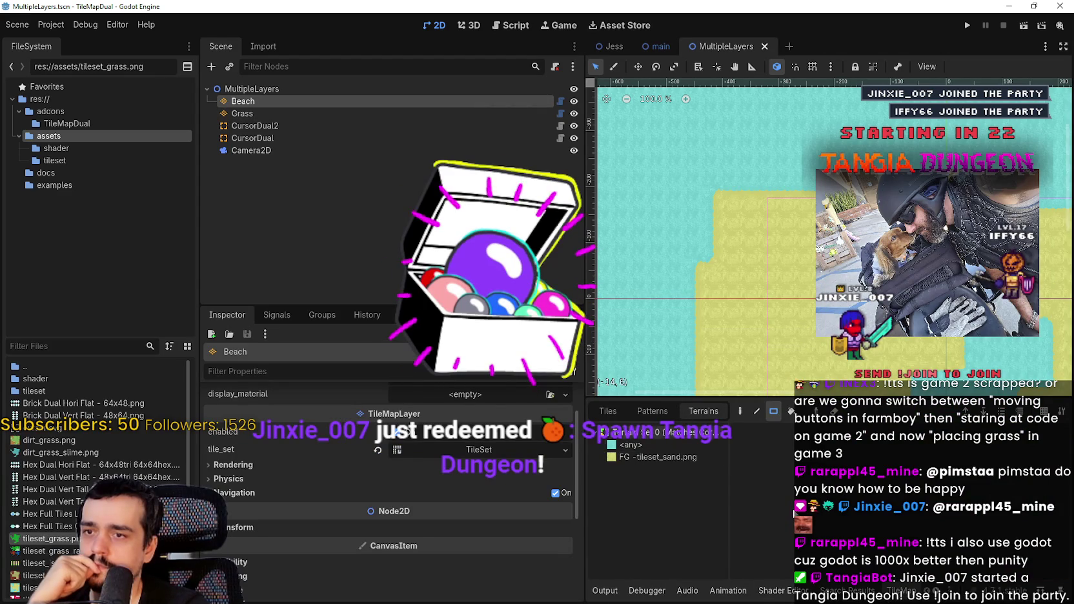
pyautogui.click(655, 444)
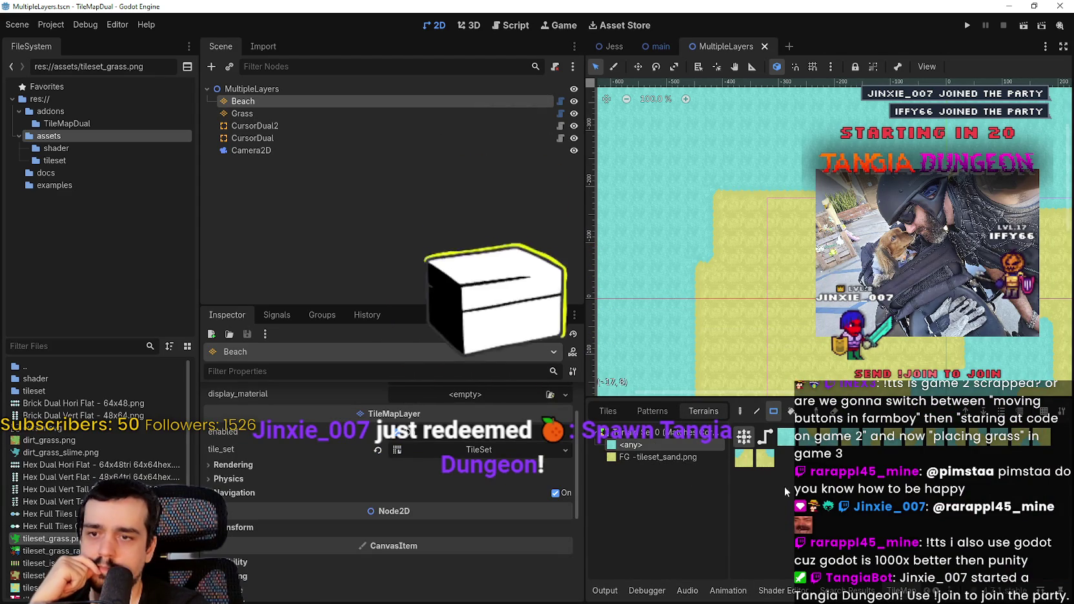
pyautogui.click(919, 591)
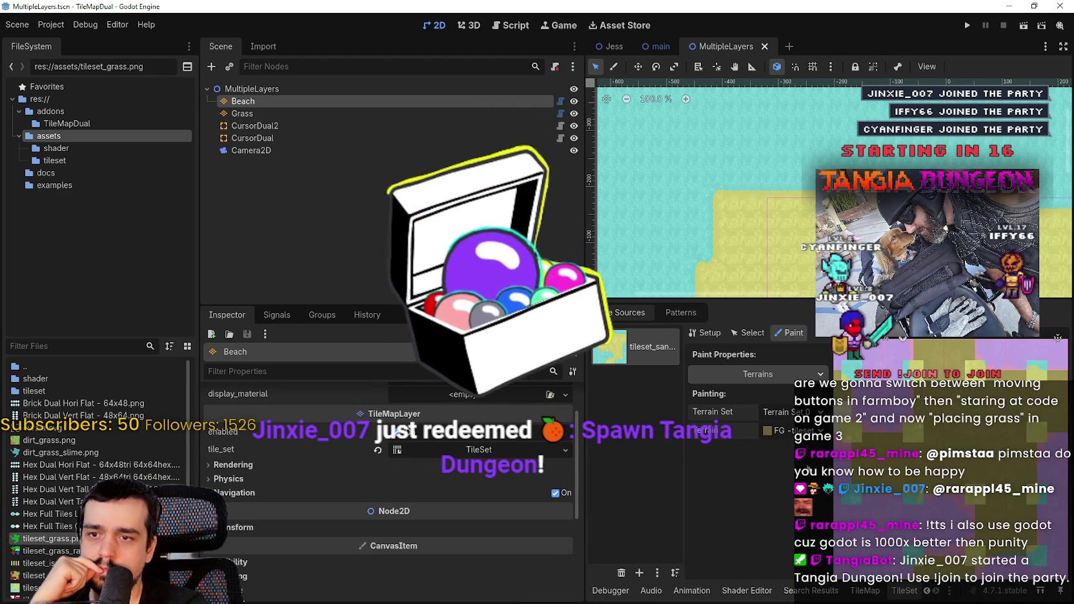
pyautogui.click(791, 430)
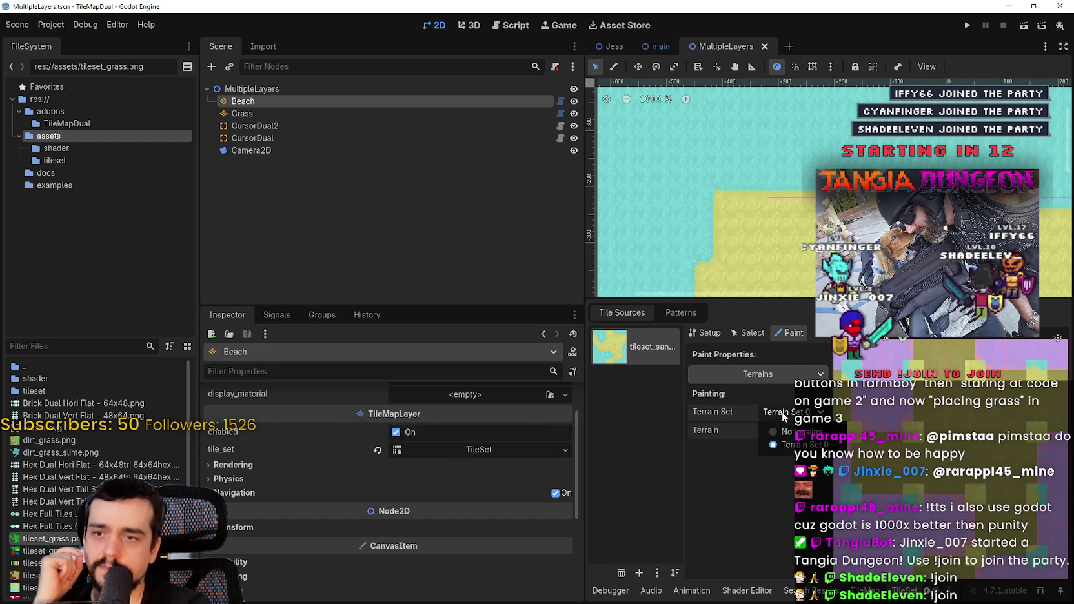
pyautogui.click(771, 375)
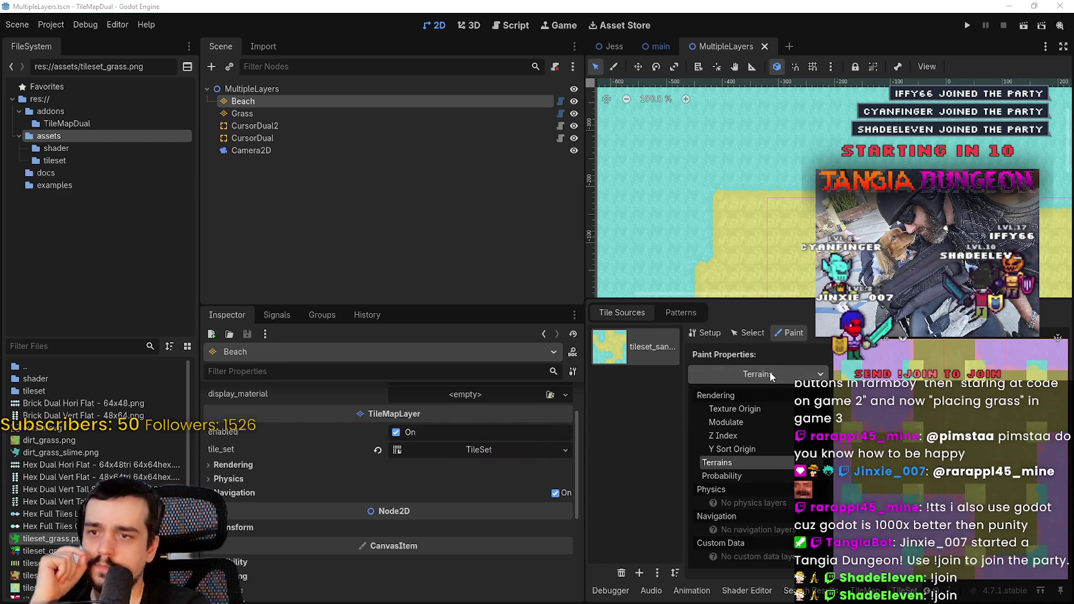
pyautogui.press('Escape')
pyautogui.scroll(-3, 444, 524)
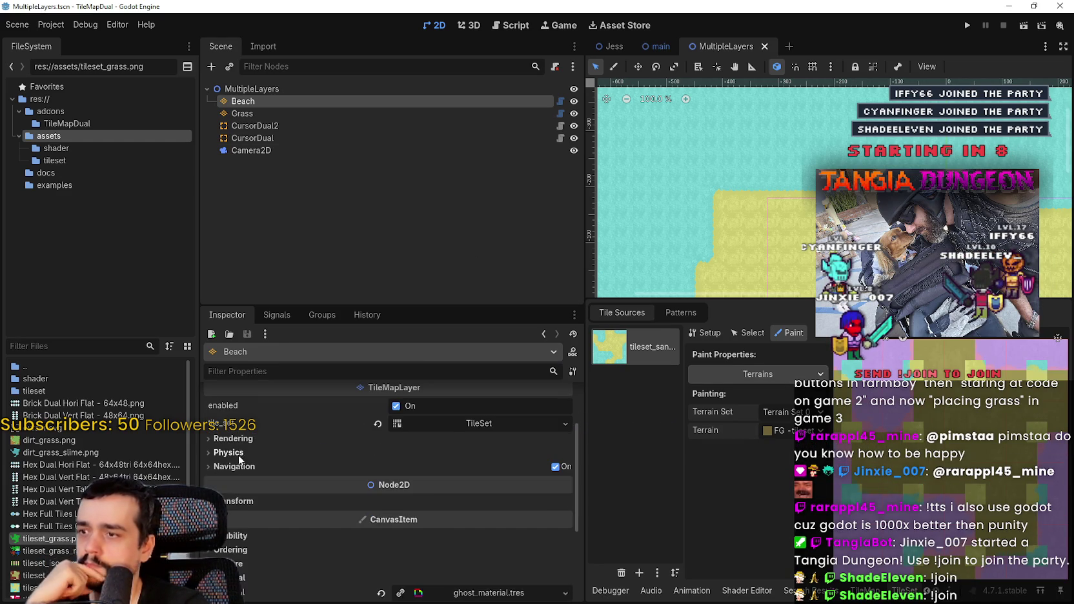
pyautogui.scroll(5, 355, 526)
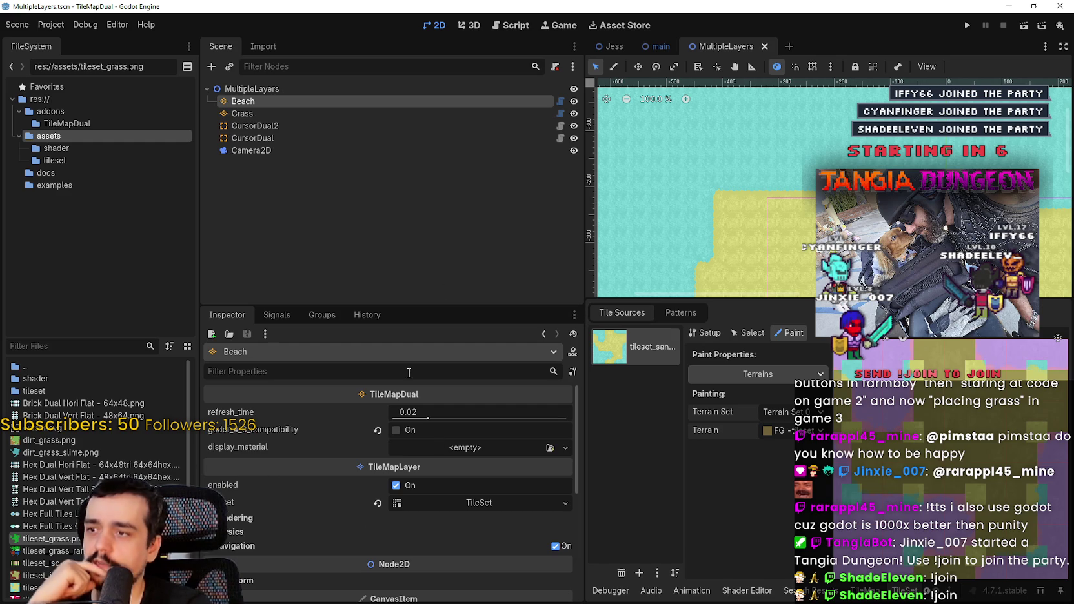
pyautogui.click(341, 112)
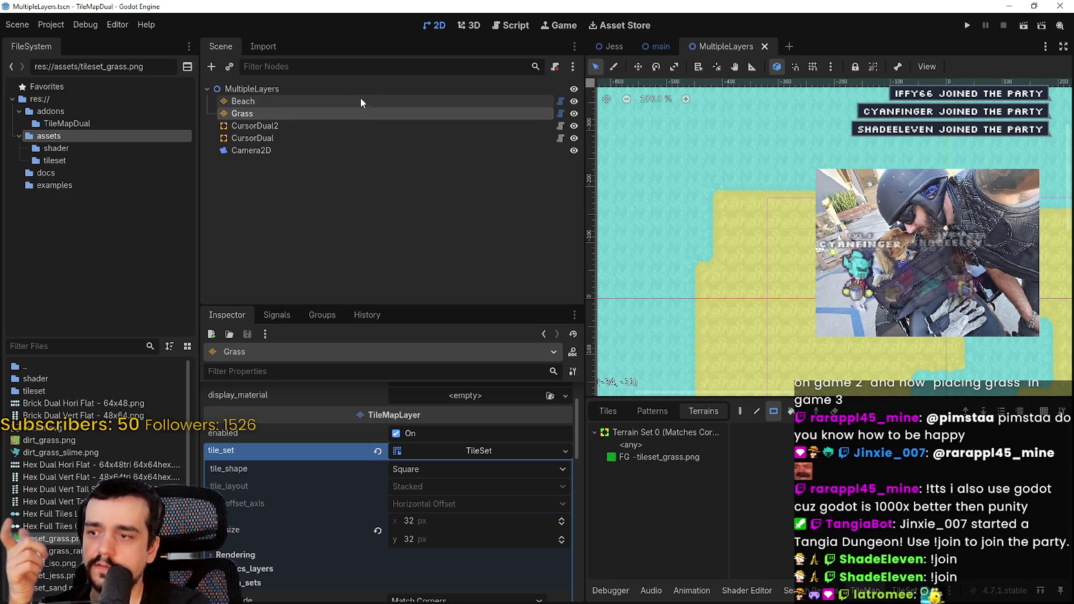
pyautogui.click(360, 99)
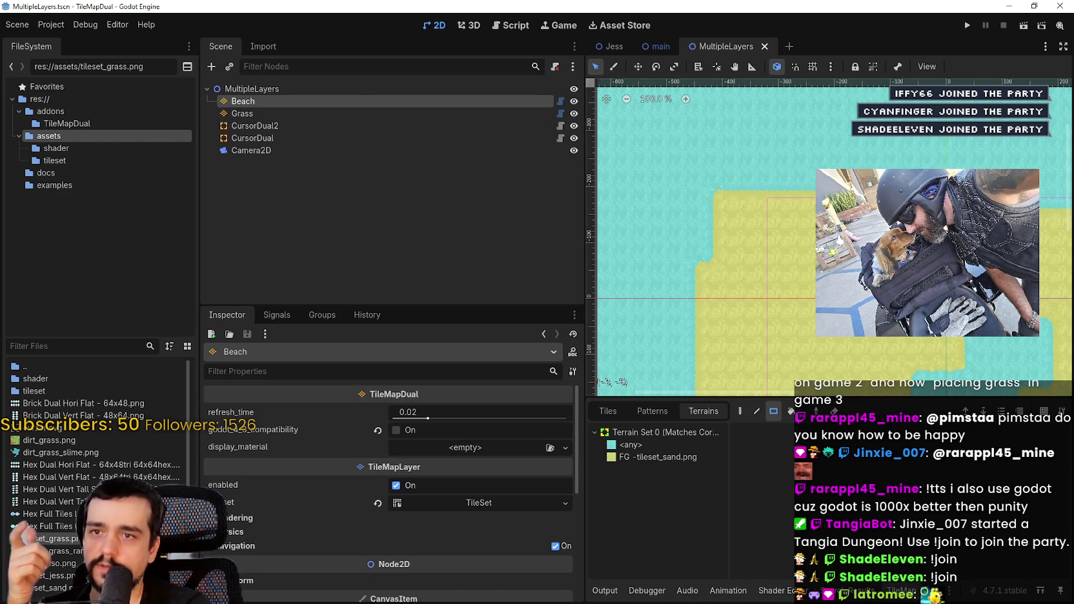
# - Select Grass with the FG -tileset_grass.png terrain and paint a grass strip across the sand
pyautogui.scroll(-3, 888, 202)
pyautogui.moveTo(875, 206)
pyautogui.mouseDown()
pyautogui.moveTo(791, 175)
pyautogui.moveTo(807, 162)
pyautogui.moveTo(800, 198)
pyautogui.mouseUp()
pyautogui.scroll(-2, 801, 198)
pyautogui.click(452, 114)
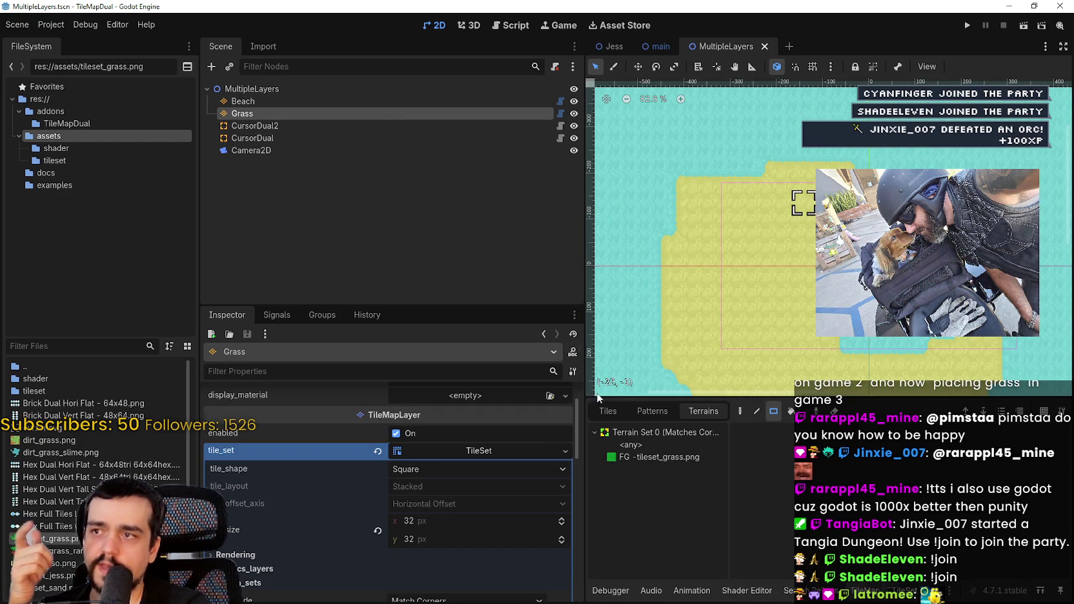
pyautogui.click(665, 457)
pyautogui.scroll(4, 833, 244)
pyautogui.moveTo(806, 243); pyautogui.dragTo(738, 237)
# - Paint a large grass patch at the sand's right edge, extend it, and run the game
pyautogui.scroll(1, 805, 254)
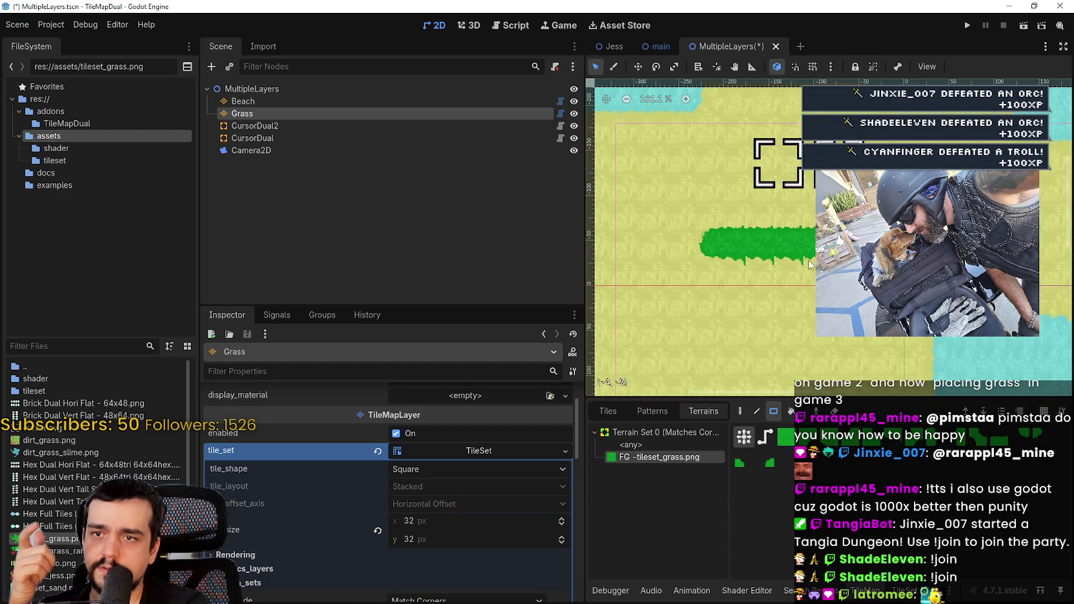
pyautogui.scroll(-1, 803, 273)
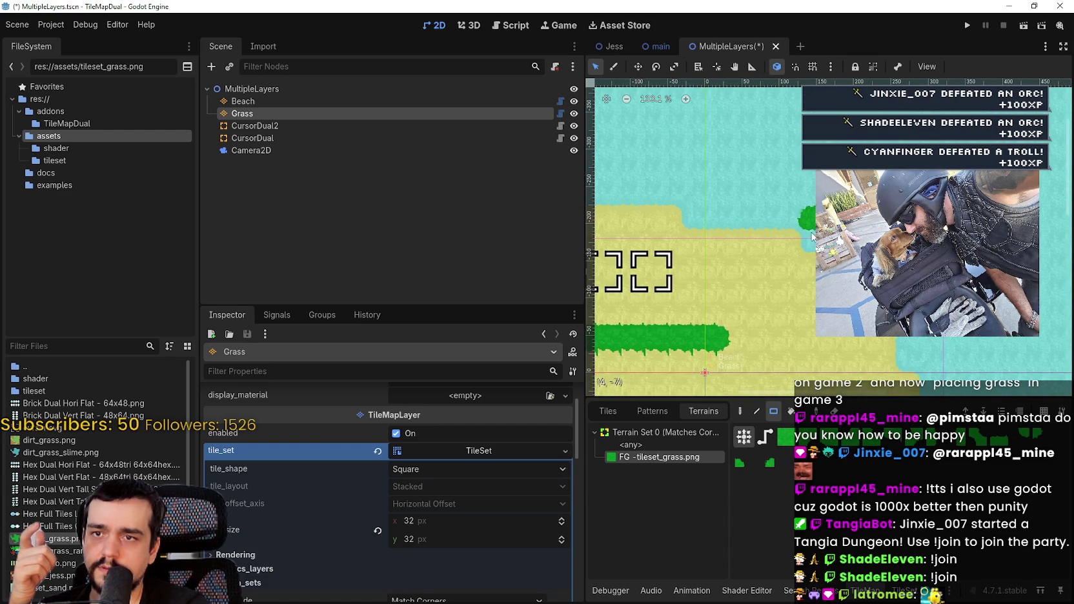
pyautogui.scroll(4, 876, 302)
pyautogui.moveTo(890, 303); pyautogui.dragTo(800, 203)
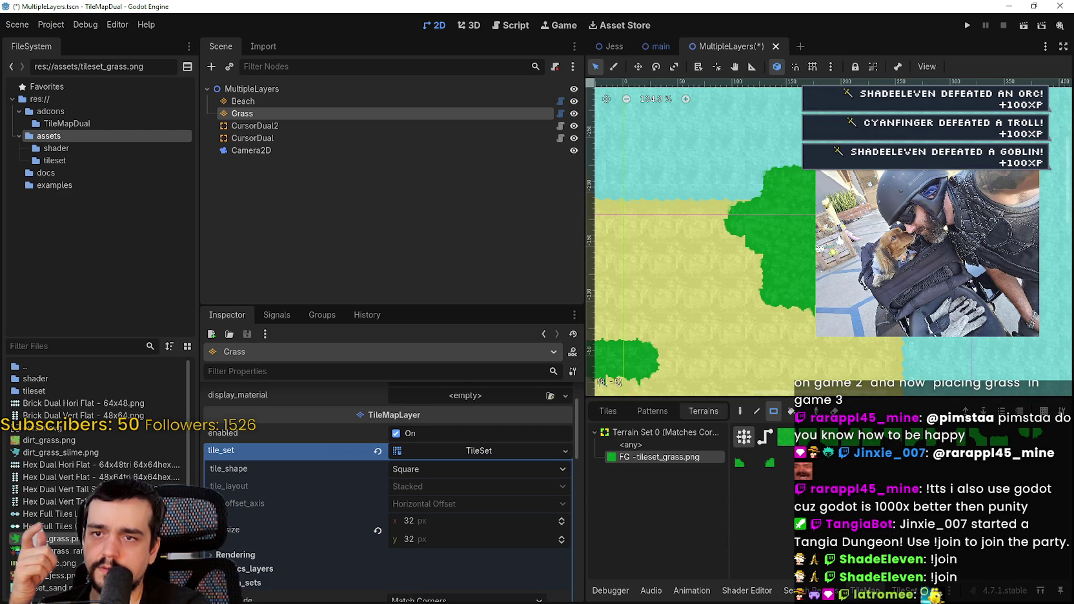
pyautogui.scroll(-1, 806, 271)
pyautogui.moveTo(806, 270); pyautogui.dragTo(668, 303)
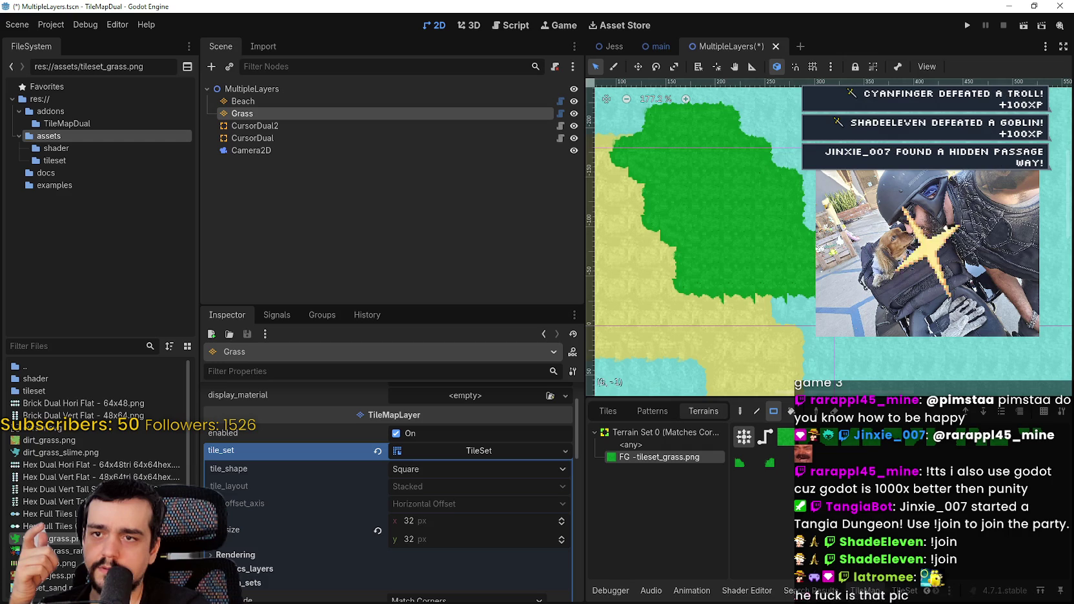
pyautogui.click(967, 25)
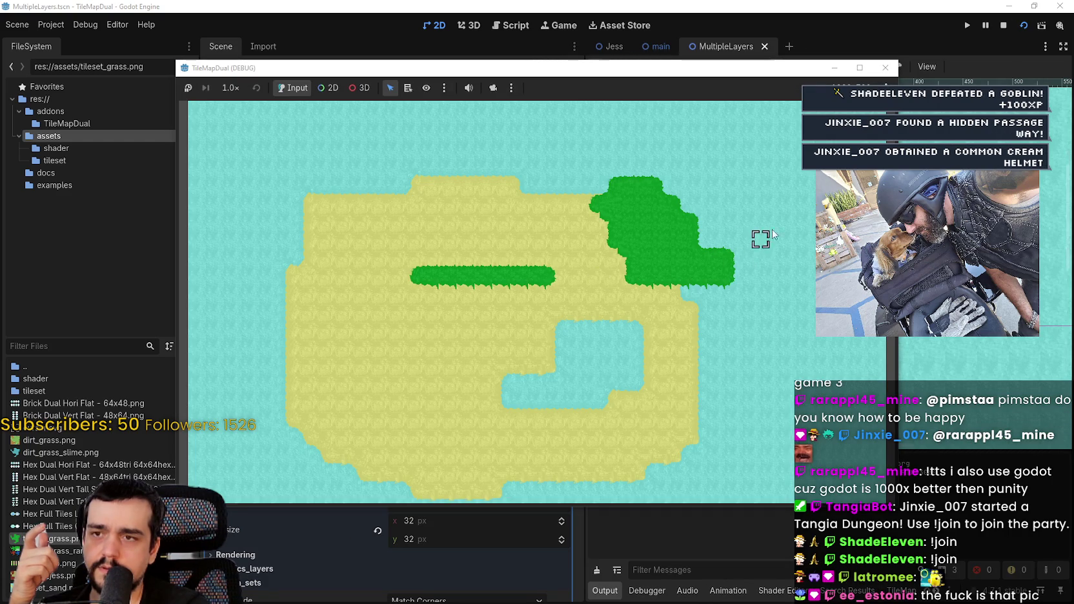
# - Paint a grass strip in the running MultipleLayers game, then rerun main and paint two grass blobs
pyautogui.moveTo(810, 199)
pyautogui.mouseDown()
pyautogui.moveTo(780, 260)
pyautogui.moveTo(797, 316)
pyautogui.moveTo(781, 442)
pyautogui.moveTo(823, 373)
pyautogui.mouseUp()
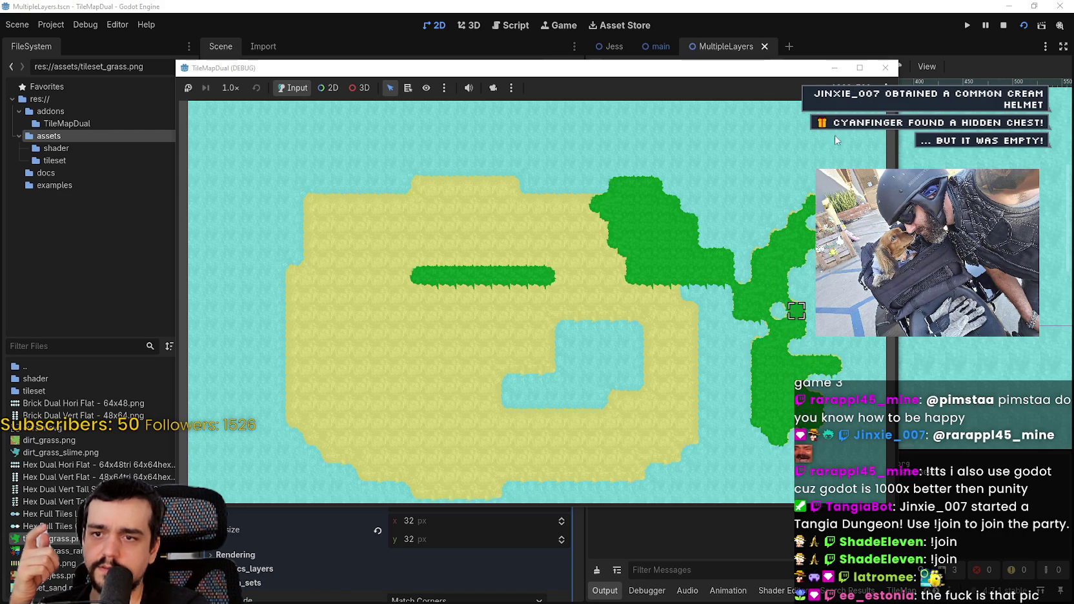
pyautogui.click(884, 67)
pyautogui.click(967, 26)
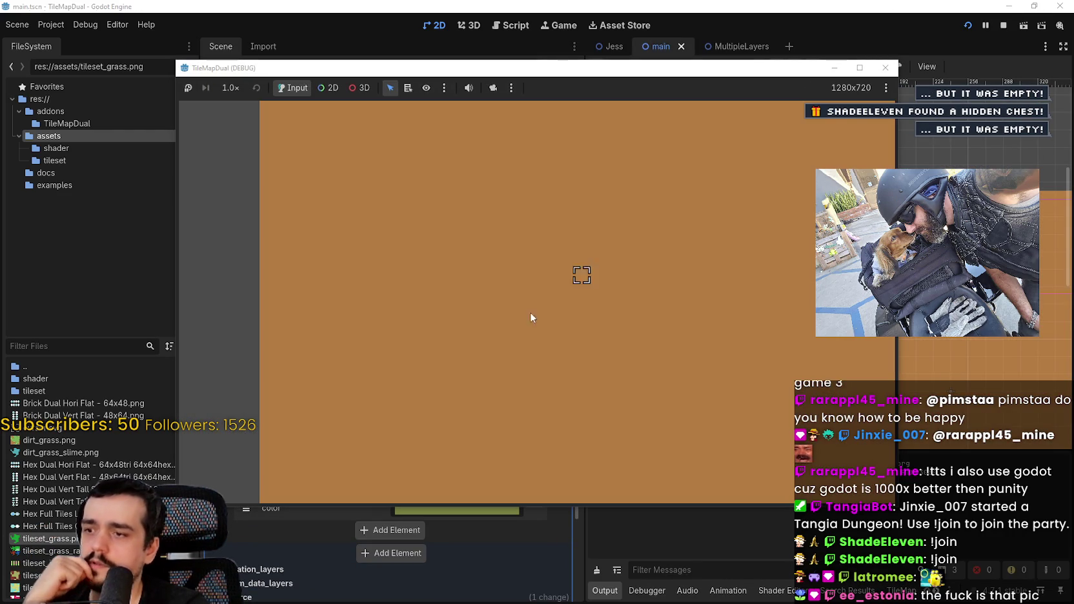
pyautogui.moveTo(530, 312)
pyautogui.mouseDown()
pyautogui.moveTo(581, 292)
pyautogui.moveTo(585, 312)
pyautogui.mouseUp()
pyautogui.moveTo(694, 232)
pyautogui.mouseDown()
pyautogui.moveTo(714, 311)
pyautogui.moveTo(635, 271)
pyautogui.mouseUp()
pyautogui.press('F8')
# - Hide the TileMapDual layer, rerun the game, and close it
pyautogui.click(574, 123)
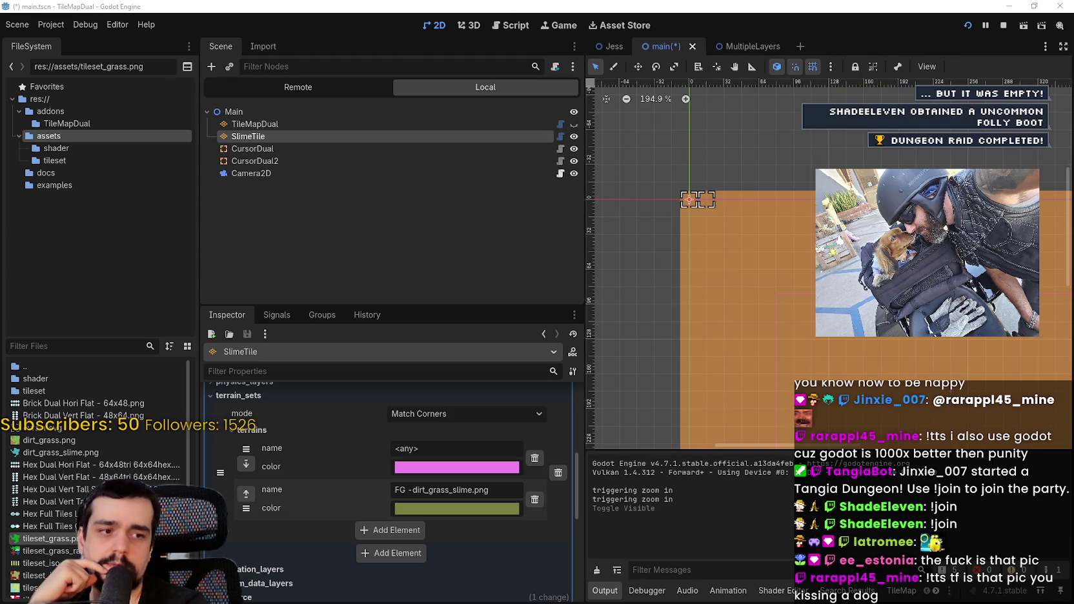
pyautogui.press('F5')
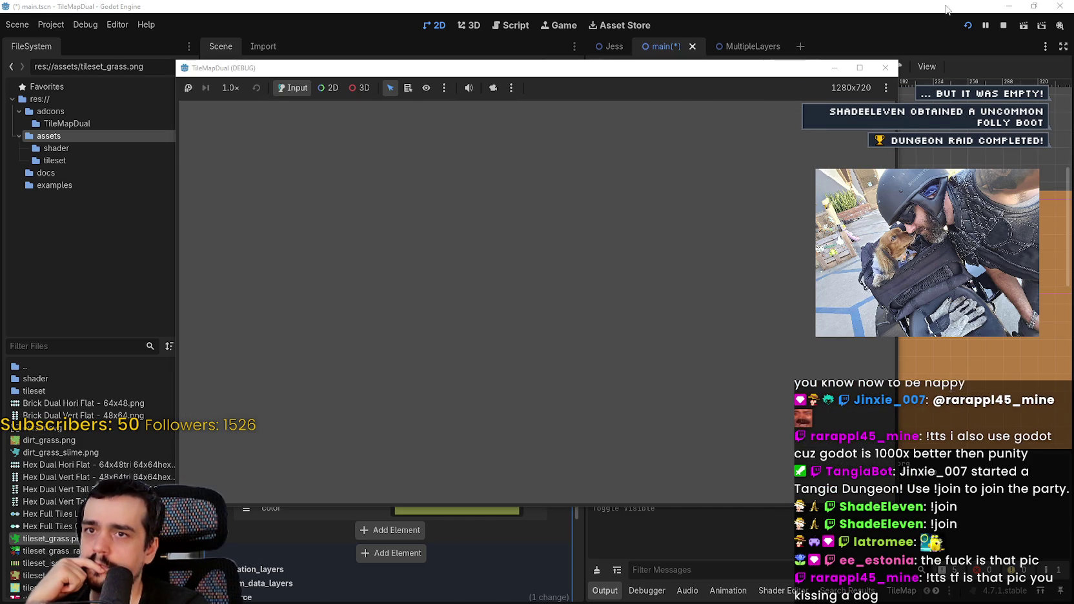
pyautogui.click(885, 67)
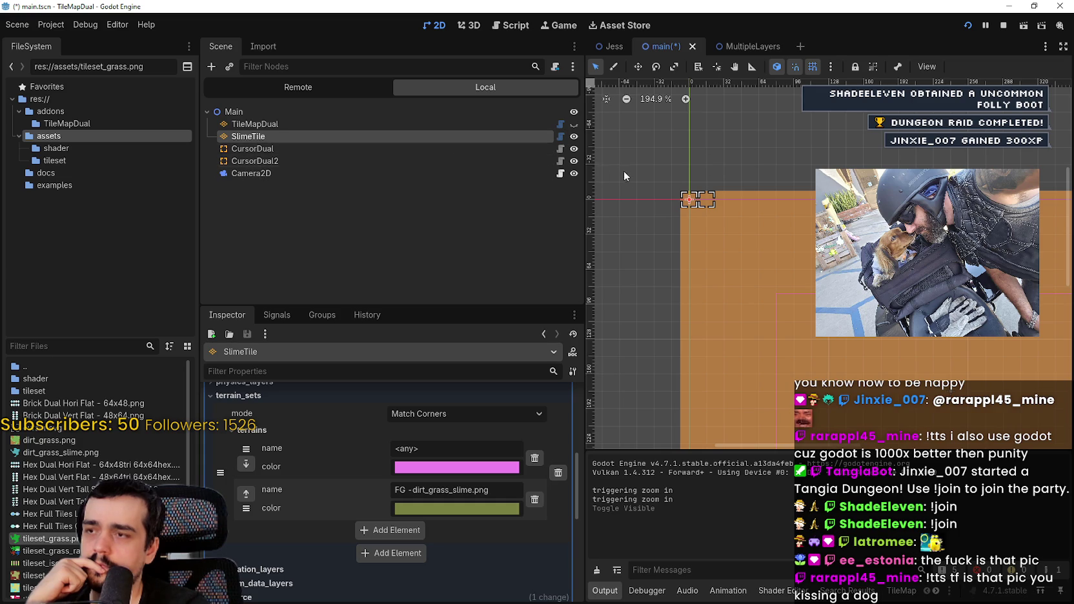
# - Show the TileMapDual layer again and review its terrain sets, including the slime terrain's name
pyautogui.click(574, 124)
pyautogui.scroll(-1, 857, 333)
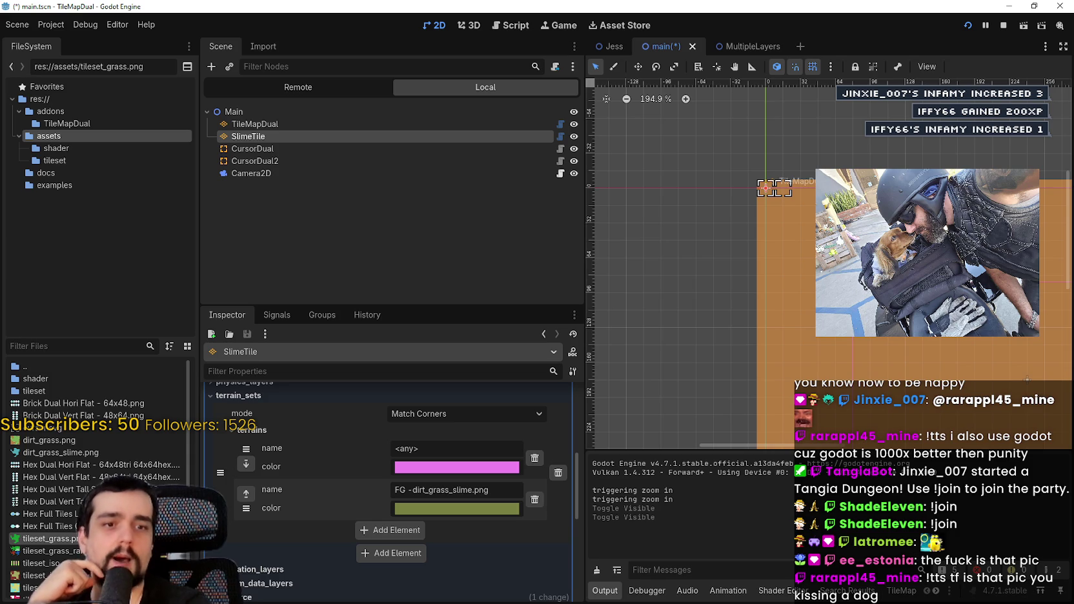
pyautogui.scroll(3, 806, 264)
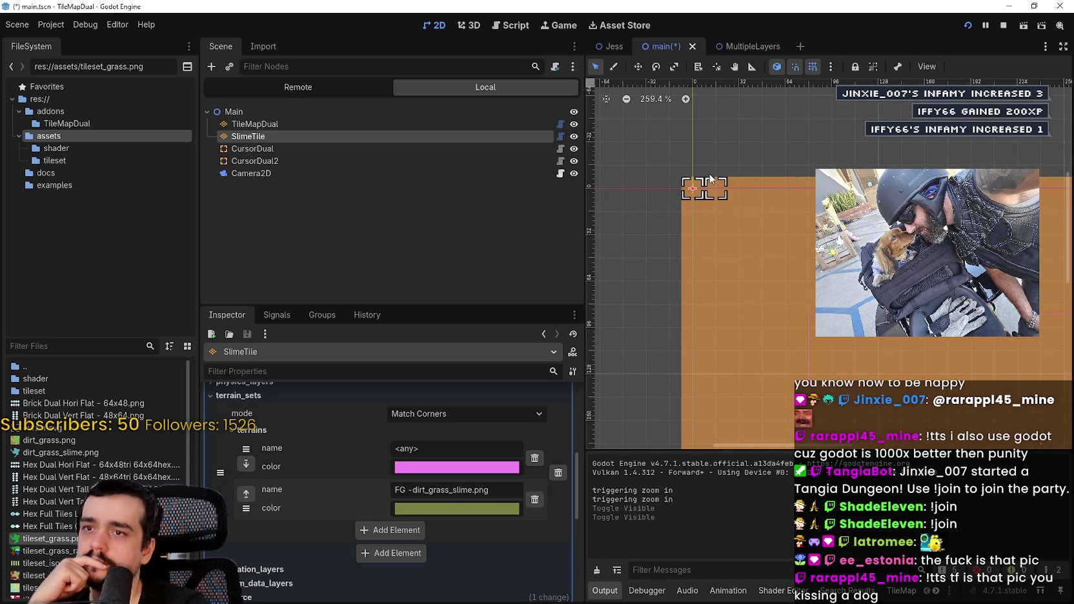
pyautogui.scroll(2, 436, 554)
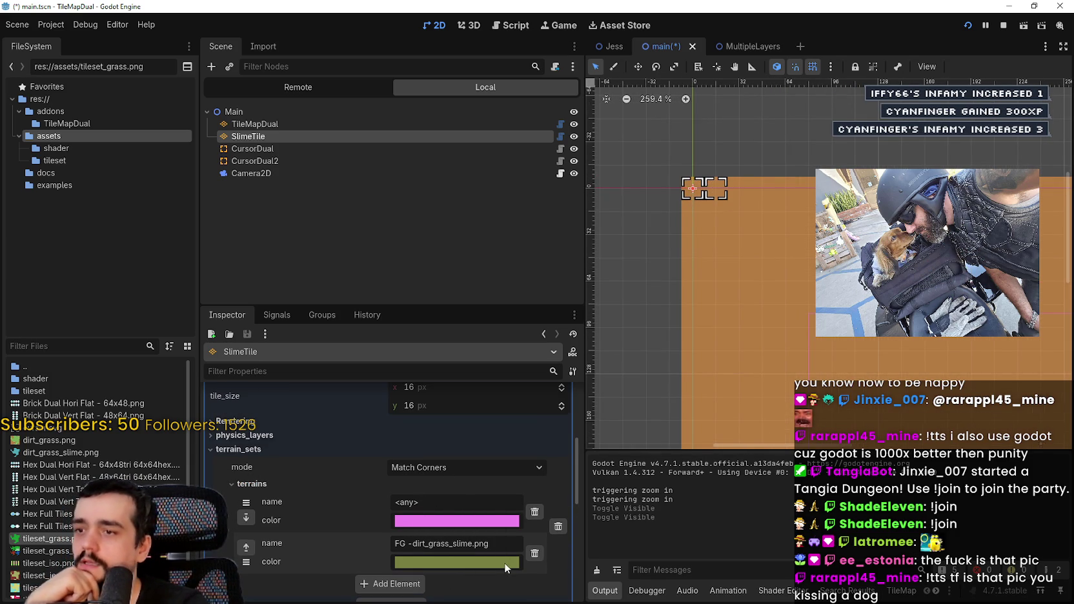
pyautogui.click(511, 543)
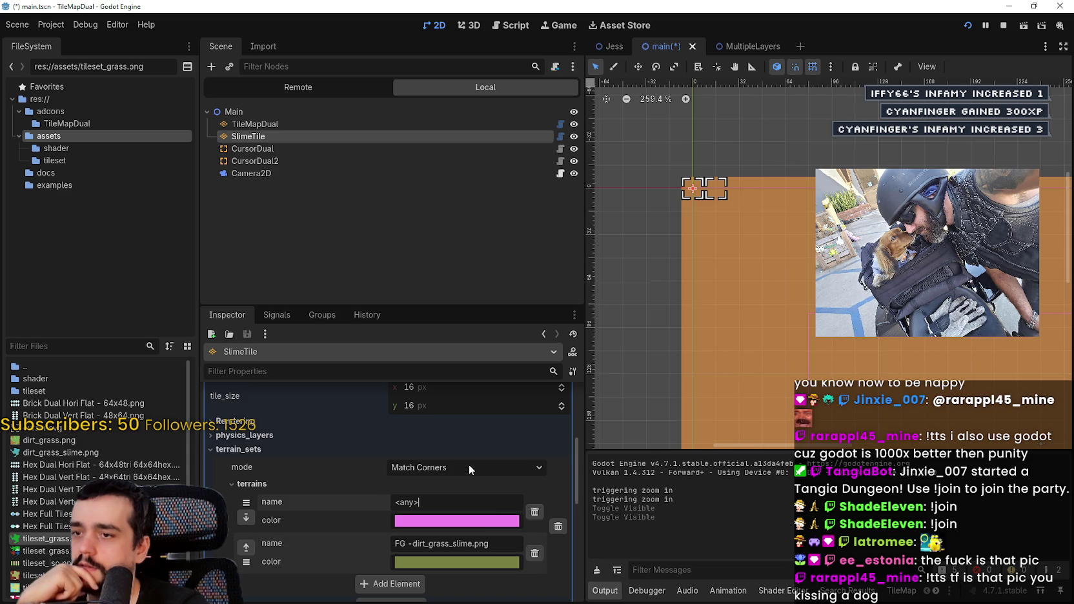
pyautogui.scroll(1, 468, 464)
pyautogui.click(350, 475)
pyautogui.scroll(3, 351, 472)
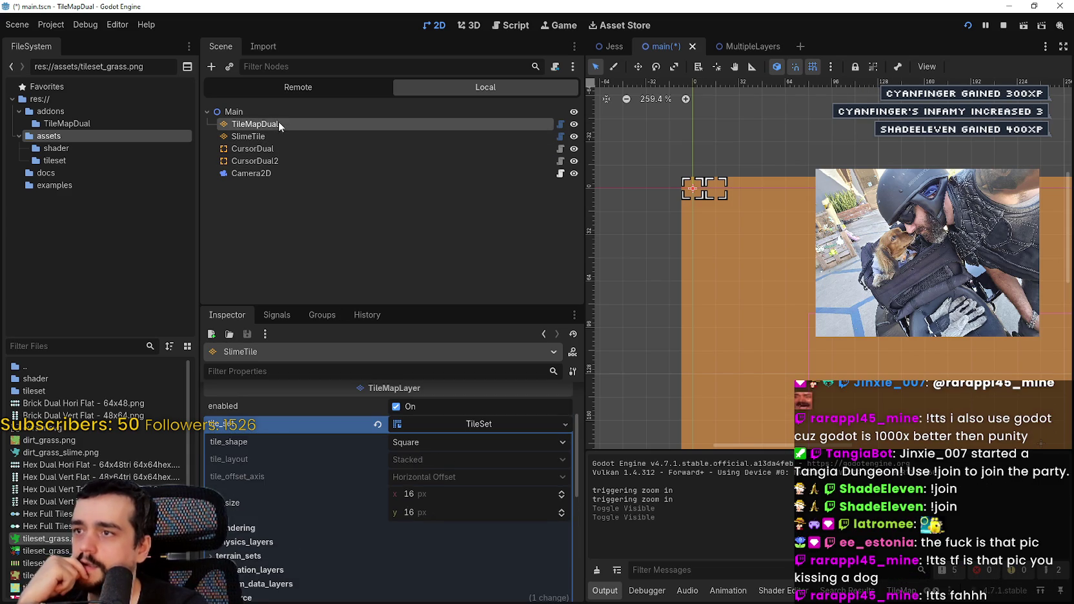
# - Select CursorDual2 and open its cursor_dual.gd script at the terrain input checks
pyautogui.click(278, 124)
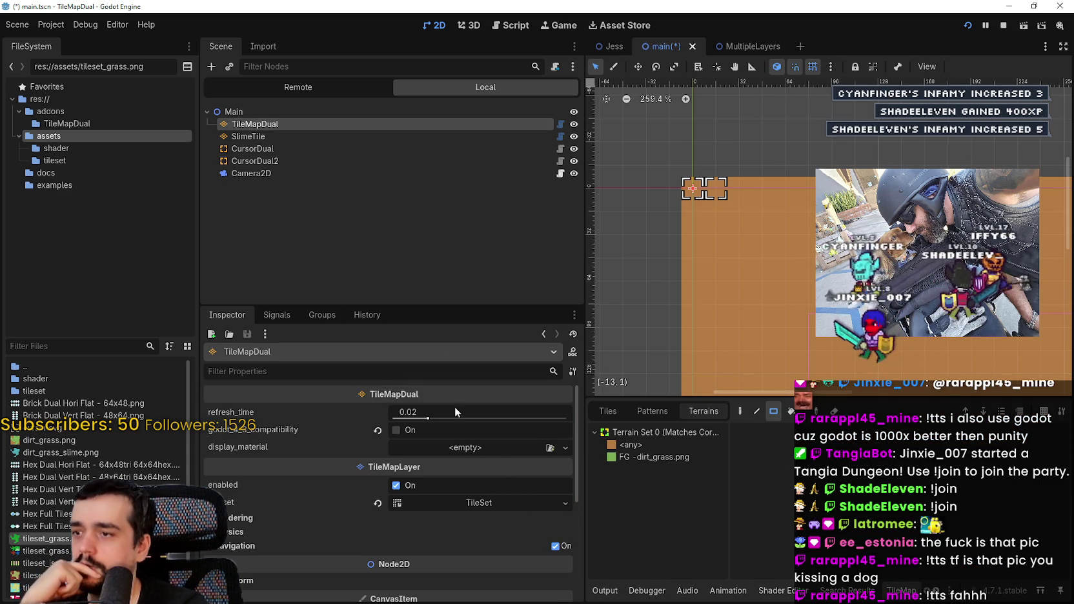
pyautogui.click(250, 161)
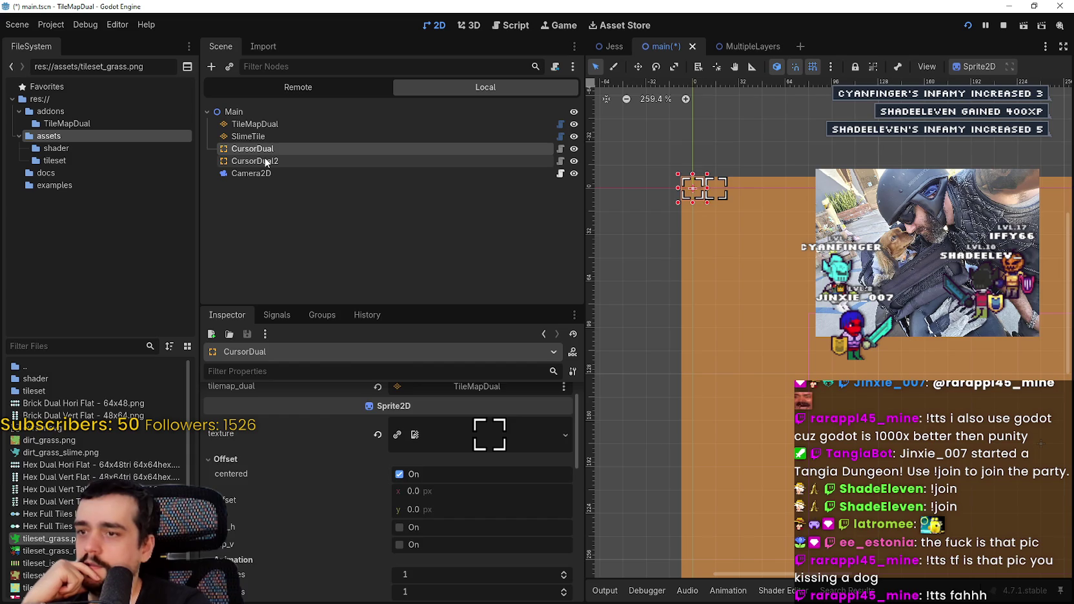
pyautogui.click(561, 162)
pyautogui.click(839, 455)
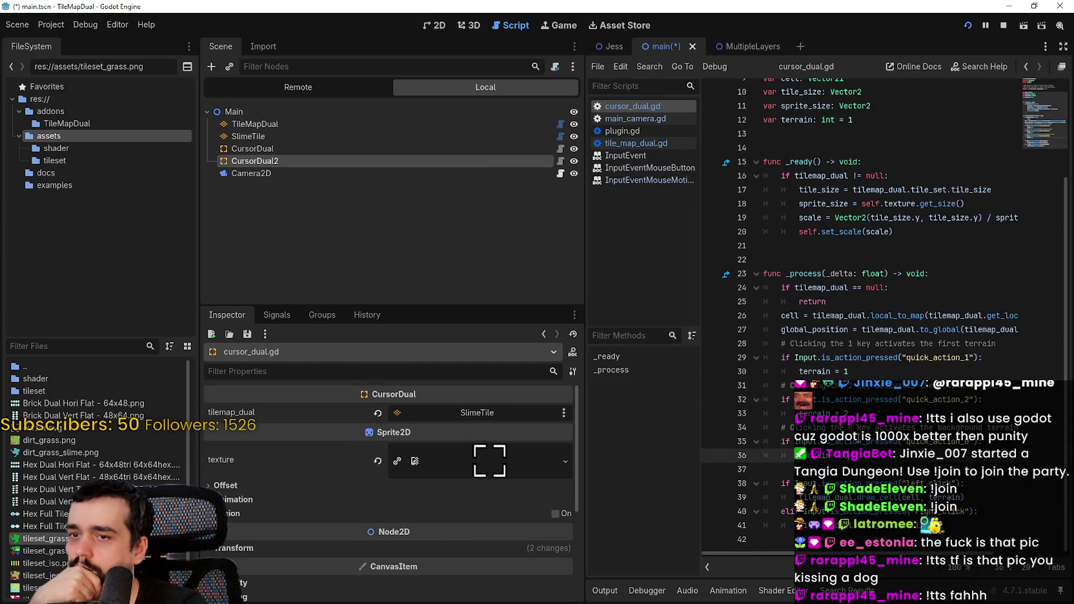
# - Review the terrain input checks, tile-painting lines 39–41, and the terrain variable on line 12
pyautogui.click(838, 408)
pyautogui.press('Up')
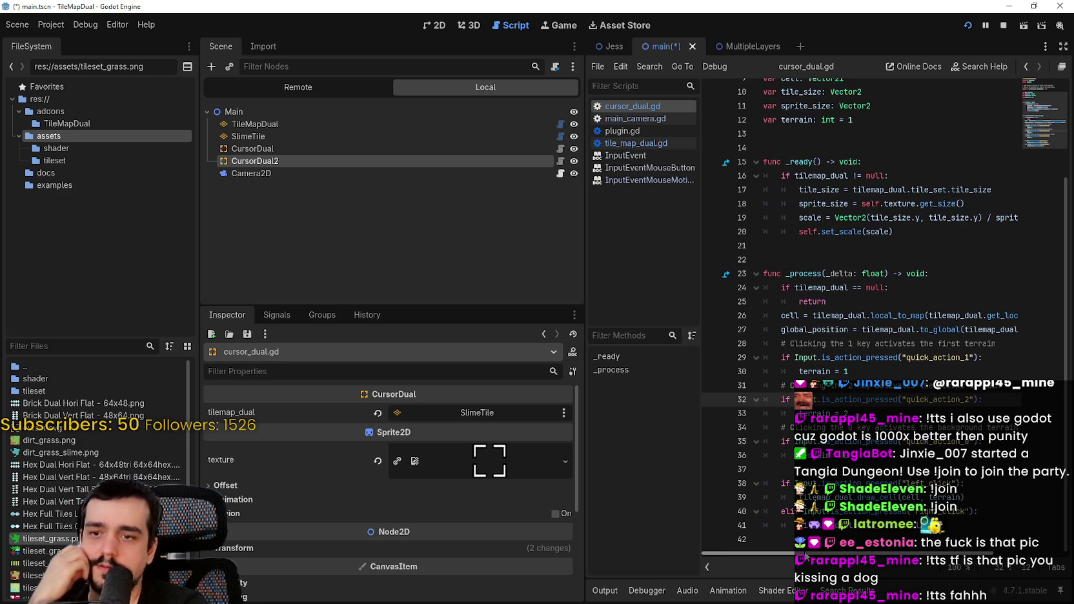
pyautogui.click(879, 497)
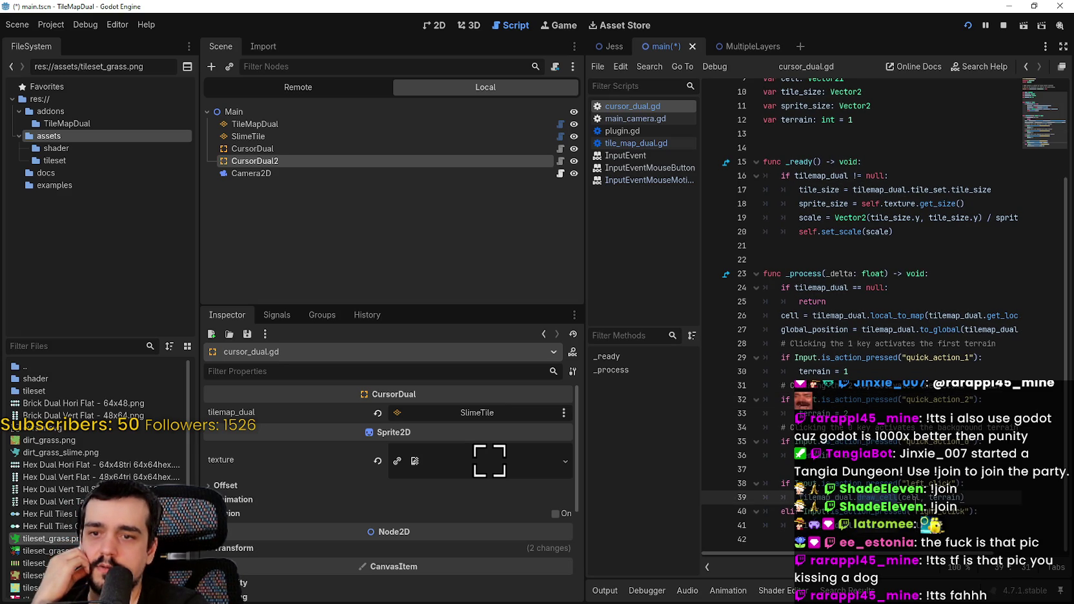
pyautogui.doubleClick(946, 498)
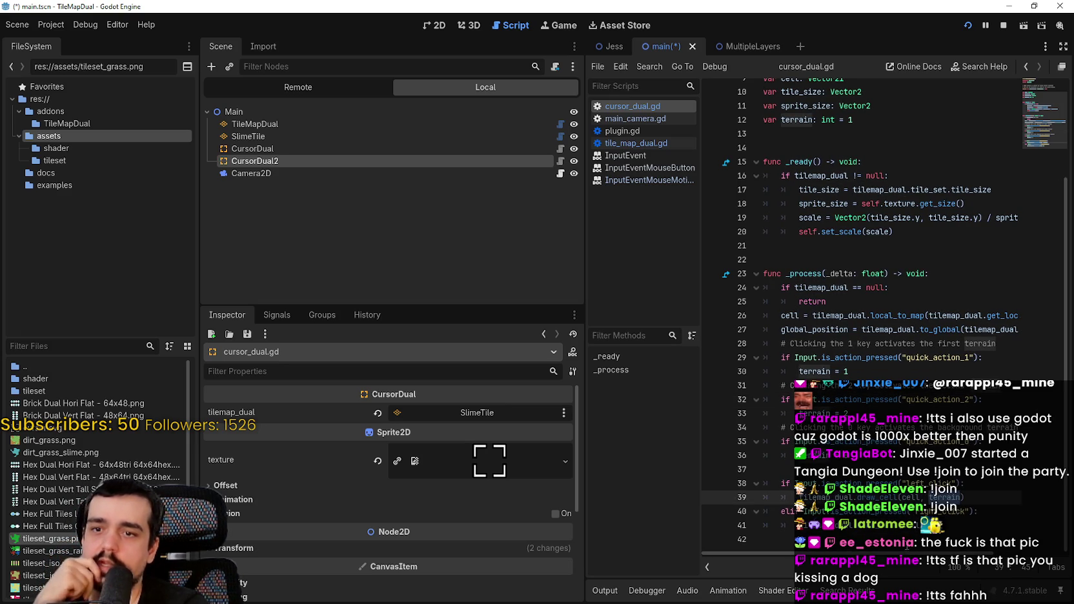
pyautogui.moveTo(949, 524); pyautogui.dragTo(779, 500)
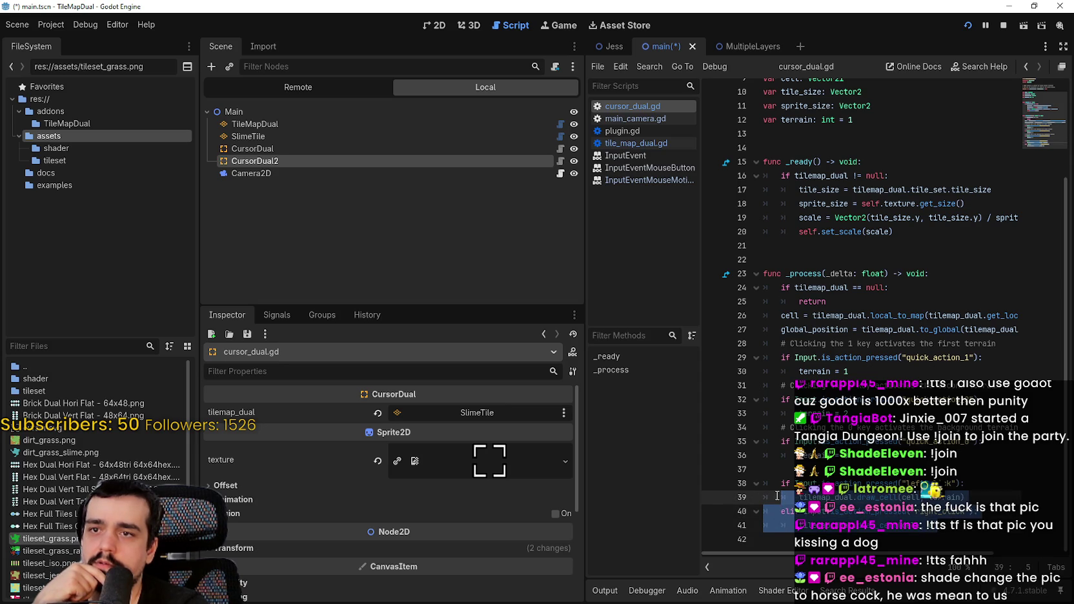
pyautogui.scroll(3, 780, 500)
pyautogui.doubleClick(800, 242)
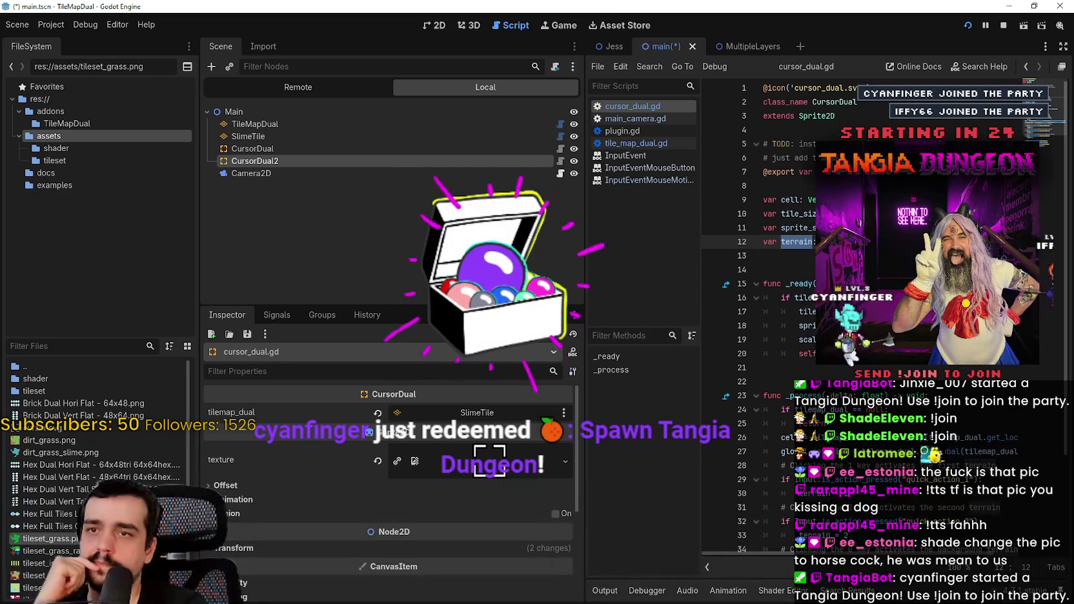
pyautogui.click(855, 171)
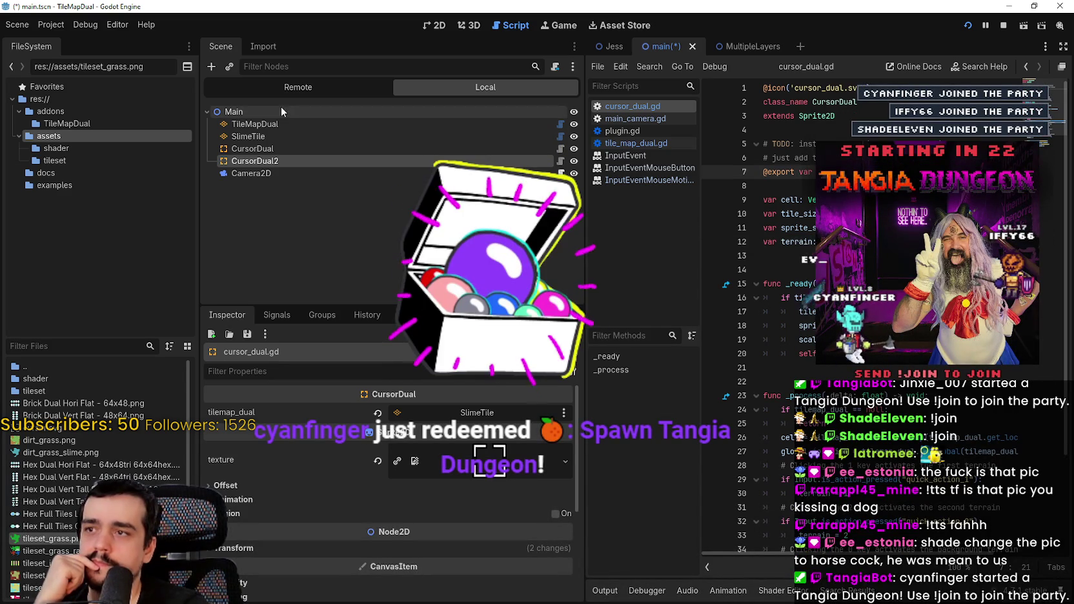
# - Inspect SlimeTile and CursorDual2, then drag SlimeTile above TileMapDual in the Scene tree
pyautogui.click(293, 138)
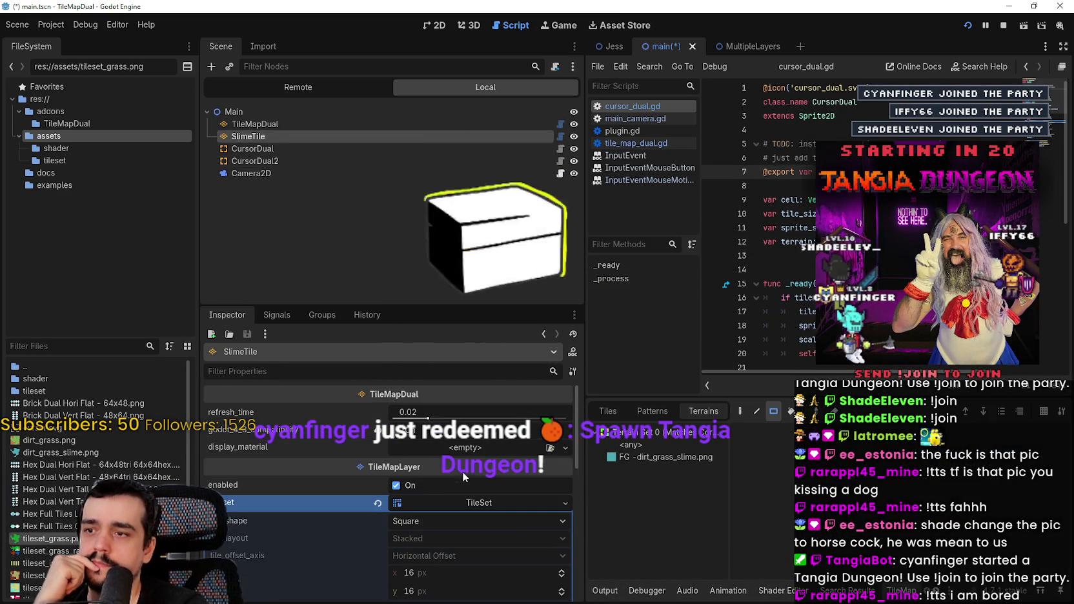
pyautogui.click(294, 161)
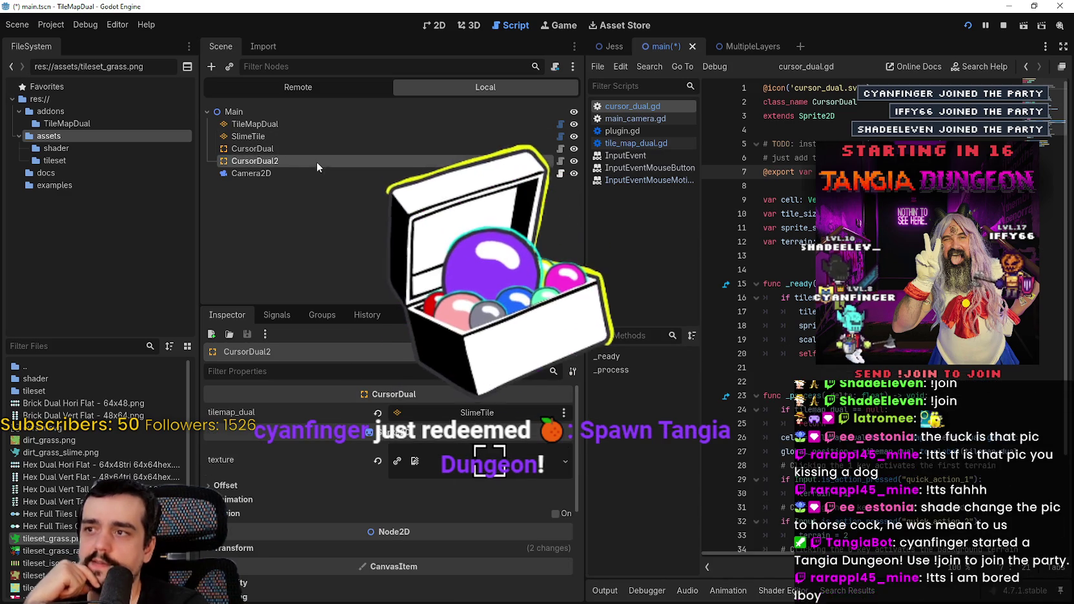
pyautogui.click(294, 164)
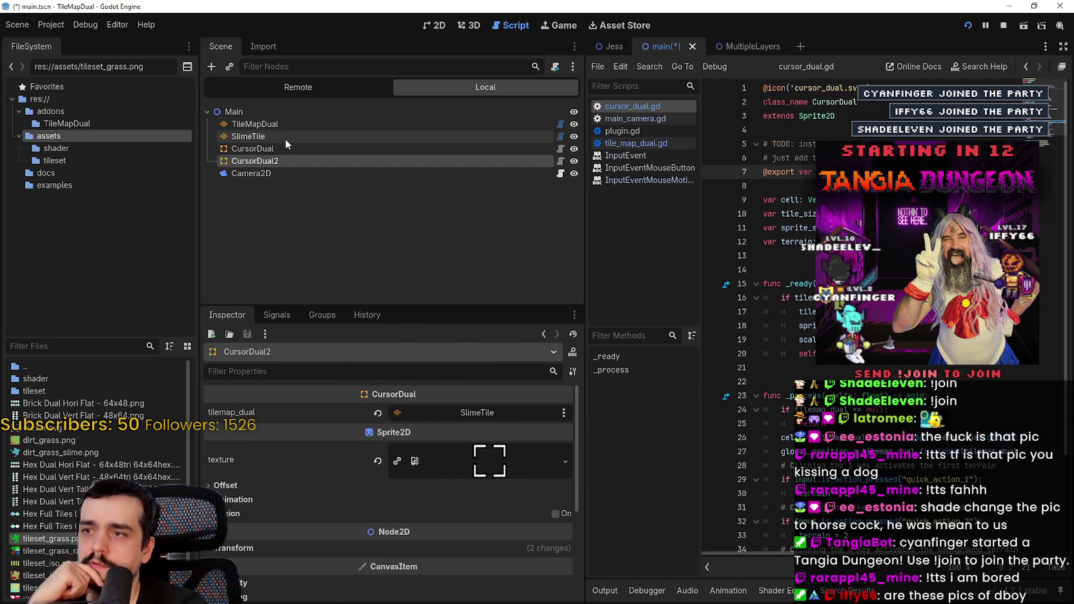
pyautogui.click(255, 137)
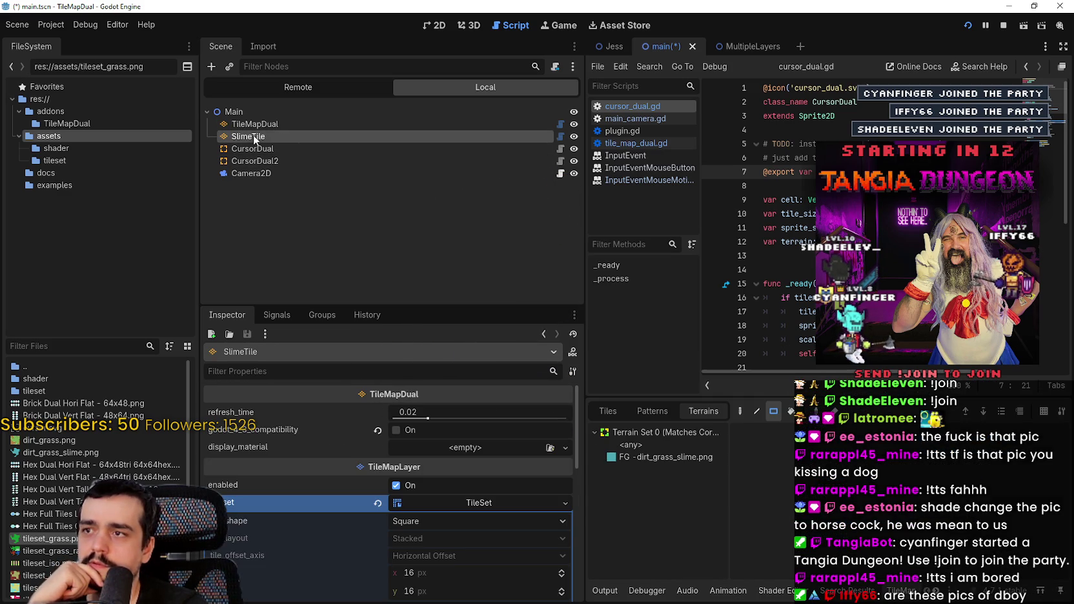
pyautogui.click(489, 501)
pyautogui.moveTo(248, 136); pyautogui.dragTo(271, 120)
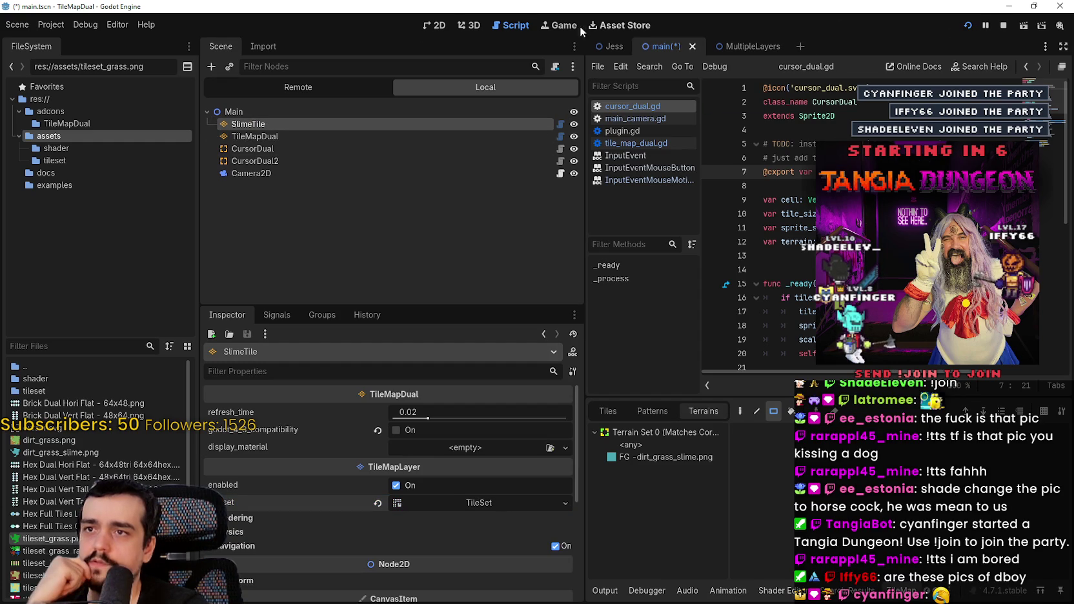
# - In the 2D view, pick the FG dirt_grass_slime terrain and frame the orange tile area
pyautogui.click(428, 24)
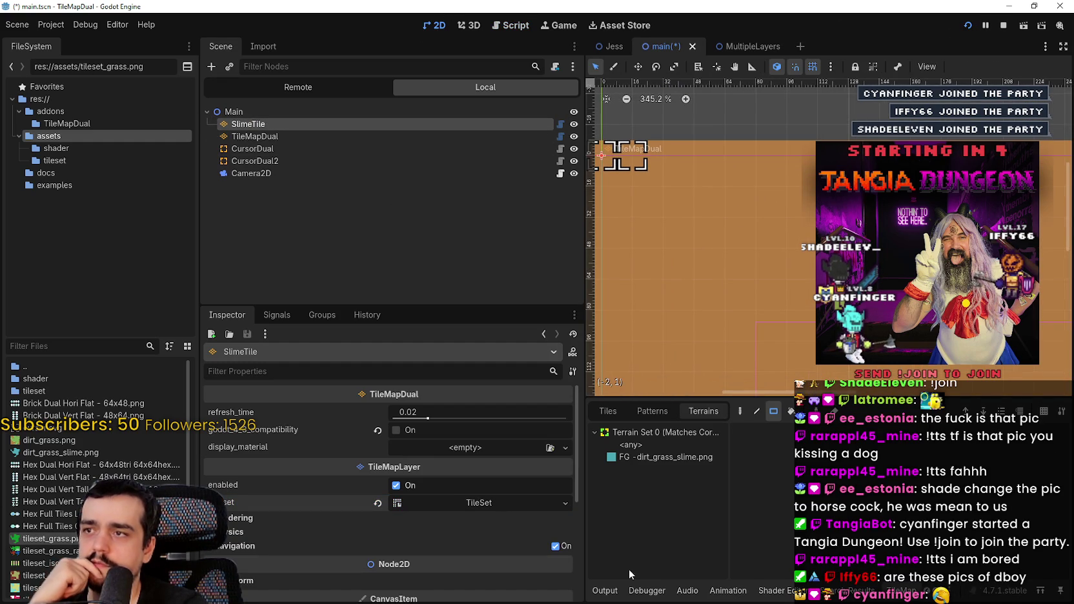
pyautogui.click(668, 457)
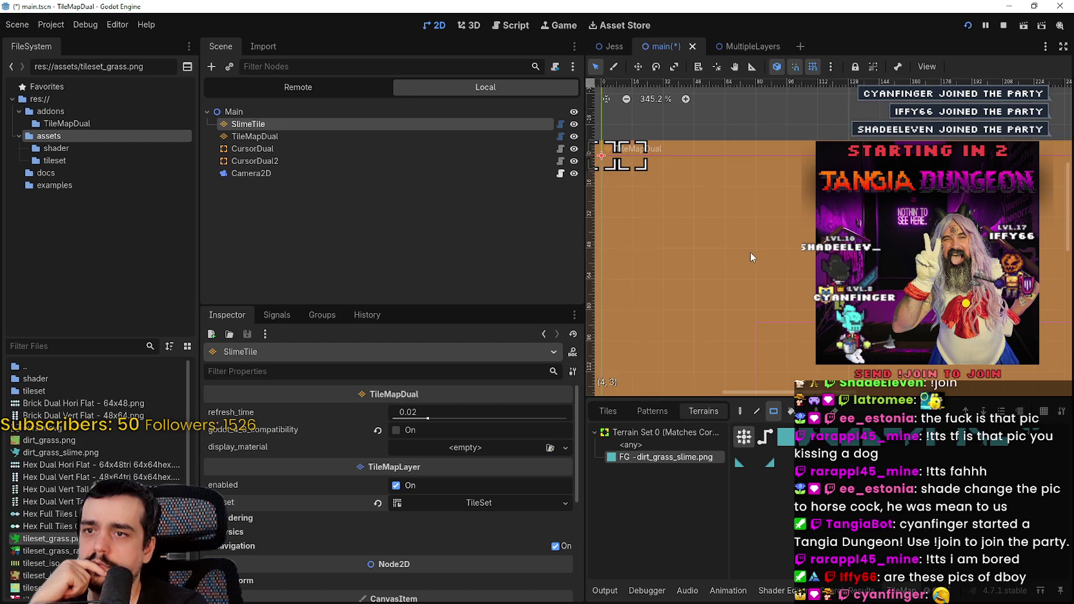
pyautogui.scroll(-4, 750, 252)
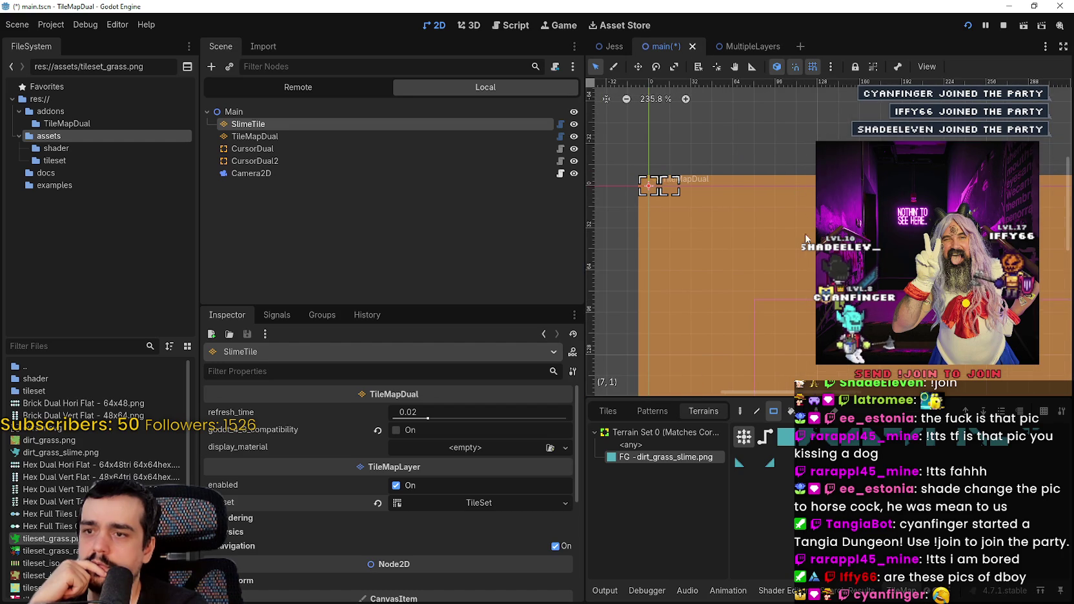
pyautogui.moveTo(726, 190); pyautogui.dragTo(712, 254)
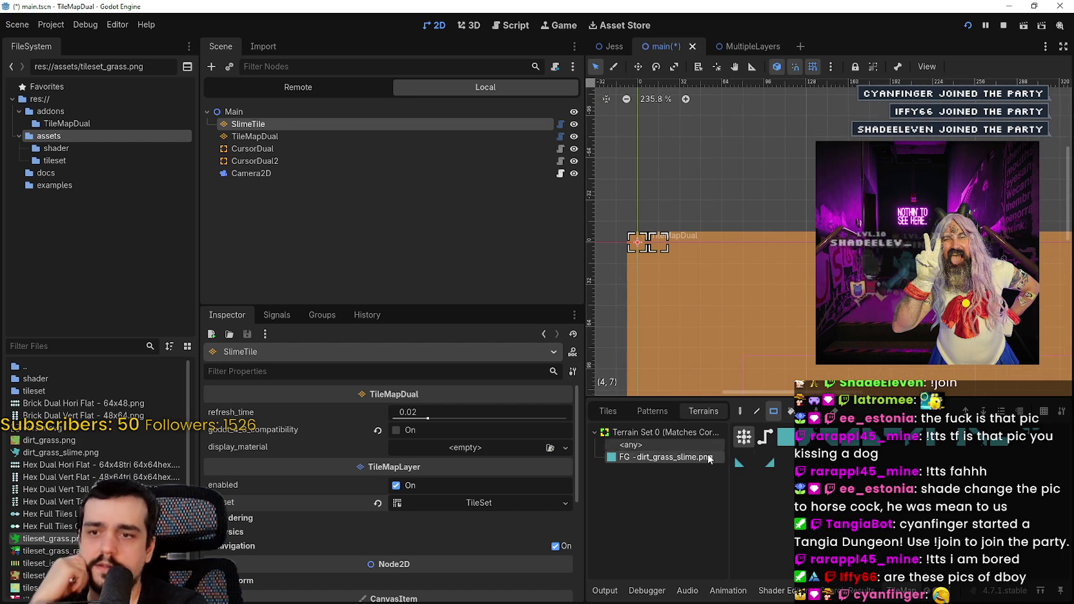
pyautogui.moveTo(587, 440); pyautogui.dragTo(443, 440)
pyautogui.scroll(1, 620, 204)
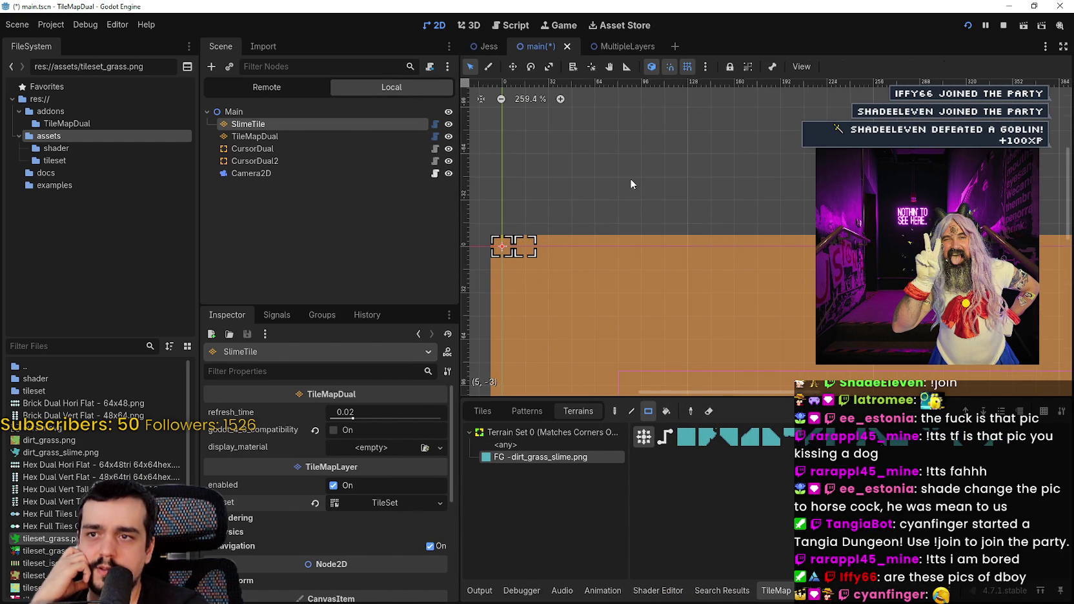
pyautogui.scroll(2, 638, 174)
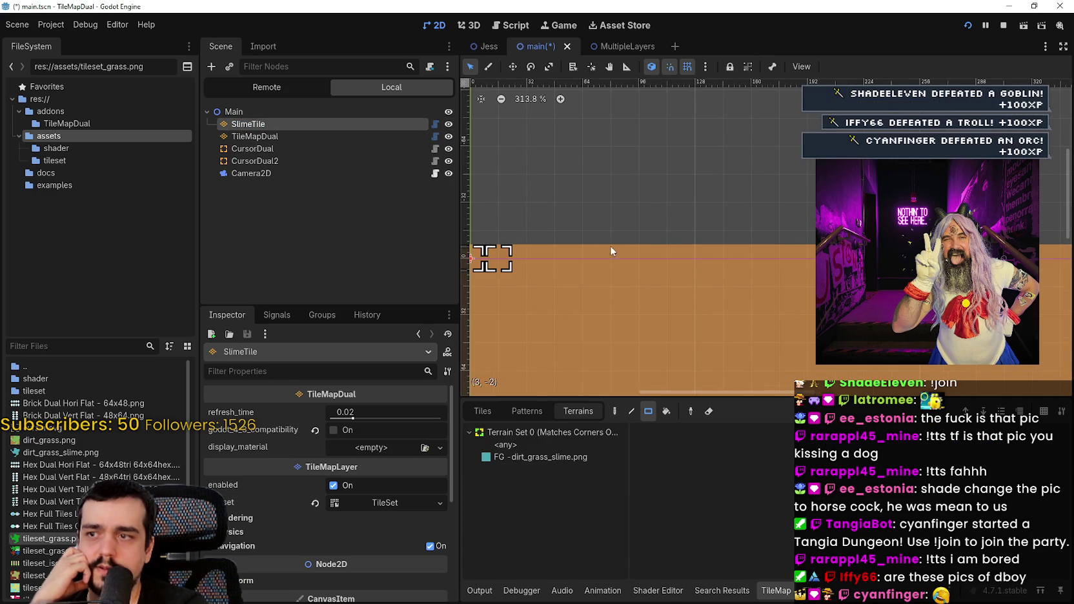
# - Try the <any> terrain entry, then go back to the dirt_grass_slime terrain
pyautogui.click(553, 442)
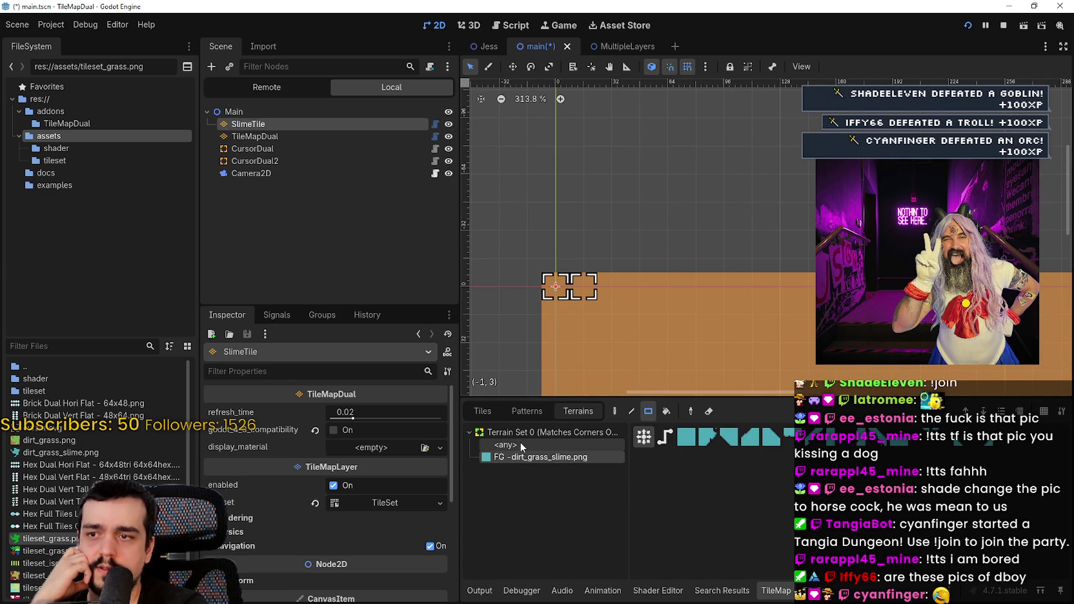
pyautogui.click(521, 444)
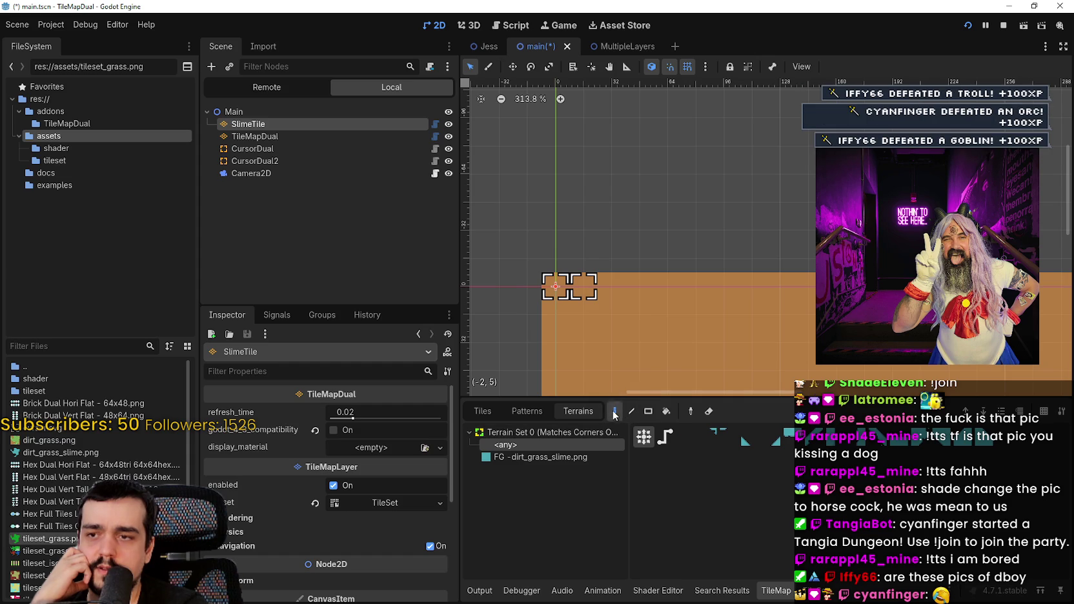
pyautogui.scroll(2, 600, 226)
pyautogui.click(549, 456)
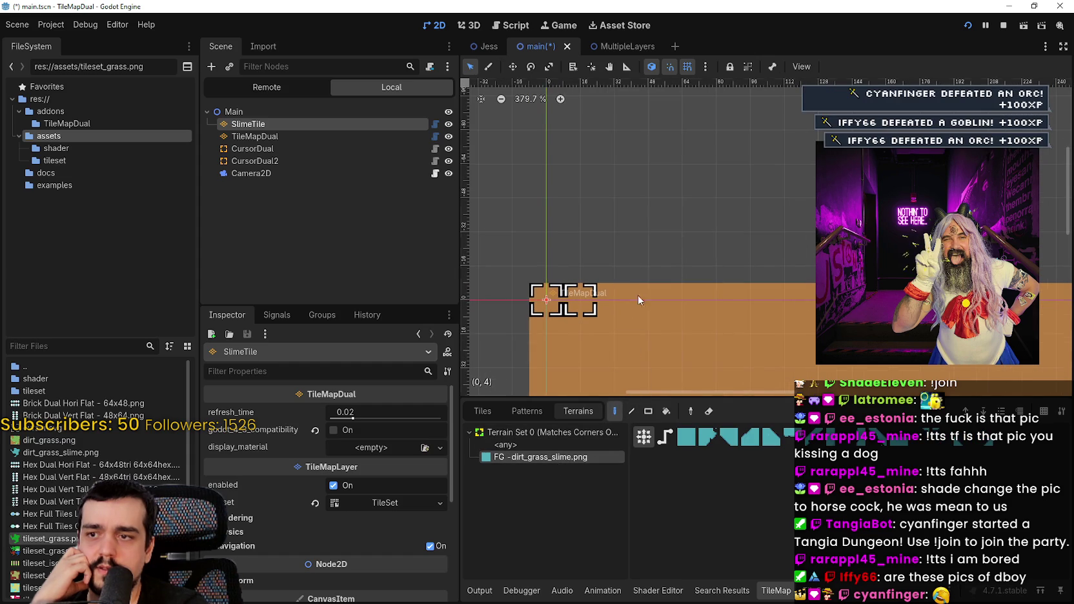
pyautogui.scroll(2, 673, 260)
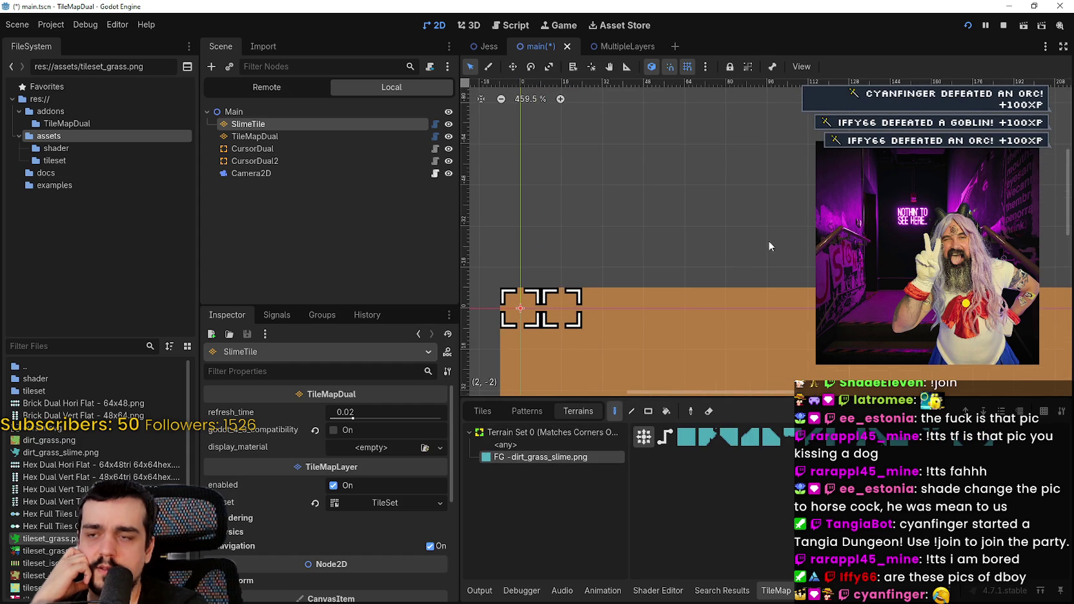
pyautogui.scroll(-3, 661, 242)
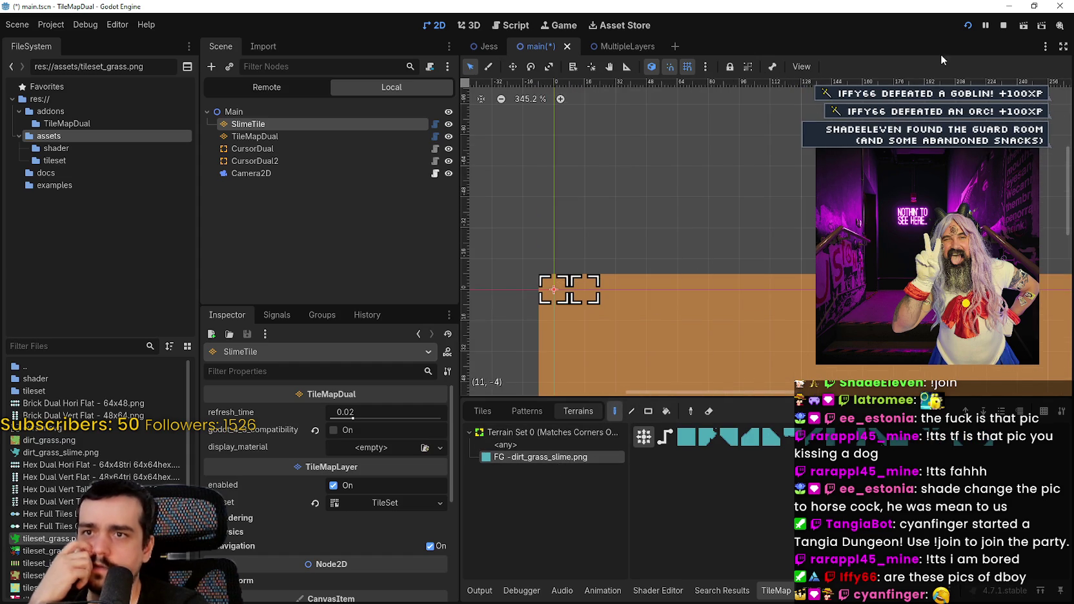
# - Stop the running game and quit to the Project List with Save & Quit
pyautogui.click(1002, 25)
pyautogui.click(51, 24)
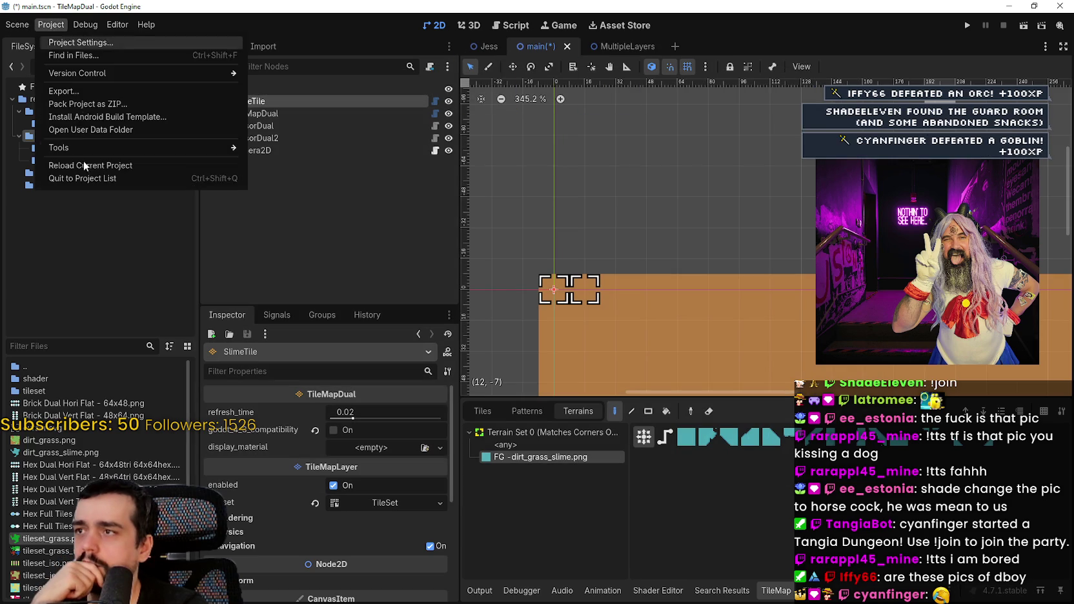
pyautogui.click(108, 174)
pyautogui.click(470, 335)
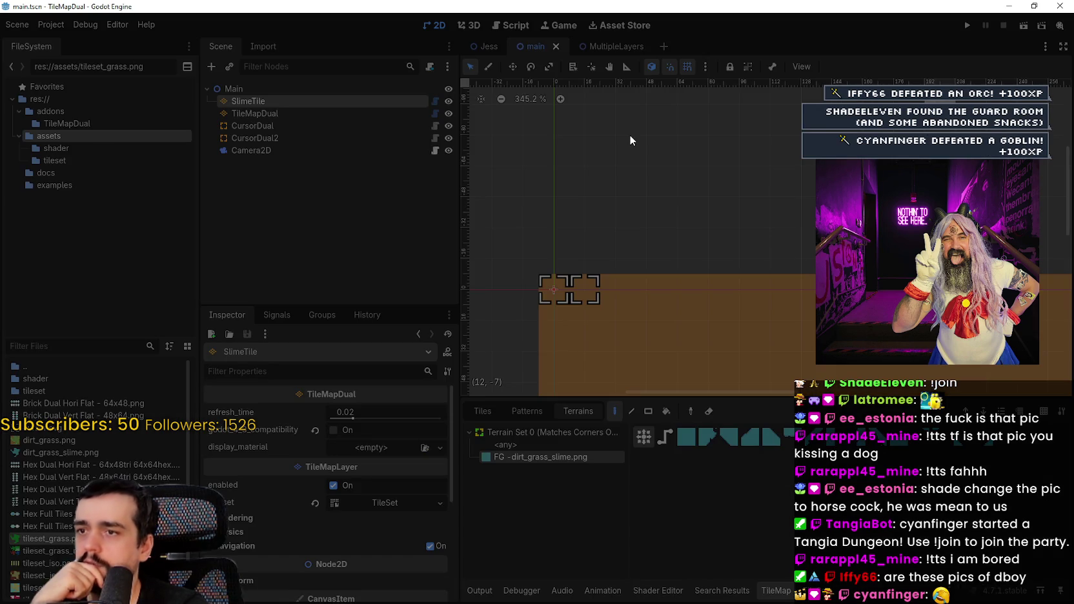
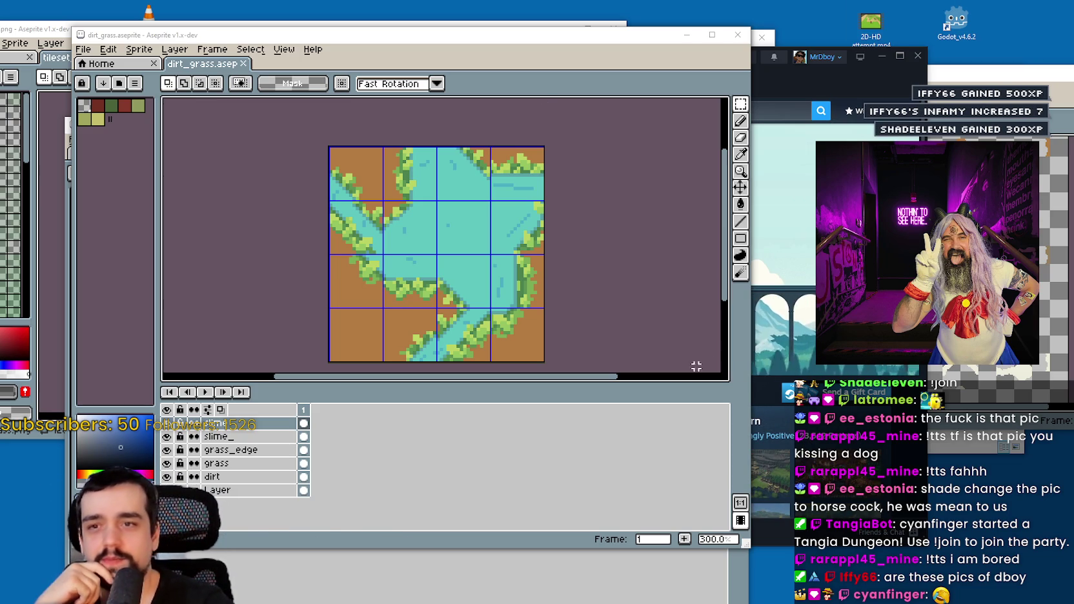
# - Nudge the Steam window aside so the File Explorer showing EXPORTS TEST comes forward
pyautogui.moveTo(866, 81); pyautogui.dragTo(897, 70)
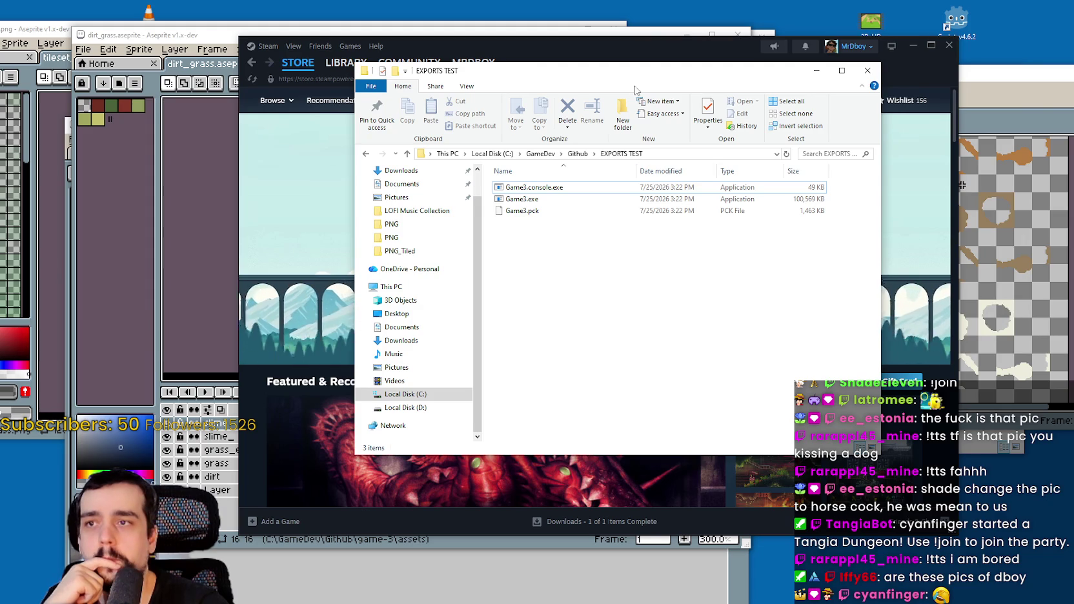
# - Launch Godot_v4.7.1-stable_win64.exe from GameDev\Engines\Godot v4.7.1_stable, then minimize Explorer
pyautogui.click(541, 153)
pyautogui.doubleClick(552, 187)
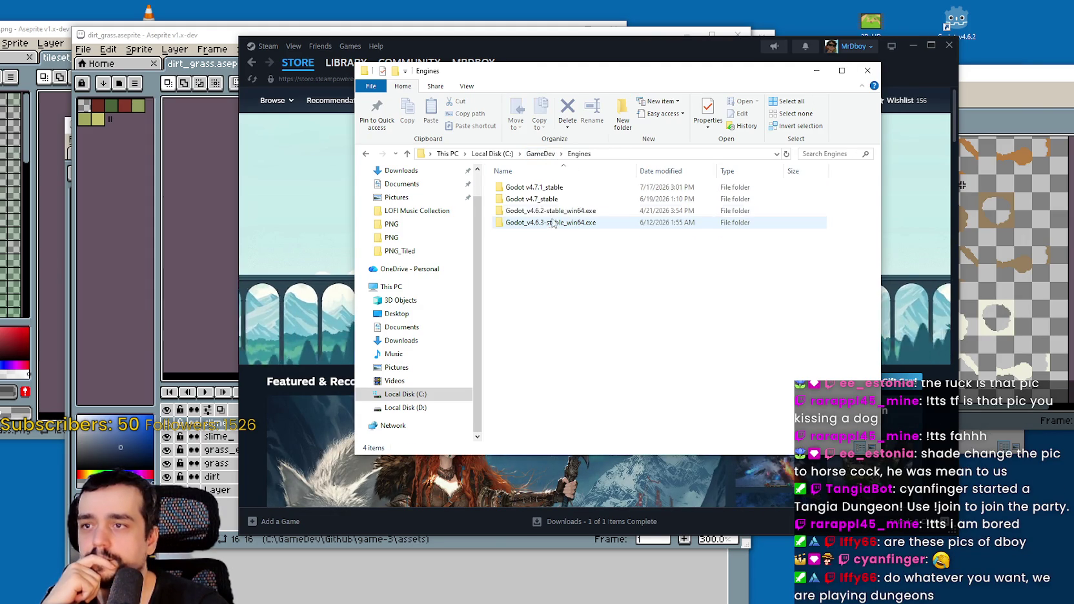
pyautogui.doubleClick(552, 187)
pyautogui.click(552, 189)
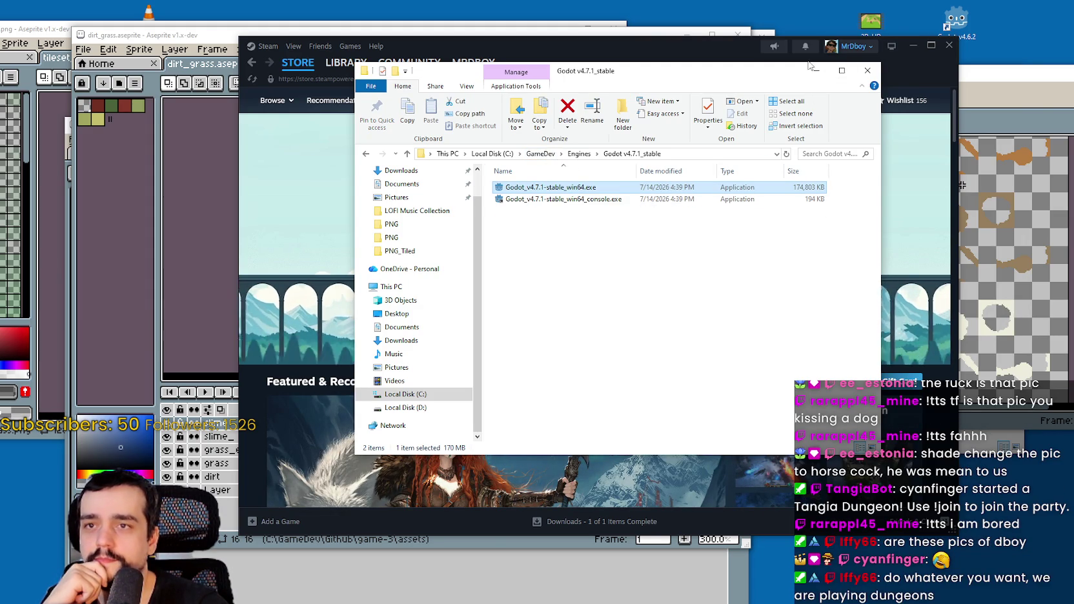
pyautogui.click(810, 73)
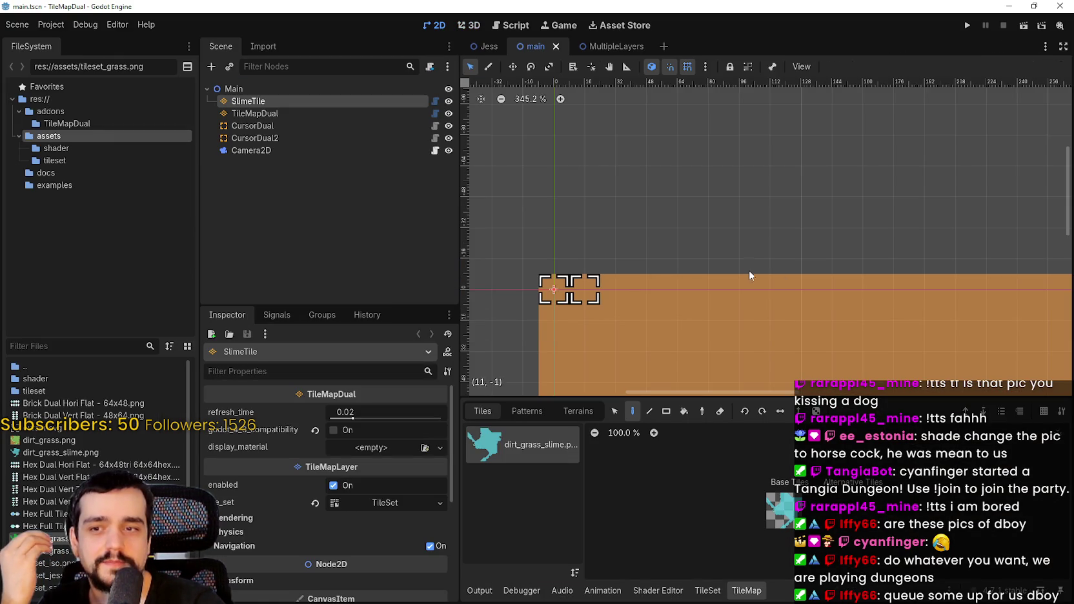
# - Pan and zoom over the tile map in main.tscn once loaded, then run the project
pyautogui.hscroll(3, 782, 275)
pyautogui.scroll(-2, 813, 239)
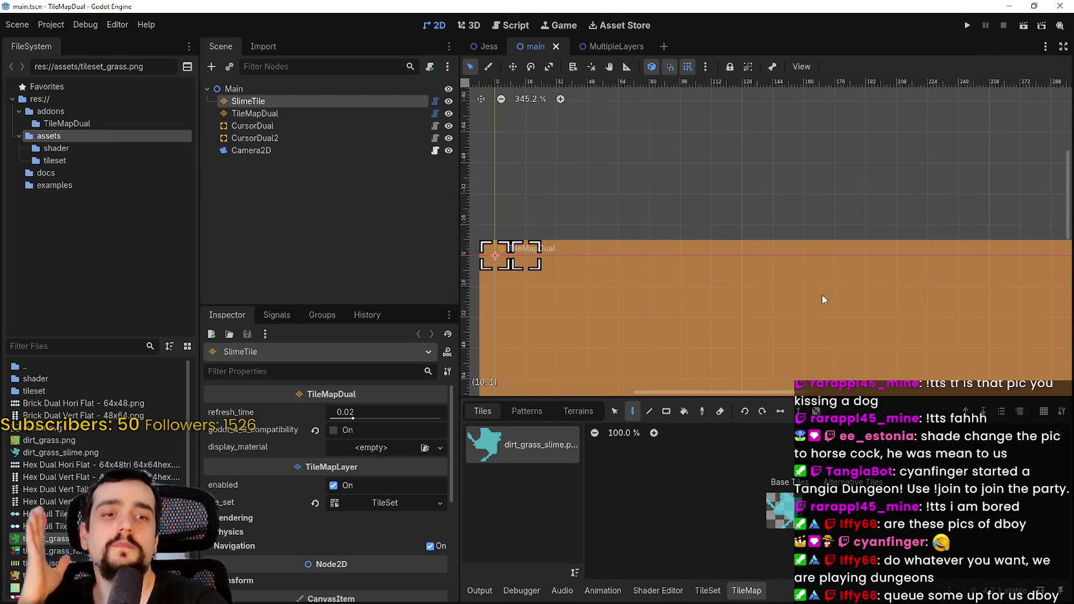
pyautogui.scroll(-4, 837, 265)
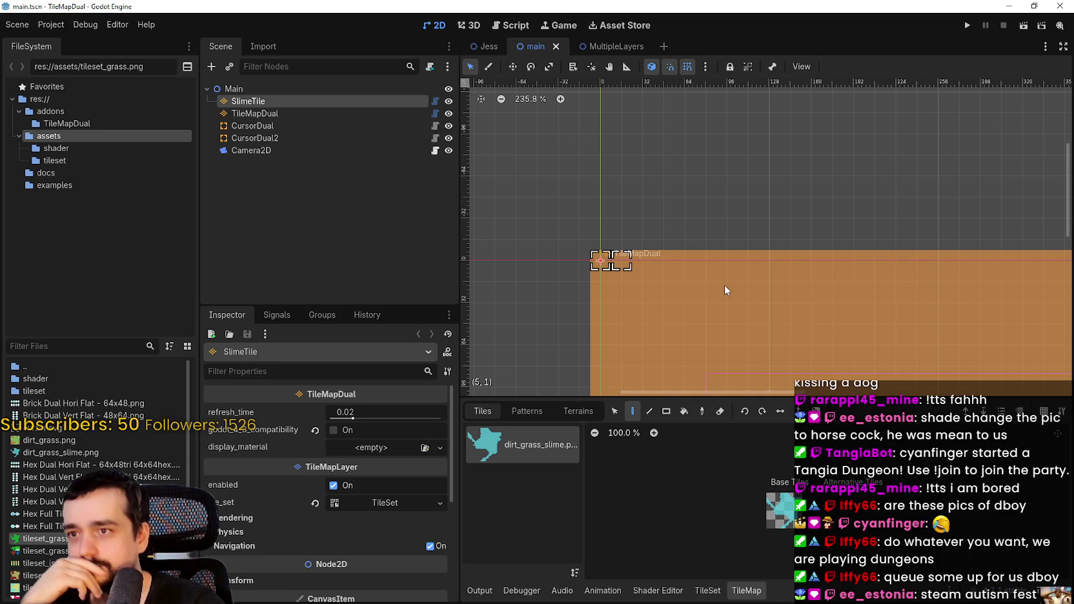
pyautogui.scroll(1, 723, 285)
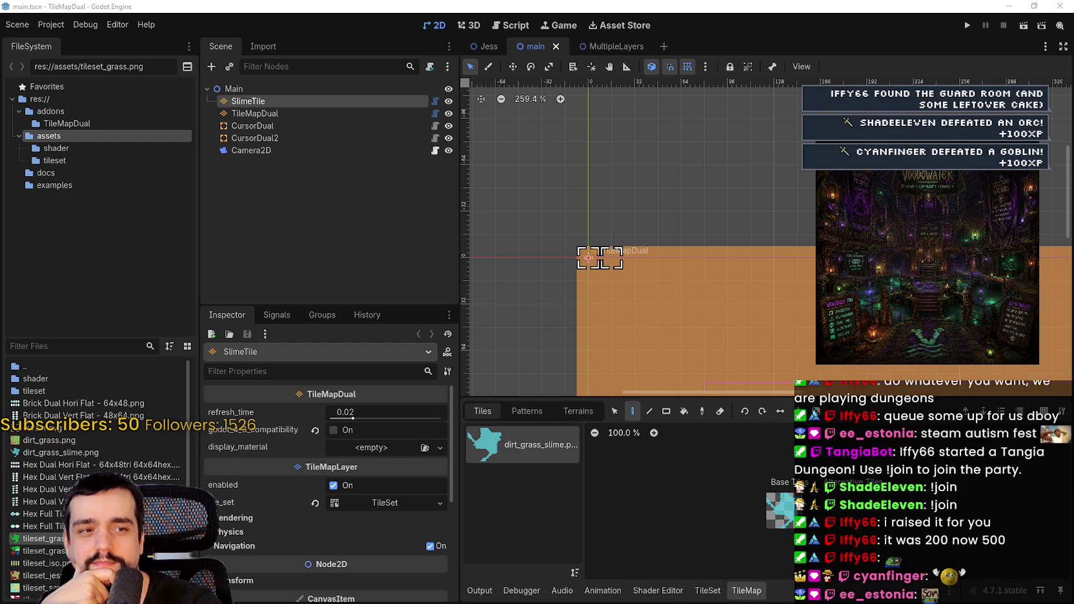
pyautogui.scroll(1, 745, 248)
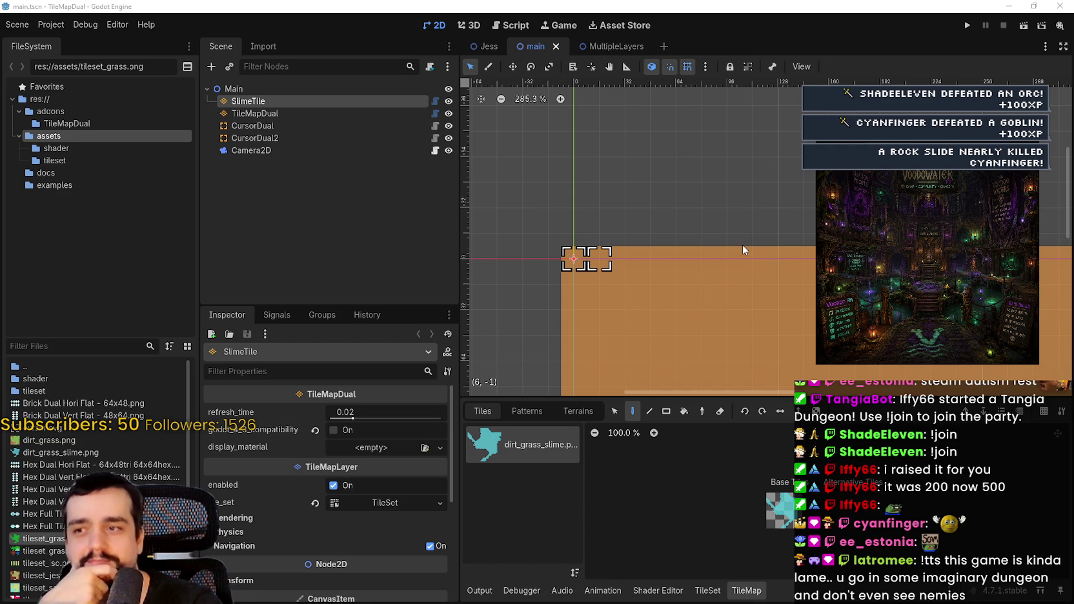
pyautogui.click(968, 26)
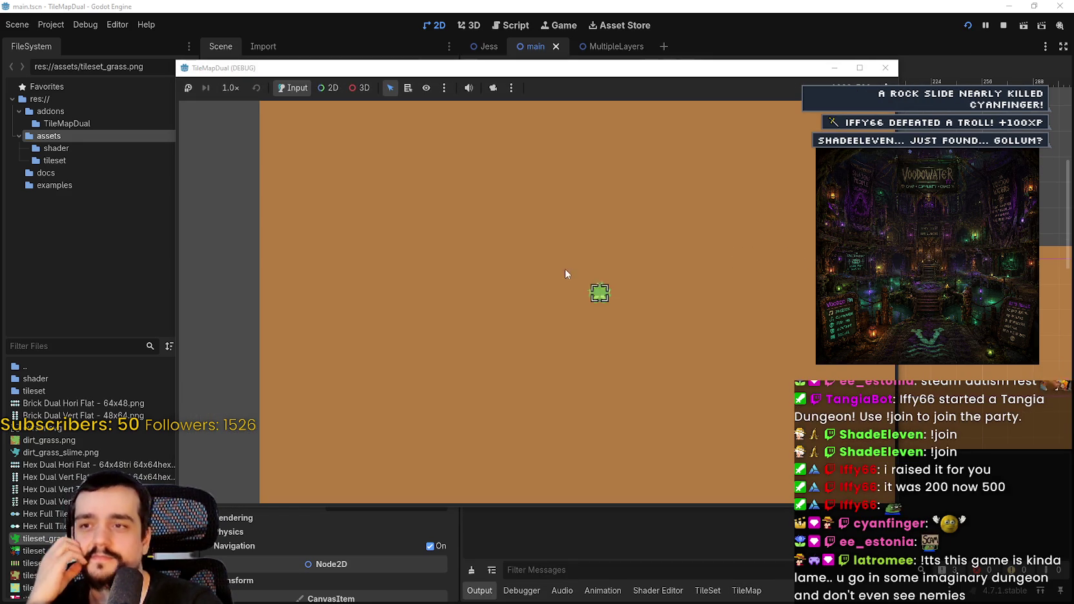
# - Paint a winding grass path across the dirt in the running game, then stop it
pyautogui.moveTo(564, 273)
pyautogui.mouseDown()
pyautogui.moveTo(527, 325)
pyautogui.moveTo(580, 292)
pyautogui.moveTo(445, 384)
pyautogui.moveTo(299, 347)
pyautogui.moveTo(440, 350)
pyautogui.moveTo(343, 349)
pyautogui.moveTo(409, 231)
pyautogui.mouseUp()
pyautogui.scroll(-2, 326, 348)
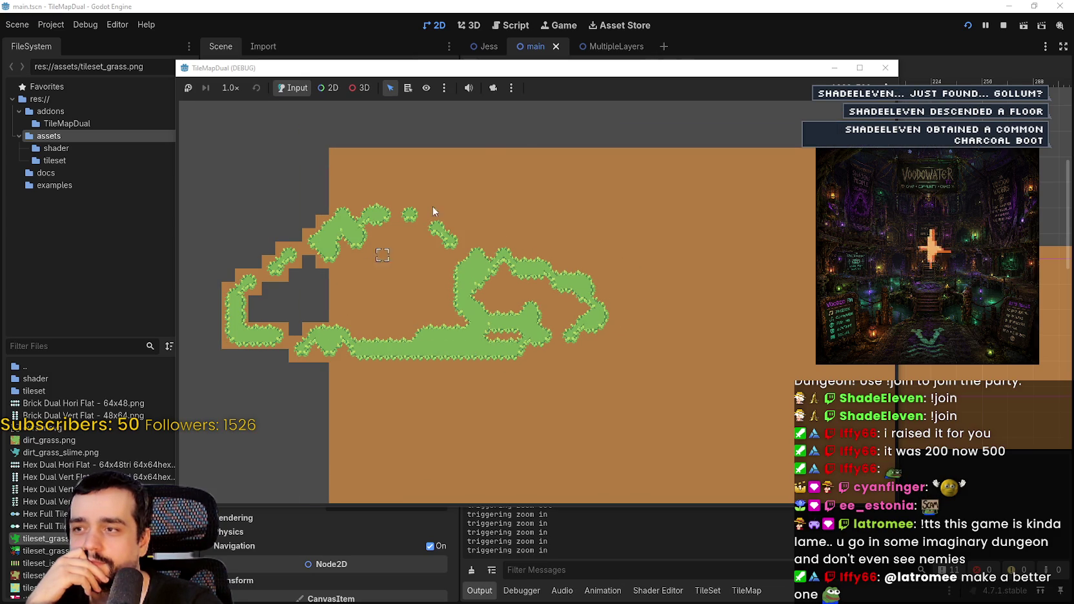
pyautogui.click(1009, 25)
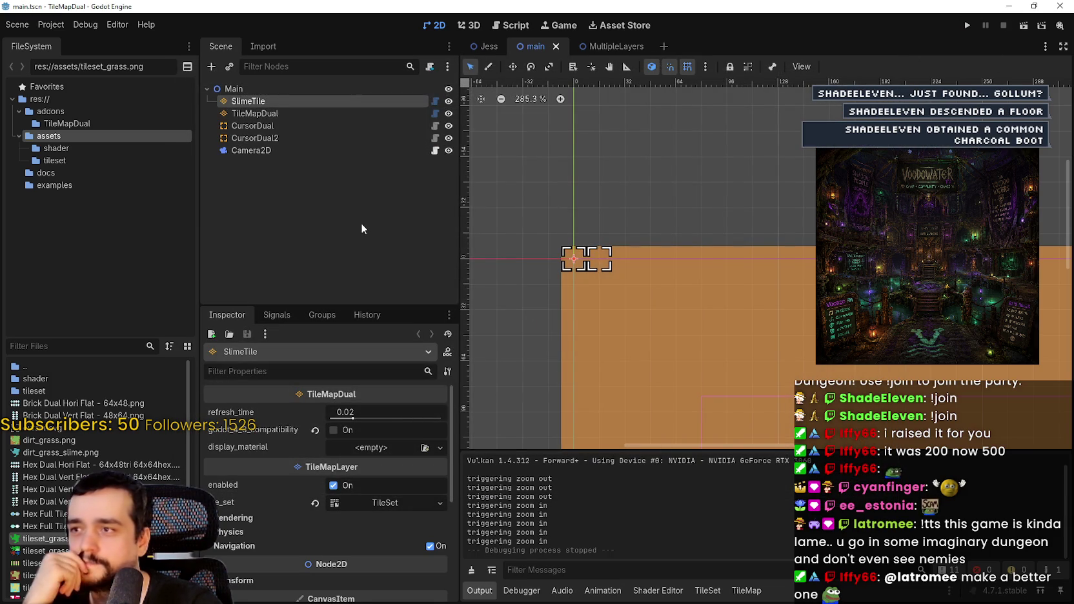
# - Inspect the TileMapDual tileset sources and paint a teal slime tile on SlimeTile
pyautogui.click(328, 114)
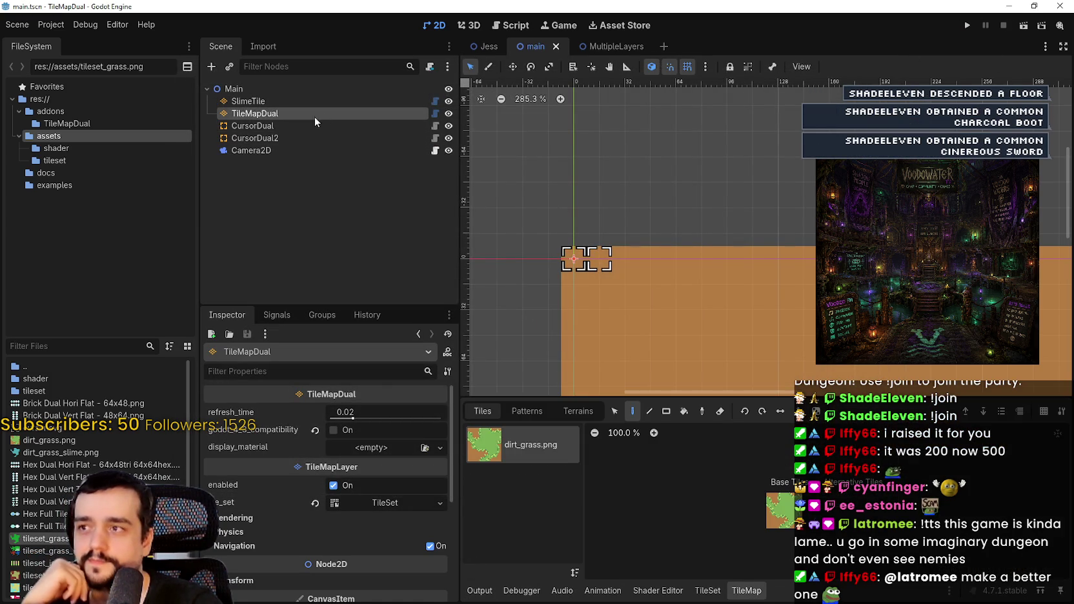
pyautogui.click(707, 590)
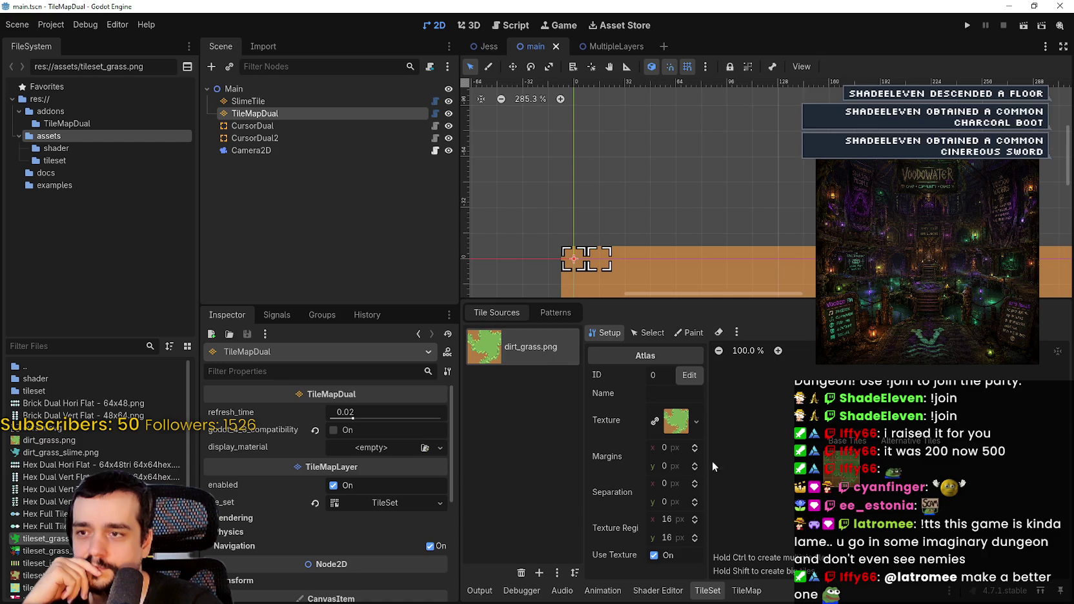
pyautogui.click(746, 590)
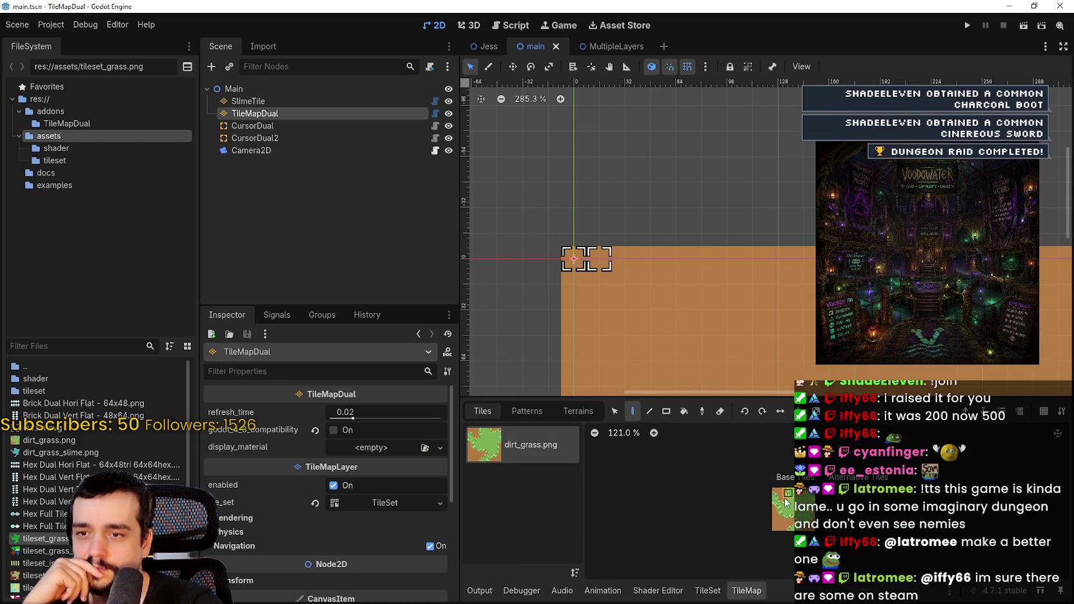
pyautogui.scroll(2, 788, 500)
pyautogui.click(290, 102)
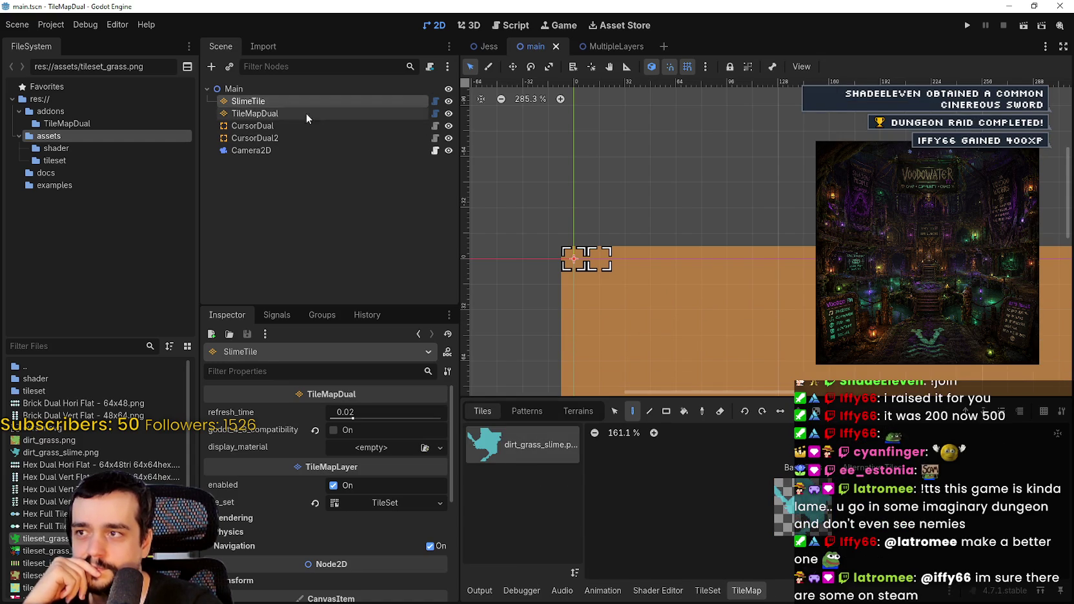
pyautogui.scroll(3, 763, 196)
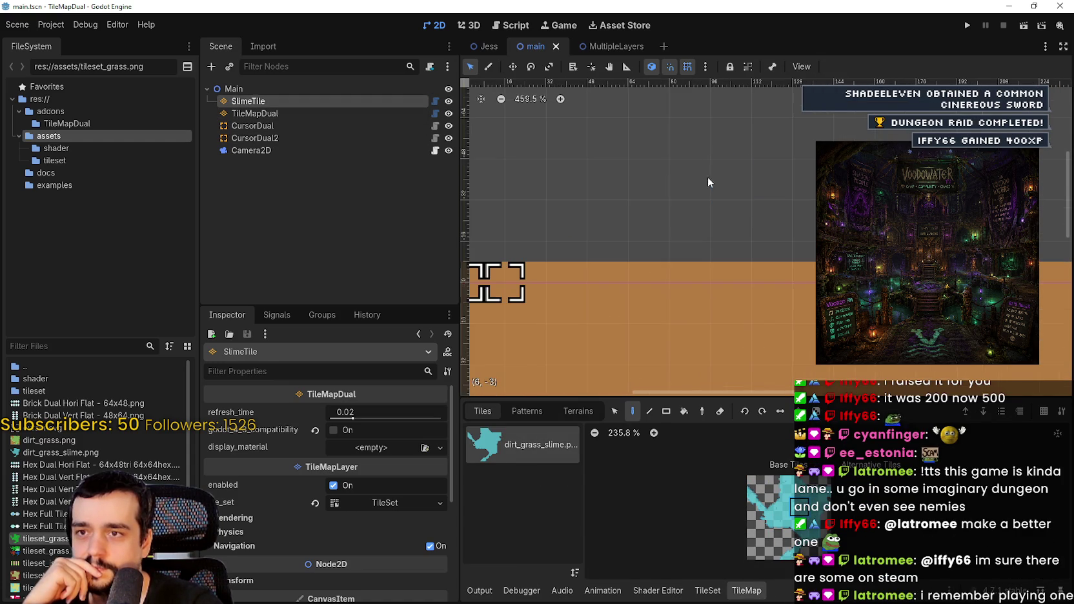
pyautogui.click(687, 217)
pyautogui.moveTo(783, 222); pyautogui.dragTo(789, 223)
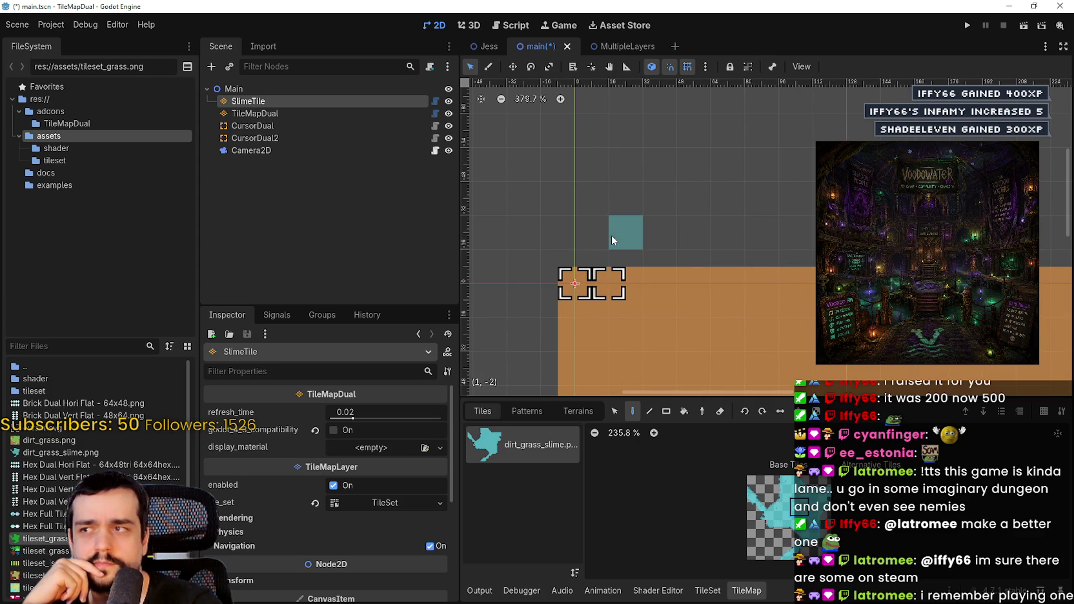
# - Delete the SlimeTile node from the Scene tree
pyautogui.rightClick(253, 105)
pyautogui.click(348, 405)
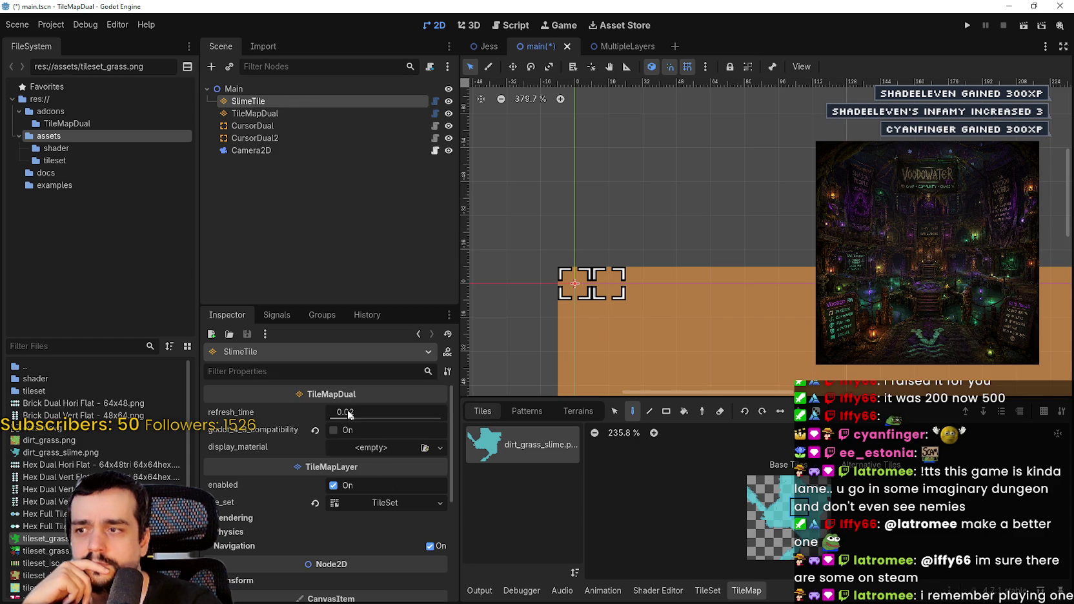
pyautogui.click(498, 313)
pyautogui.rightClick(262, 91)
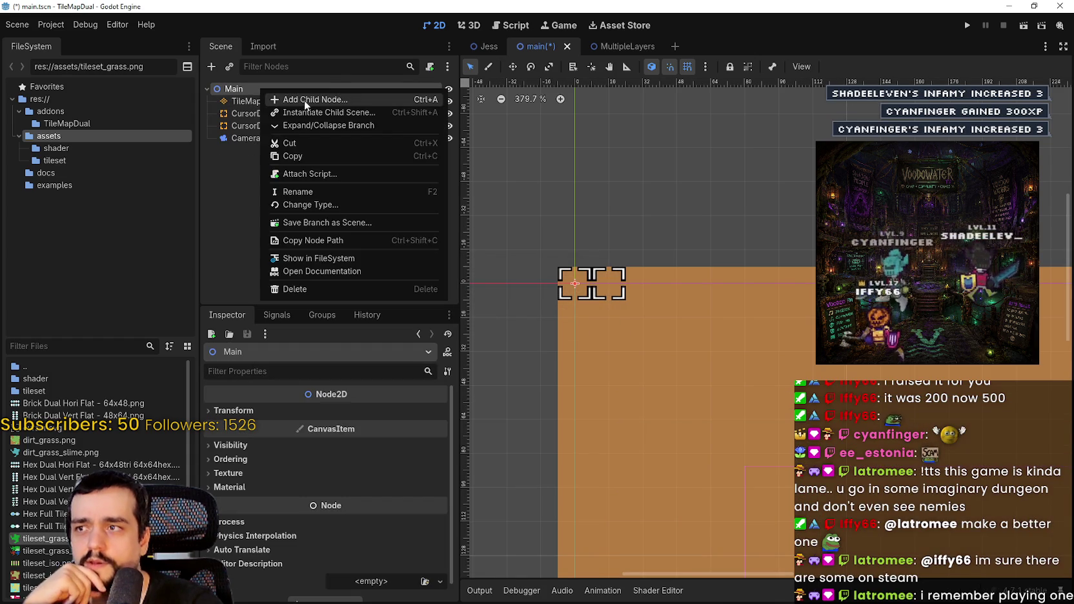
# - Add a TileMapDual child node (TileMapDual2) under Main
pyautogui.click(302, 102)
pyautogui.write('tilemap')
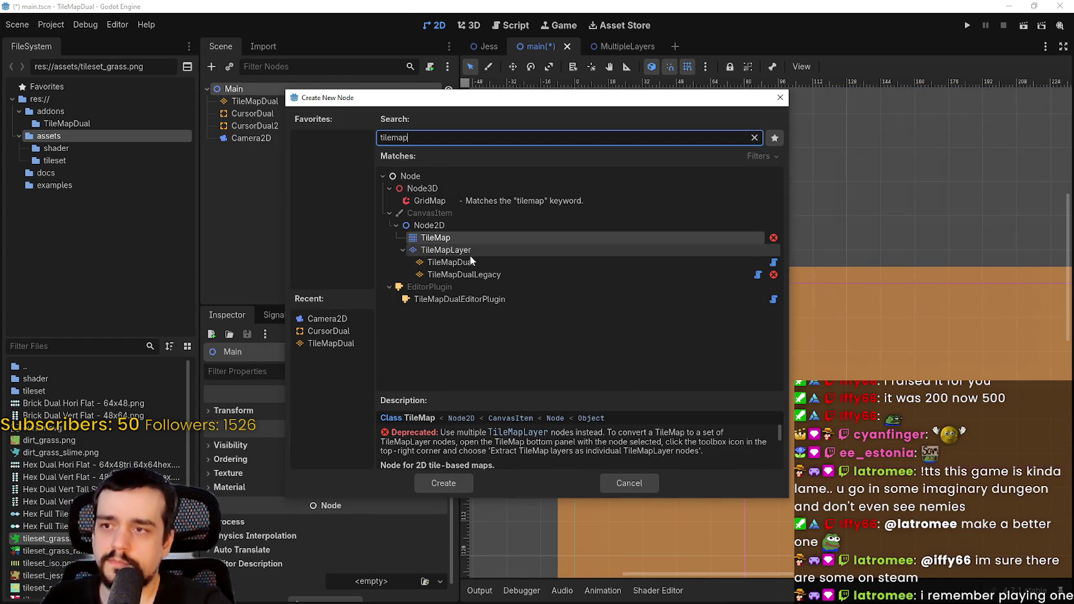
pyautogui.click(471, 261)
pyautogui.click(443, 481)
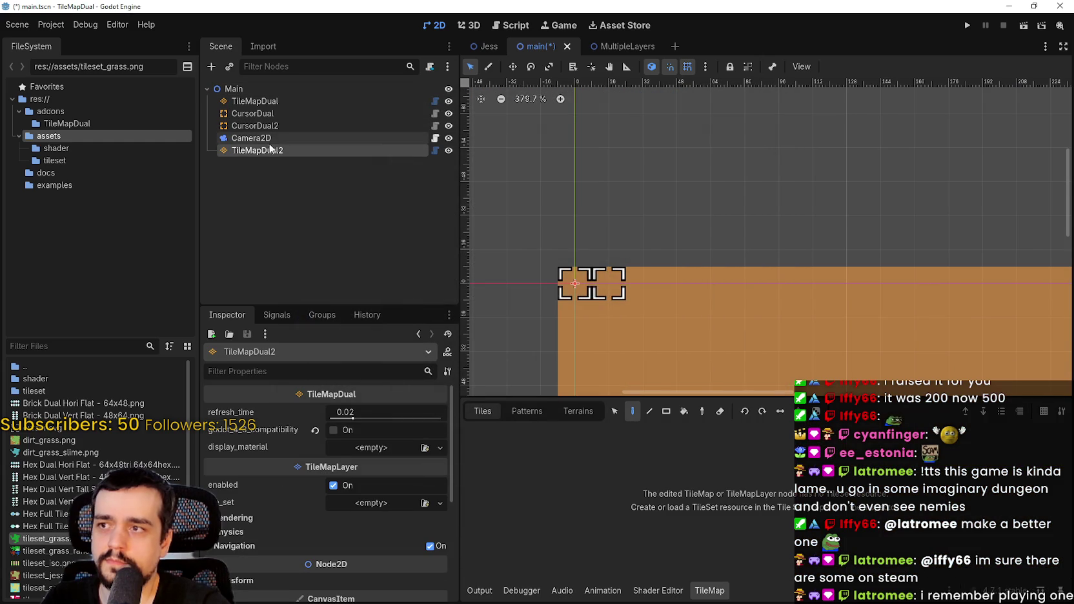
pyautogui.rightClick(266, 155)
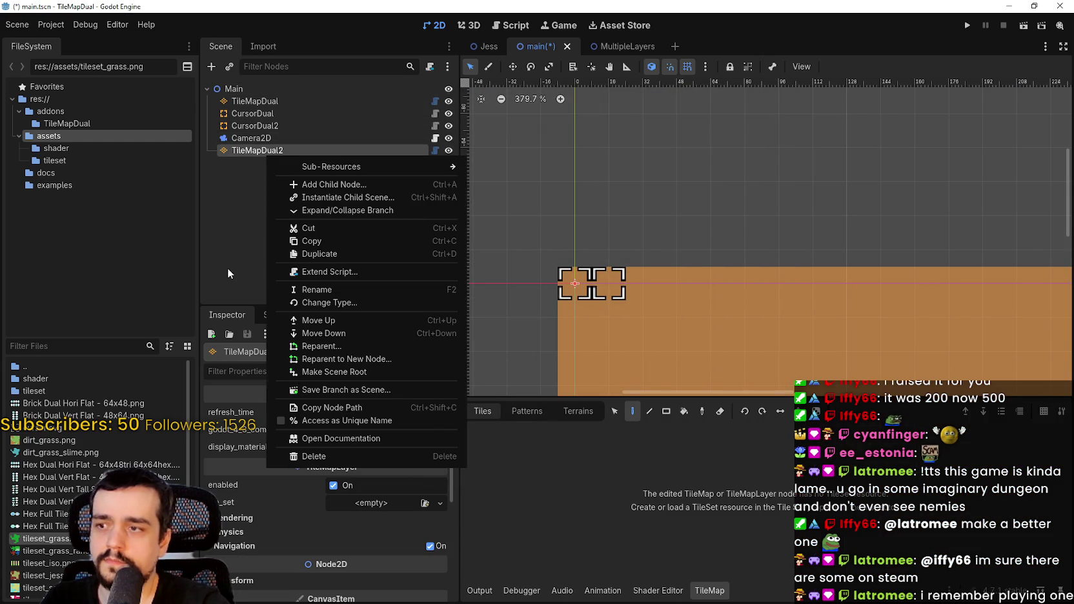
pyautogui.click(227, 268)
pyautogui.scroll(-1, 336, 536)
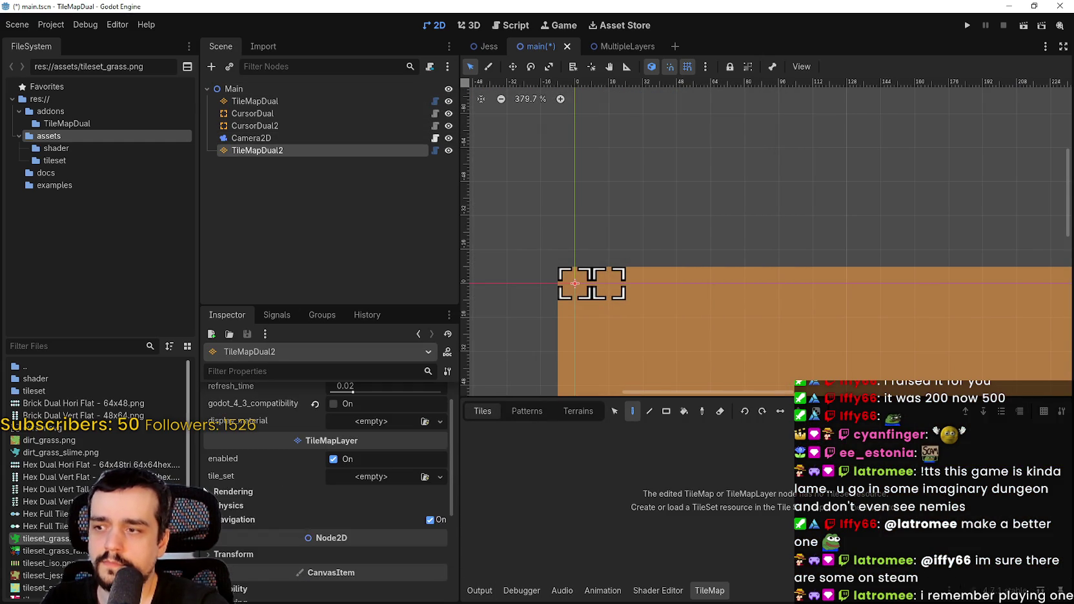
# - Give TileMapDual2 a new TileSet with an atlas source from assets/dirt_grass_slime.png
pyautogui.click(367, 477)
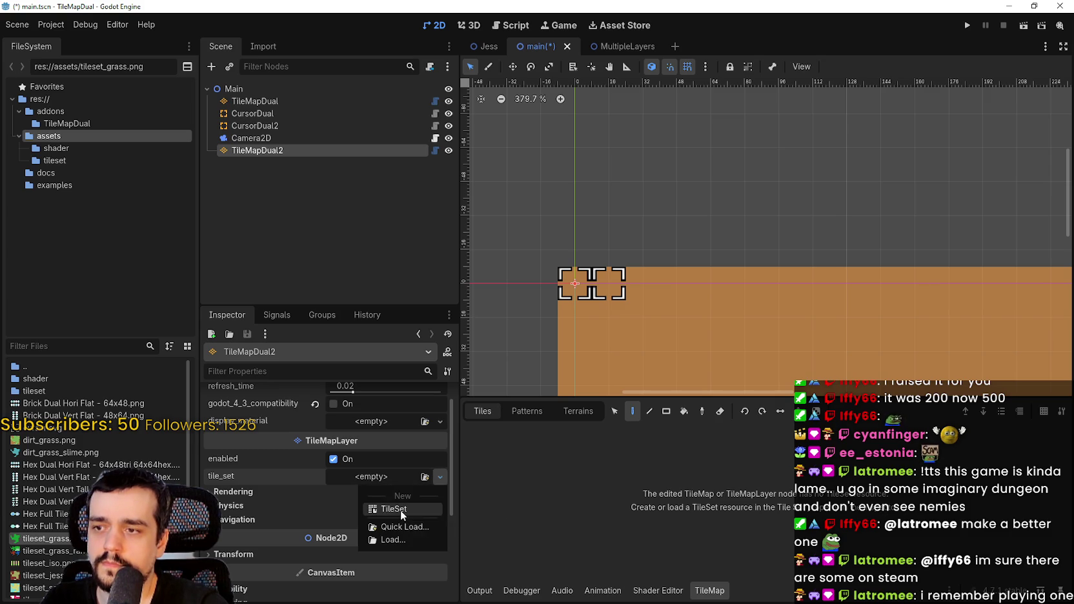
pyautogui.click(400, 511)
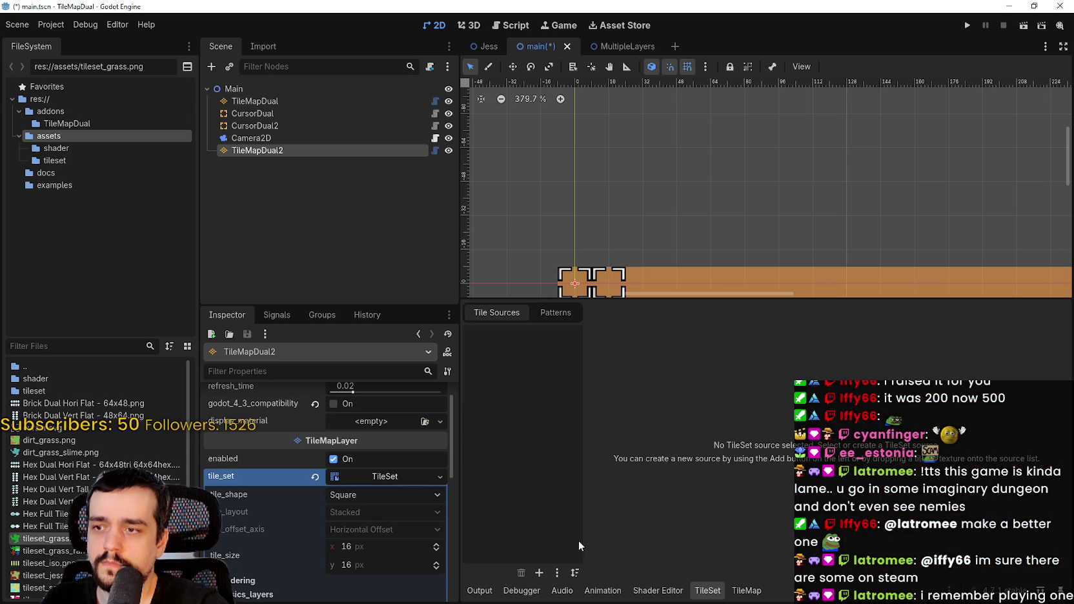
pyautogui.click(539, 573)
pyautogui.click(553, 578)
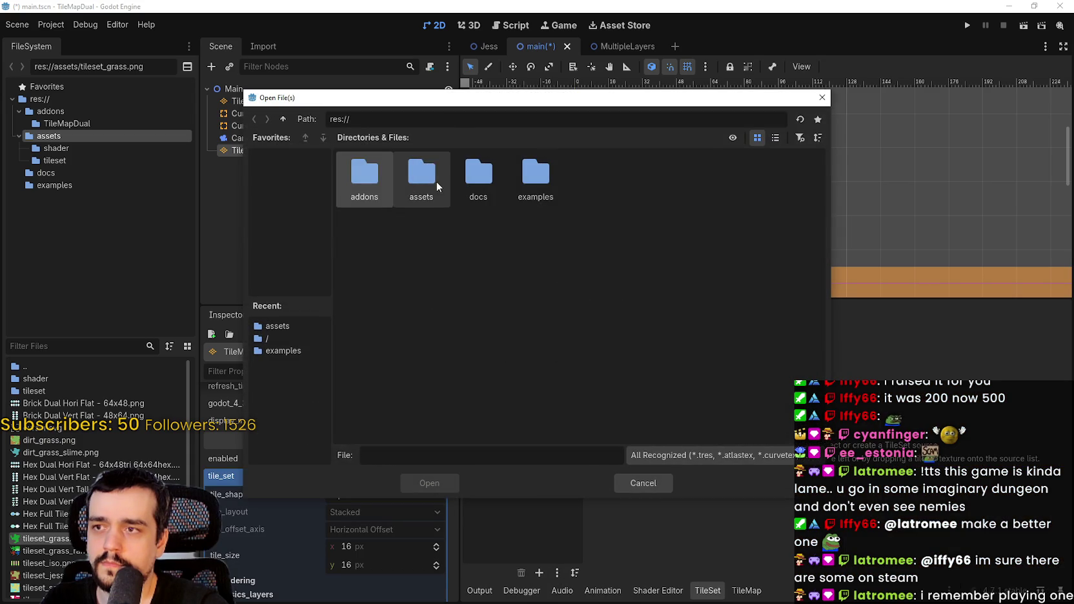
pyautogui.doubleClick(436, 182)
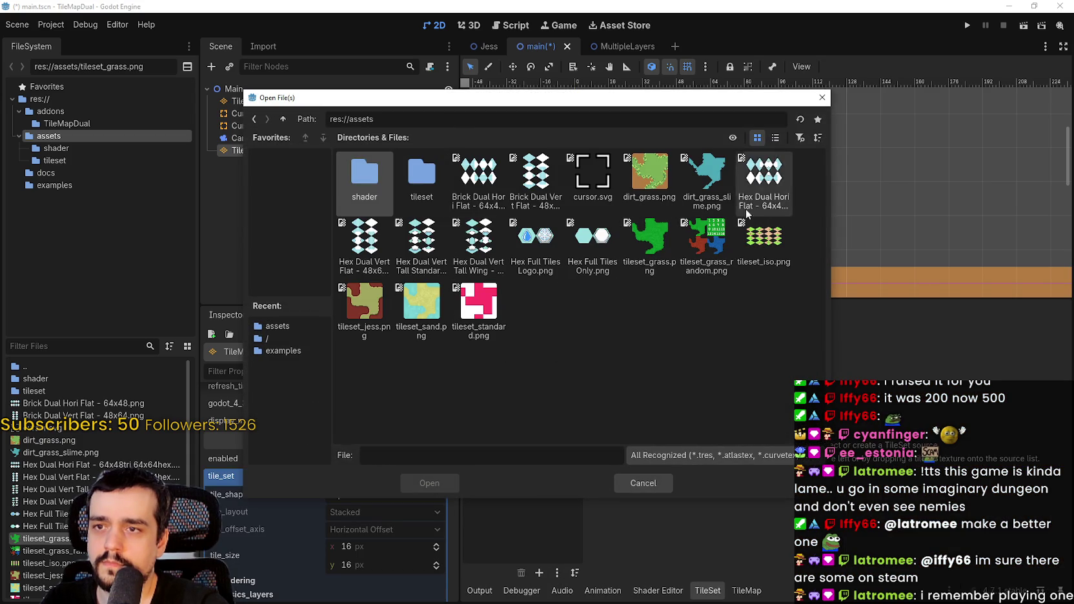
pyautogui.click(691, 187)
pyautogui.doubleClick(691, 187)
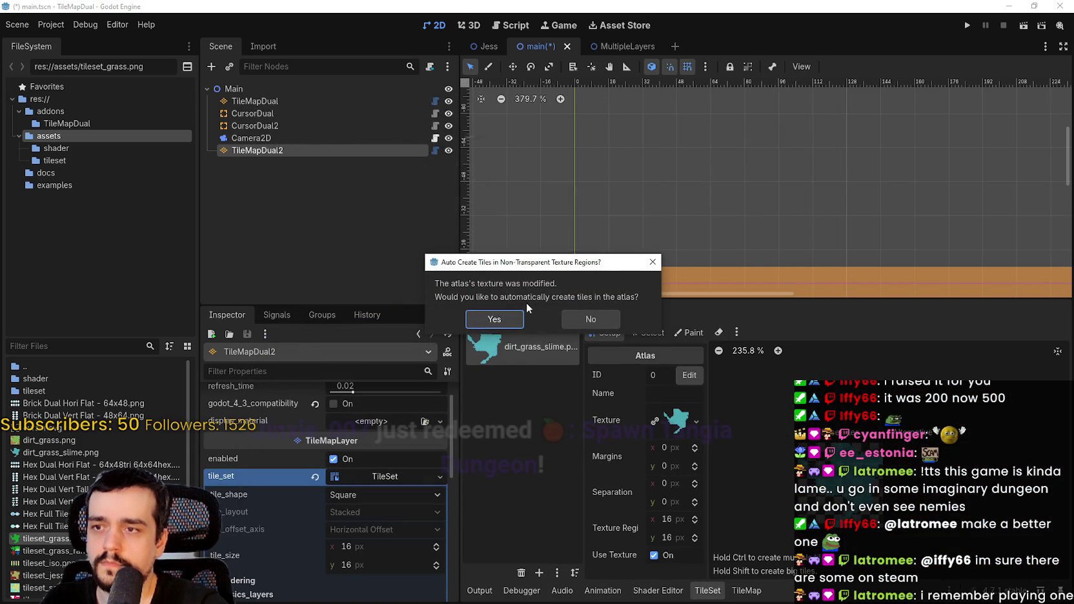
# - Accept auto-created atlas tiles, expand the terrain sets, widen the dock and save the scene
pyautogui.click(558, 319)
pyautogui.scroll(-3, 293, 488)
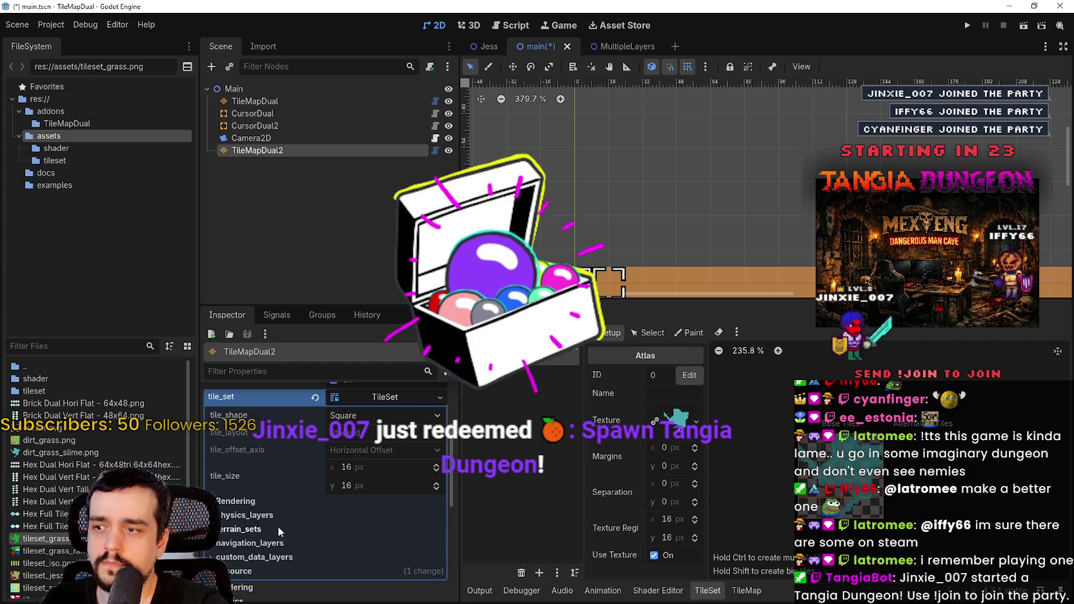
pyautogui.click(269, 525)
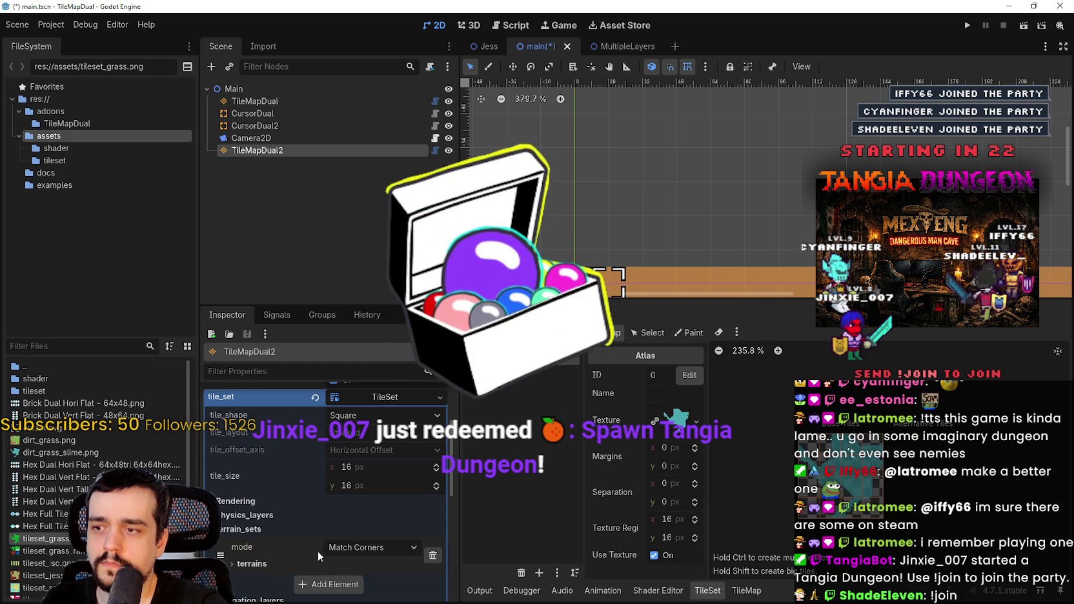
pyautogui.scroll(-3, 298, 557)
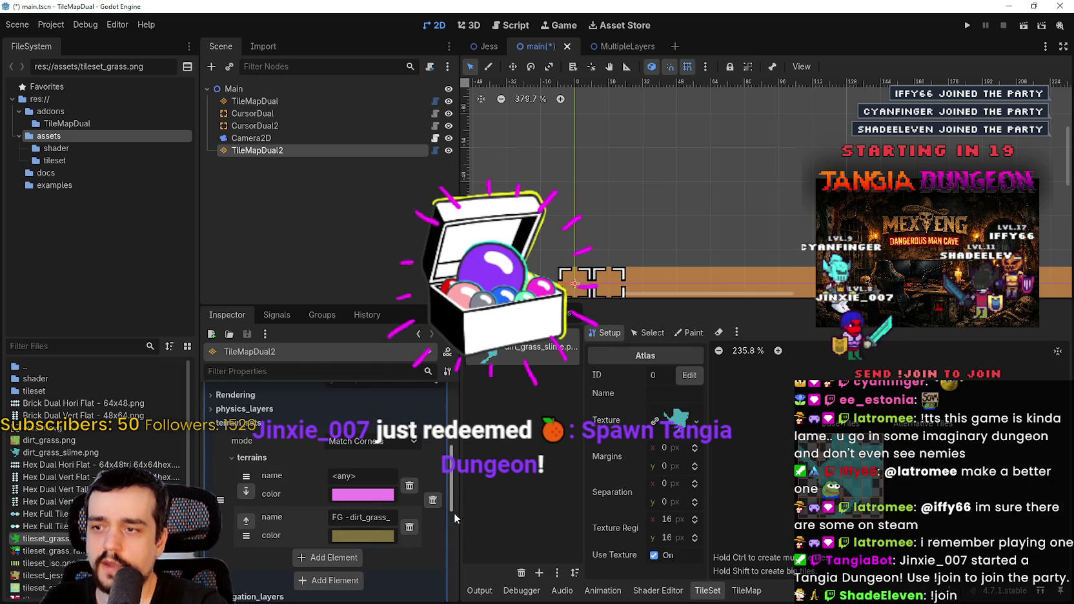
pyautogui.moveTo(458, 513)
pyautogui.mouseDown()
pyautogui.moveTo(607, 506)
pyautogui.moveTo(550, 506)
pyautogui.mouseUp()
pyautogui.hotkey('ctrl', 's')
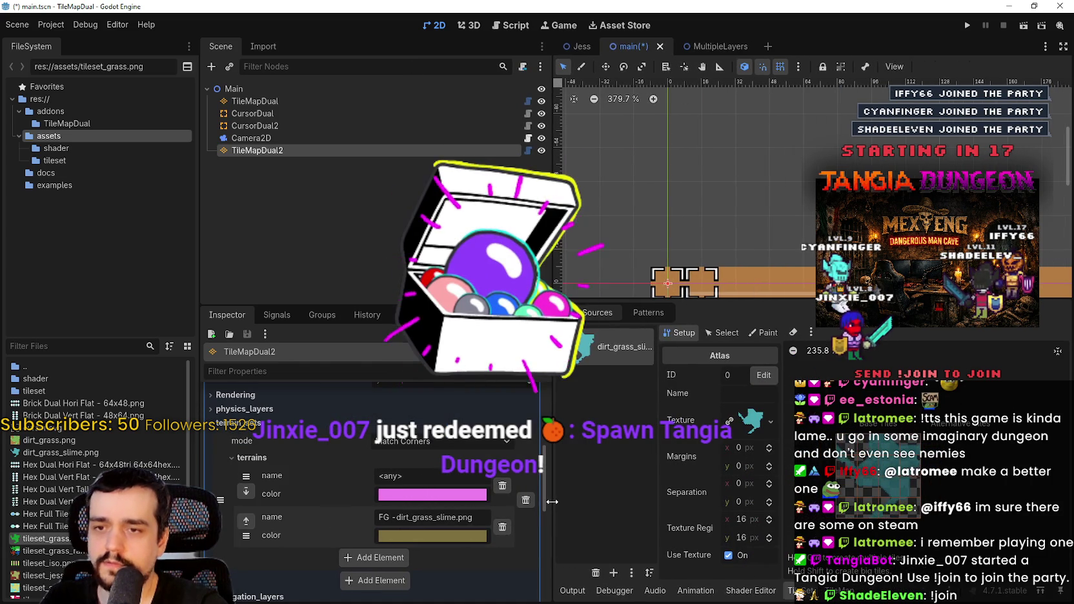
# - Paint test slime strokes, undo them, and move TileMapDual2 directly under TileMapDual
pyautogui.scroll(3, 702, 210)
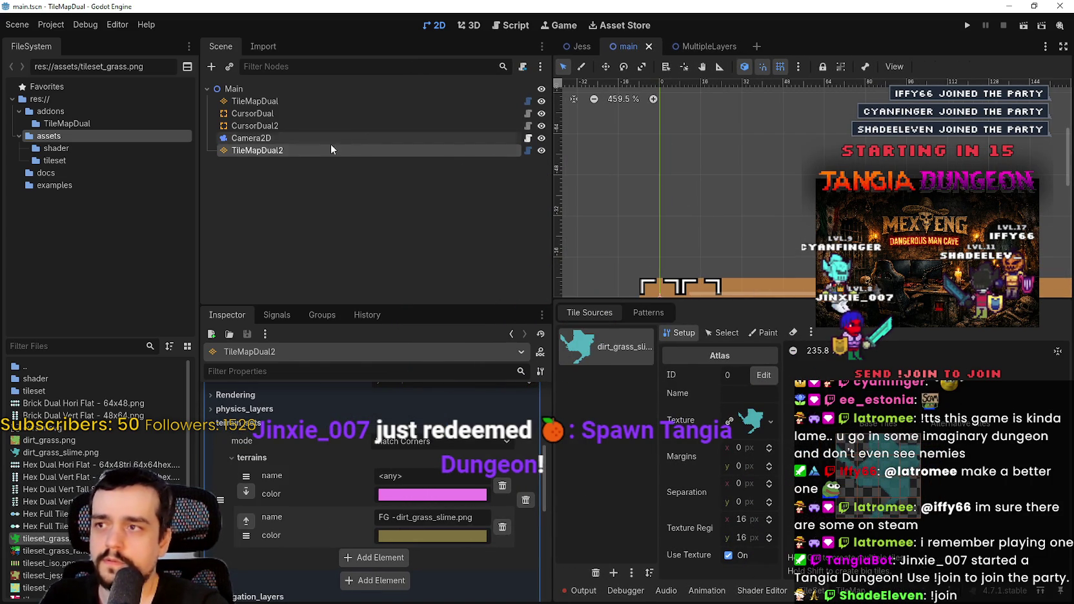
pyautogui.click(851, 590)
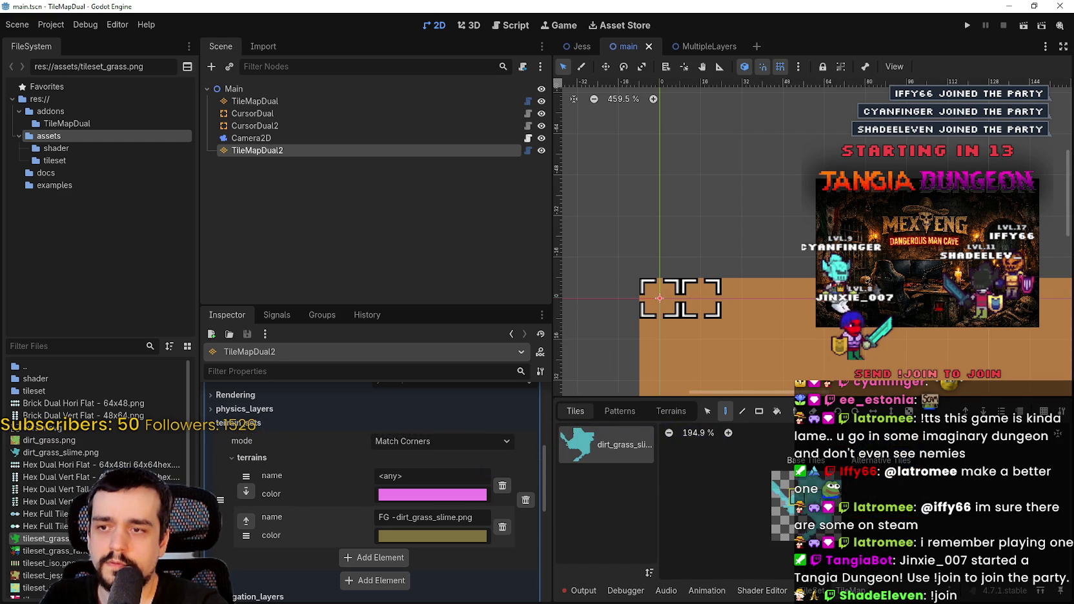
pyautogui.moveTo(800, 207); pyautogui.dragTo(716, 193)
pyautogui.scroll(-3, 765, 231)
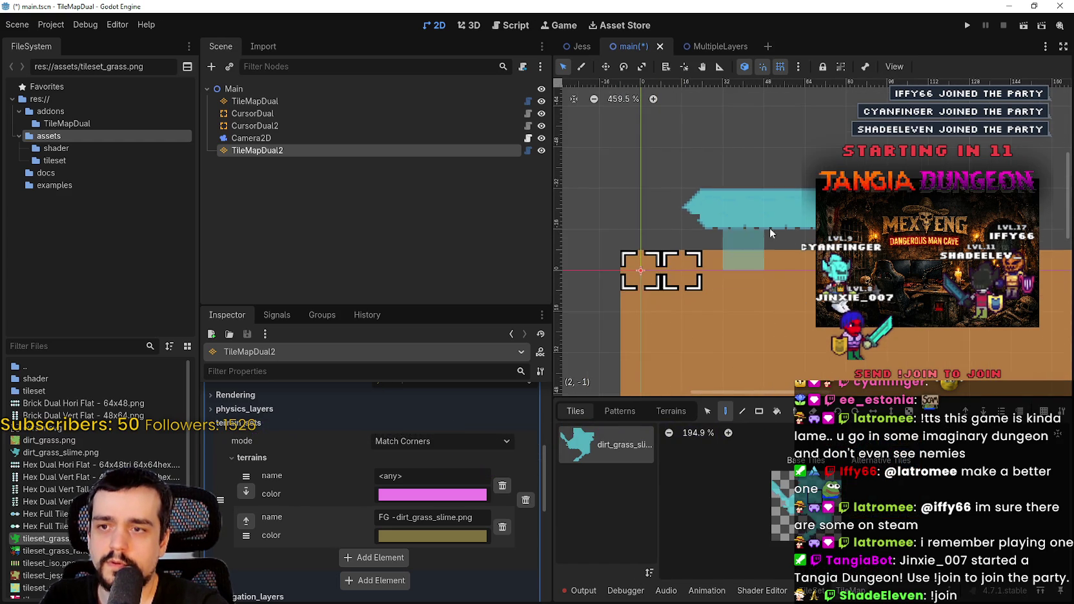
pyautogui.hotkey('ctrl', 'z')
pyautogui.hotkey('ctrl', 'z')
pyautogui.scroll(-2, 747, 227)
pyautogui.moveTo(256, 150); pyautogui.dragTo(271, 110)
# - Rename TileMapDual2 to SlimeTile
pyautogui.doubleClick(278, 114)
pyautogui.write('Slime')
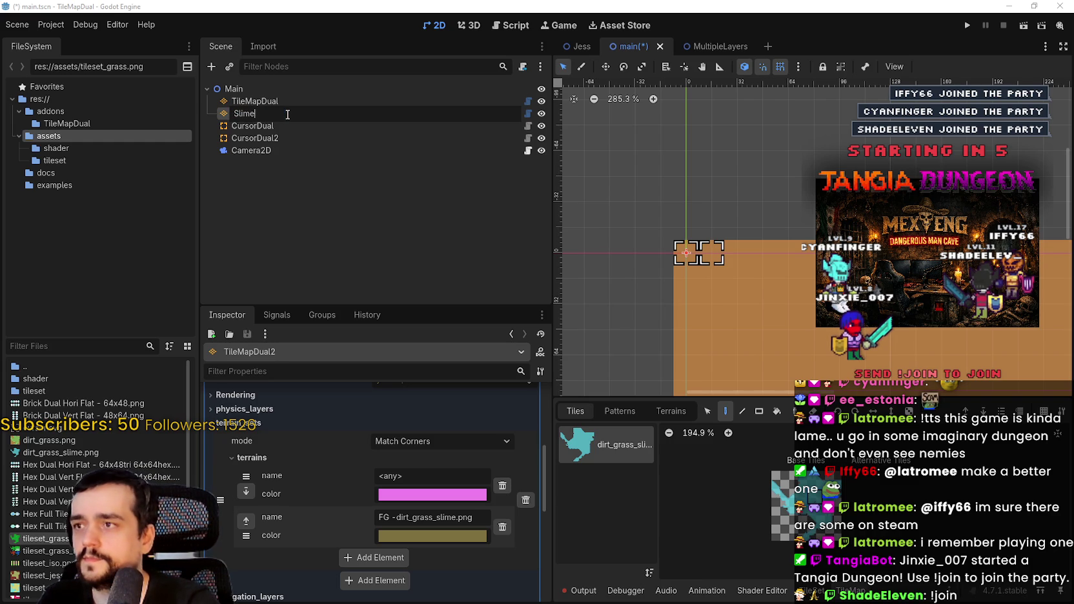
pyautogui.write('Tile')
pyautogui.press('Return')
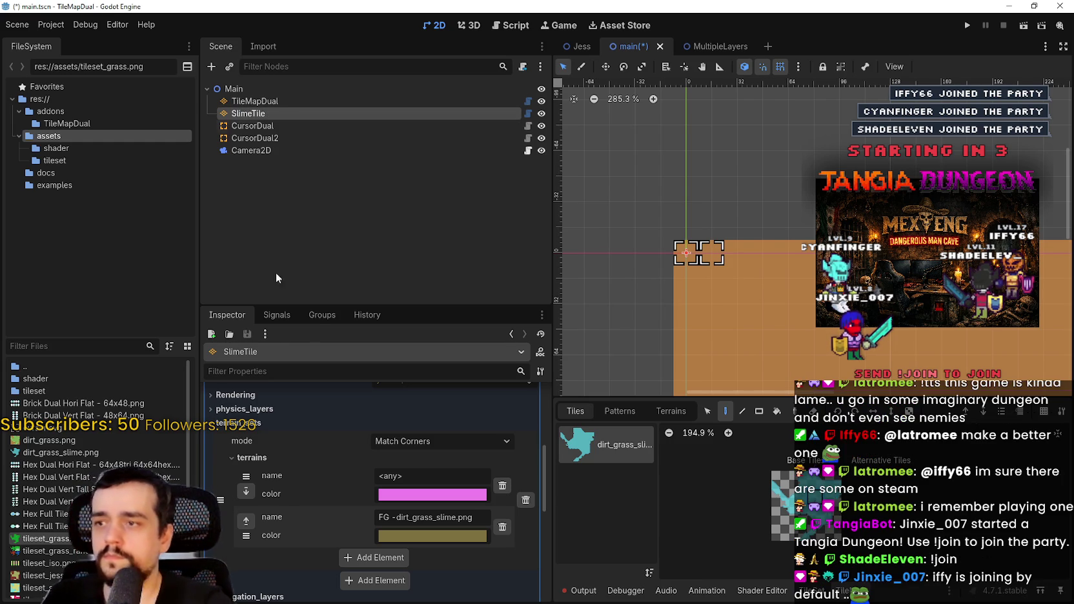
pyautogui.scroll(2, 446, 489)
# - Assign SlimeTile as CursorDual2's tilemap_dual target
pyautogui.click(275, 101)
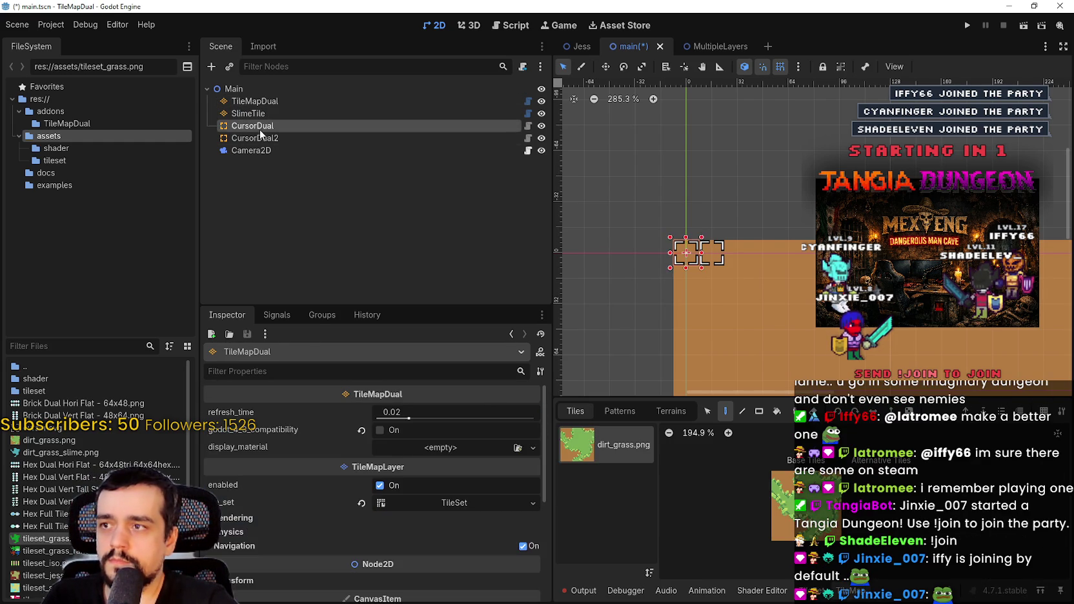
pyautogui.click(268, 125)
pyautogui.click(268, 138)
pyautogui.click(452, 412)
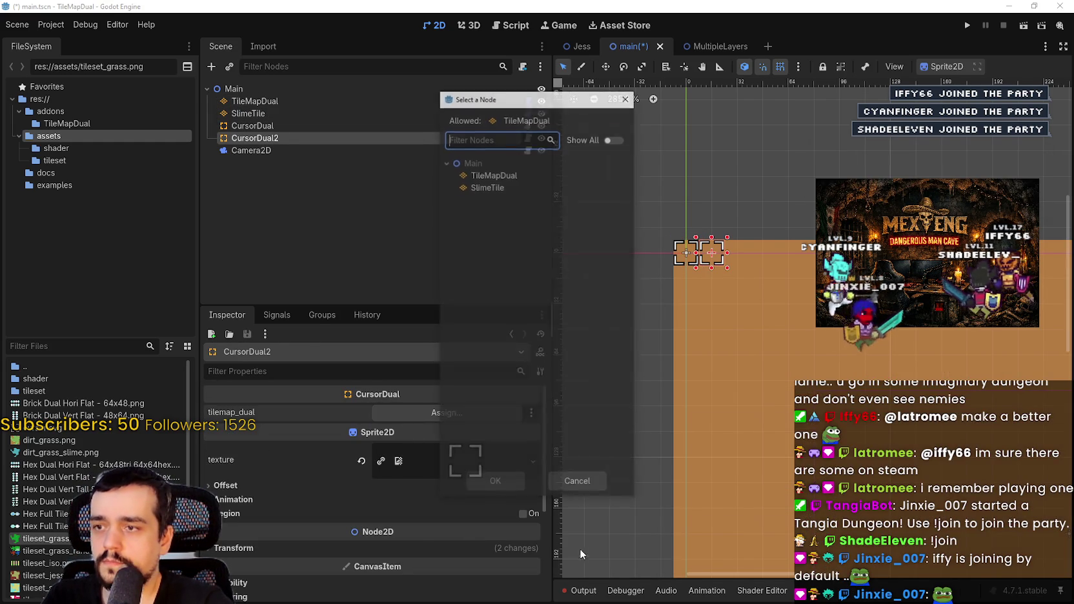
pyautogui.doubleClick(484, 187)
# - Save the scene and run the game in a maximized window
pyautogui.hotkey('ctrl', 's')
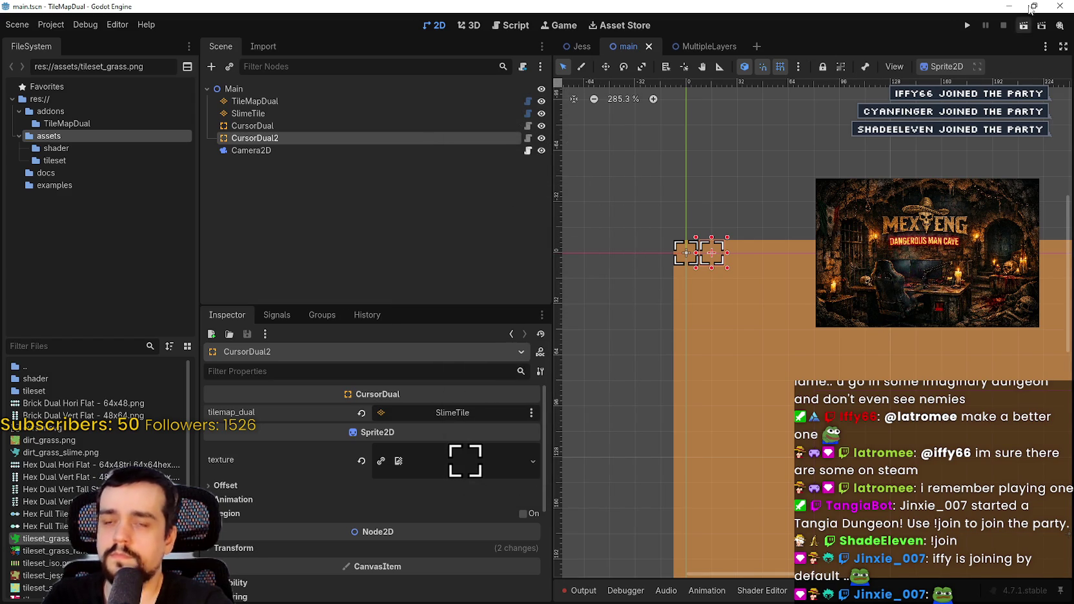
pyautogui.click(966, 25)
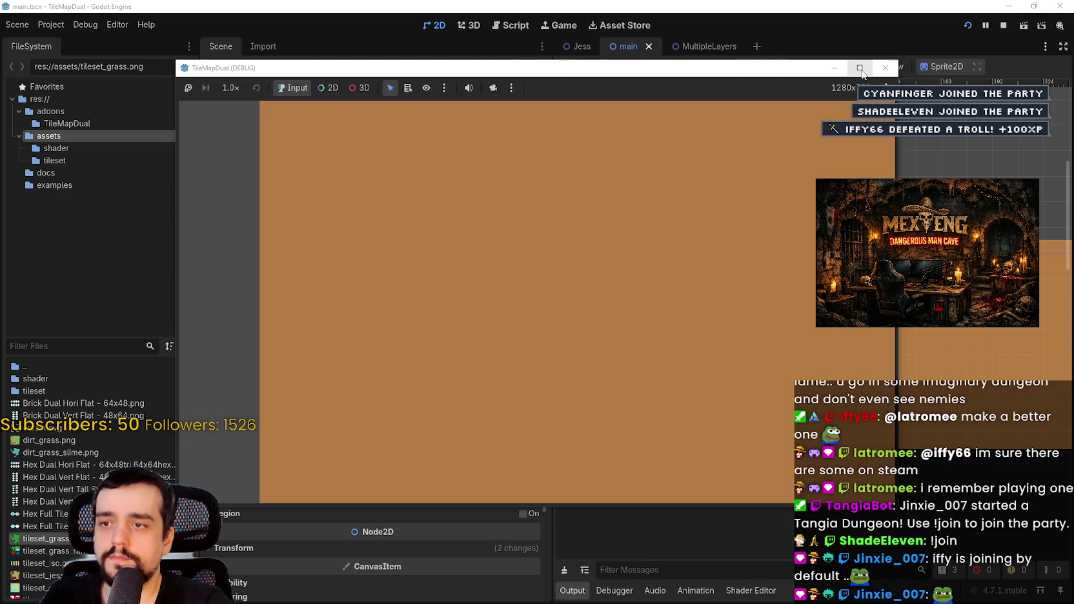
pyautogui.click(860, 68)
# - Paint water strips across the dirt, including a winding channel through the centre
pyautogui.moveTo(456, 274)
pyautogui.mouseDown()
pyautogui.moveTo(563, 290)
pyautogui.moveTo(544, 306)
pyautogui.moveTo(397, 319)
pyautogui.moveTo(569, 160)
pyautogui.moveTo(635, 158)
pyautogui.moveTo(699, 383)
pyautogui.moveTo(376, 190)
pyautogui.moveTo(417, 103)
pyautogui.moveTo(384, 136)
pyautogui.moveTo(607, 48)
pyautogui.moveTo(441, 20)
pyautogui.mouseUp()
pyautogui.moveTo(696, 143)
pyautogui.mouseDown()
pyautogui.moveTo(762, 185)
pyautogui.moveTo(659, 232)
pyautogui.moveTo(621, 165)
pyautogui.moveTo(360, 162)
pyautogui.moveTo(320, 134)
pyautogui.moveTo(347, 235)
pyautogui.mouseUp()
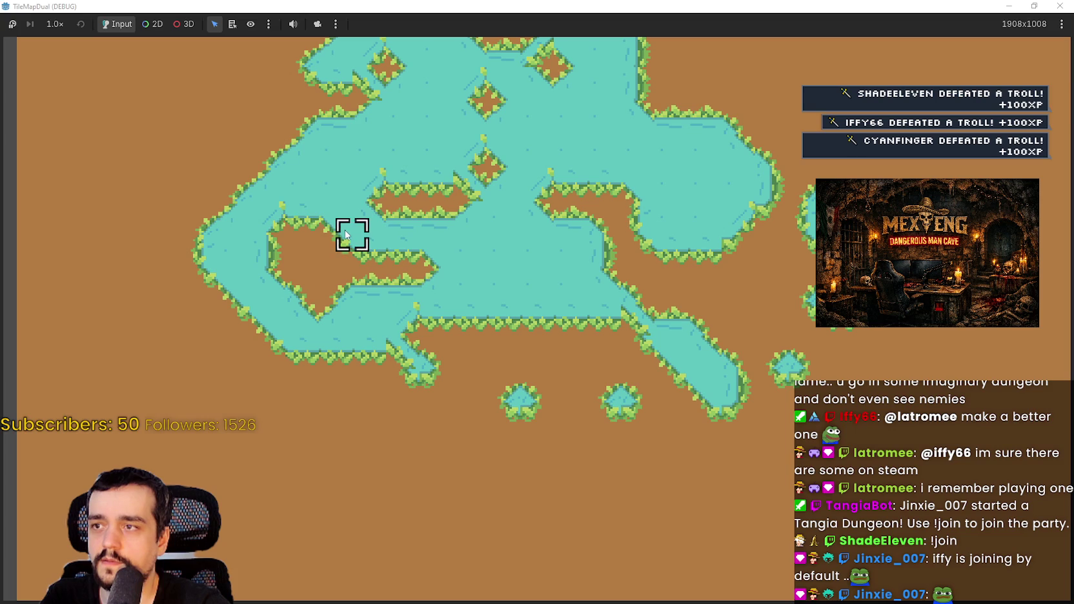
pyautogui.moveTo(294, 178)
pyautogui.mouseDown()
pyautogui.moveTo(184, 129)
pyautogui.moveTo(202, 158)
pyautogui.moveTo(289, 132)
pyautogui.moveTo(465, 240)
pyautogui.moveTo(369, 180)
pyautogui.moveTo(494, 167)
pyautogui.moveTo(465, 303)
pyautogui.moveTo(544, 246)
pyautogui.moveTo(417, 139)
pyautogui.moveTo(520, 274)
pyautogui.moveTo(600, 289)
pyautogui.moveTo(600, 355)
pyautogui.moveTo(407, 313)
pyautogui.moveTo(490, 167)
pyautogui.moveTo(514, 277)
pyautogui.moveTo(445, 206)
pyautogui.moveTo(503, 283)
pyautogui.moveTo(555, 284)
pyautogui.moveTo(581, 237)
pyautogui.moveTo(507, 220)
pyautogui.moveTo(810, 197)
pyautogui.mouseUp()
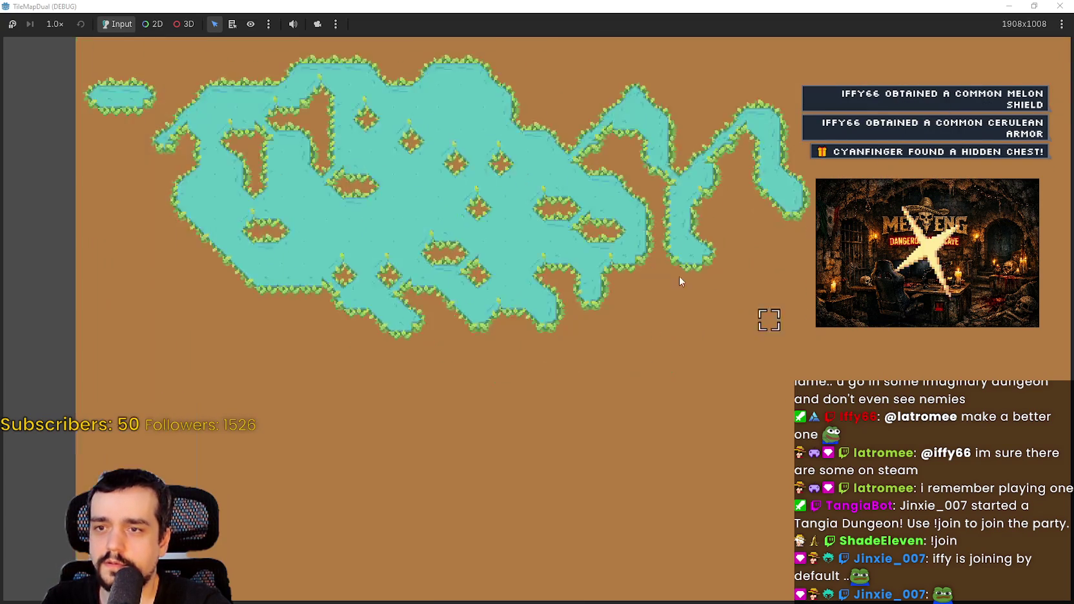
pyautogui.moveTo(629, 261)
pyautogui.mouseDown()
pyautogui.moveTo(529, 242)
pyautogui.moveTo(513, 218)
pyautogui.moveTo(333, 302)
pyautogui.moveTo(404, 320)
pyautogui.moveTo(464, 305)
pyautogui.moveTo(335, 261)
pyautogui.moveTo(674, 284)
pyautogui.moveTo(460, 280)
pyautogui.moveTo(368, 229)
pyautogui.moveTo(375, 274)
pyautogui.moveTo(482, 297)
pyautogui.moveTo(463, 258)
pyautogui.moveTo(568, 296)
pyautogui.moveTo(580, 354)
pyautogui.moveTo(661, 330)
pyautogui.mouseUp()
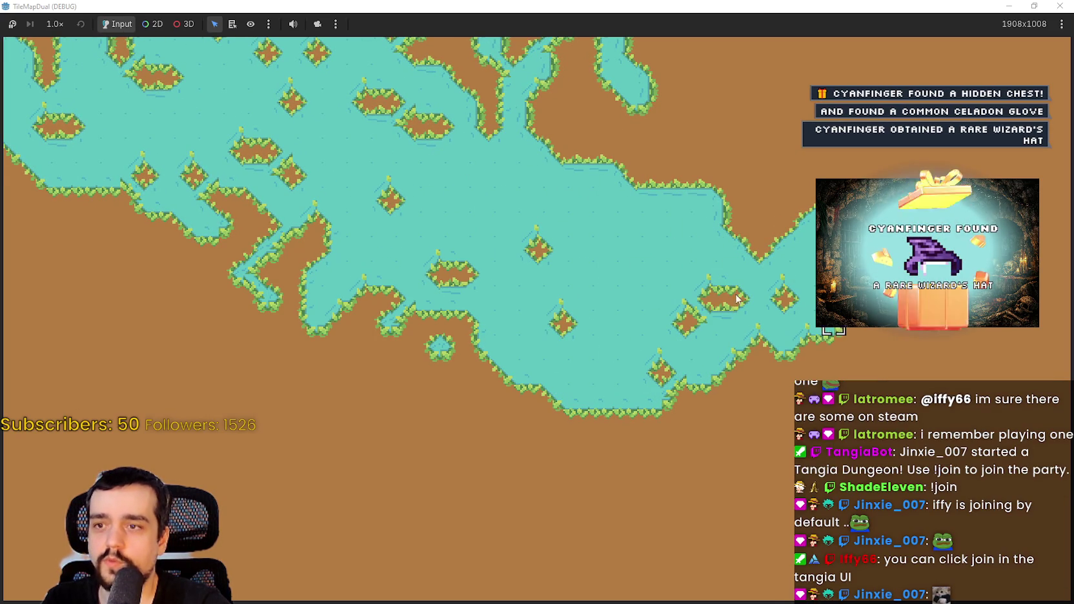
pyautogui.moveTo(655, 294)
pyautogui.mouseDown()
pyautogui.moveTo(733, 276)
pyautogui.moveTo(642, 329)
pyautogui.moveTo(525, 321)
pyautogui.moveTo(520, 307)
pyautogui.mouseUp()
pyautogui.scroll(3, 500, 251)
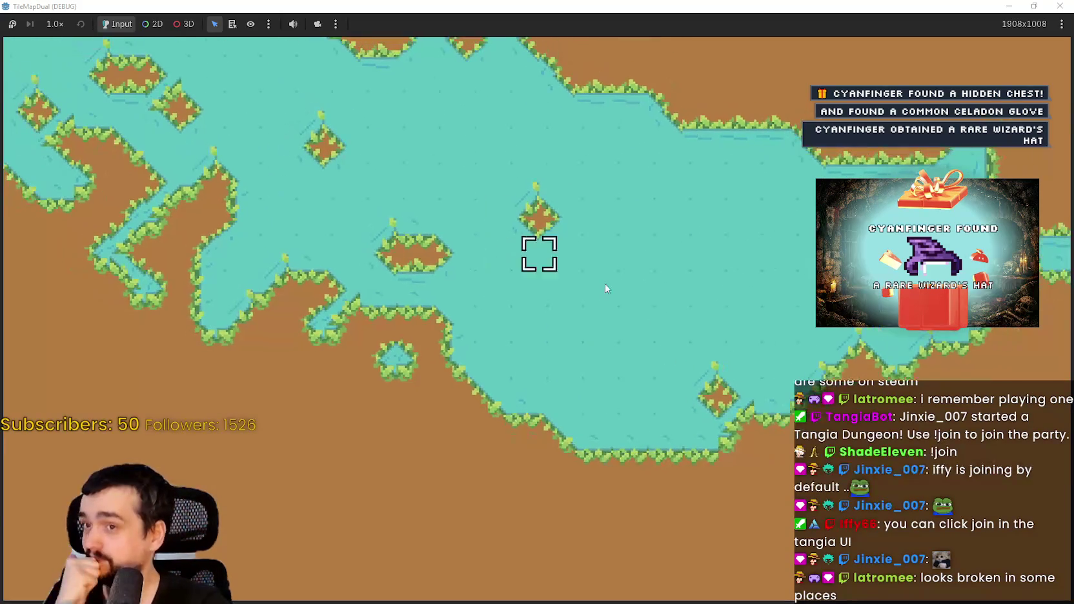
pyautogui.scroll(-1, 613, 291)
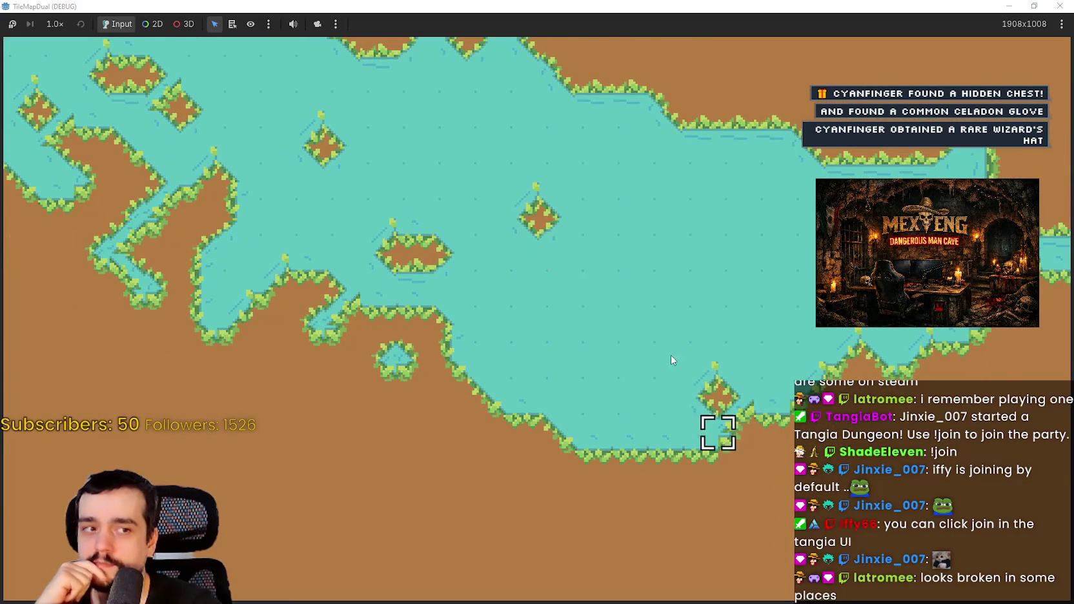
pyautogui.scroll(-2, 589, 392)
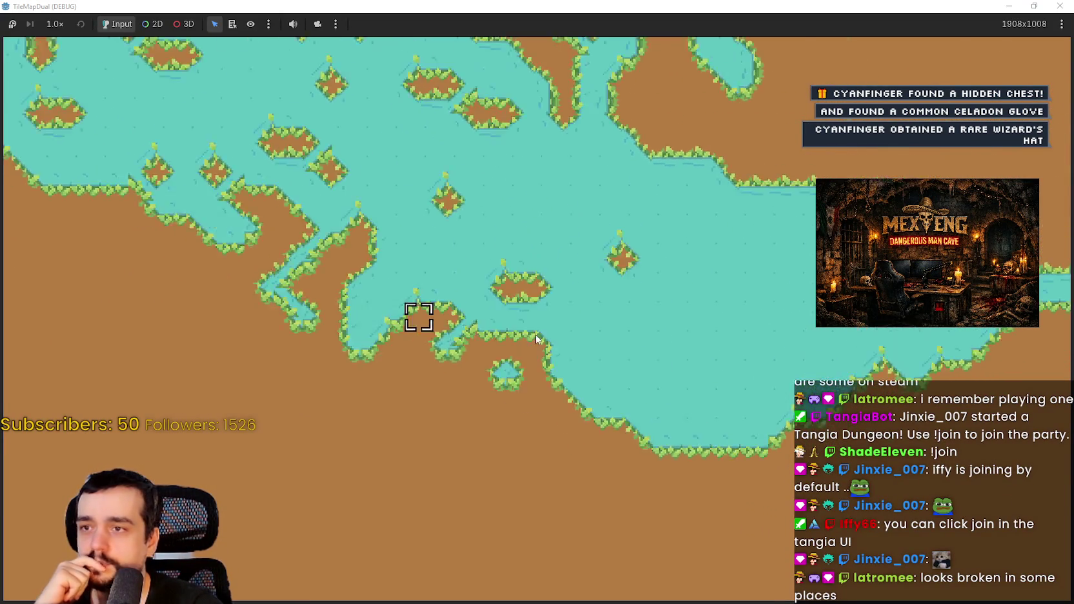
pyautogui.scroll(-2, 577, 334)
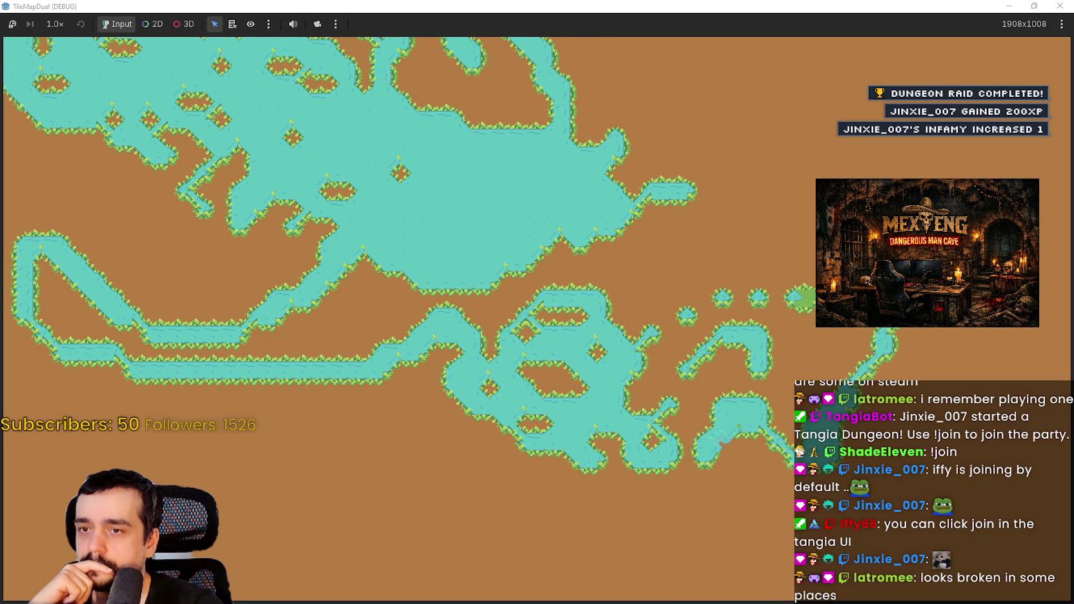
# - Paint a water loop, a long diagonal stream and a large water area toward the map's top
pyautogui.moveTo(804, 239)
pyautogui.mouseDown()
pyautogui.moveTo(696, 190)
pyautogui.moveTo(881, 164)
pyautogui.mouseUp()
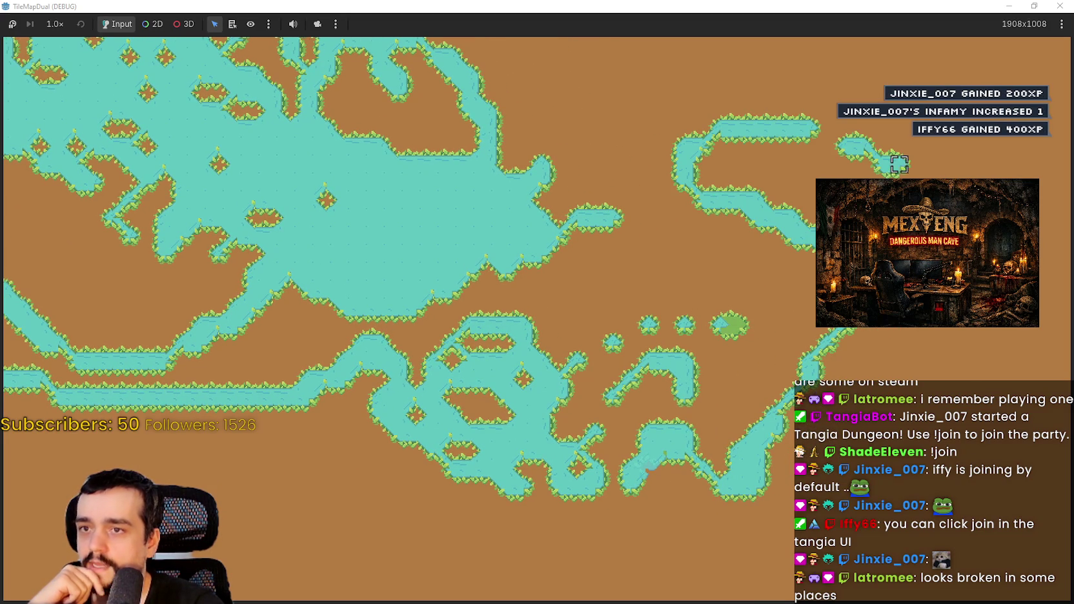
pyautogui.moveTo(936, 384)
pyautogui.mouseDown()
pyautogui.moveTo(839, 387)
pyautogui.moveTo(791, 318)
pyautogui.moveTo(733, 271)
pyautogui.moveTo(677, 291)
pyautogui.moveTo(655, 175)
pyautogui.mouseUp()
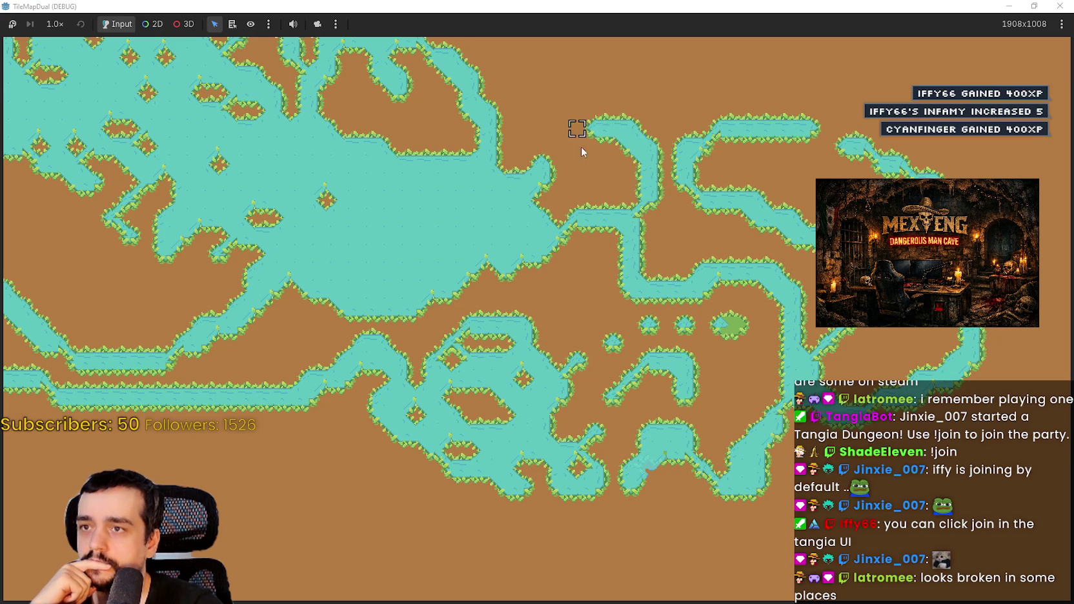
pyautogui.press('Up')
pyautogui.press('Right')
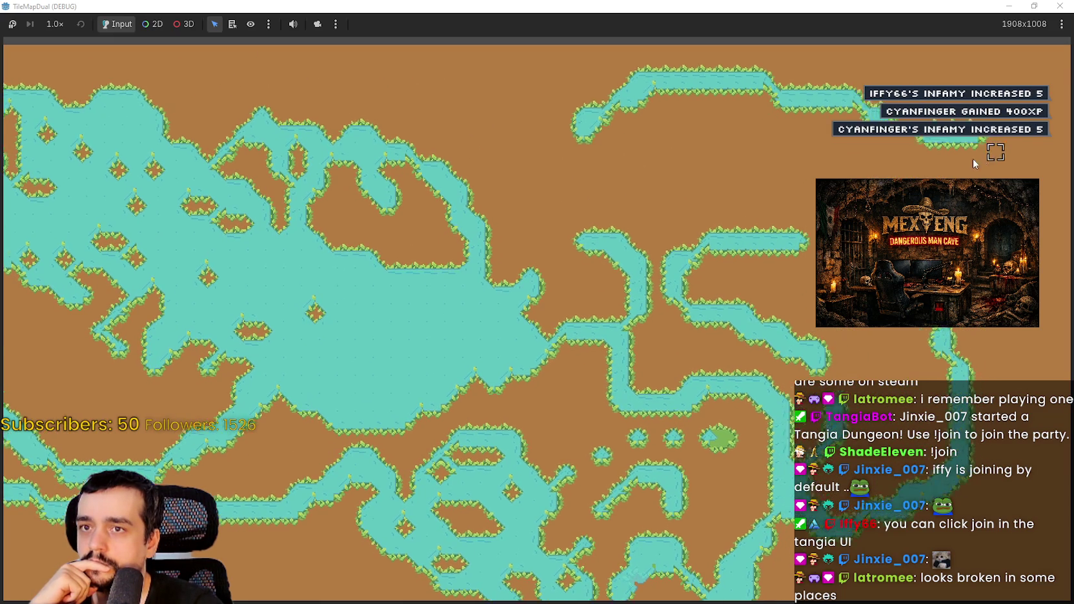
pyautogui.moveTo(639, 134)
pyautogui.mouseDown()
pyautogui.moveTo(472, 266)
pyautogui.moveTo(744, 183)
pyautogui.moveTo(641, 427)
pyautogui.moveTo(487, 472)
pyautogui.moveTo(387, 466)
pyautogui.mouseUp()
pyautogui.scroll(2, 129, 331)
pyautogui.moveTo(278, 390); pyautogui.dragTo(568, 387)
pyautogui.scroll(-3, 594, 419)
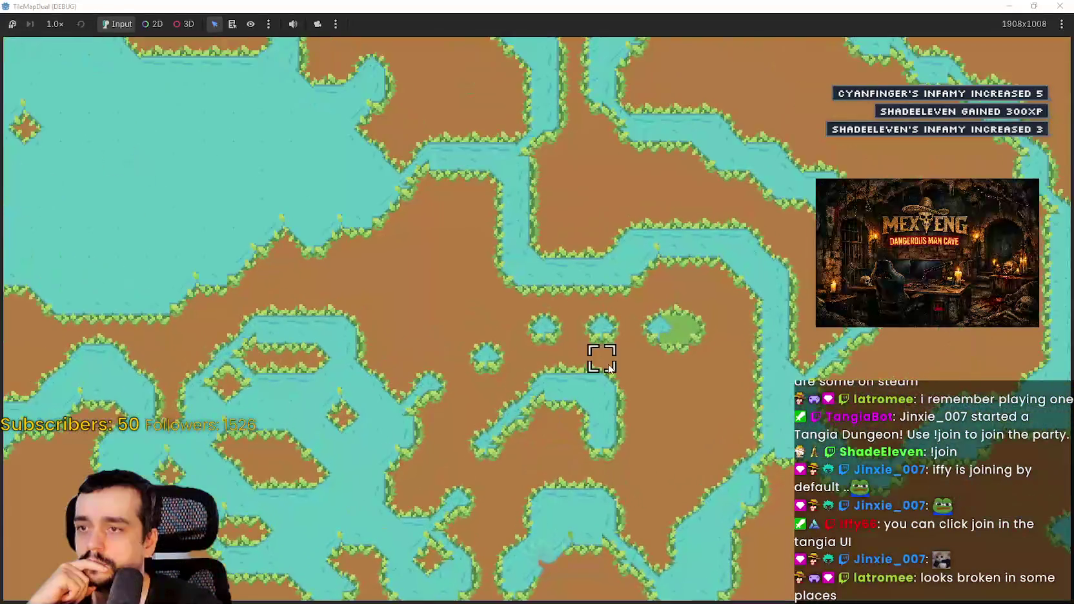
pyautogui.scroll(5, 669, 364)
pyautogui.scroll(1, 693, 388)
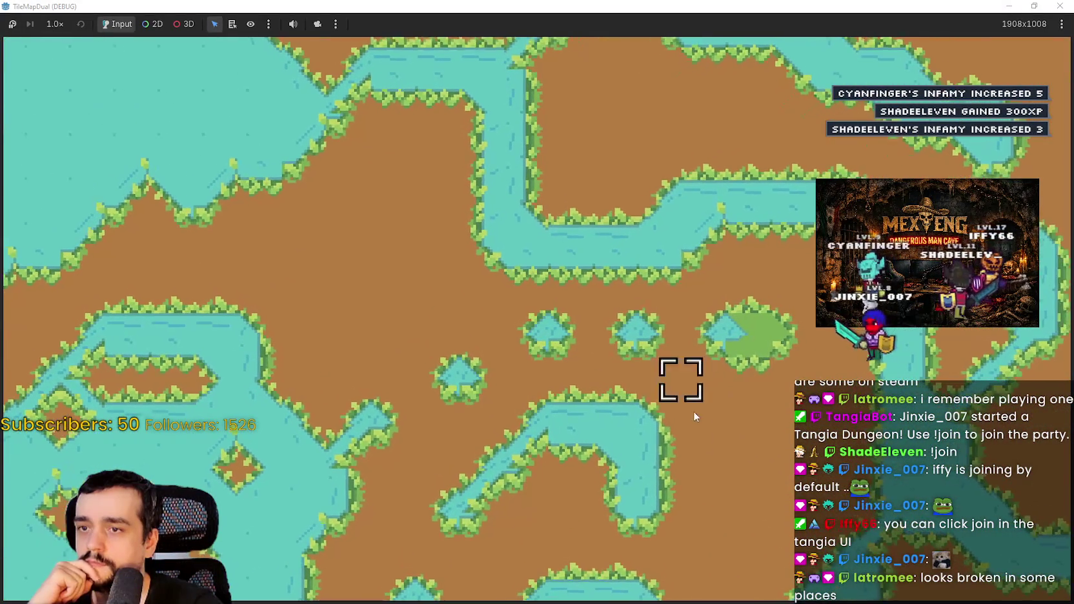
pyautogui.moveTo(727, 520)
pyautogui.mouseDown()
pyautogui.moveTo(769, 379)
pyautogui.moveTo(683, 379)
pyautogui.moveTo(728, 302)
pyautogui.moveTo(451, 292)
pyautogui.moveTo(363, 243)
pyautogui.mouseUp()
pyautogui.scroll(-1, 362, 244)
pyautogui.scroll(-1, 363, 246)
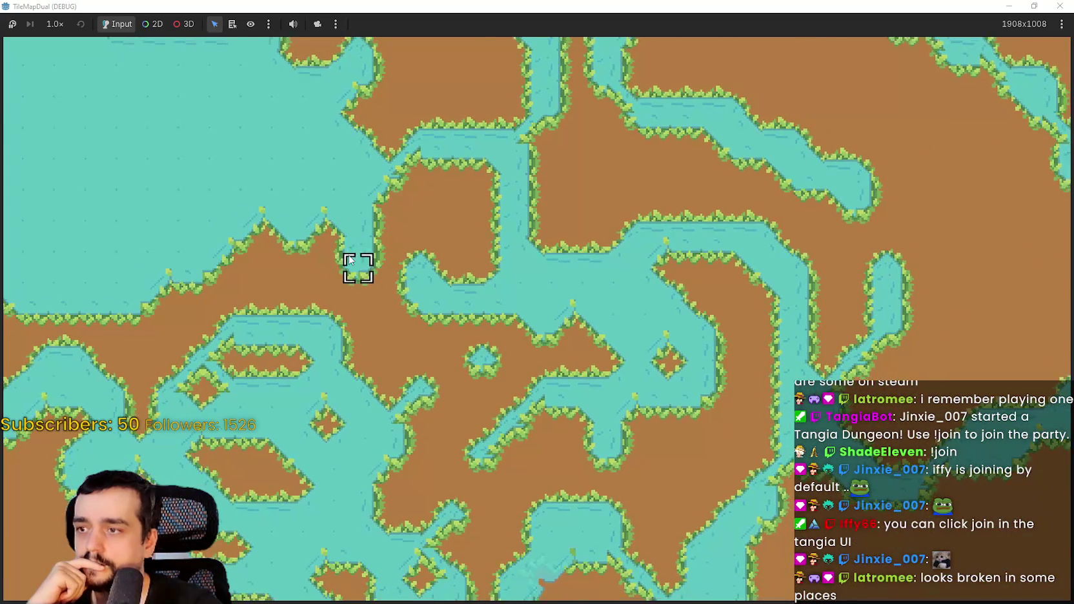
pyautogui.scroll(-1, 354, 263)
pyautogui.scroll(-1, 515, 328)
# - Add more water strips and branches across the map's right and upper-right areas
pyautogui.moveTo(700, 387)
pyautogui.mouseDown()
pyautogui.moveTo(671, 407)
pyautogui.moveTo(467, 457)
pyautogui.moveTo(350, 447)
pyautogui.moveTo(373, 378)
pyautogui.moveTo(528, 378)
pyautogui.mouseUp()
pyautogui.moveTo(544, 329); pyautogui.dragTo(576, 306)
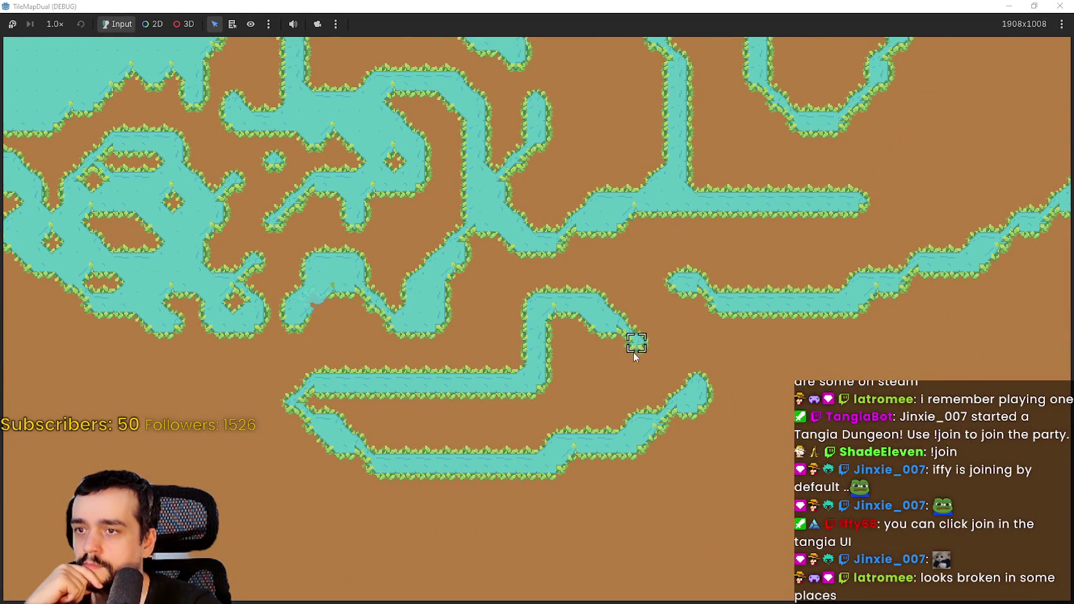
pyautogui.moveTo(673, 374)
pyautogui.mouseDown()
pyautogui.moveTo(761, 342)
pyautogui.moveTo(771, 473)
pyautogui.mouseUp()
pyautogui.moveTo(639, 538)
pyautogui.mouseDown()
pyautogui.moveTo(555, 516)
pyautogui.moveTo(697, 445)
pyautogui.moveTo(778, 361)
pyautogui.moveTo(714, 435)
pyautogui.mouseUp()
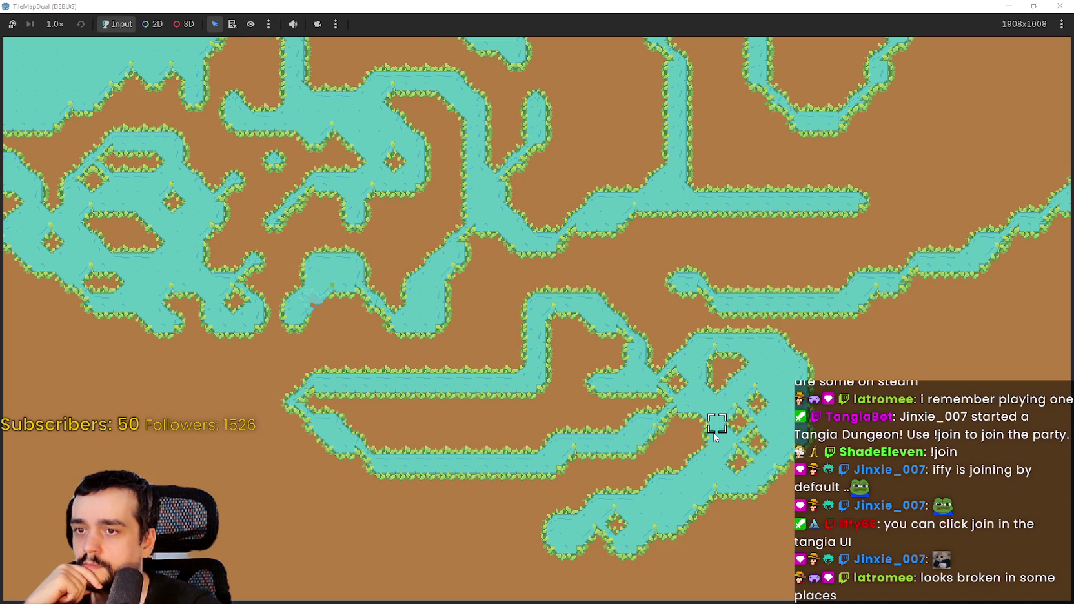
pyautogui.press('d')
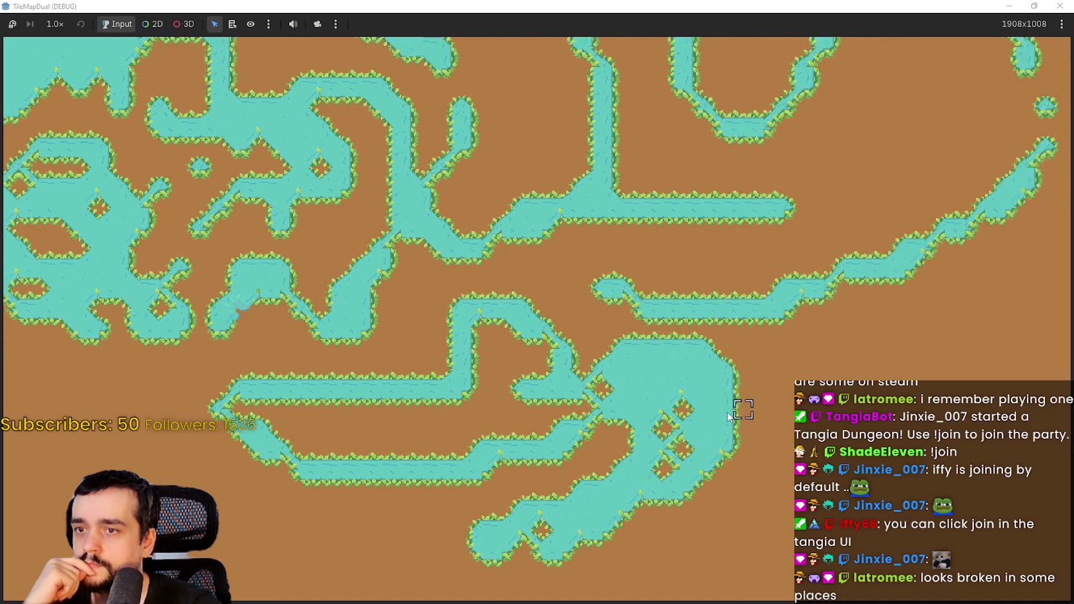
pyautogui.moveTo(931, 319)
pyautogui.mouseDown()
pyautogui.moveTo(858, 331)
pyautogui.moveTo(670, 433)
pyautogui.mouseUp()
pyautogui.moveTo(792, 403); pyautogui.dragTo(695, 353)
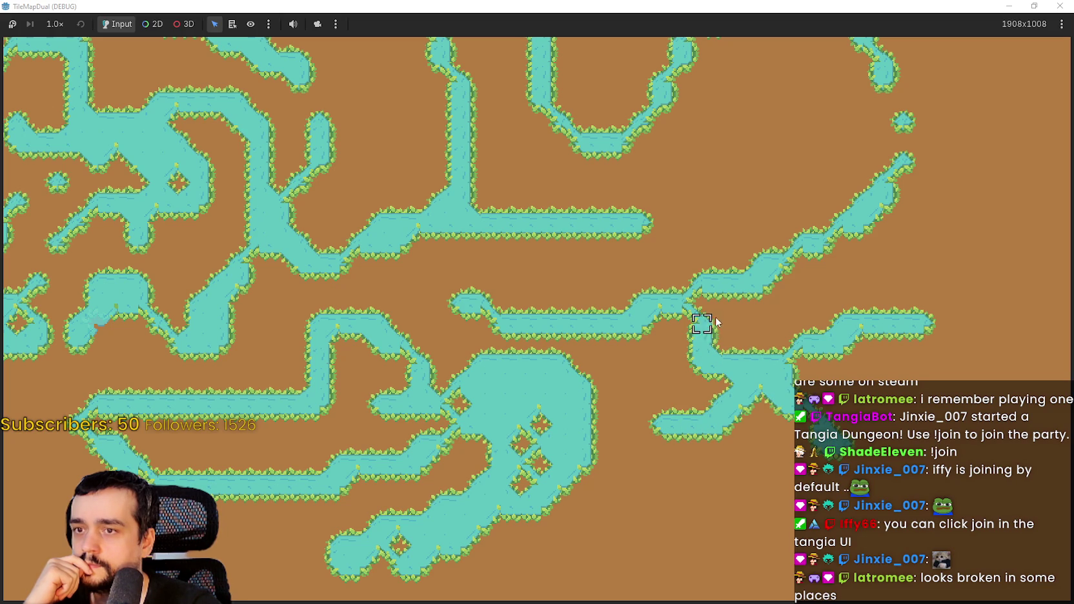
pyautogui.moveTo(944, 283)
pyautogui.mouseDown()
pyautogui.moveTo(901, 182)
pyautogui.moveTo(702, 161)
pyautogui.mouseUp()
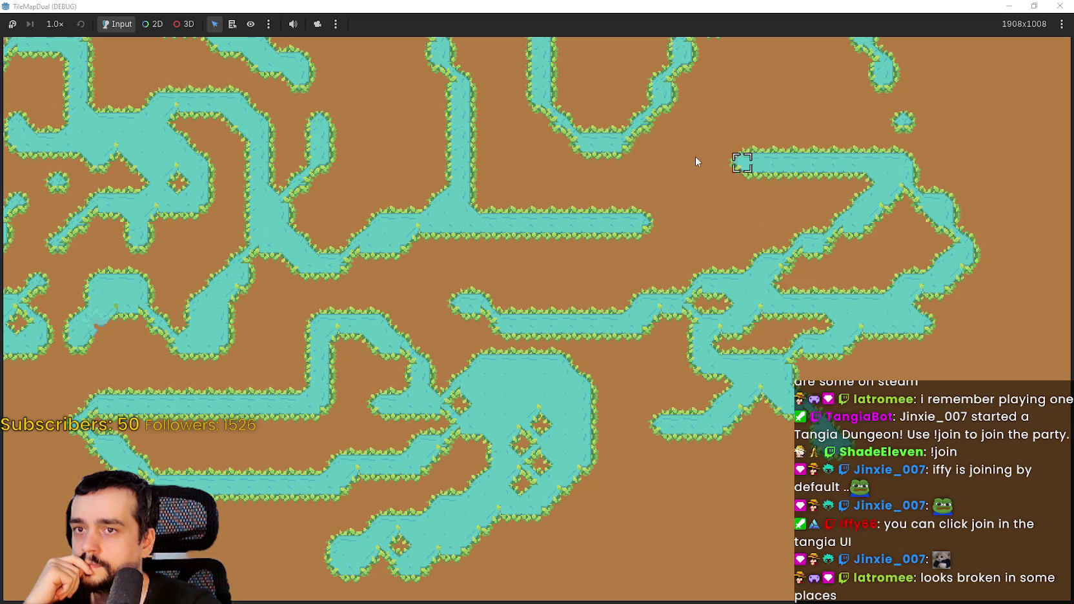
pyautogui.moveTo(839, 80)
pyautogui.mouseDown()
pyautogui.moveTo(782, 120)
pyautogui.moveTo(863, 162)
pyautogui.mouseUp()
pyautogui.press('Up')
pyautogui.press('Right')
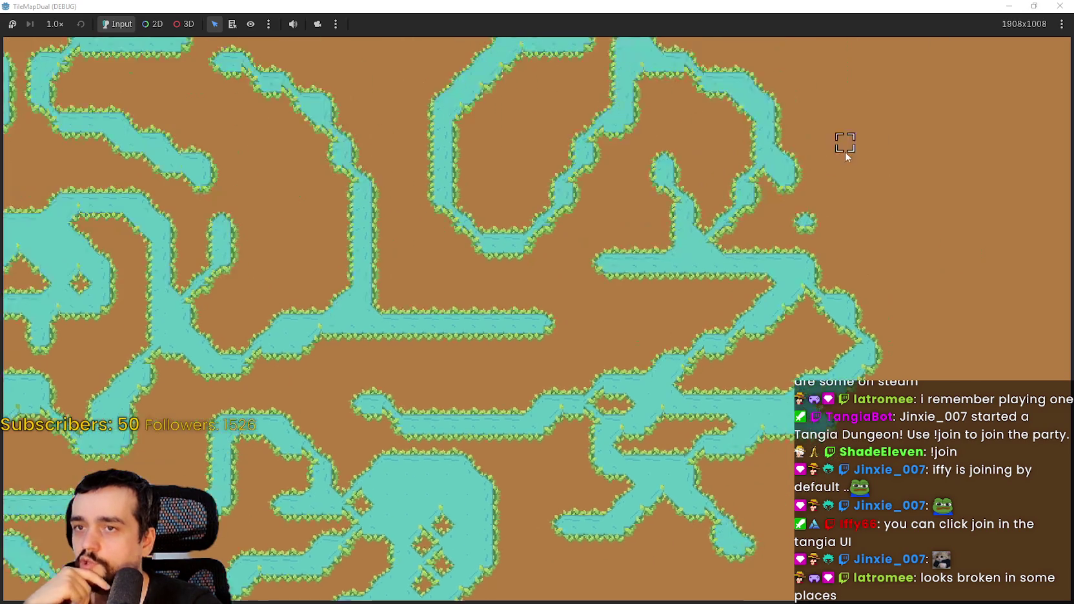
pyautogui.click(812, 187)
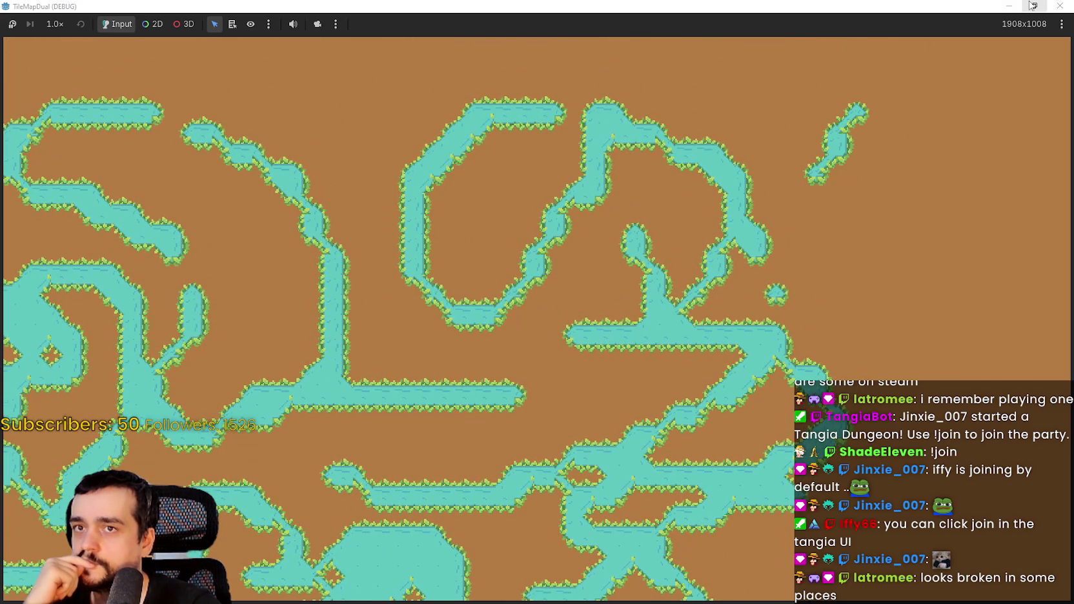
# - Restore and move the game window aside, then select CursorDual2 in the Scene tree
pyautogui.click(1033, 6)
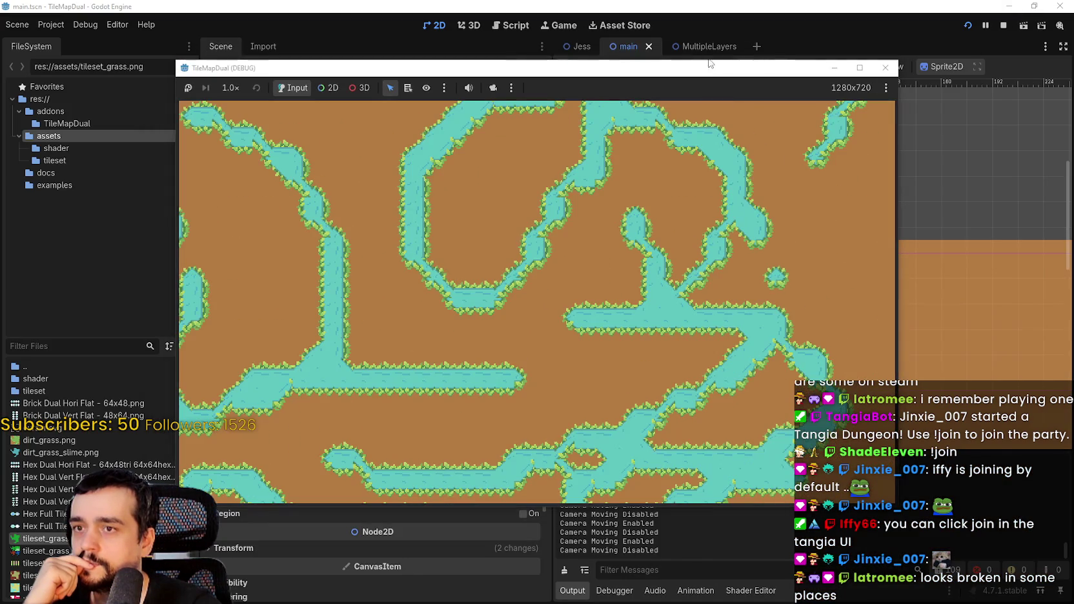
pyautogui.moveTo(710, 68); pyautogui.dragTo(700, 378)
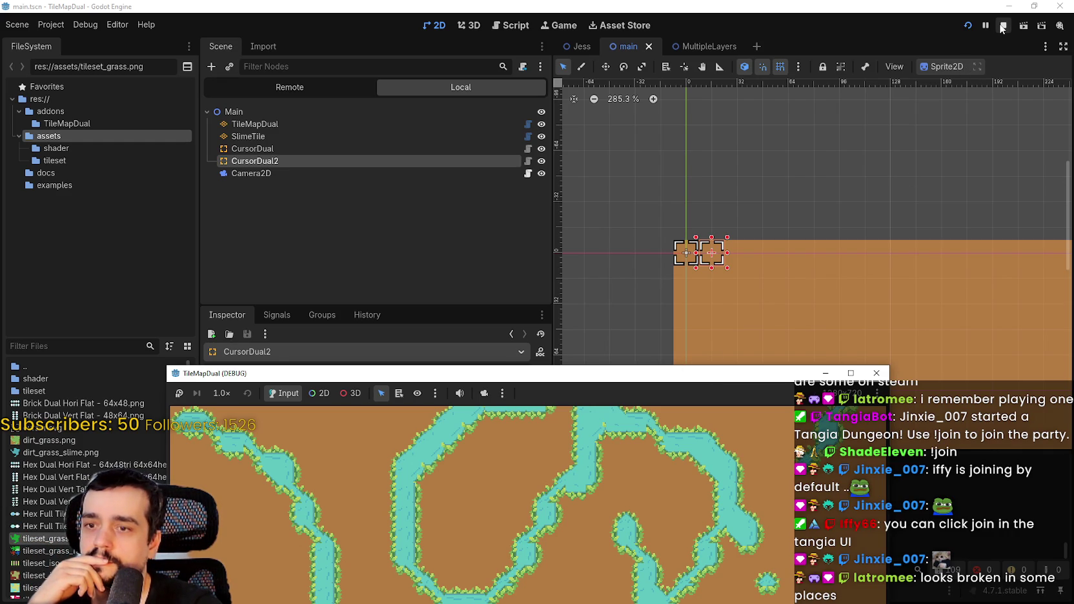
pyautogui.click(326, 218)
pyautogui.click(261, 161)
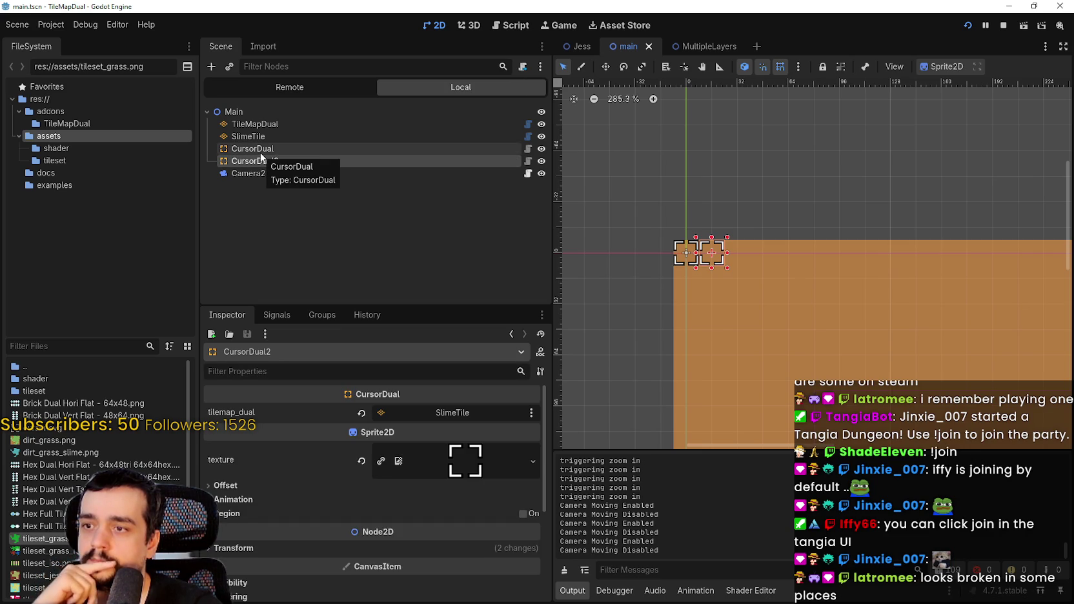
pyautogui.click(258, 149)
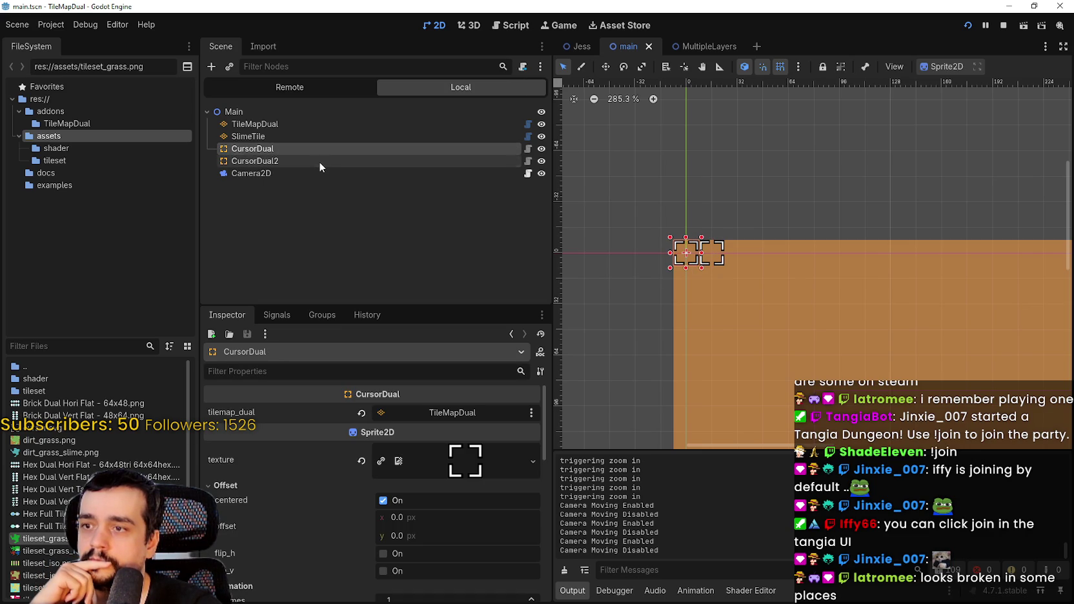
pyautogui.click(389, 162)
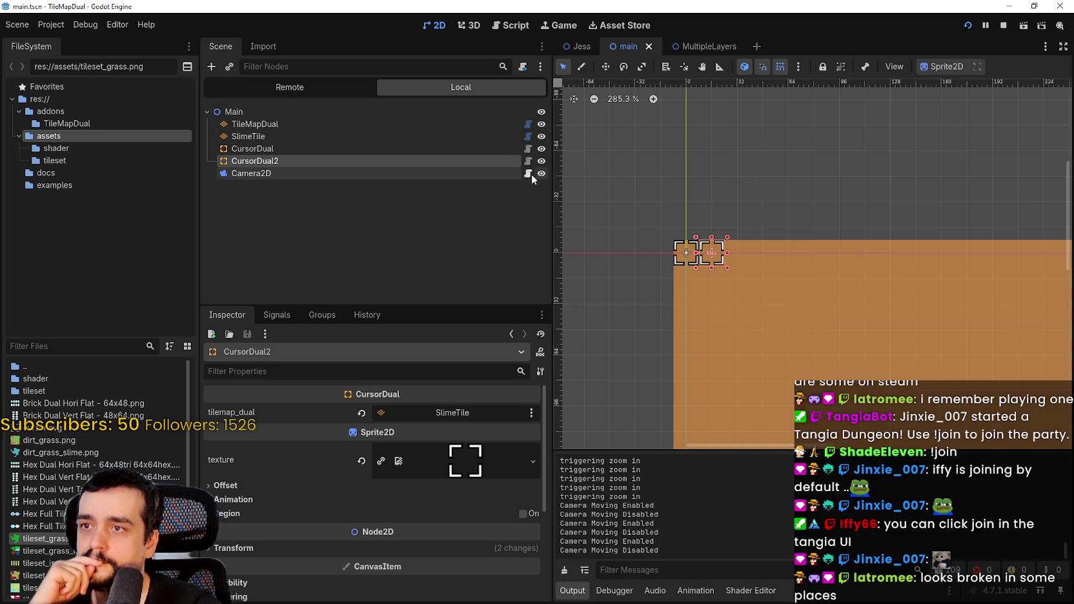
# - Open CursorDual2's cursor_dual.gd script and place the caret in _process
pyautogui.click(528, 160)
pyautogui.scroll(-5, 824, 284)
pyautogui.click(825, 285)
pyautogui.scroll(5, 822, 258)
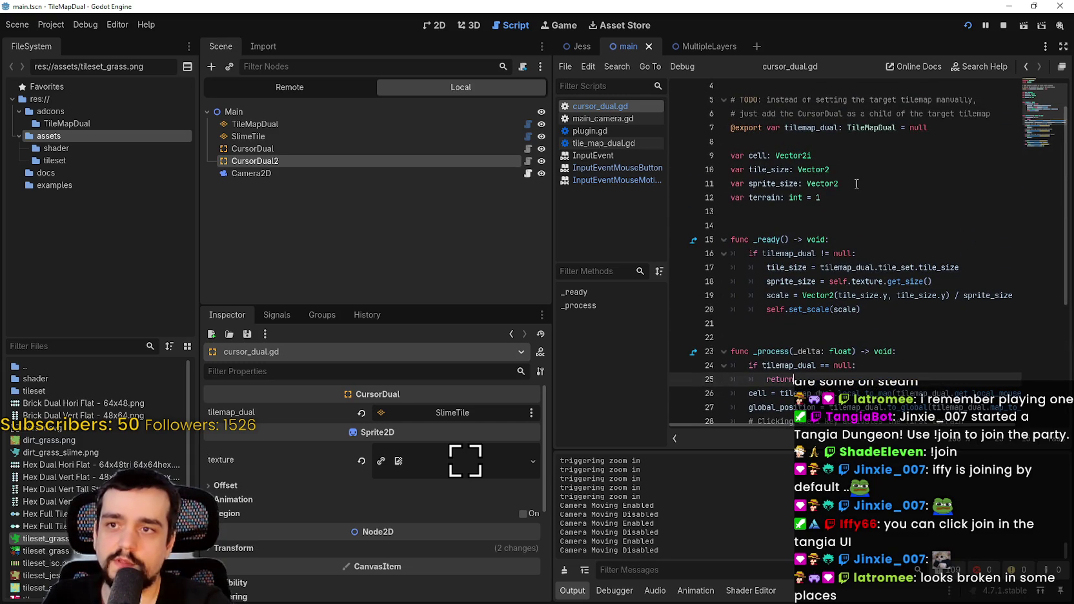
pyautogui.click(858, 171)
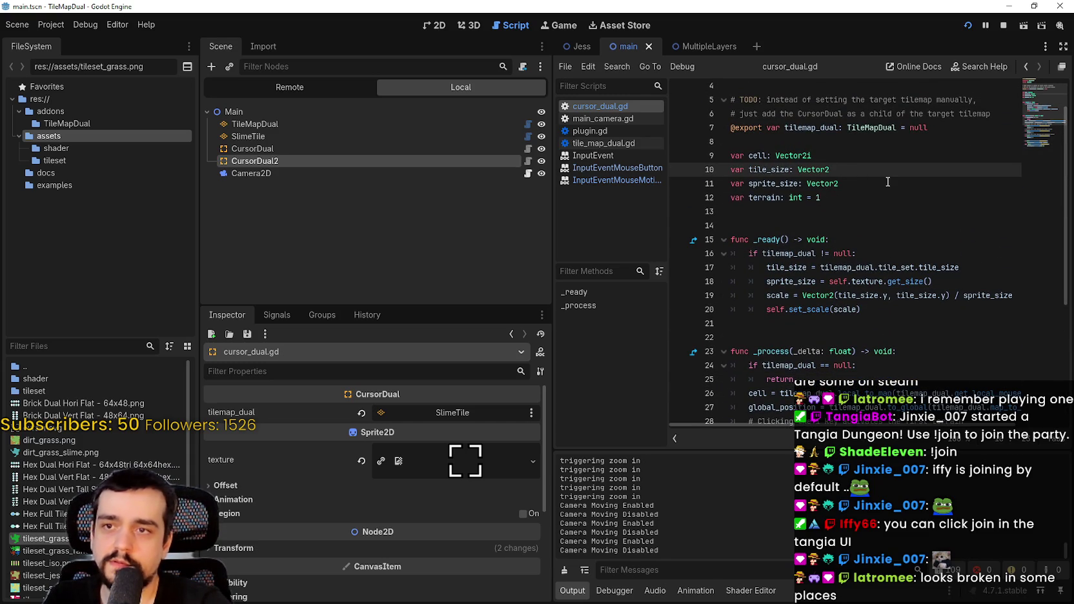
pyautogui.press('Down')
pyautogui.press('Down')
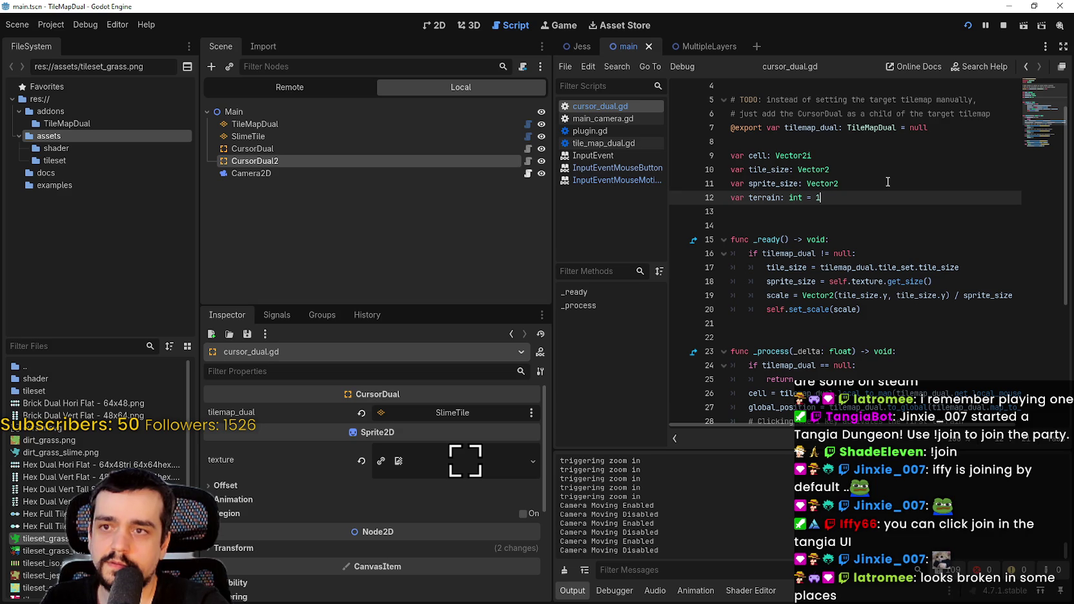
pyautogui.scroll(3, 888, 182)
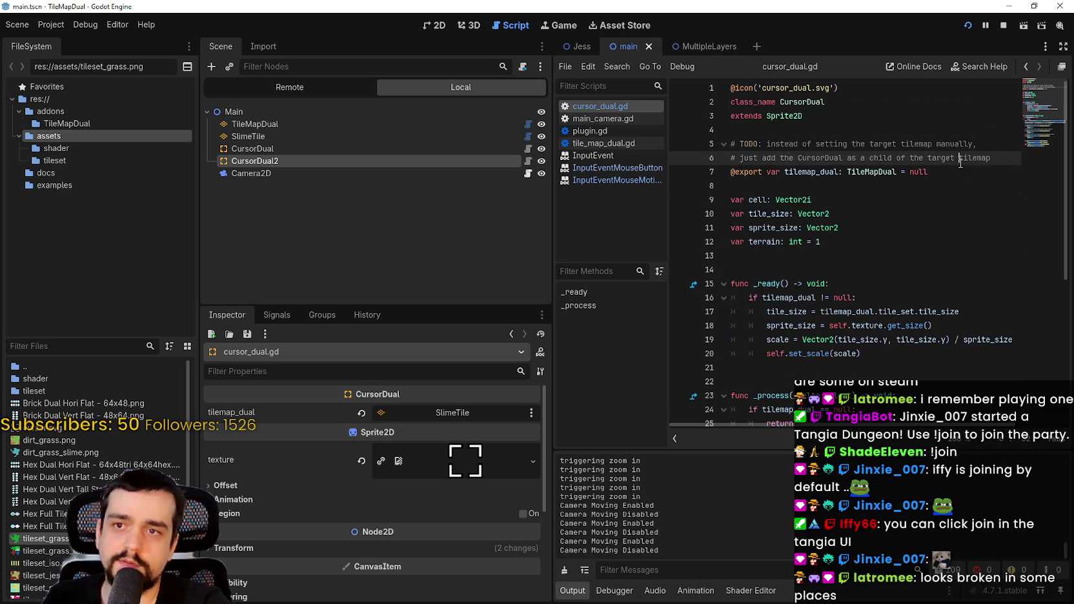
pyautogui.click(955, 176)
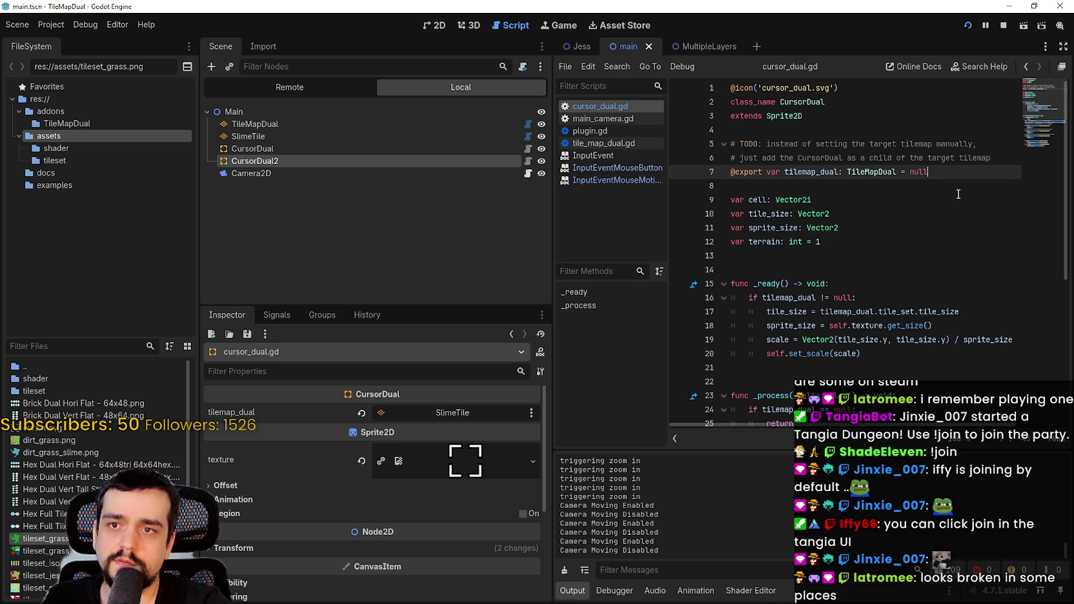
pyautogui.press('Return')
pyautogui.write('@export')
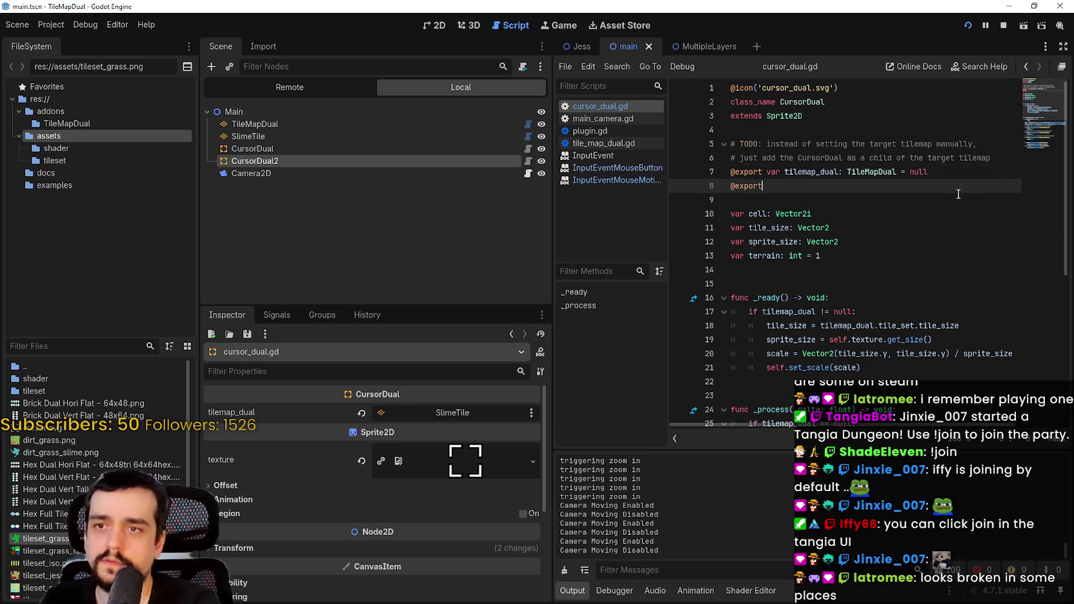
pyautogui.press('BackSpace')
pyautogui.press('BackSpace')
pyautogui.write('ar sl')
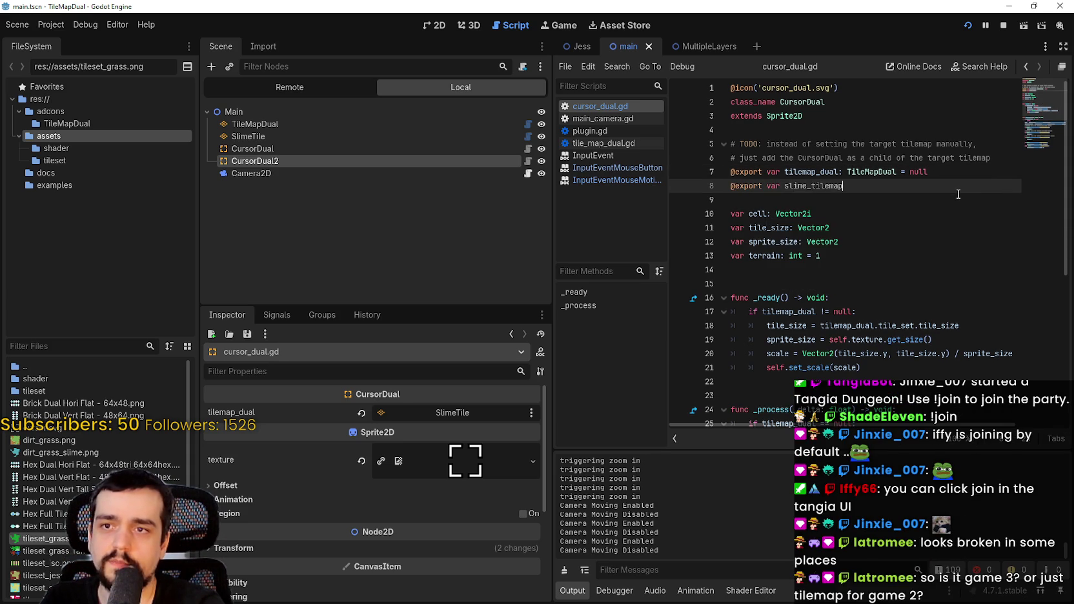
pyautogui.write('ime_tilem')
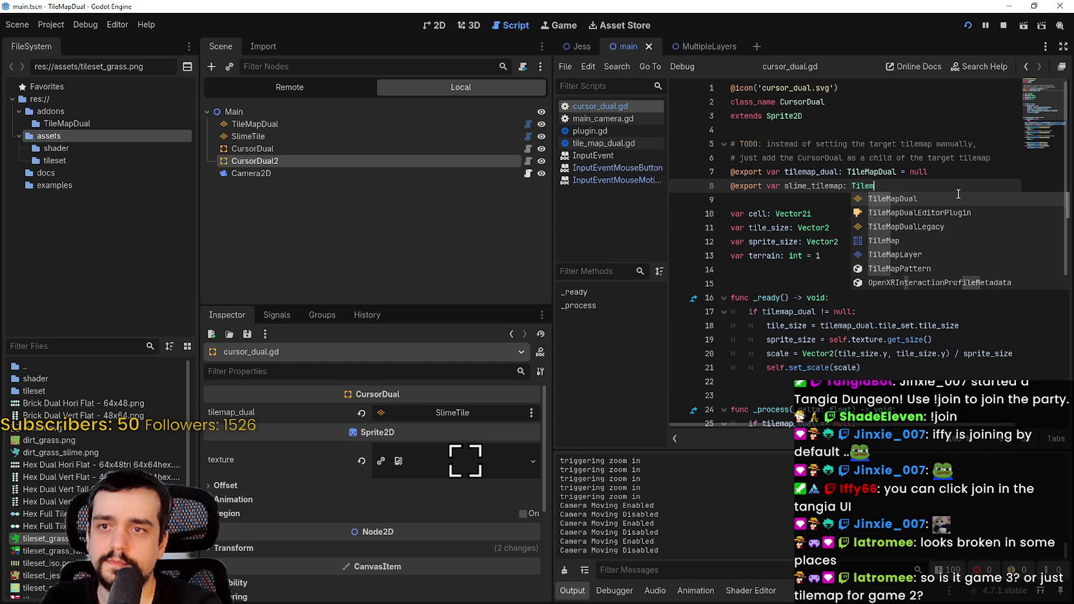
pyautogui.press('Return')
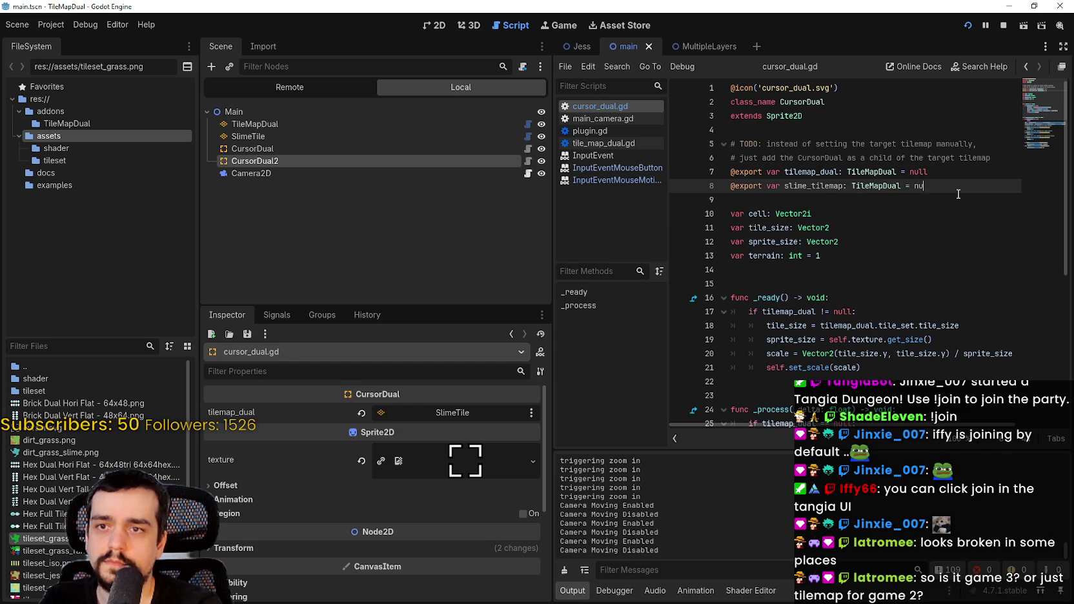
pyautogui.press('Return')
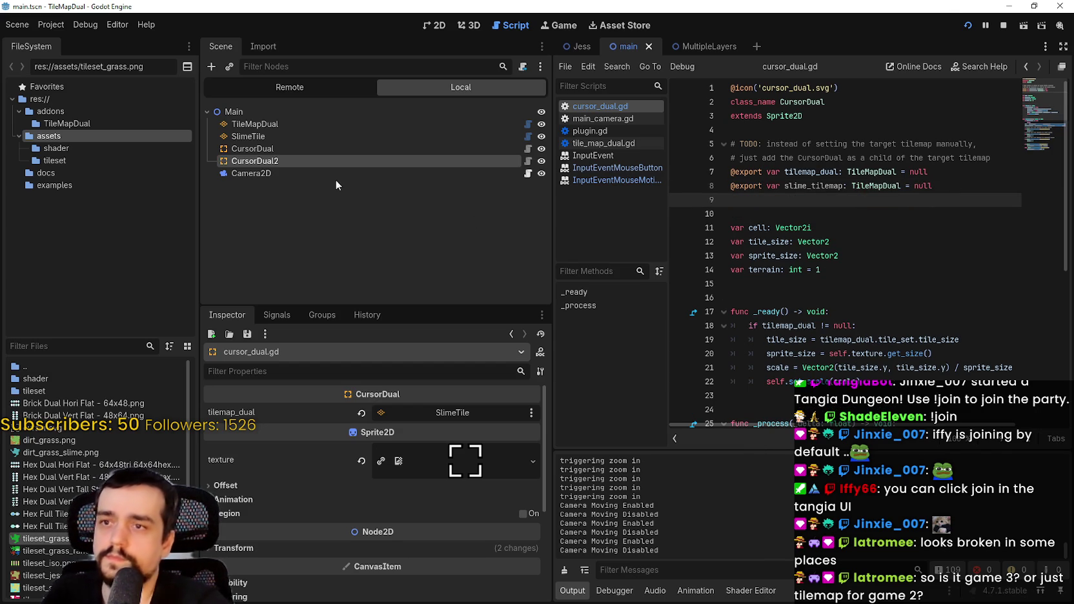
pyautogui.click(300, 150)
# - Delete the CursorDual2 node from the scene
pyautogui.click(290, 161)
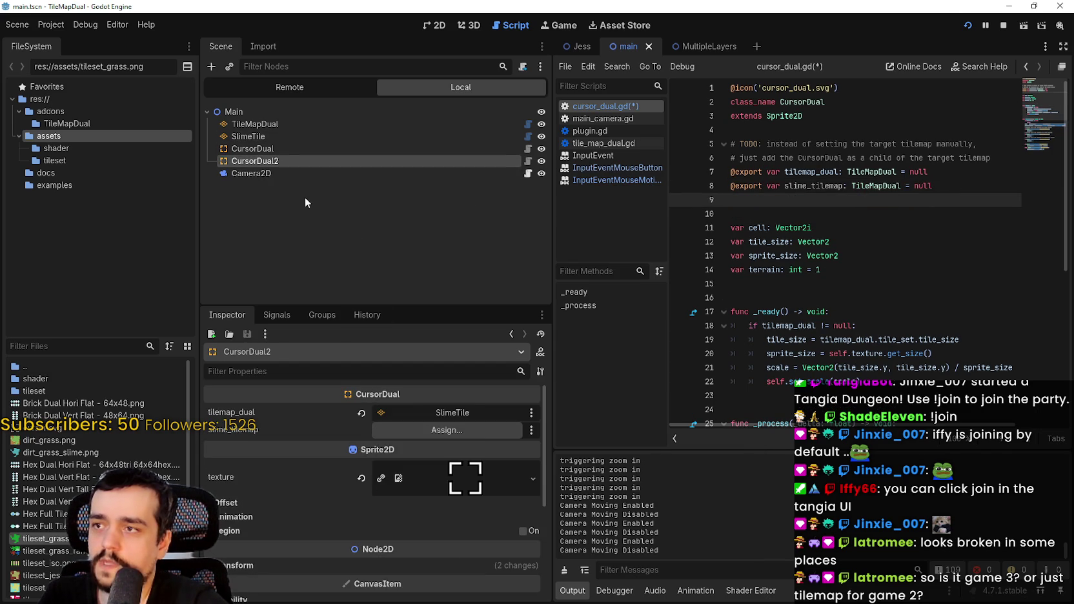
pyautogui.rightClick(283, 160)
pyautogui.click(358, 459)
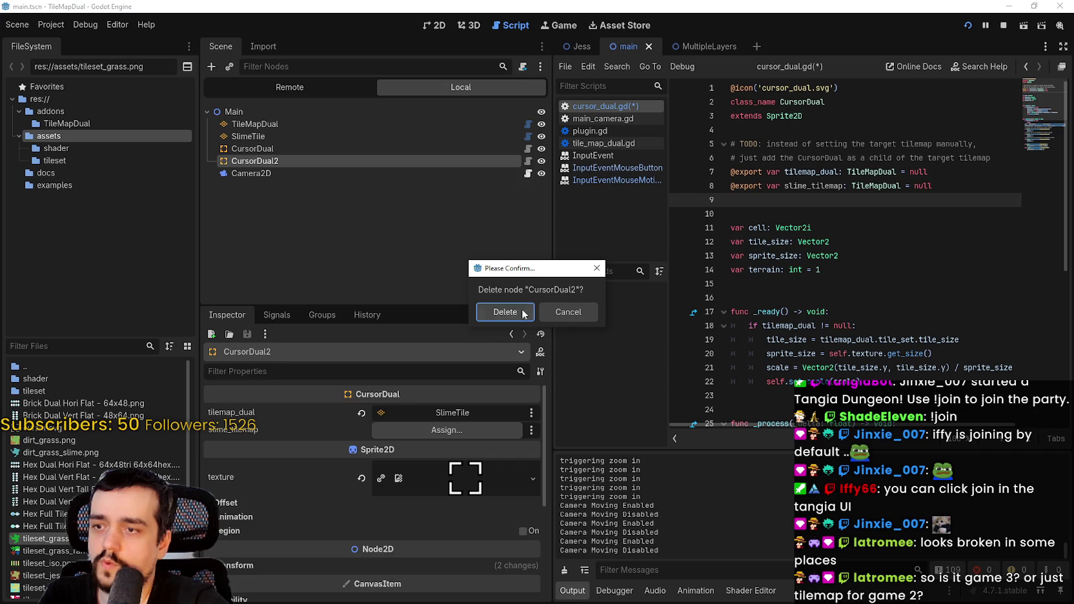
pyautogui.click(505, 312)
# - Set CursorDual's slime_tilemap to SlimeTile and save the scene
pyautogui.click(315, 149)
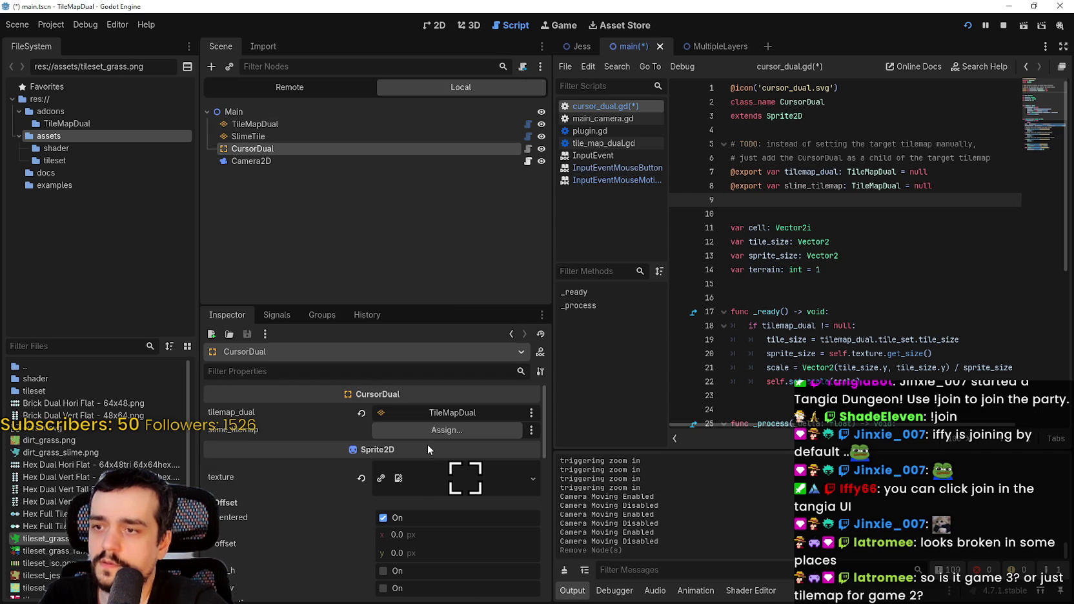
pyautogui.click(431, 429)
pyautogui.doubleClick(491, 185)
pyautogui.hotkey('ctrl', 's')
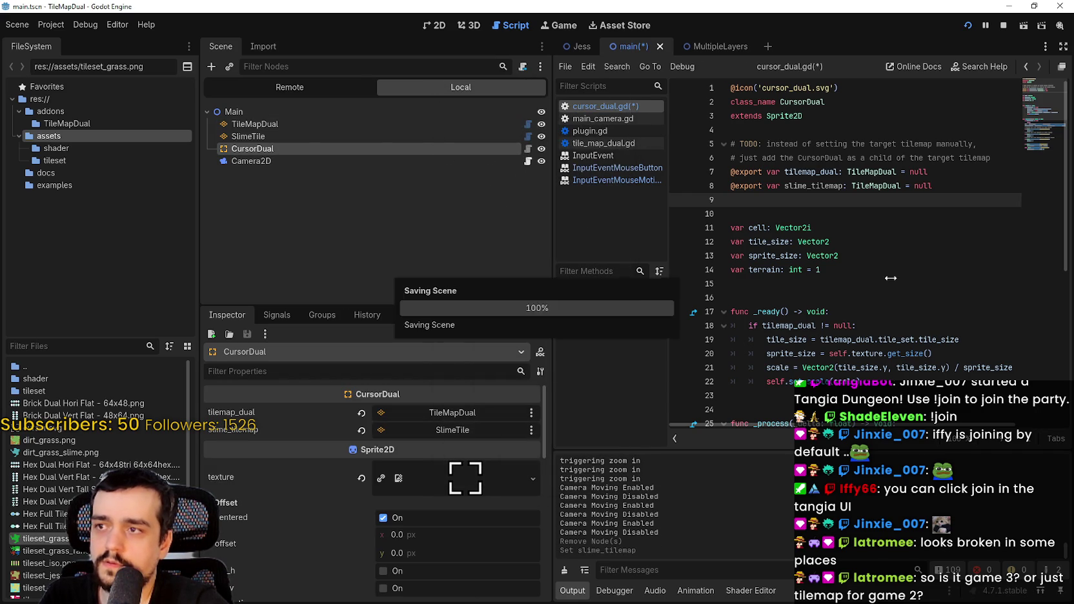
pyautogui.scroll(-7, 880, 247)
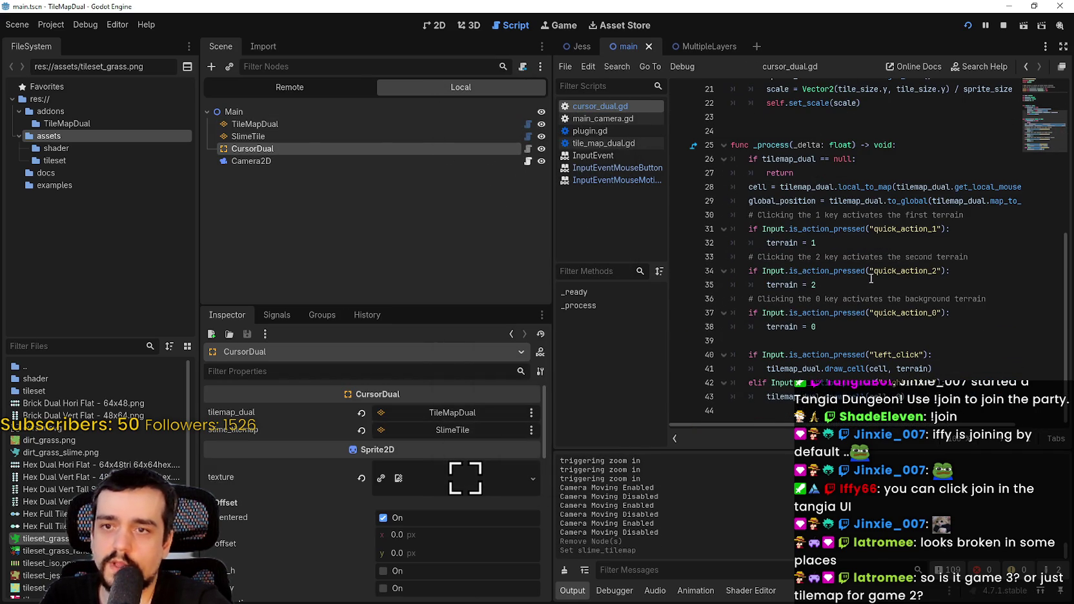
# - Wrap the draw_cell call in a new 'if terrain == 1' condition
pyautogui.click(877, 281)
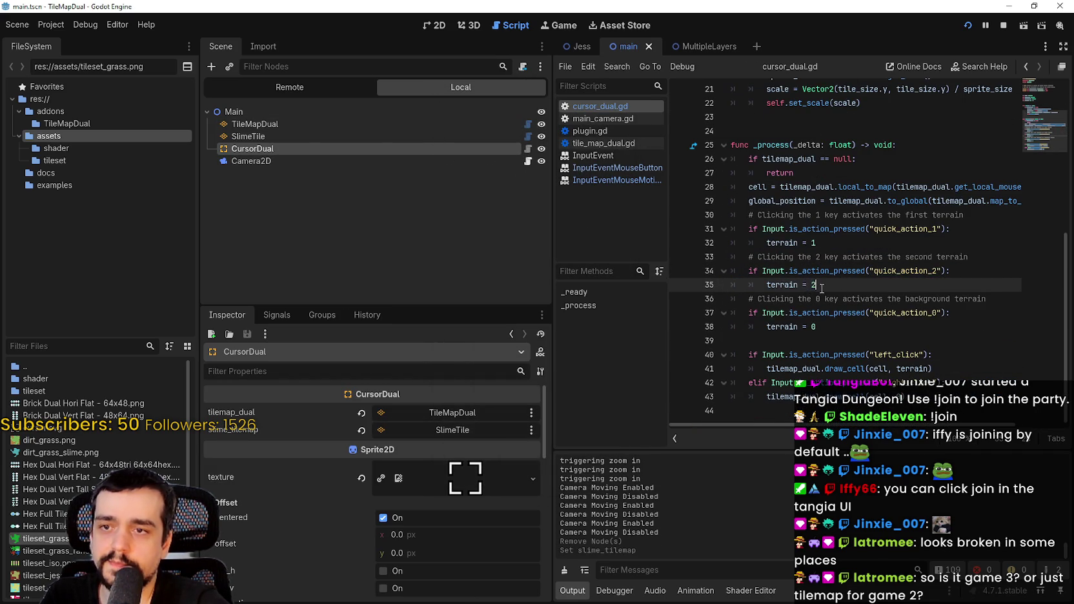
pyautogui.click(902, 369)
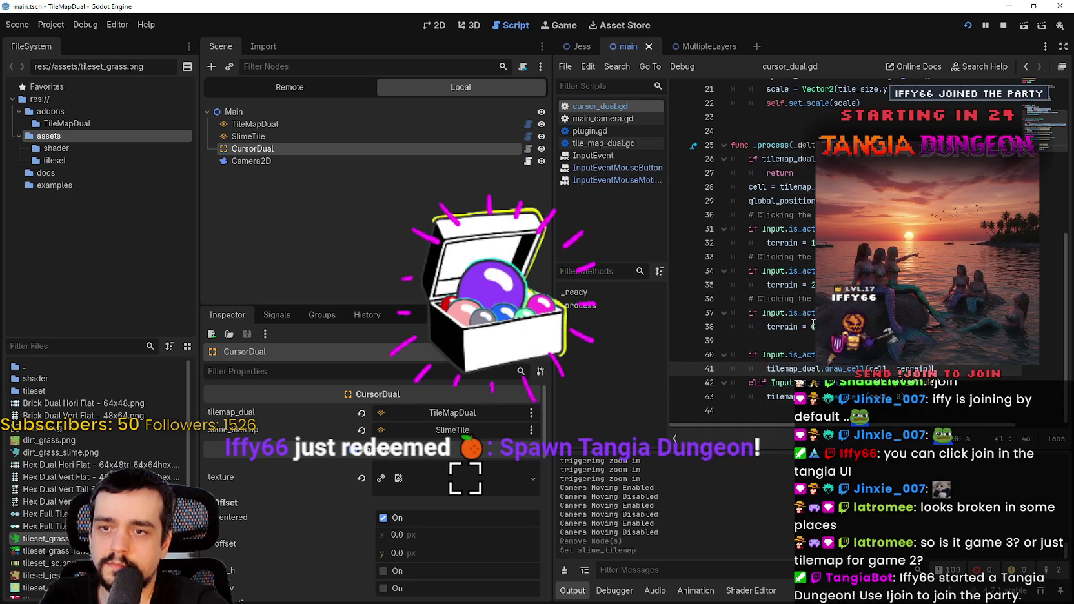
pyautogui.scroll(3, 946, 367)
pyautogui.scroll(-3, 946, 367)
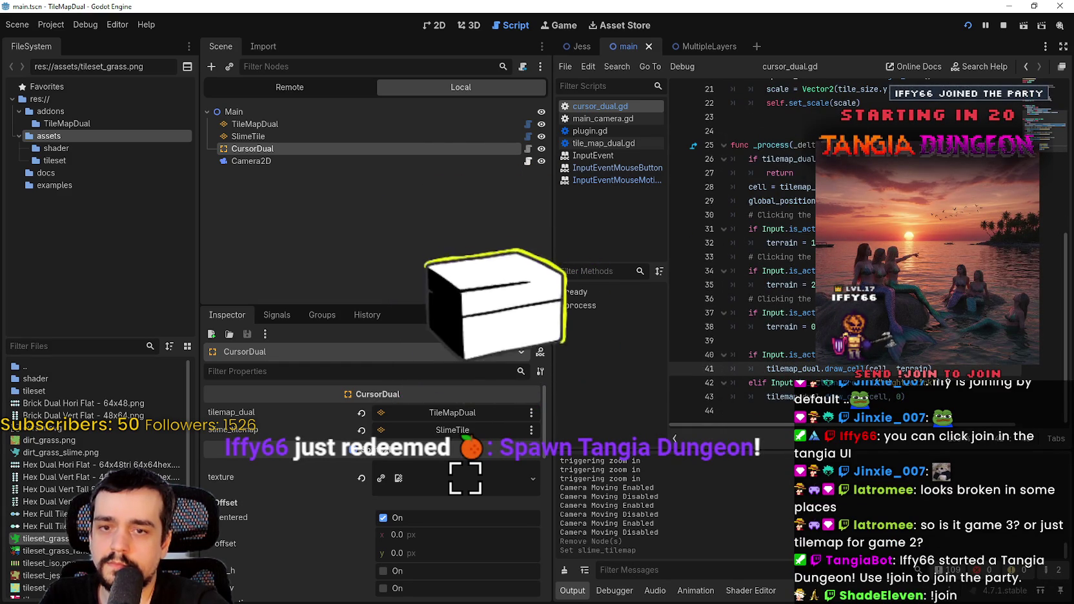
pyautogui.hotkey('ctrl', 'shift', 'Return')
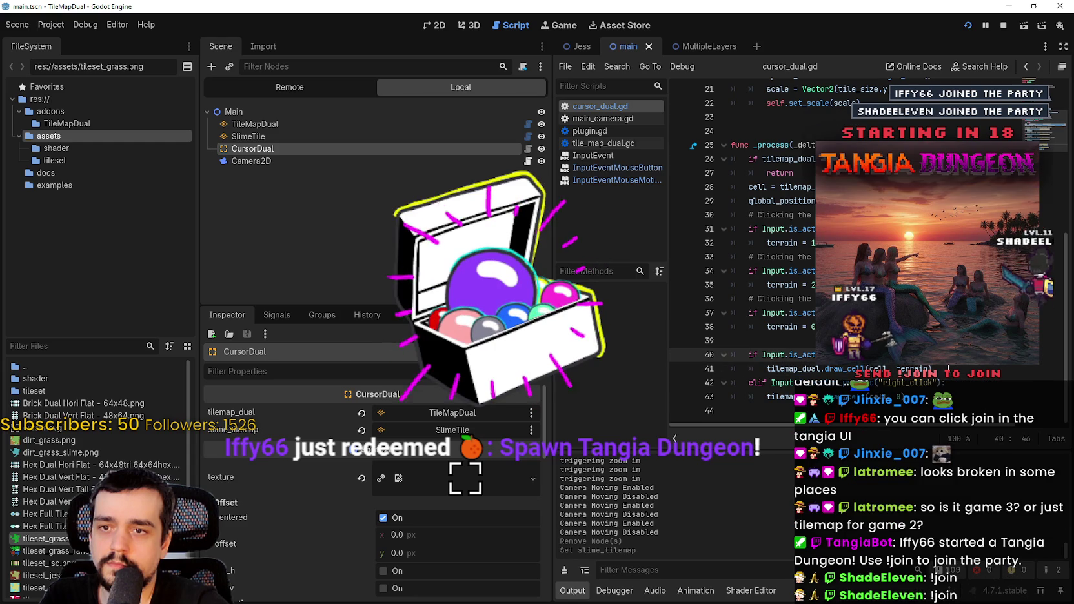
pyautogui.write('if terrain == 1:')
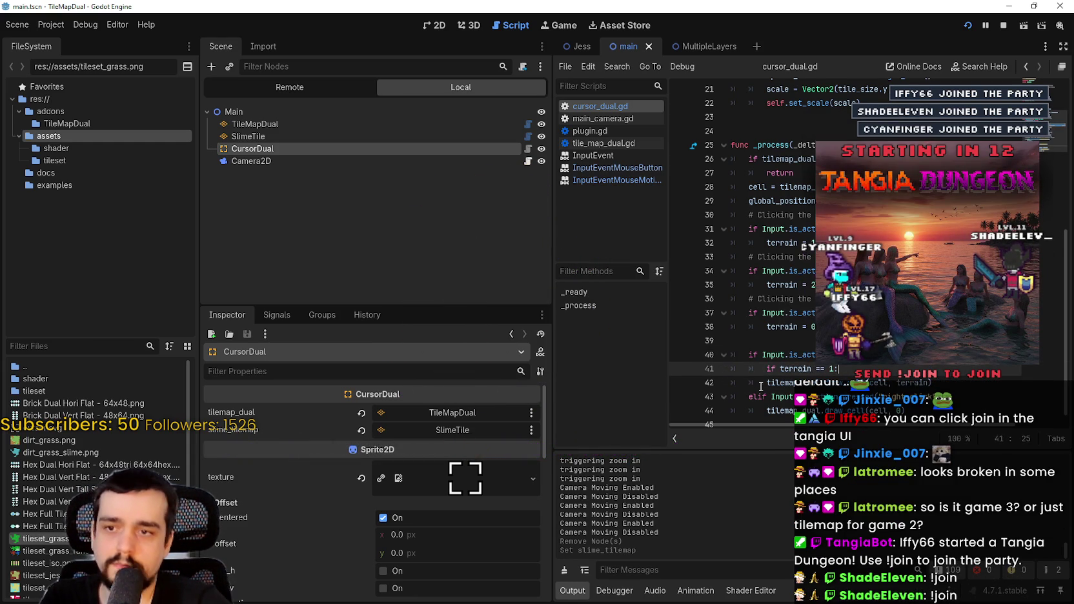
# - Add a following branch after draw_cell, reworking the else into an elif terrain condition
pyautogui.click(764, 382)
pyautogui.click(967, 398)
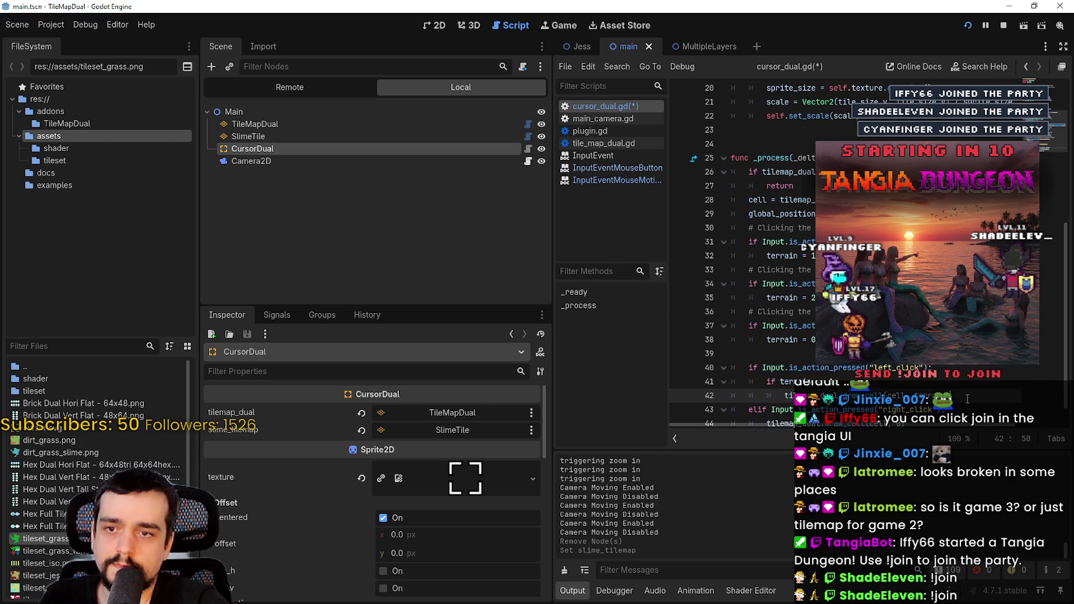
pyautogui.press('Return')
pyautogui.press('BackSpace')
pyautogui.write('esl')
pyautogui.write('lse:')
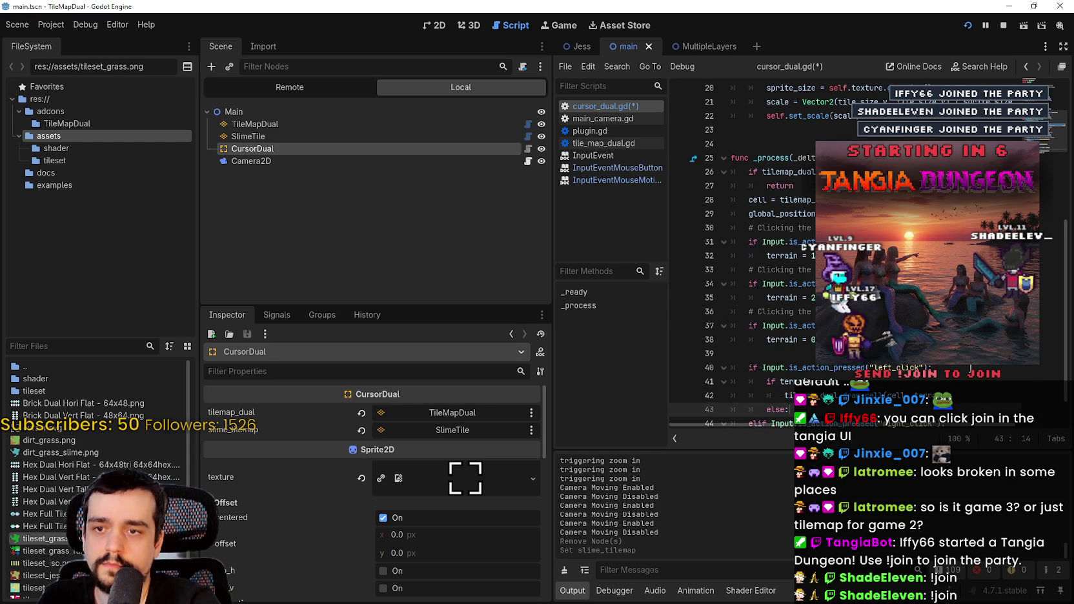
pyautogui.press('Return')
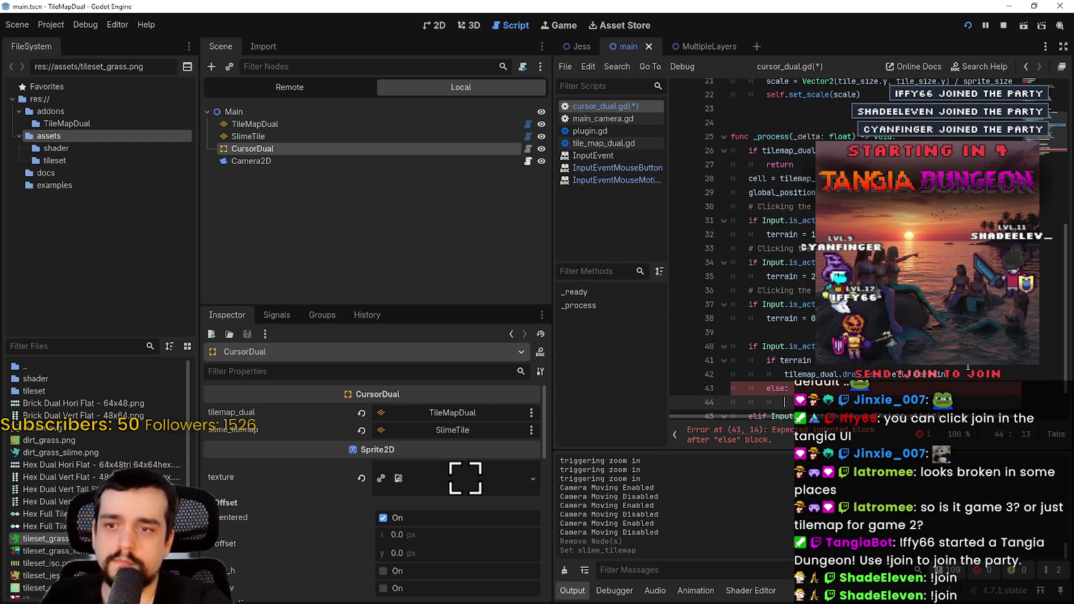
pyautogui.press('BackSpace')
pyautogui.press('BackSpace')
pyautogui.press('BackSpace')
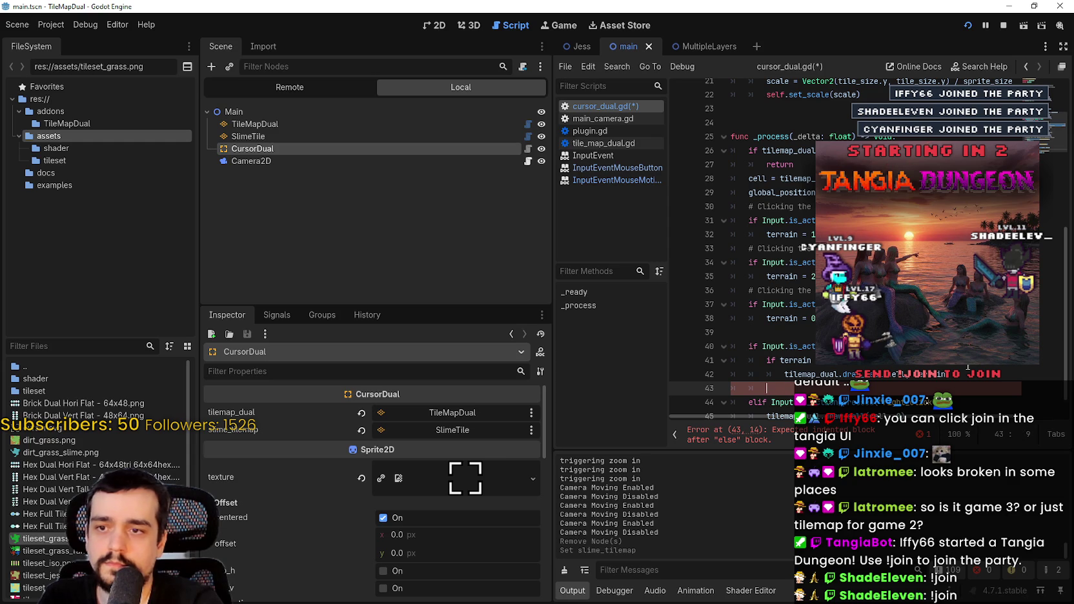
pyautogui.write('elif')
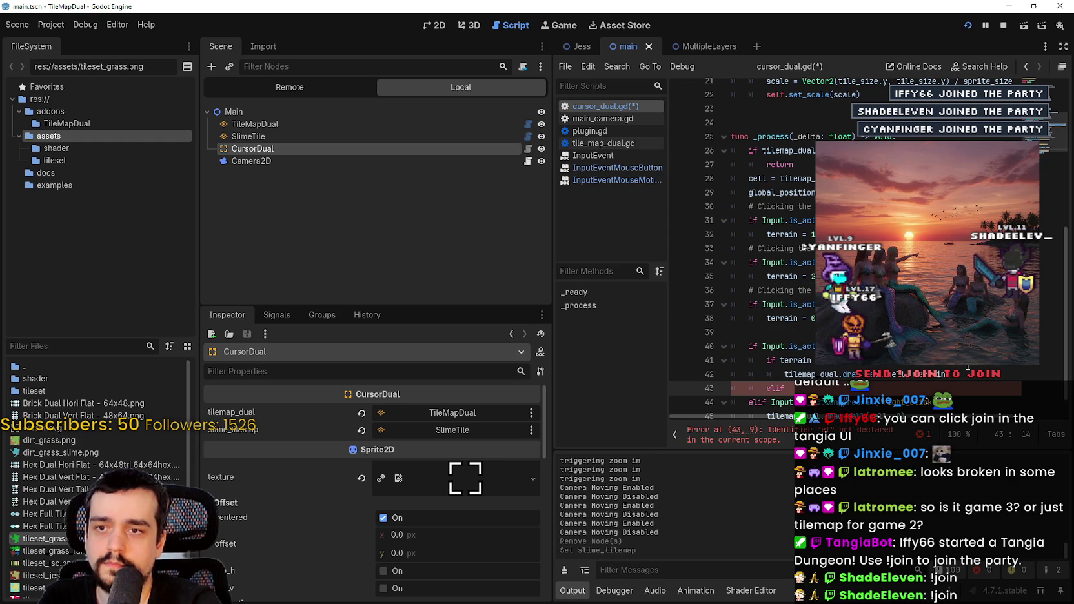
pyautogui.write('rrain')
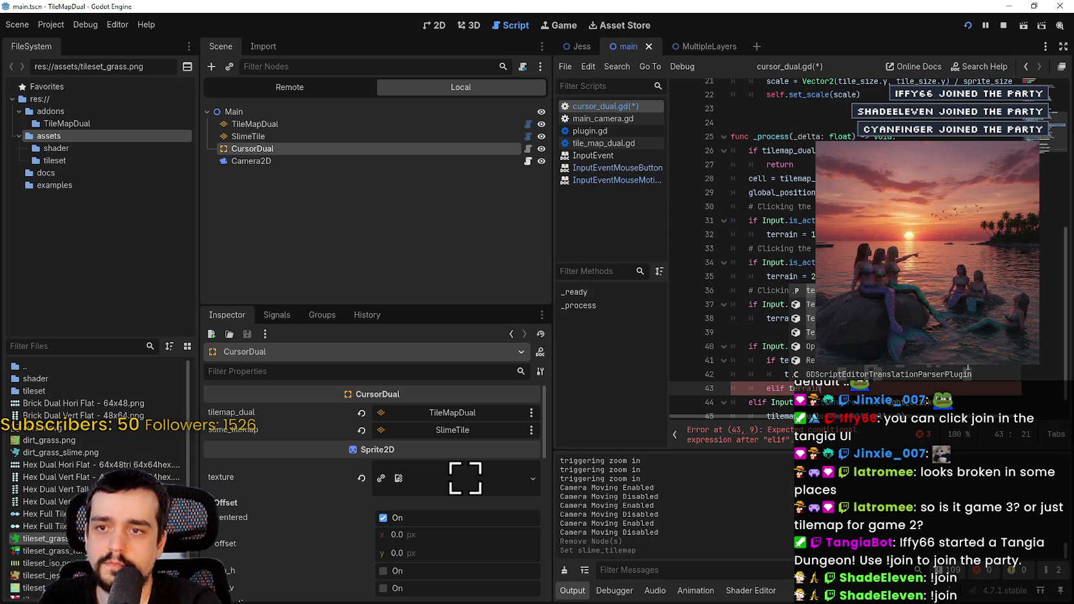
pyautogui.press('Escape')
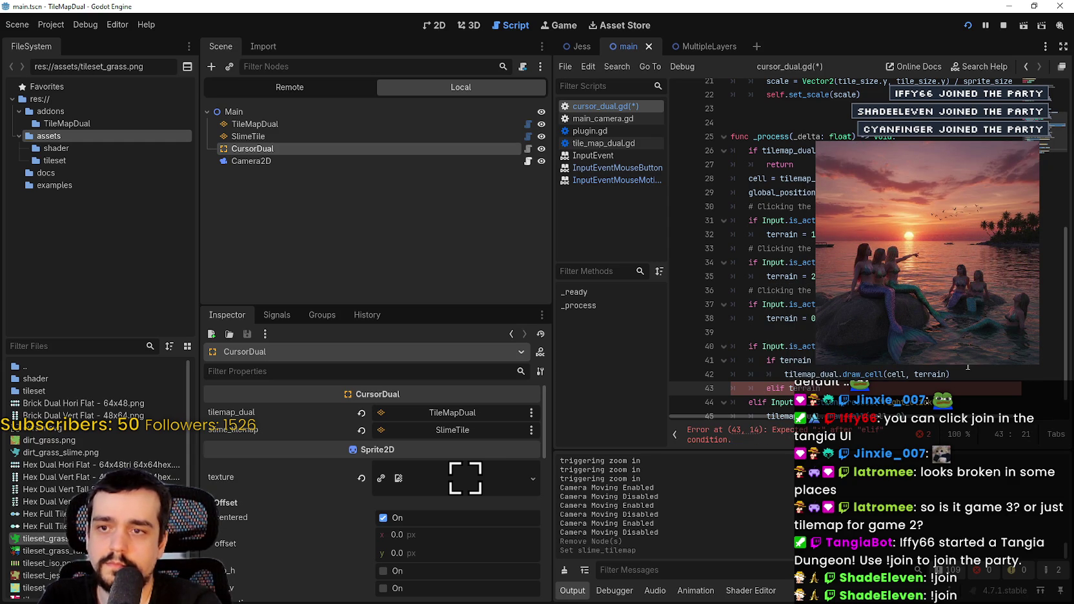
pyautogui.write(' == 0')
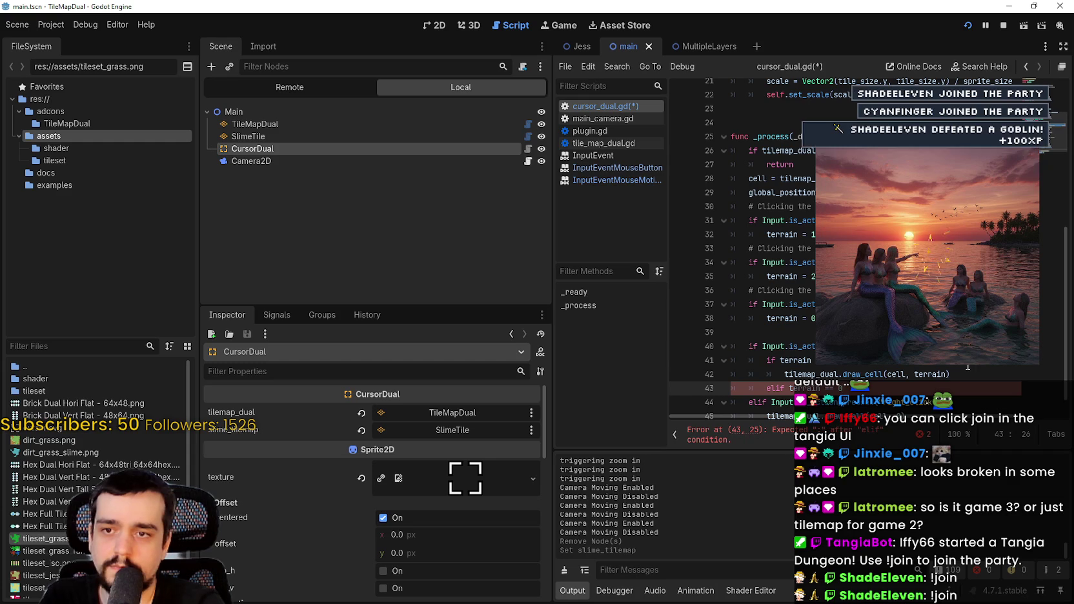
pyautogui.write(':')
pyautogui.press('Return')
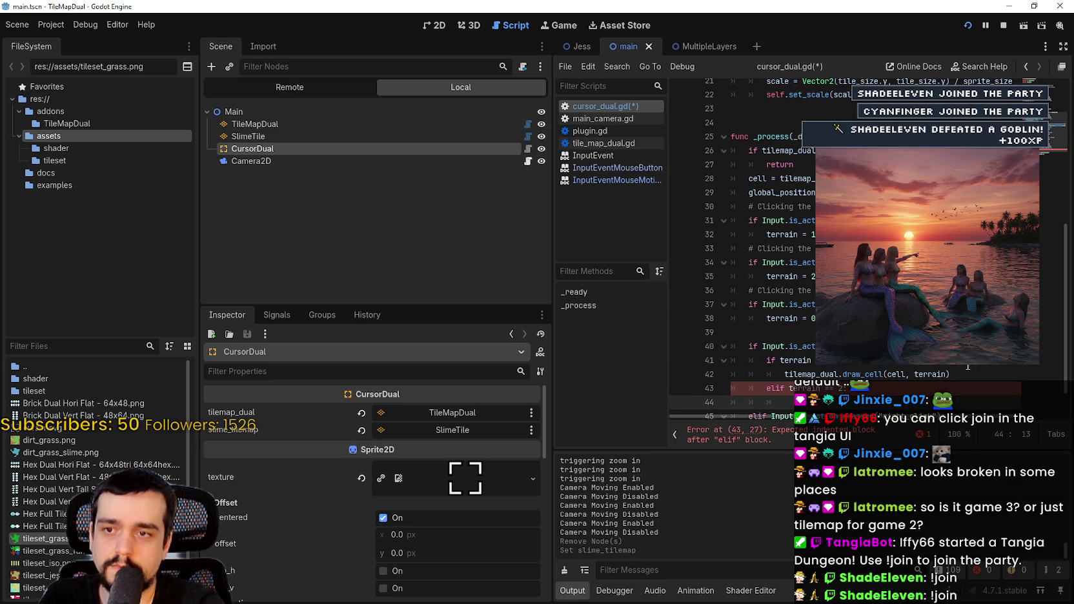
# - Copy the tilemap_dual.draw_cell(cell, terrain) call into the new branch on line 44
pyautogui.scroll(-1, 967, 367)
pyautogui.click(793, 332)
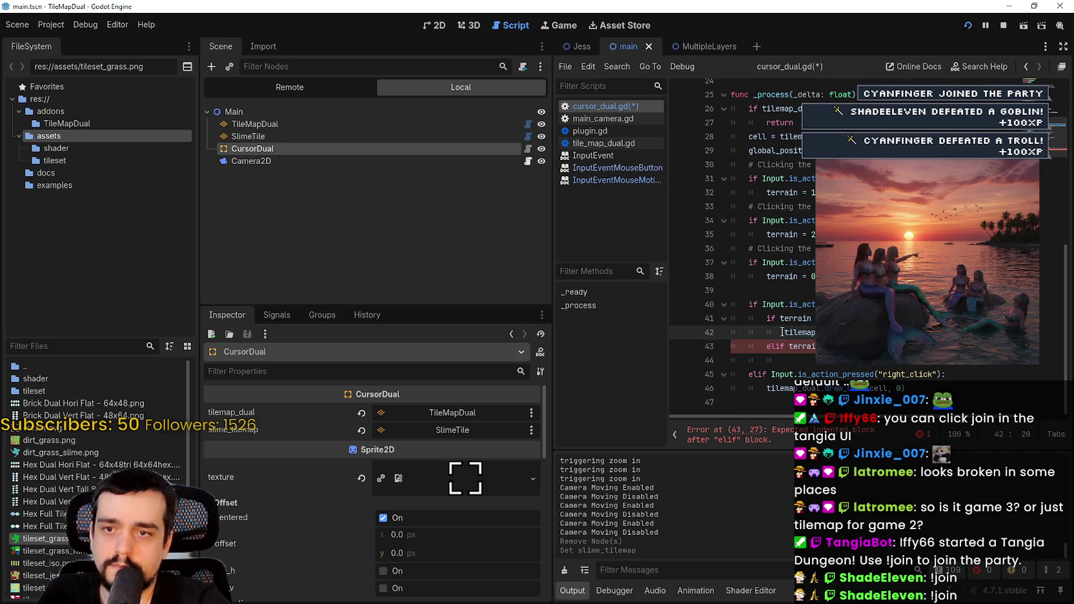
pyautogui.hotkey('ctrl', 'c')
pyautogui.click(796, 360)
pyautogui.hotkey('ctrl', 'v')
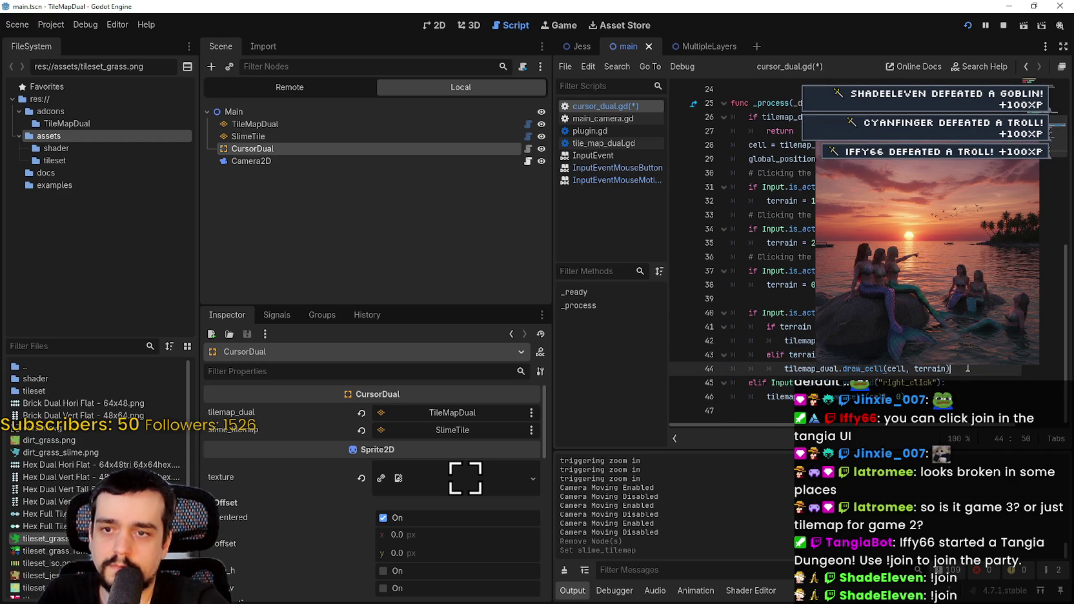
pyautogui.press('Return')
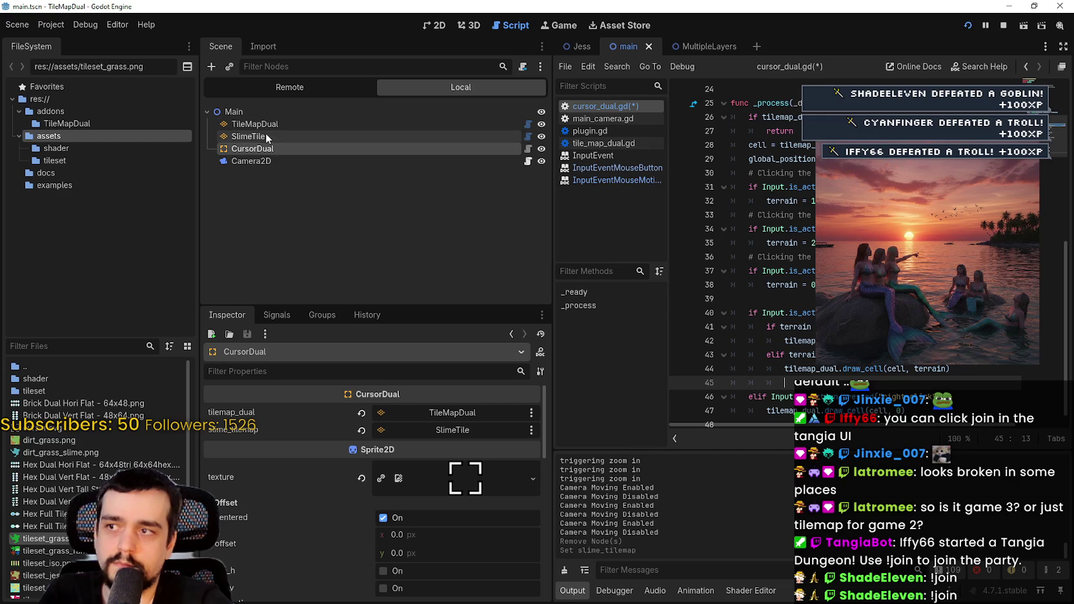
pyautogui.scroll(4, 800, 114)
pyautogui.scroll(2, 800, 114)
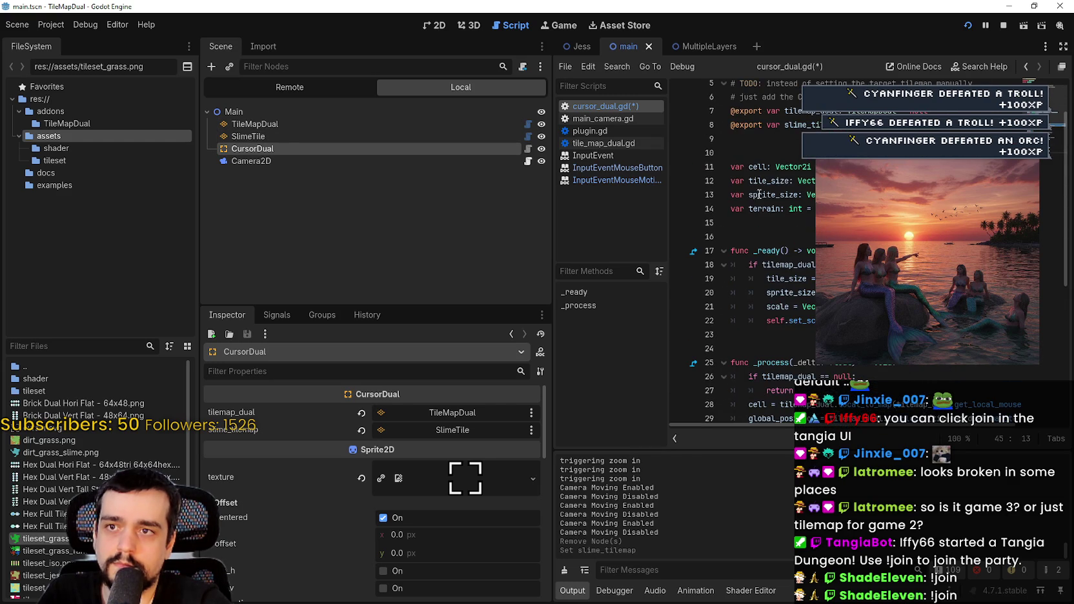
pyautogui.scroll(-7, 804, 117)
pyautogui.doubleClick(809, 359)
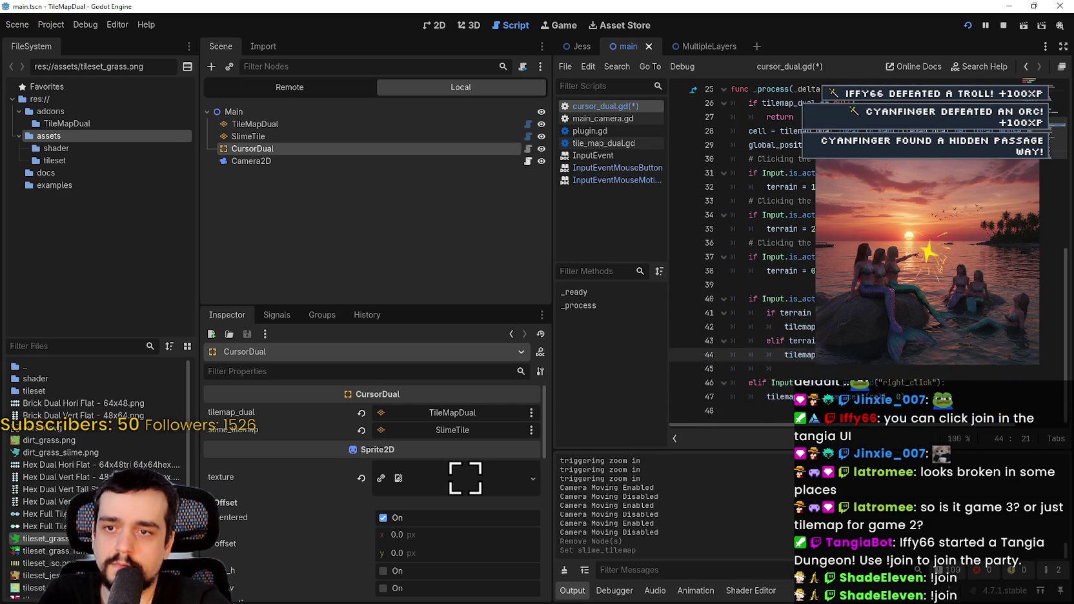
pyautogui.click(948, 355)
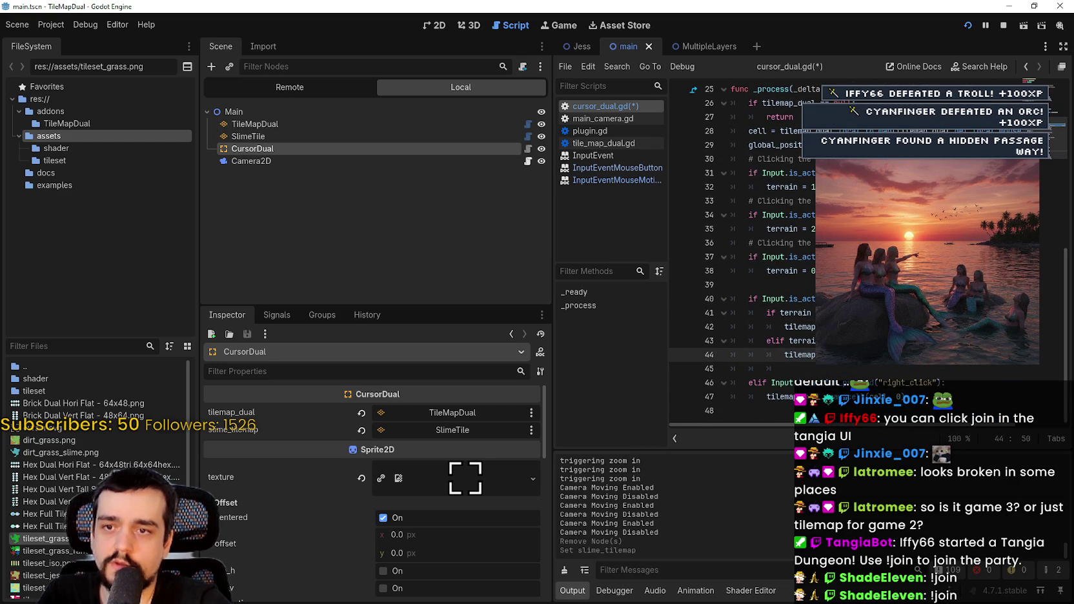
pyautogui.doubleClick(961, 367)
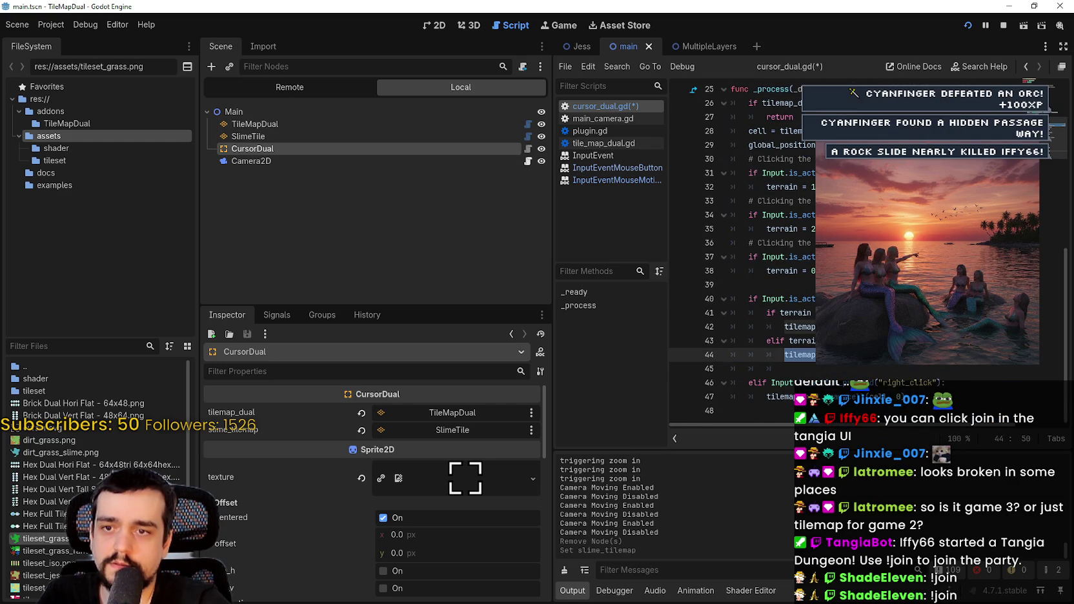
pyautogui.press('Return')
# - Change the duplicated draw line's tilemap_dual to slime_tilemap and remove the empty line
pyautogui.doubleClick(800, 368)
pyautogui.write('sli')
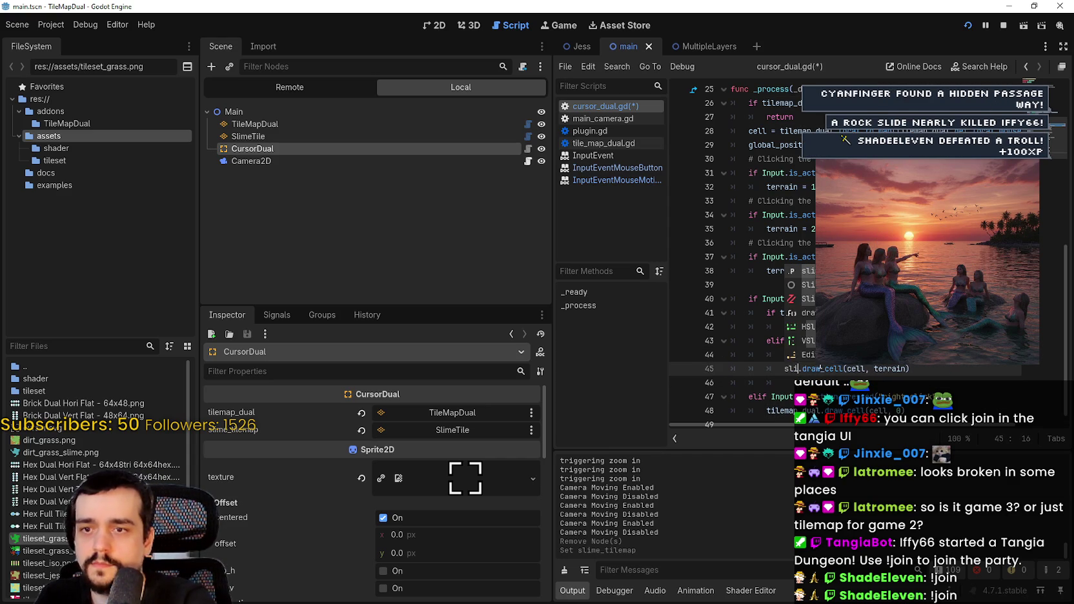
pyautogui.write('me')
pyautogui.press('Return')
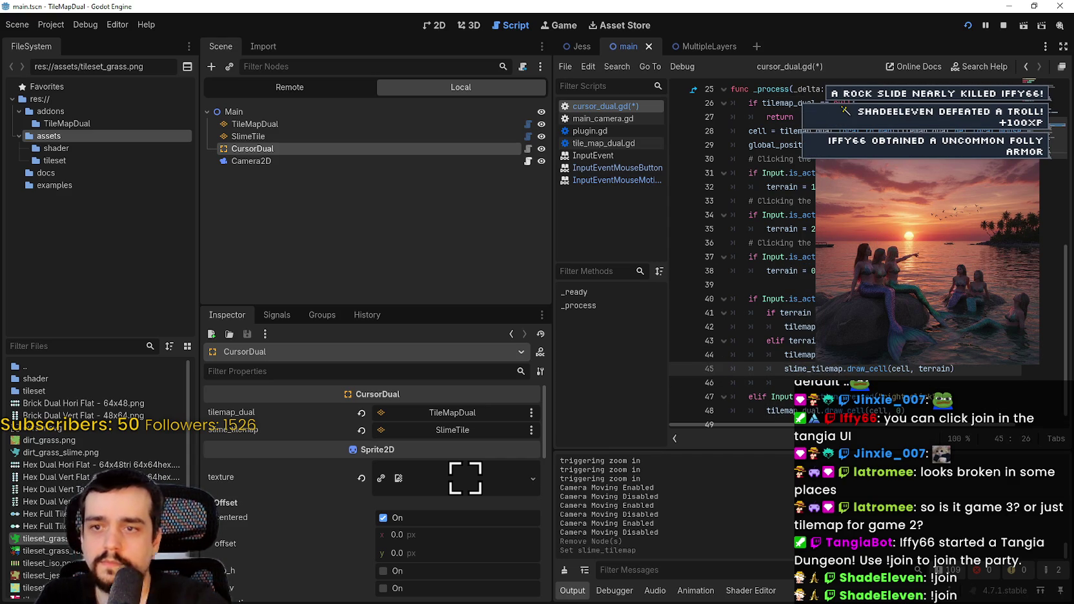
pyautogui.press('Down')
pyautogui.hotkey('ctrl', 'shift', 'k')
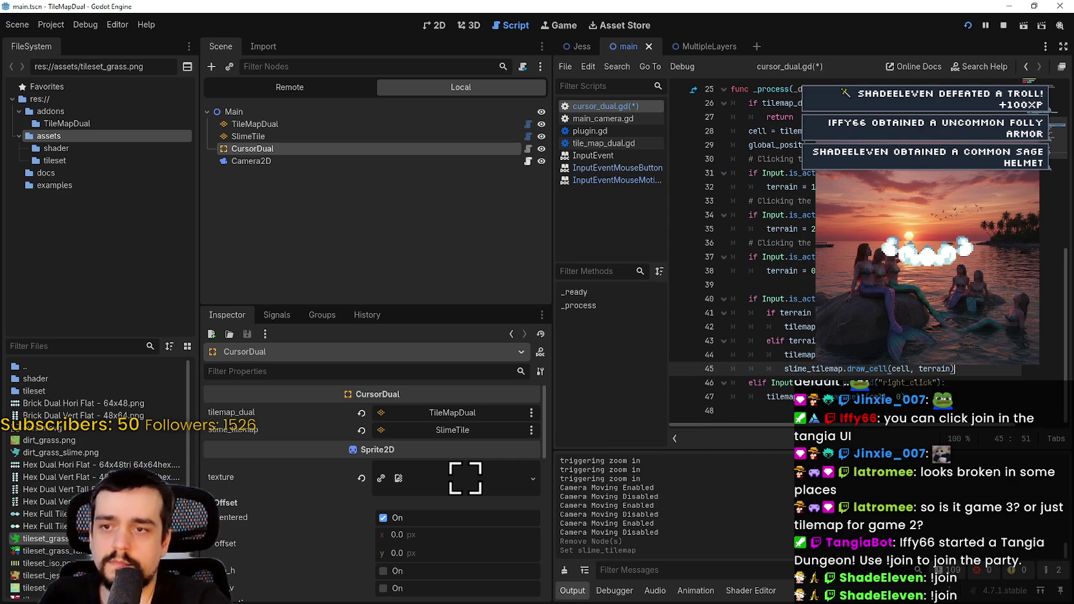
# - Duplicate the right-click branch draw line, save cursor_dual.gd, and review the edits
pyautogui.press('Down')
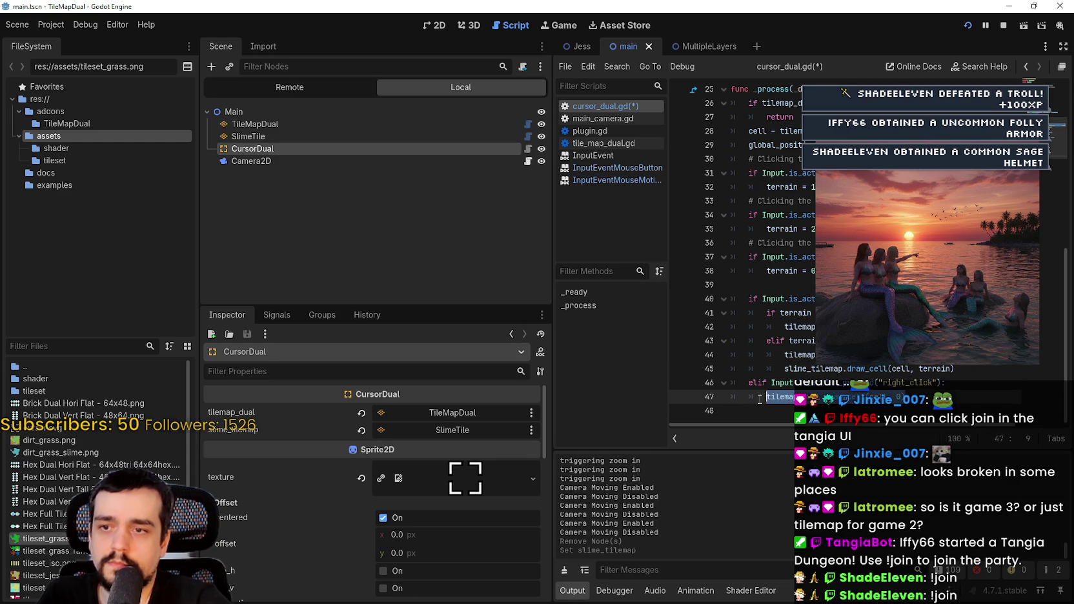
pyautogui.hotkey('ctrl', 'alt', 'Down')
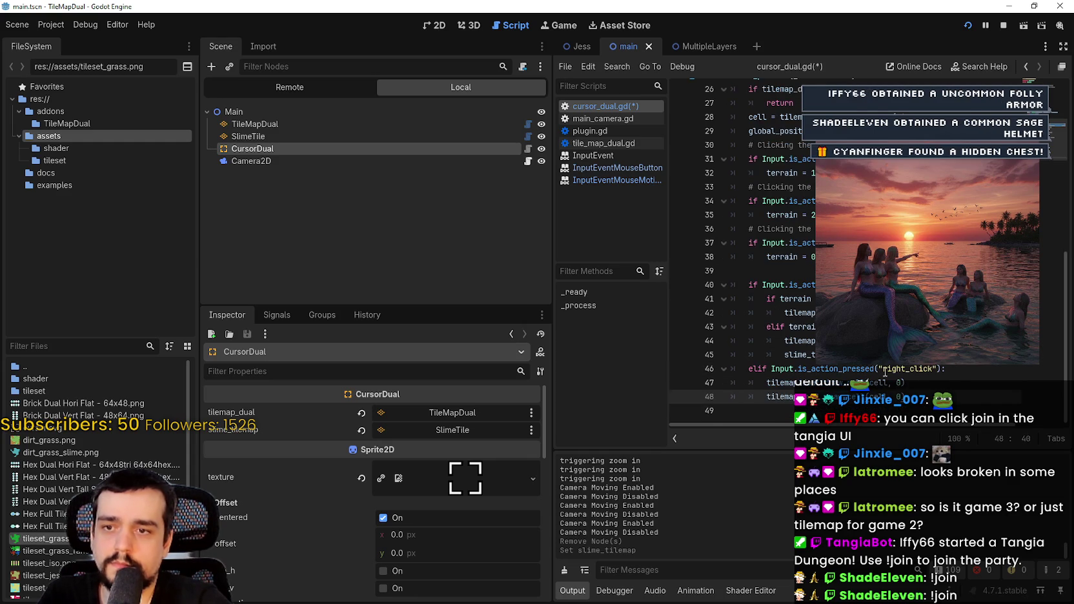
pyautogui.hotkey('ctrl', 's')
pyautogui.click(873, 326)
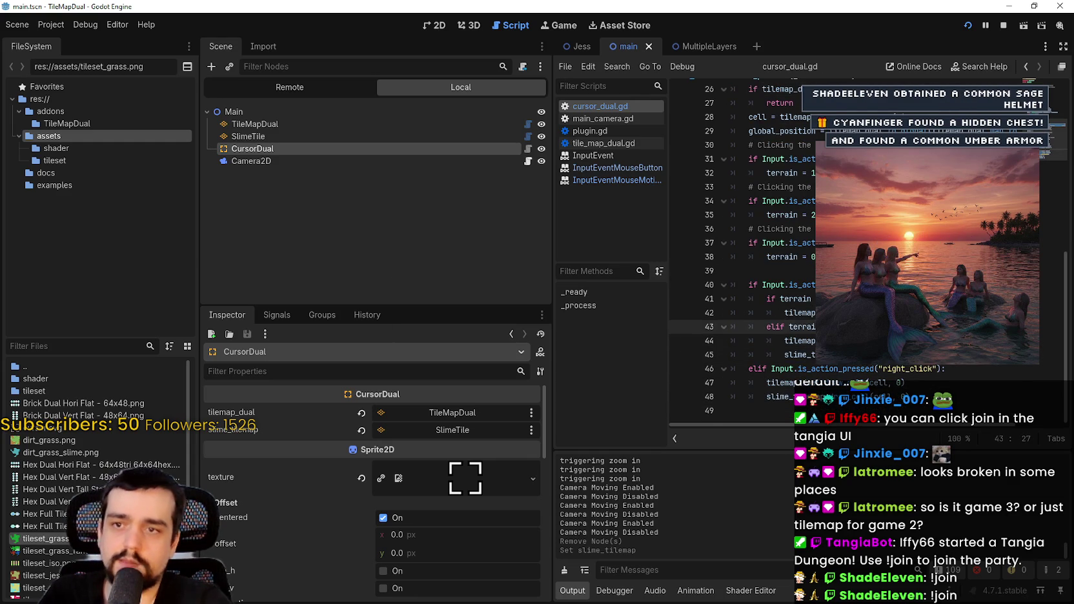
pyautogui.click(865, 298)
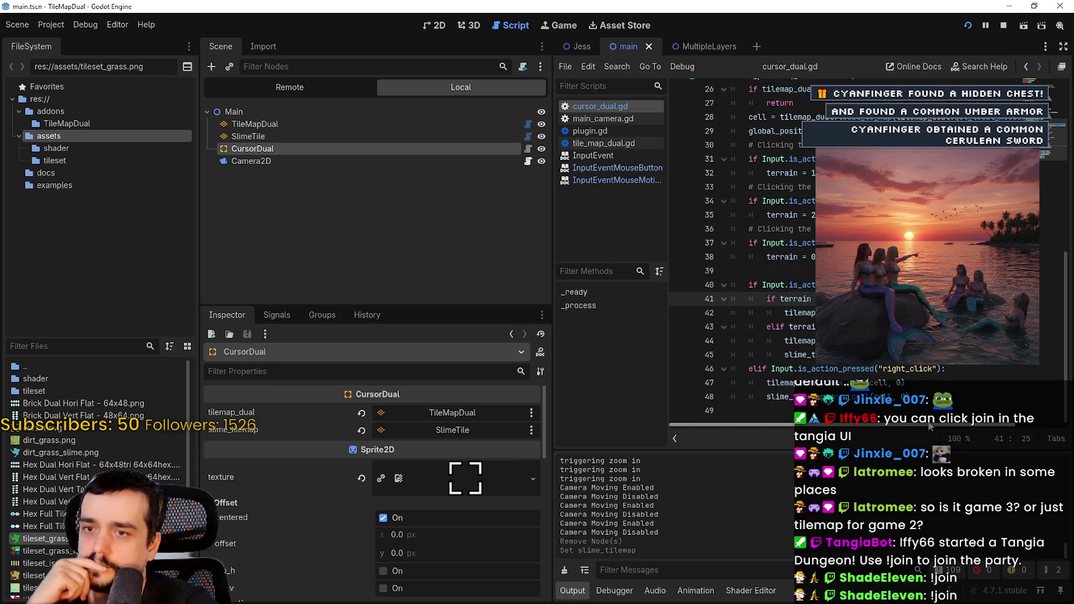
pyautogui.click(915, 395)
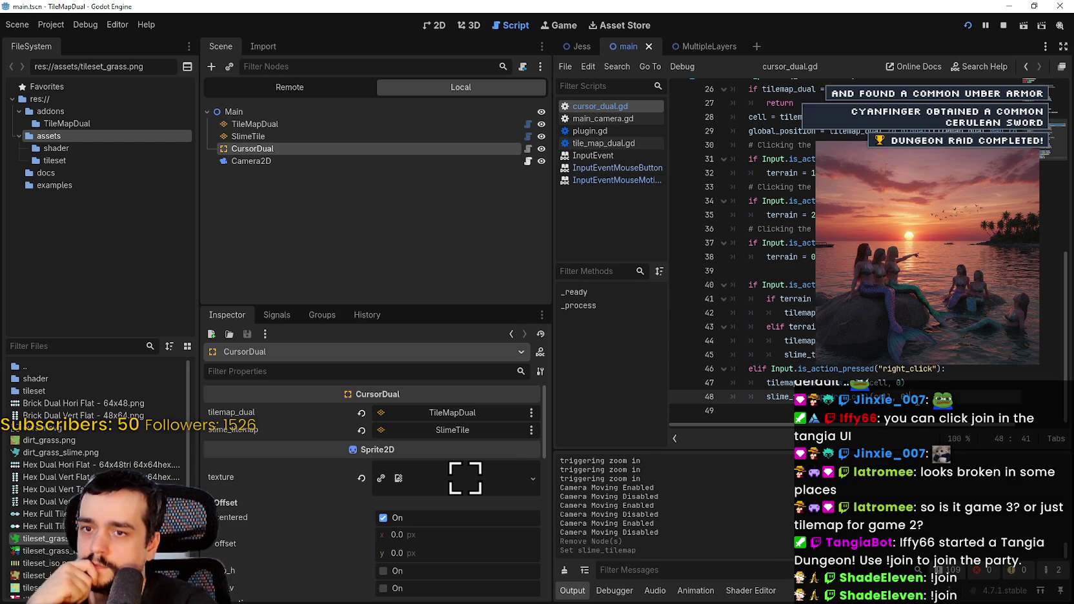
pyautogui.click(804, 270)
pyautogui.scroll(2, 798, 266)
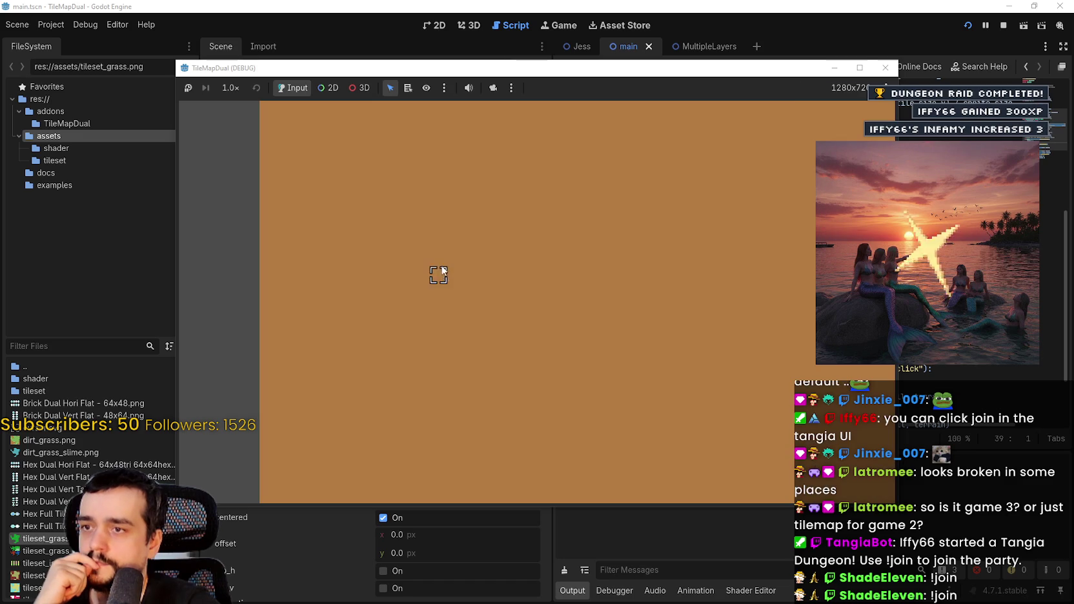
# - Paint a grass stroke and a terrain-2 stroke in the running game, then close it
pyautogui.moveTo(436, 258)
pyautogui.mouseDown()
pyautogui.moveTo(455, 307)
pyautogui.moveTo(600, 307)
pyautogui.moveTo(645, 264)
pyautogui.moveTo(604, 364)
pyautogui.moveTo(577, 256)
pyautogui.moveTo(658, 239)
pyautogui.mouseUp()
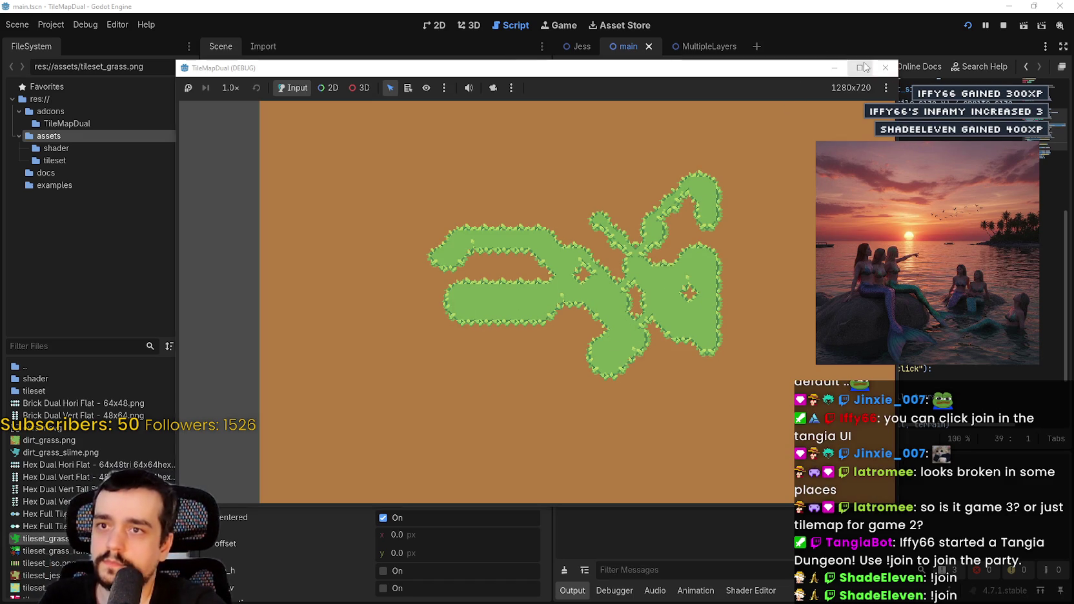
pyautogui.click(863, 65)
pyautogui.moveTo(689, 309)
pyautogui.mouseDown()
pyautogui.moveTo(635, 306)
pyautogui.moveTo(689, 295)
pyautogui.mouseUp()
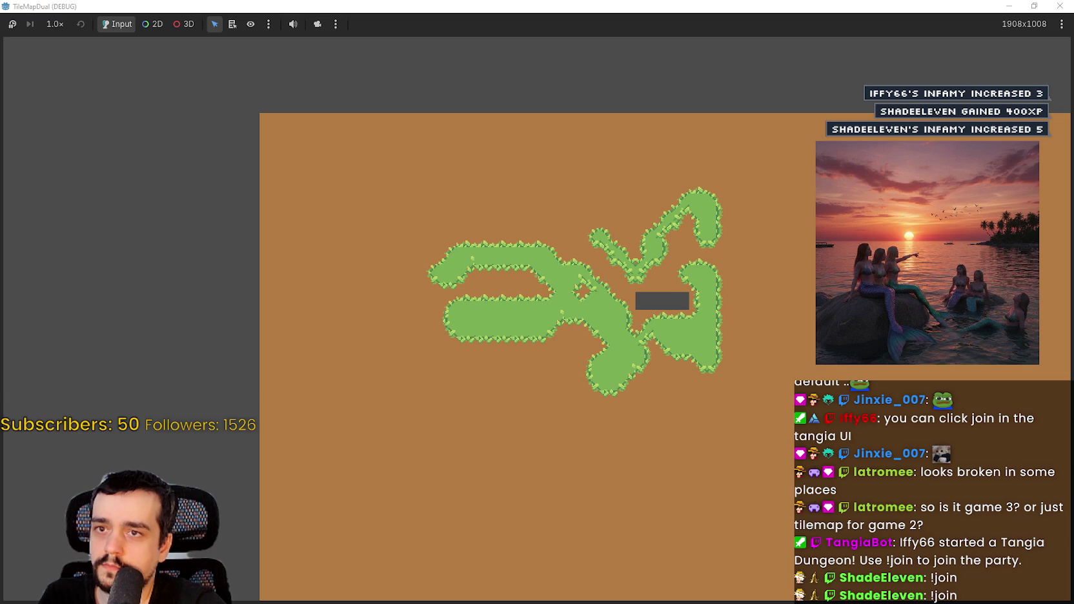
pyautogui.click(1034, 6)
pyautogui.click(1003, 26)
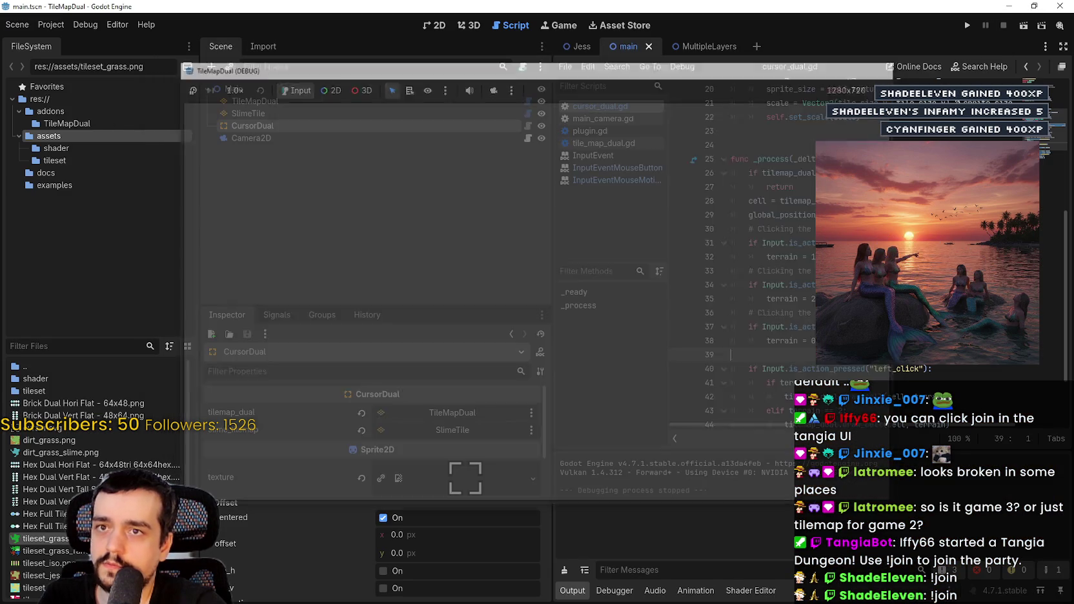
# - Look over the terrain assignments and draw_cell calls in cursor_dual.gd's _process
pyautogui.scroll(-5, 787, 310)
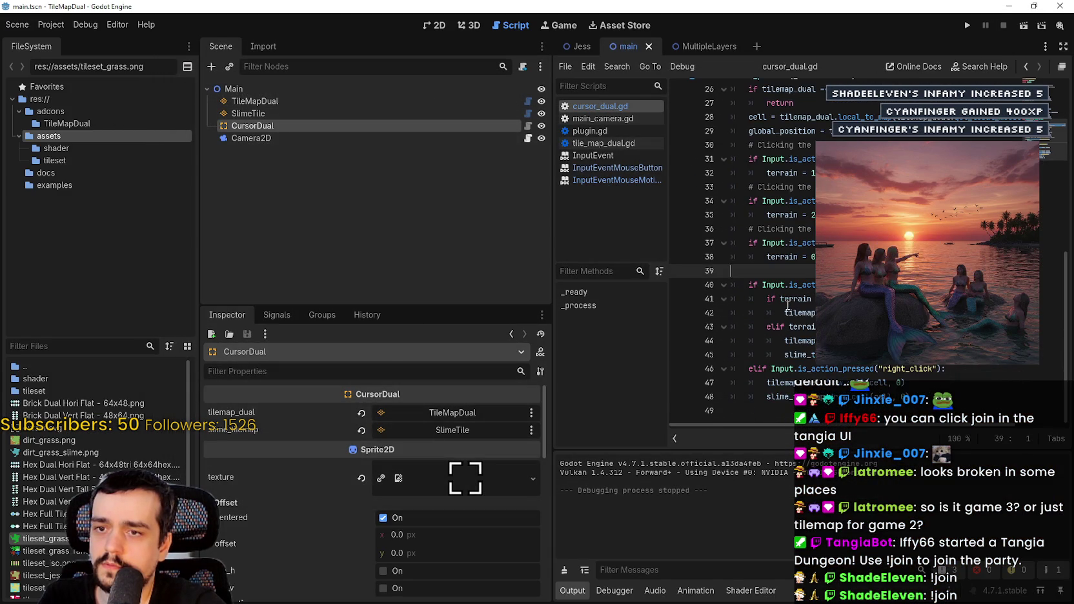
pyautogui.moveTo(788, 326); pyautogui.dragTo(799, 312)
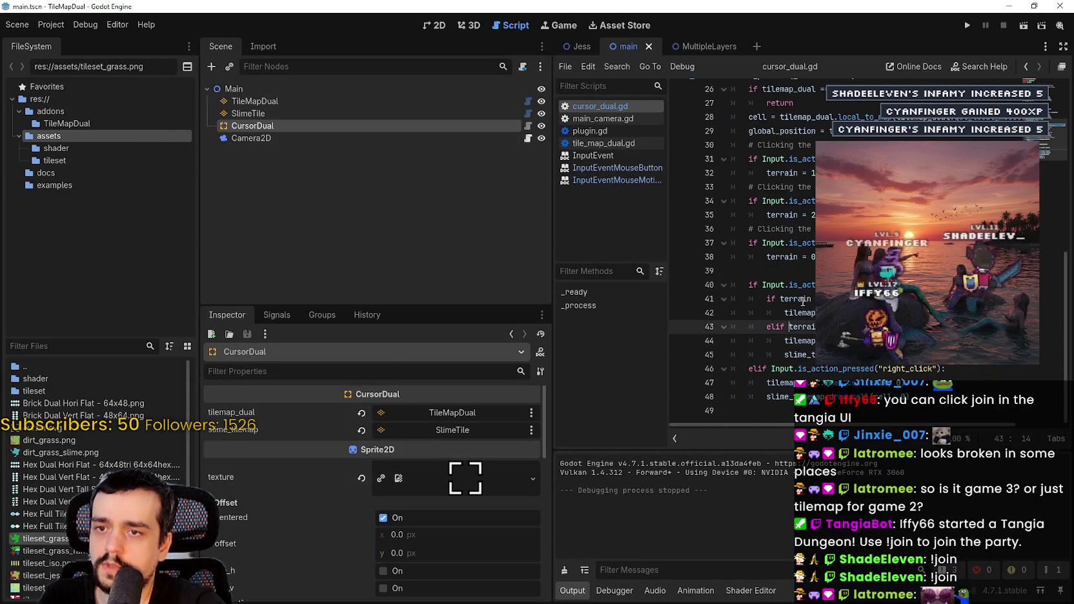
pyautogui.click(811, 256)
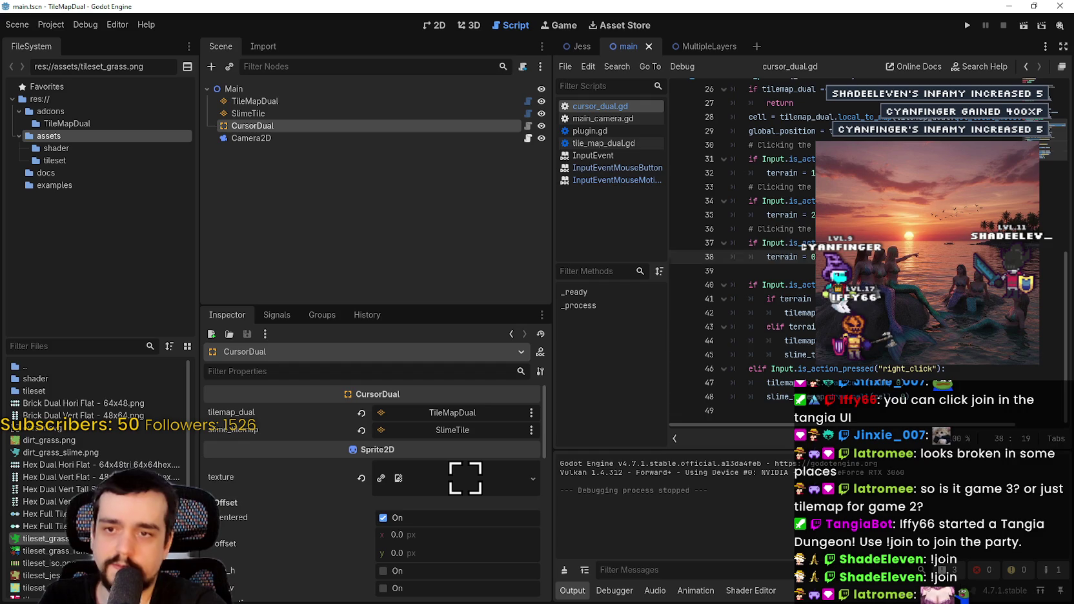
pyautogui.click(948, 340)
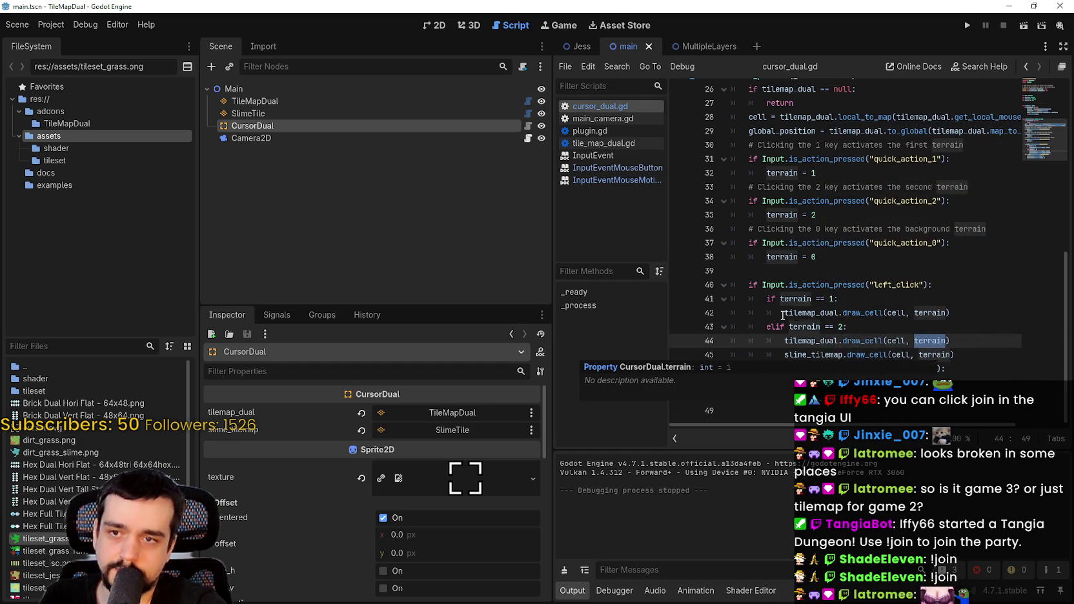
pyautogui.click(928, 314)
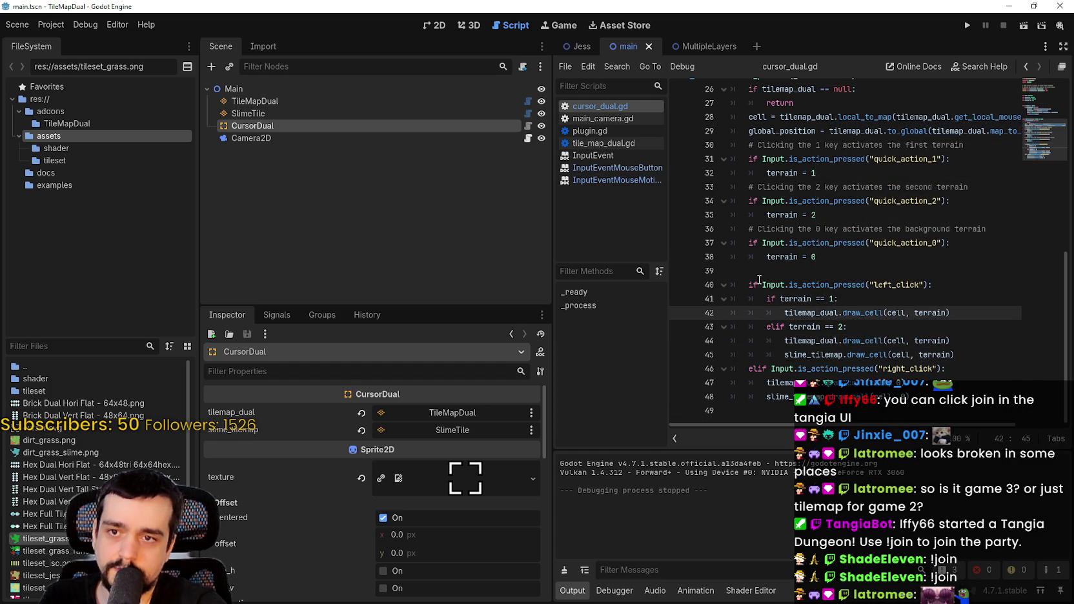
pyautogui.scroll(3, 756, 281)
pyautogui.doubleClick(795, 340)
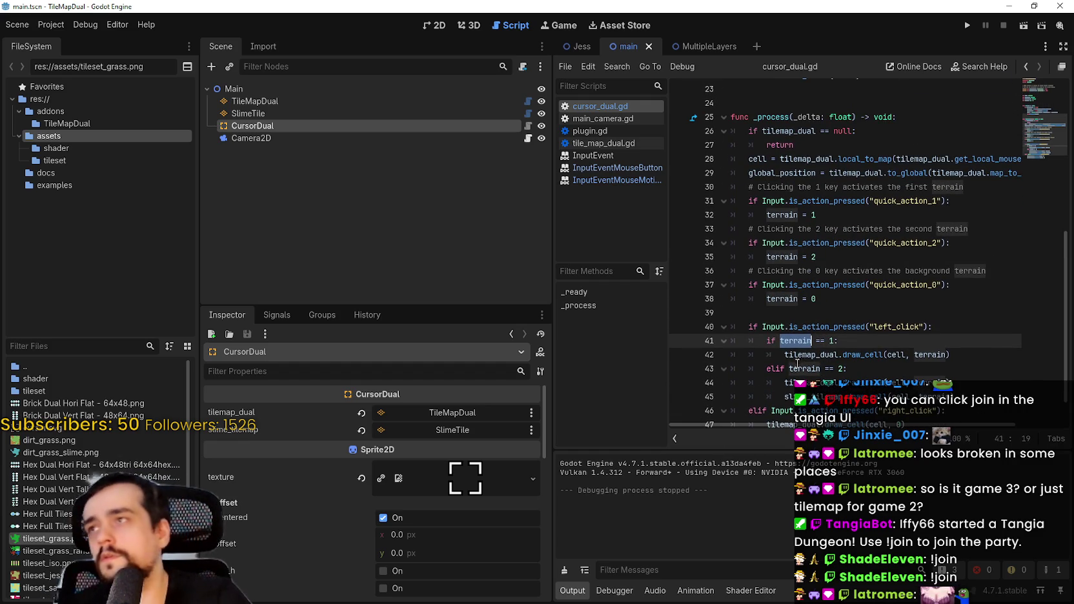
pyautogui.scroll(7, 791, 315)
pyautogui.scroll(-10, 813, 290)
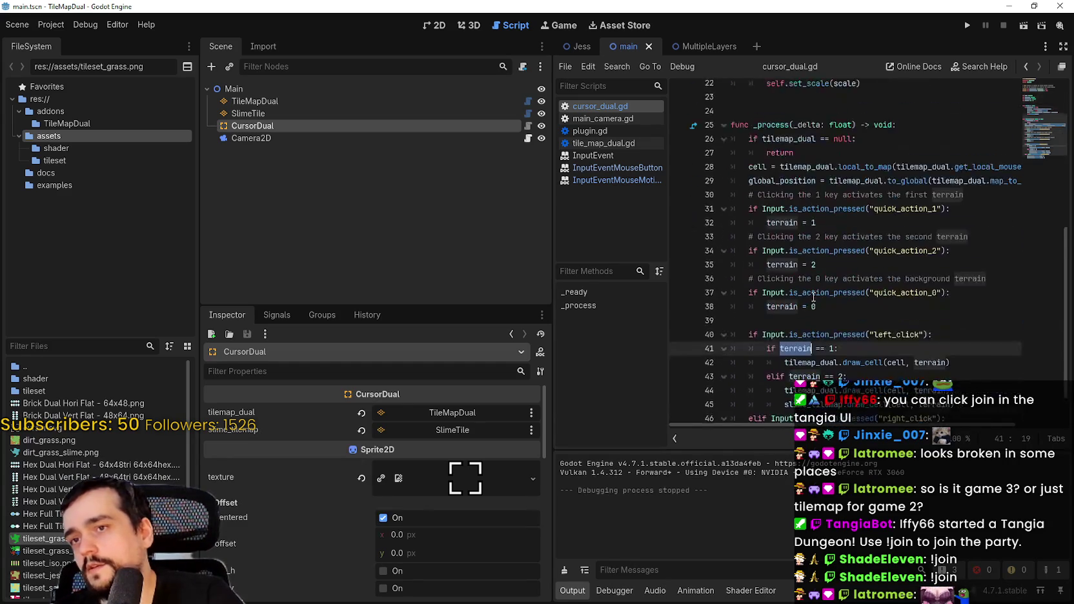
pyautogui.click(874, 312)
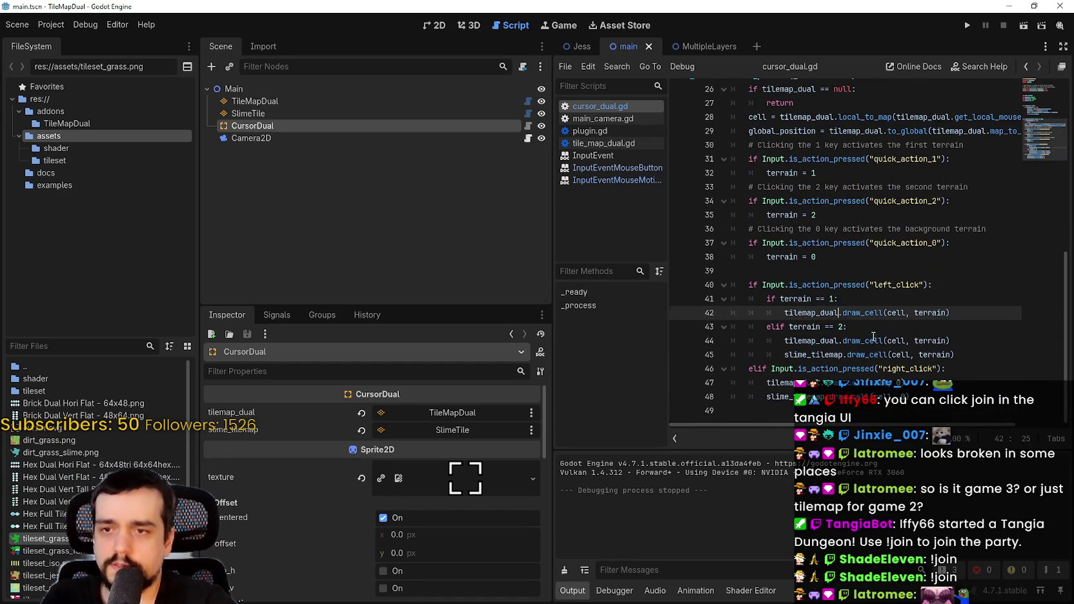
pyautogui.press('Down')
pyautogui.press('Down')
pyautogui.click(967, 395)
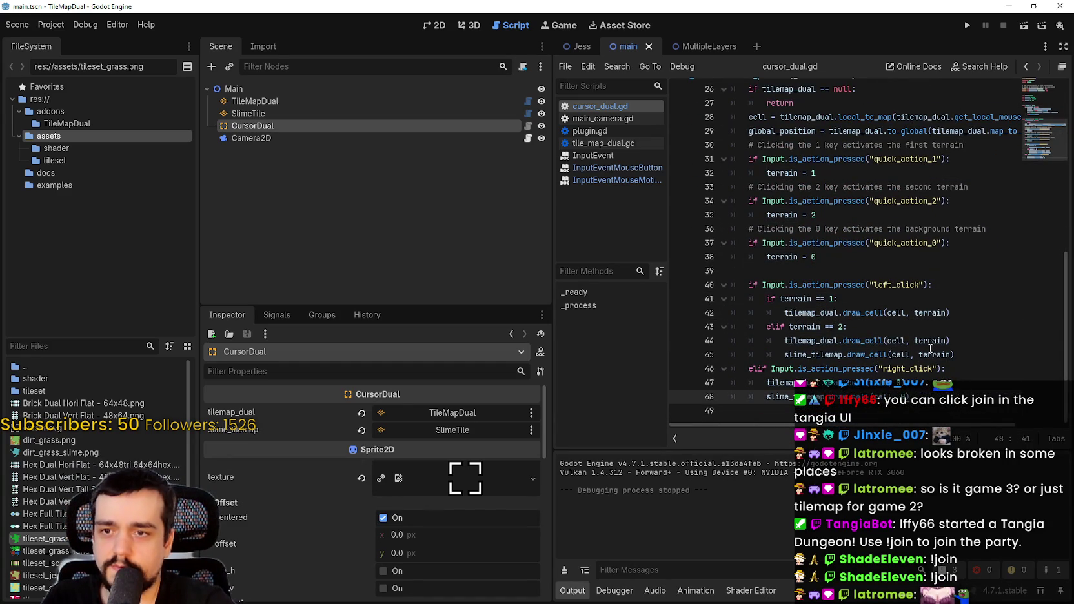
# - Replace the terrain argument with 1 in the draw_cell calls on lines 42, 44 and 45, and save
pyautogui.doubleClick(931, 312)
pyautogui.write('1')
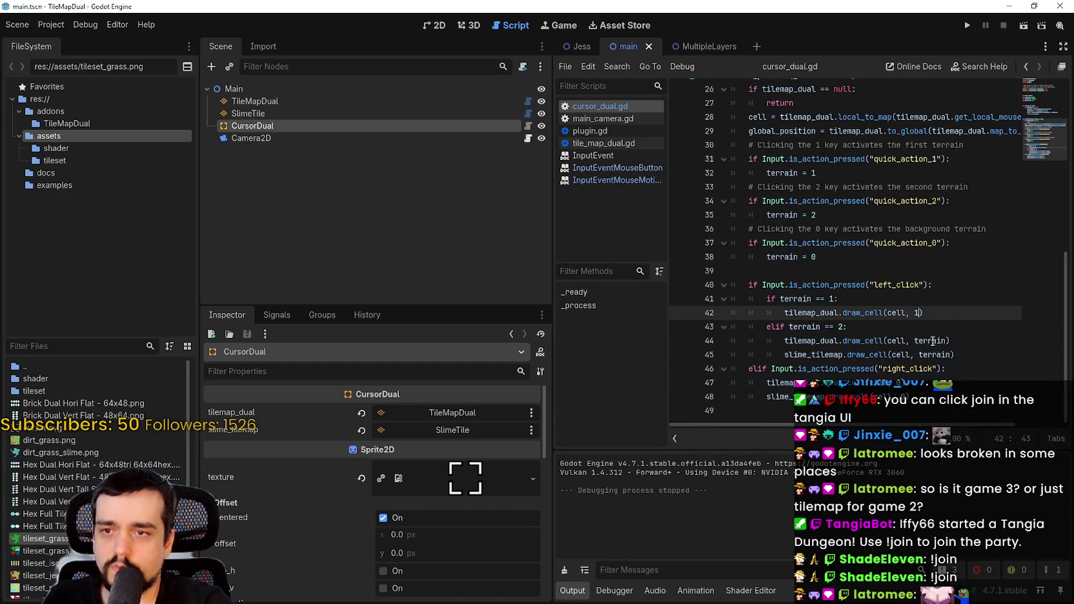
pyautogui.doubleClick(931, 340)
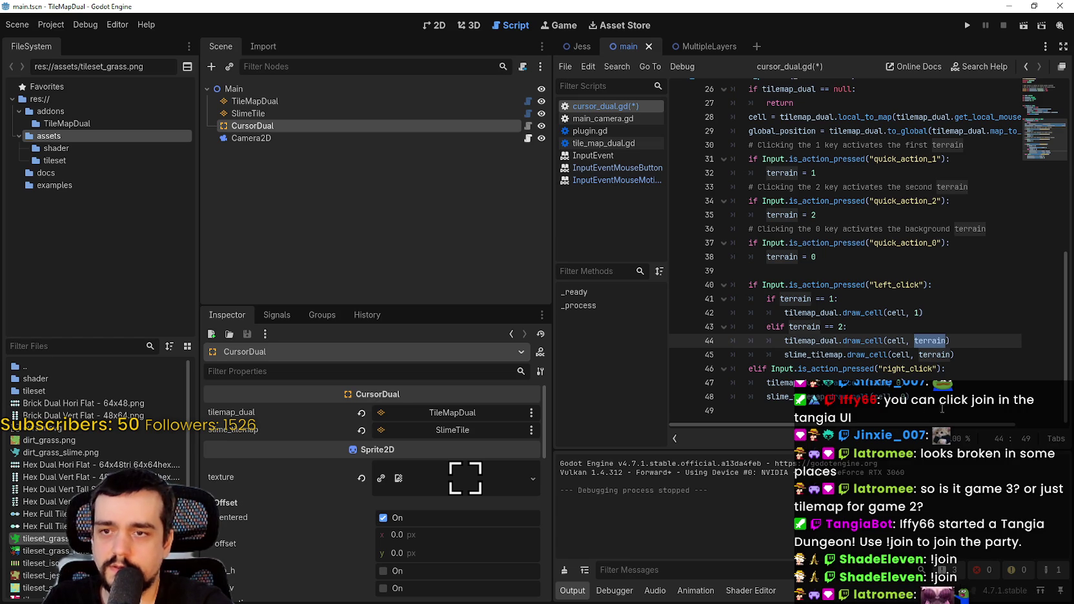
pyautogui.write('1')
pyautogui.doubleClick(935, 354)
pyautogui.write('1')
pyautogui.click(925, 396)
pyautogui.hotkey('ctrl', 's')
pyautogui.click(930, 354)
pyautogui.click(944, 303)
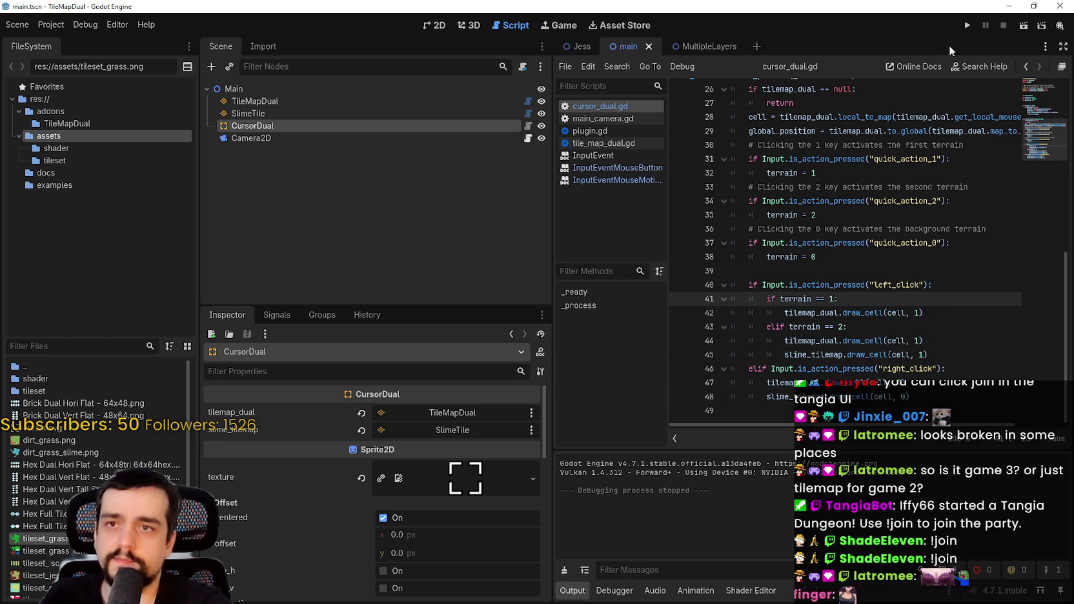
# - Launch the game maximized and paint a grass patch and slime across the centre
pyautogui.click(966, 25)
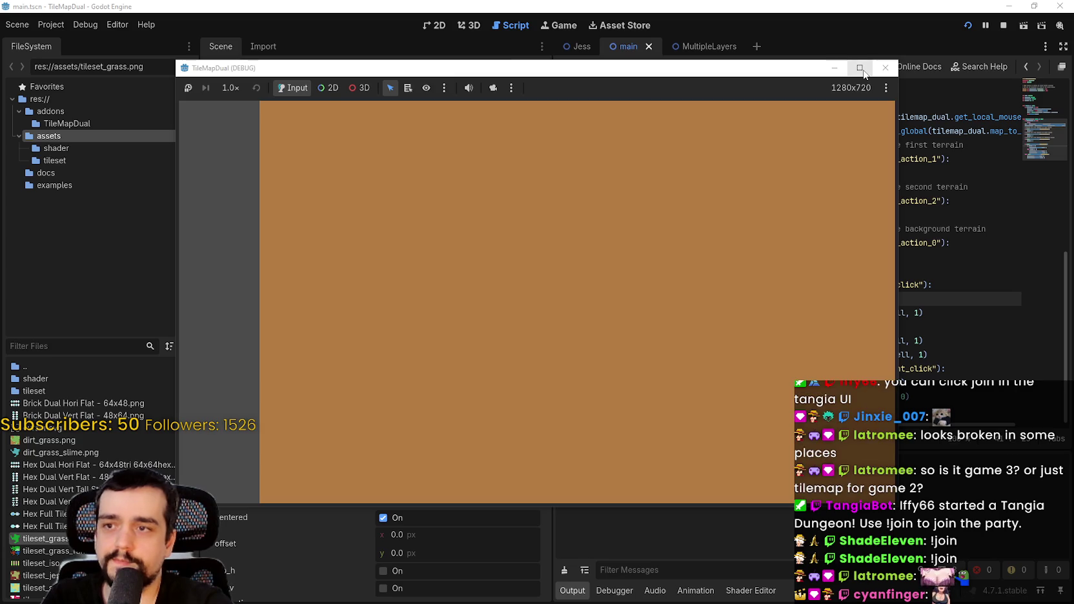
pyautogui.click(859, 68)
pyautogui.moveTo(475, 277)
pyautogui.mouseDown()
pyautogui.moveTo(506, 238)
pyautogui.moveTo(491, 292)
pyautogui.moveTo(556, 301)
pyautogui.moveTo(548, 293)
pyautogui.mouseUp()
pyautogui.scroll(3, 547, 290)
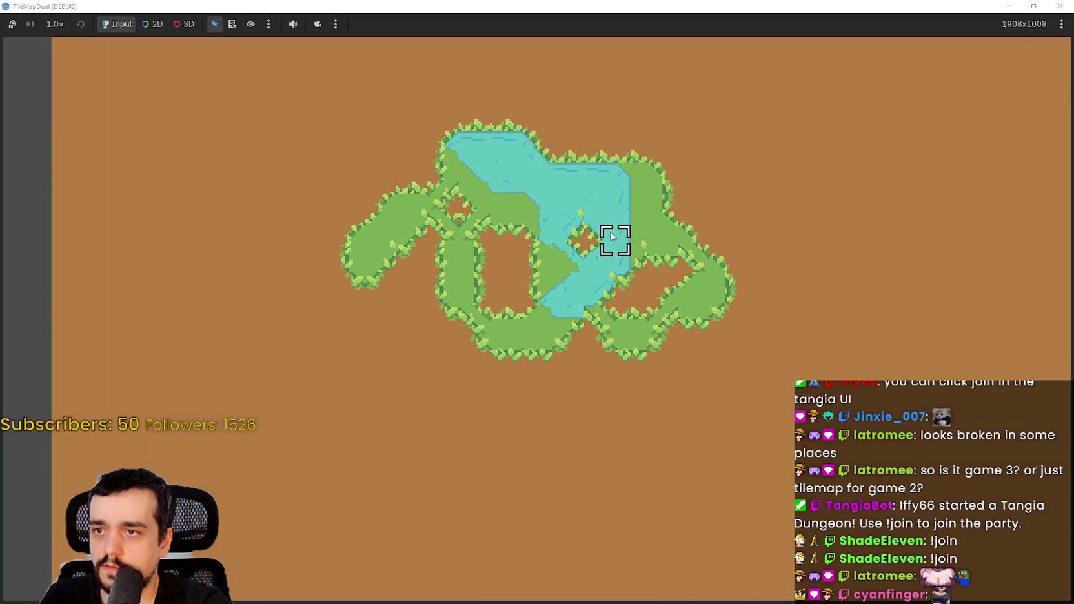
pyautogui.moveTo(612, 236)
pyautogui.mouseDown()
pyautogui.moveTo(497, 274)
pyautogui.moveTo(653, 249)
pyautogui.mouseUp()
pyautogui.scroll(2, 639, 229)
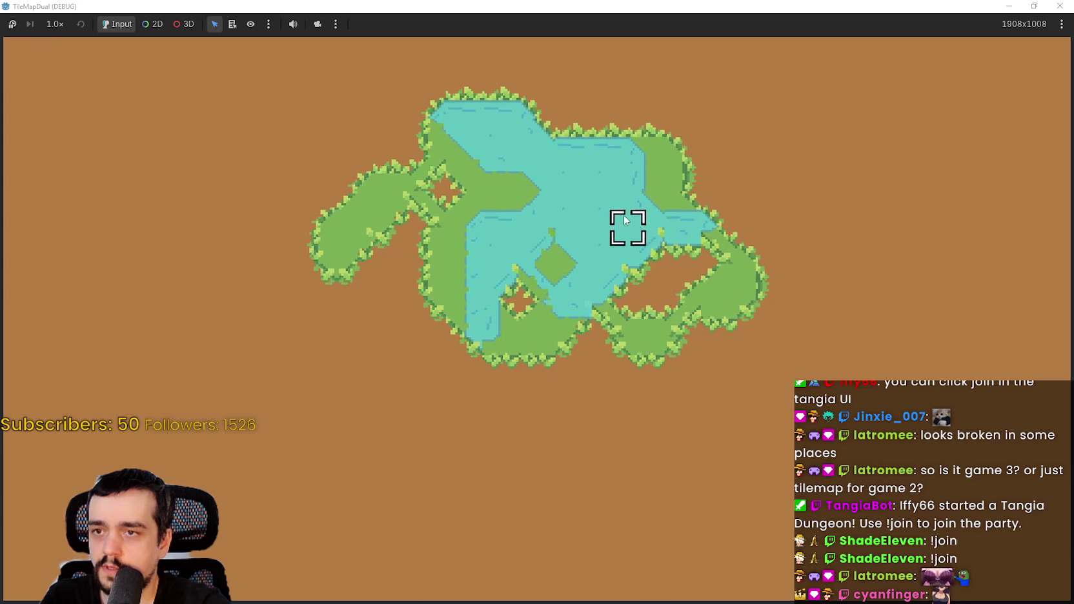
pyautogui.scroll(2, 600, 206)
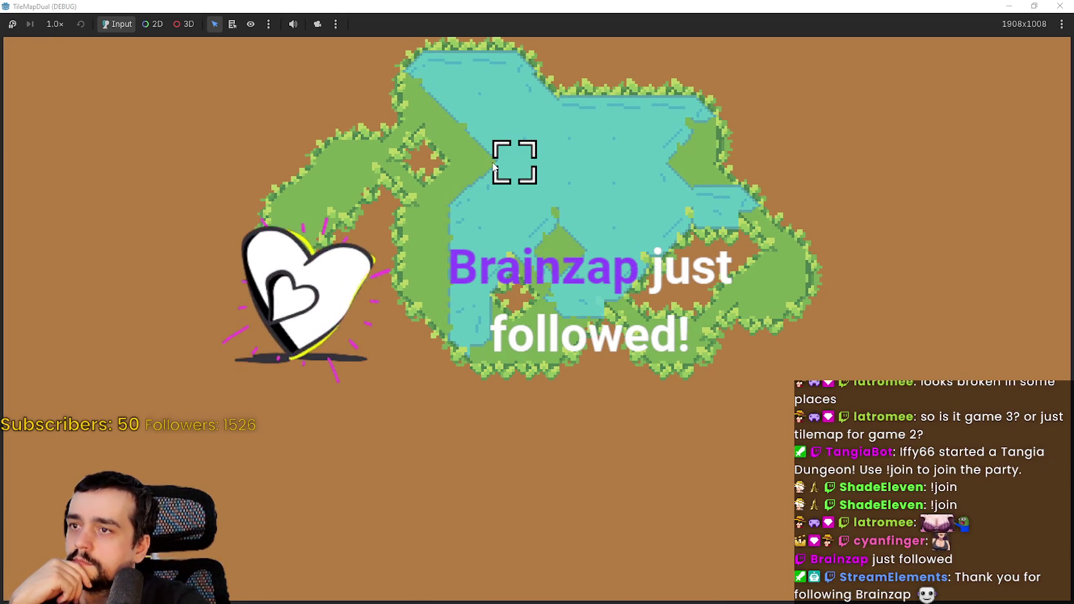
# - Repaint grass areas as slime and add hooked left and long bottom slime channels
pyautogui.moveTo(513, 161)
pyautogui.mouseDown()
pyautogui.moveTo(422, 295)
pyautogui.moveTo(441, 209)
pyautogui.moveTo(513, 206)
pyautogui.moveTo(559, 242)
pyautogui.moveTo(561, 347)
pyautogui.mouseUp()
pyautogui.scroll(-1, 560, 344)
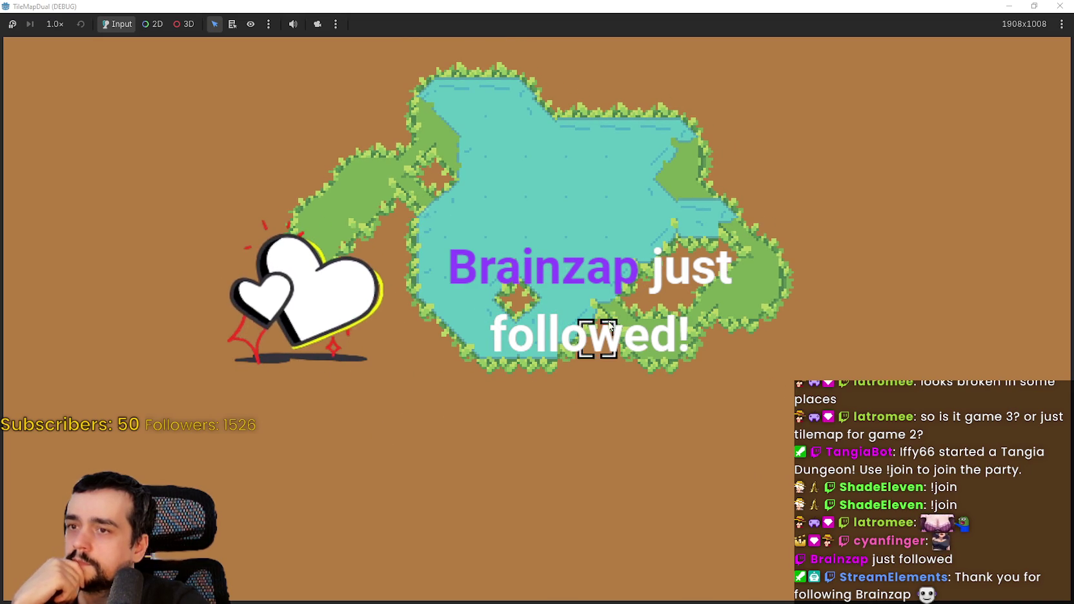
pyautogui.moveTo(594, 304)
pyautogui.mouseDown()
pyautogui.moveTo(678, 343)
pyautogui.moveTo(714, 248)
pyautogui.moveTo(754, 317)
pyautogui.moveTo(688, 247)
pyautogui.mouseUp()
pyautogui.scroll(-1, 607, 245)
pyautogui.moveTo(400, 171)
pyautogui.mouseDown()
pyautogui.moveTo(361, 226)
pyautogui.moveTo(413, 360)
pyautogui.mouseUp()
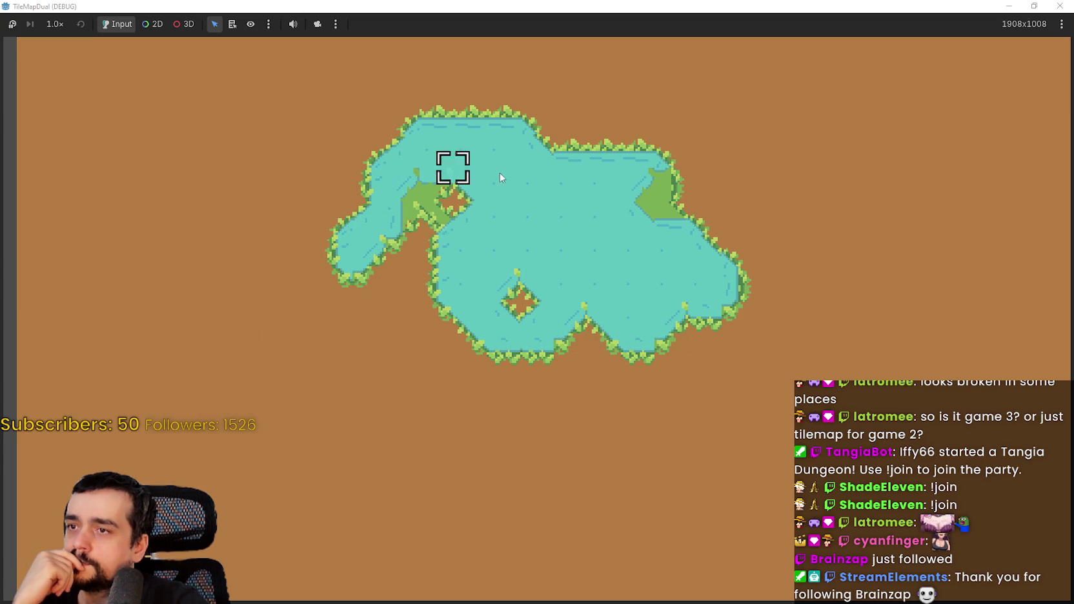
pyautogui.moveTo(480, 179); pyautogui.dragTo(400, 217)
pyautogui.moveTo(341, 291)
pyautogui.mouseDown()
pyautogui.moveTo(316, 365)
pyautogui.moveTo(249, 302)
pyautogui.moveTo(249, 232)
pyautogui.moveTo(290, 180)
pyautogui.mouseUp()
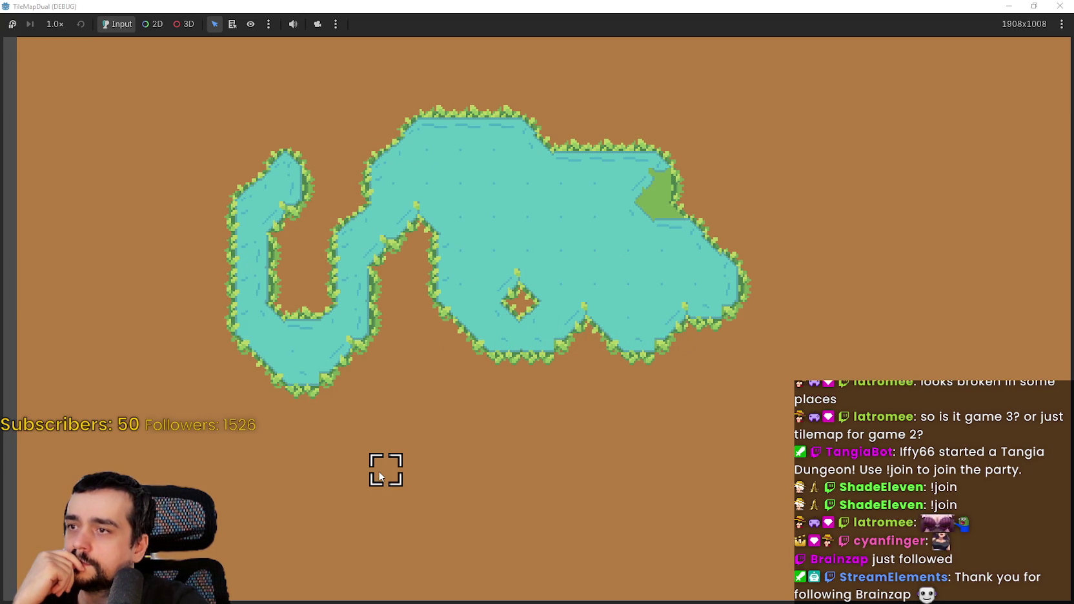
pyautogui.moveTo(379, 476)
pyautogui.mouseDown()
pyautogui.moveTo(588, 513)
pyautogui.moveTo(703, 507)
pyautogui.moveTo(800, 368)
pyautogui.moveTo(906, 352)
pyautogui.moveTo(826, 461)
pyautogui.mouseUp()
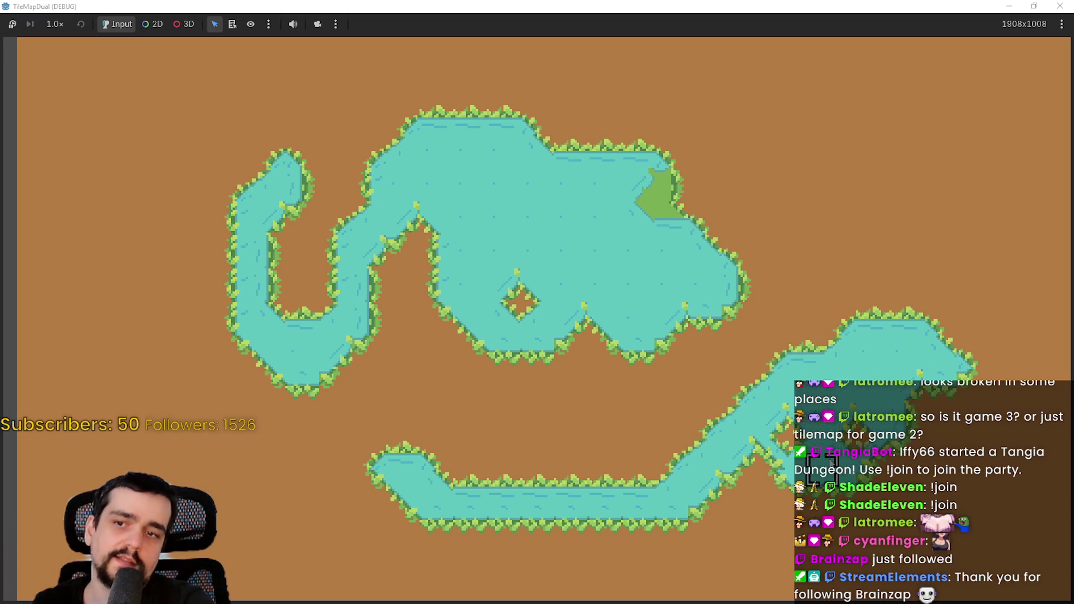
# - Paint a top-right grass area with a slime pond and extend the pond downward
pyautogui.moveTo(906, 120)
pyautogui.mouseDown()
pyautogui.moveTo(856, 221)
pyautogui.moveTo(905, 145)
pyautogui.moveTo(684, 139)
pyautogui.moveTo(859, 238)
pyautogui.moveTo(793, 181)
pyautogui.mouseUp()
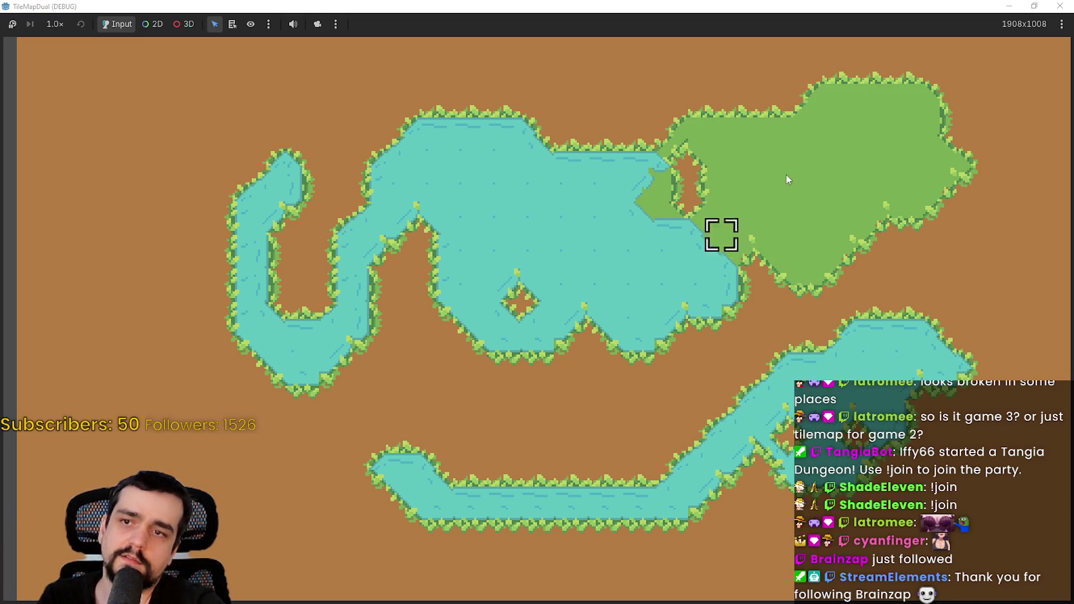
pyautogui.moveTo(838, 147)
pyautogui.mouseDown()
pyautogui.moveTo(822, 138)
pyautogui.moveTo(751, 202)
pyautogui.mouseUp()
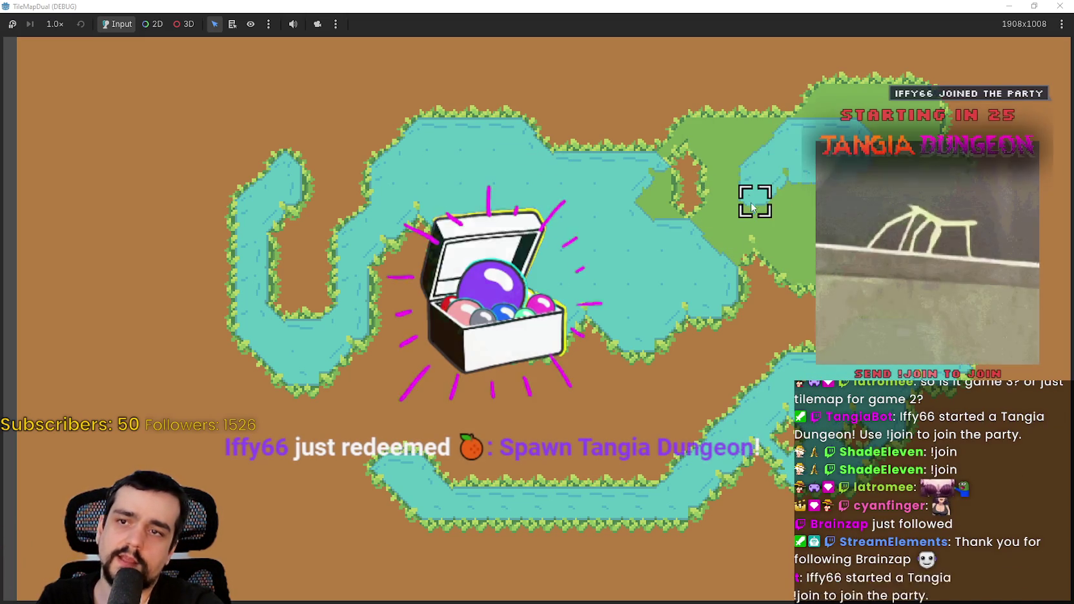
pyautogui.scroll(1, 751, 202)
pyautogui.scroll(-1, 787, 239)
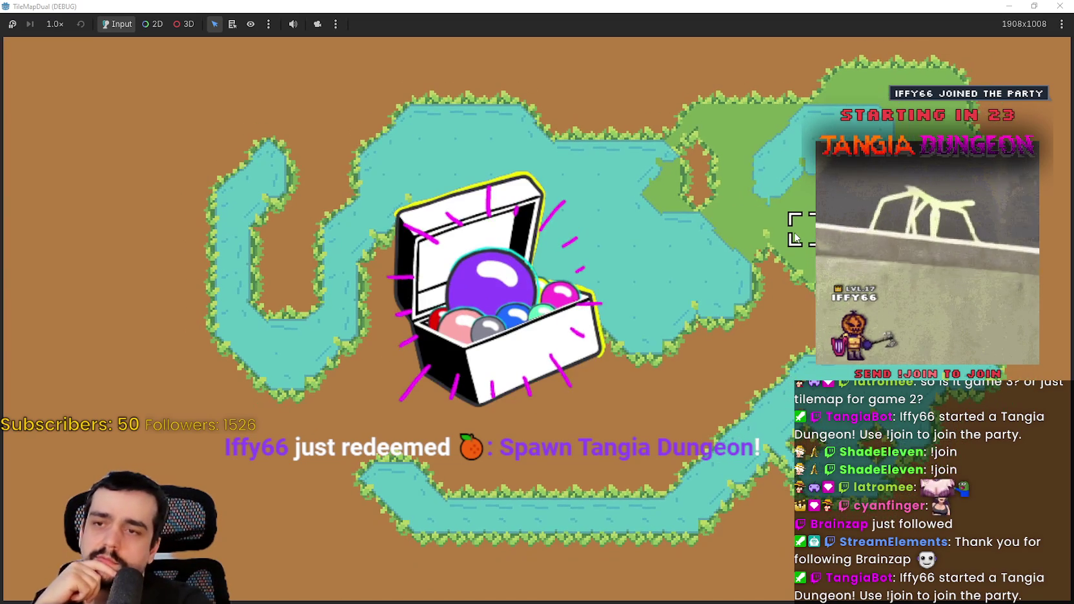
pyautogui.scroll(1, 794, 161)
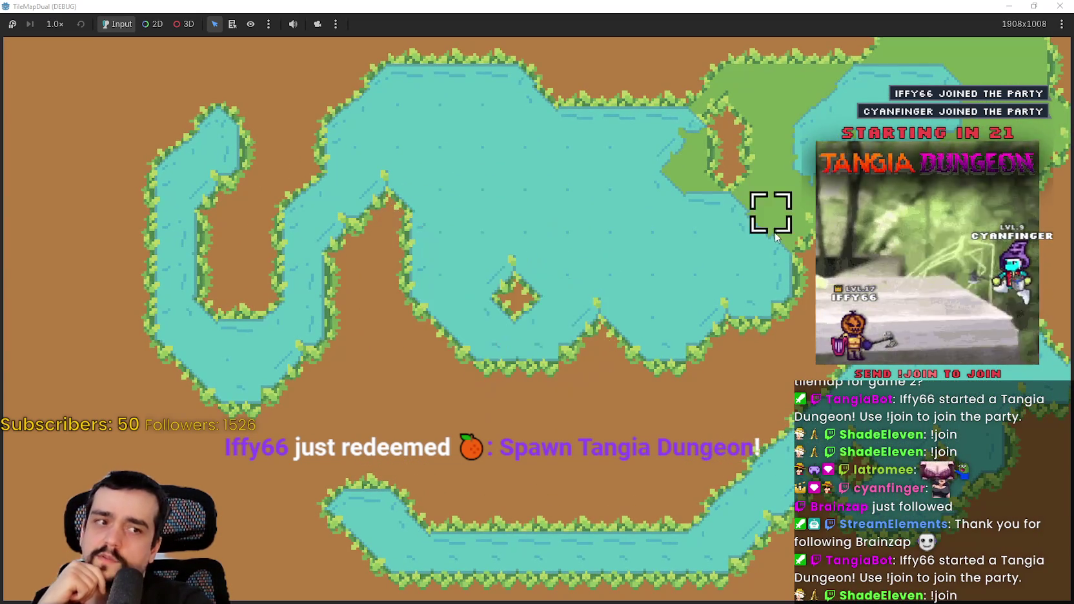
pyautogui.press('Right')
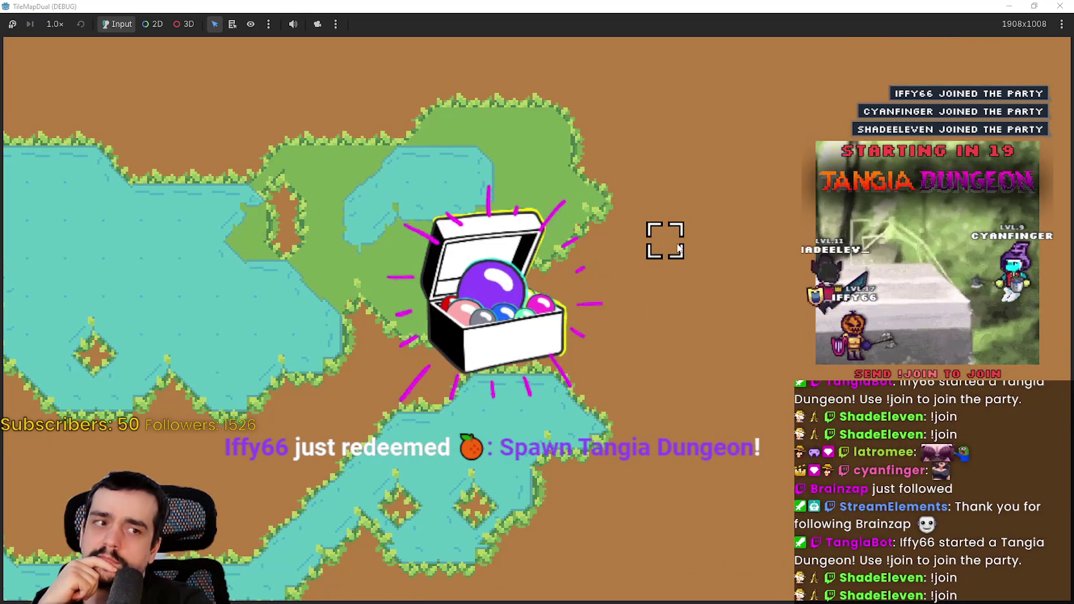
pyautogui.press('Left')
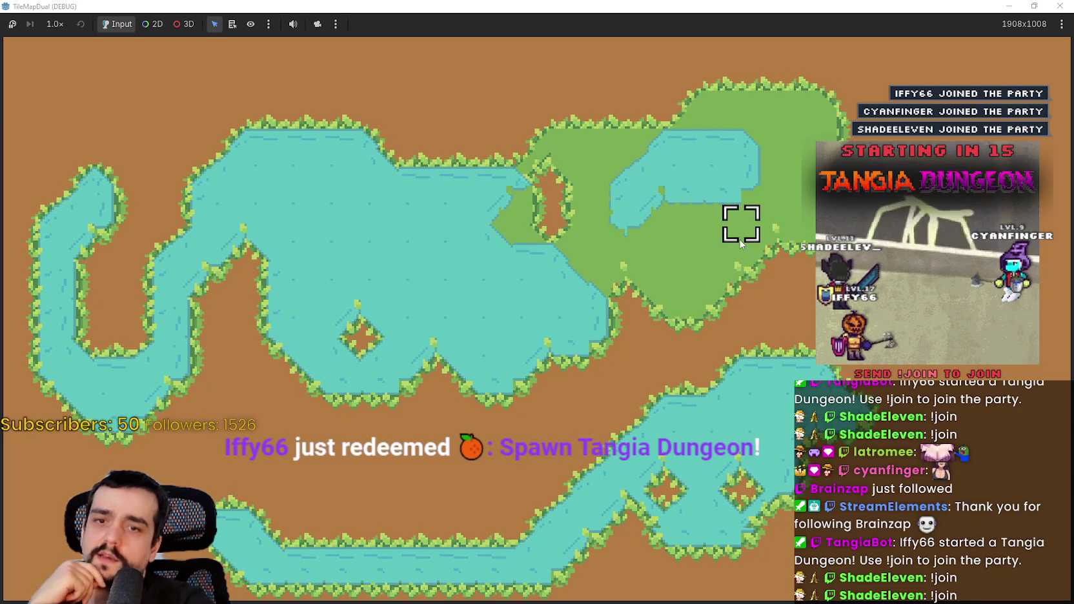
pyautogui.scroll(1, 726, 239)
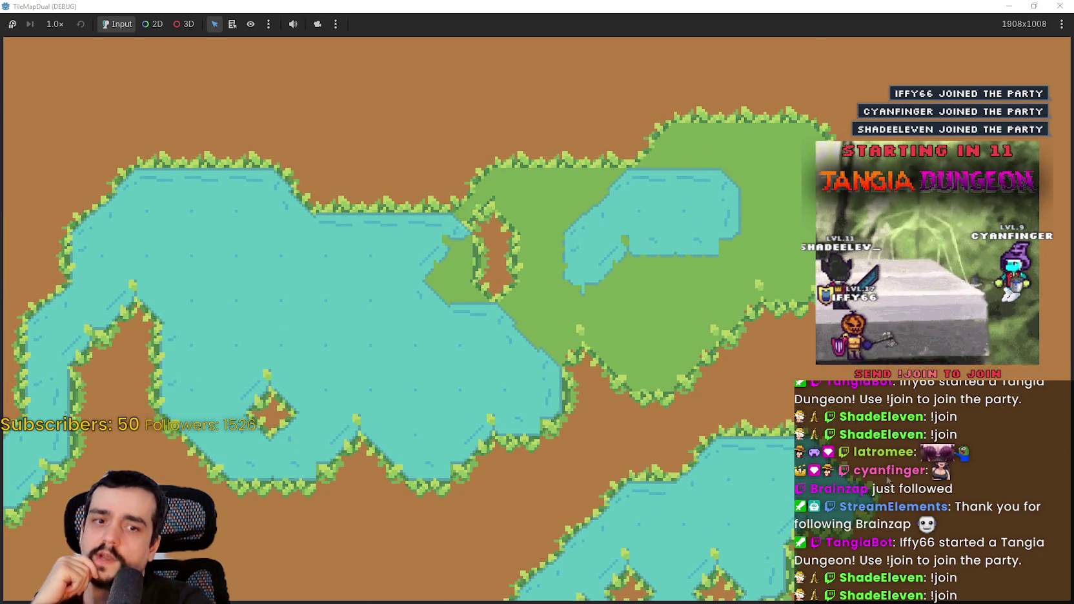
pyautogui.scroll(-1, 597, 294)
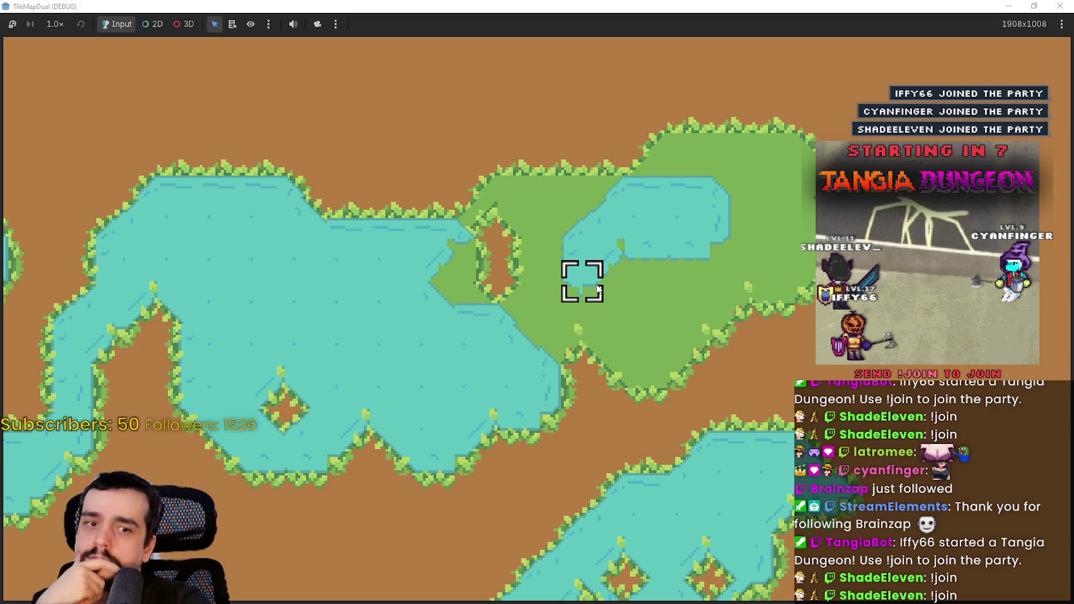
pyautogui.moveTo(598, 290)
pyautogui.mouseDown()
pyautogui.moveTo(665, 253)
pyautogui.moveTo(703, 290)
pyautogui.moveTo(608, 368)
pyautogui.mouseUp()
pyautogui.scroll(1, 658, 291)
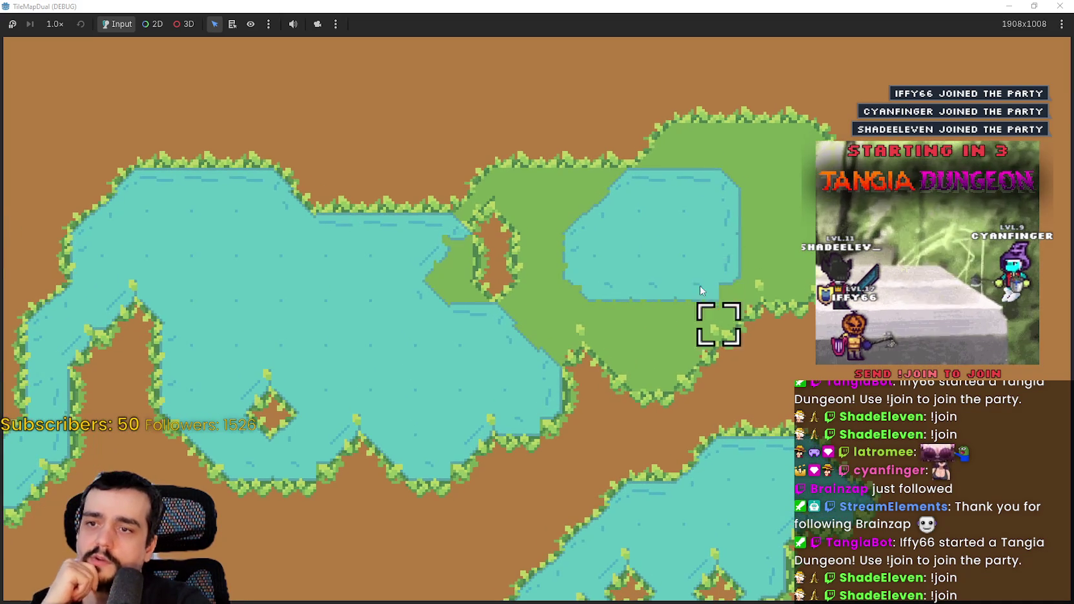
pyautogui.scroll(1, 716, 304)
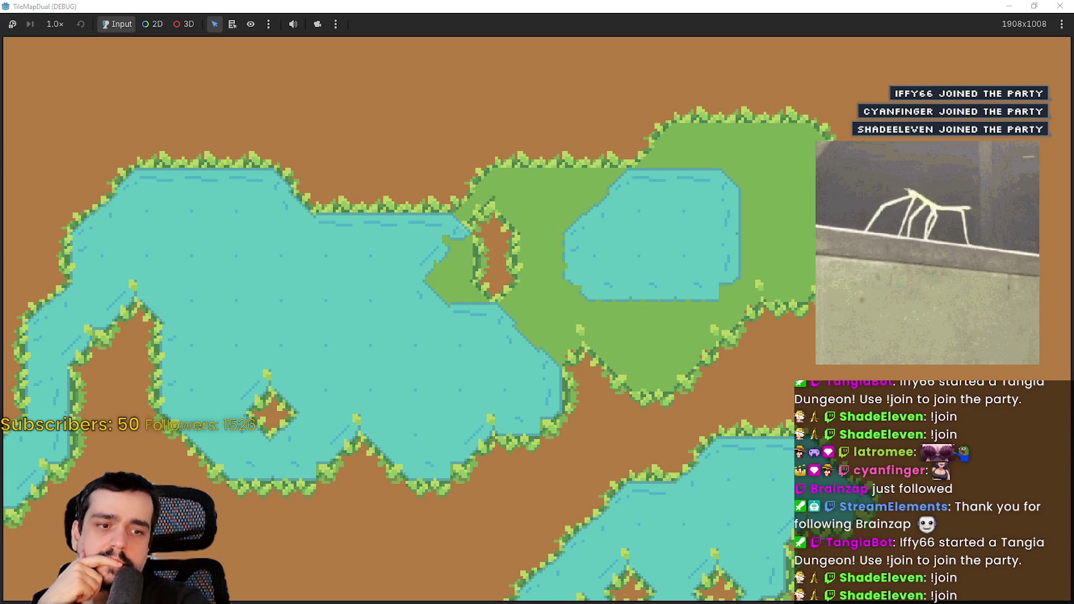
pyautogui.hotkey('alt', 'Tab')
# - Hide the grass layer and pan around the dirt_grass tileset to inspect the slime tiles
pyautogui.scroll(1, 498, 229)
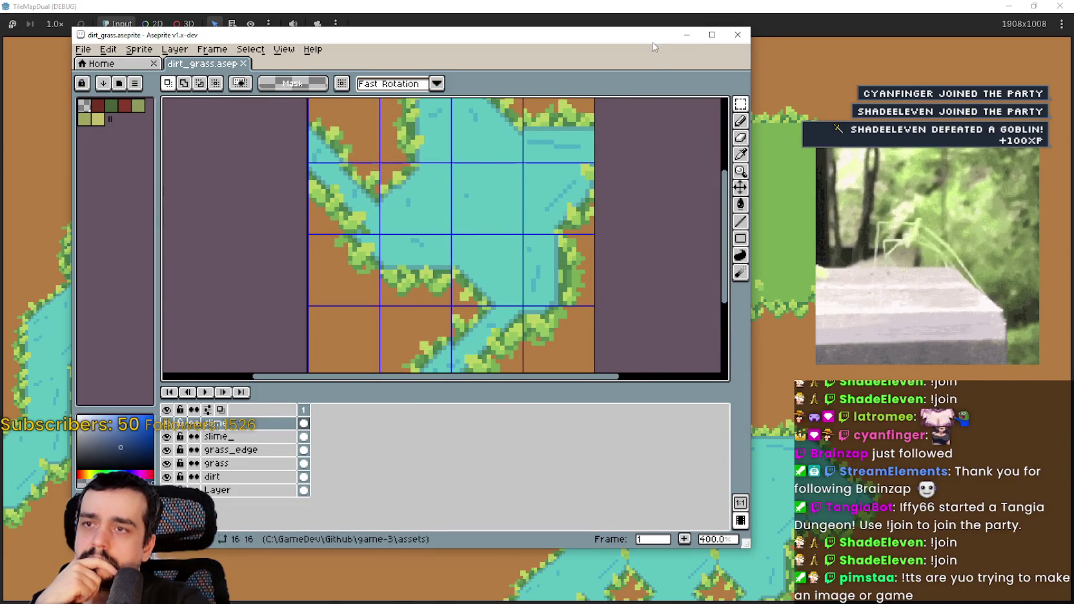
pyautogui.moveTo(652, 42); pyautogui.dragTo(369, 37)
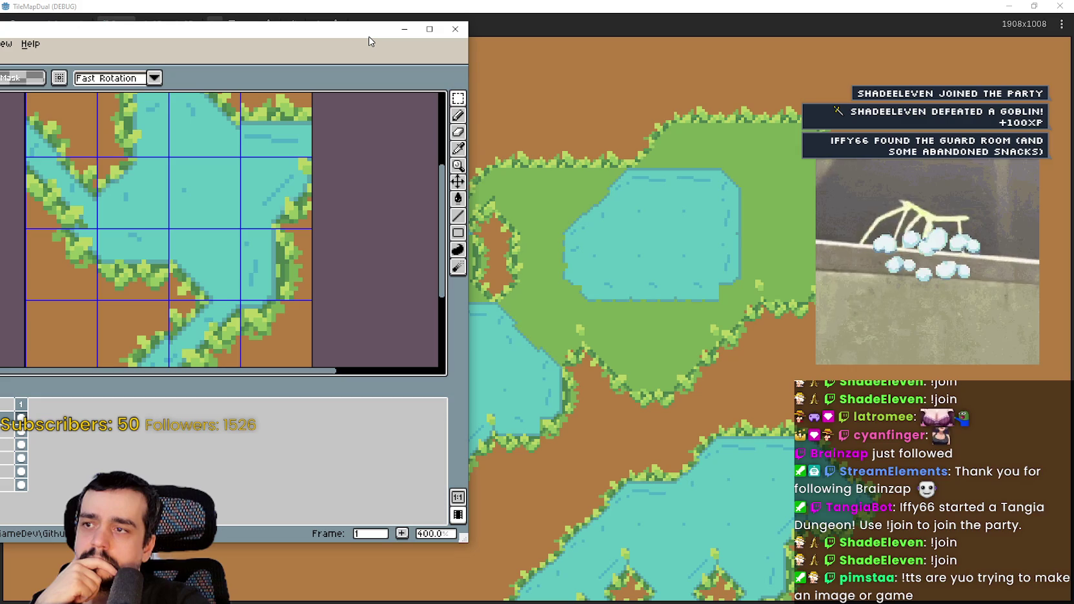
pyautogui.moveTo(368, 36); pyautogui.dragTo(529, 23)
pyautogui.moveTo(508, 238)
pyautogui.mouseDown()
pyautogui.moveTo(513, 191)
pyautogui.moveTo(531, 223)
pyautogui.moveTo(527, 175)
pyautogui.moveTo(506, 136)
pyautogui.moveTo(506, 236)
pyautogui.mouseUp()
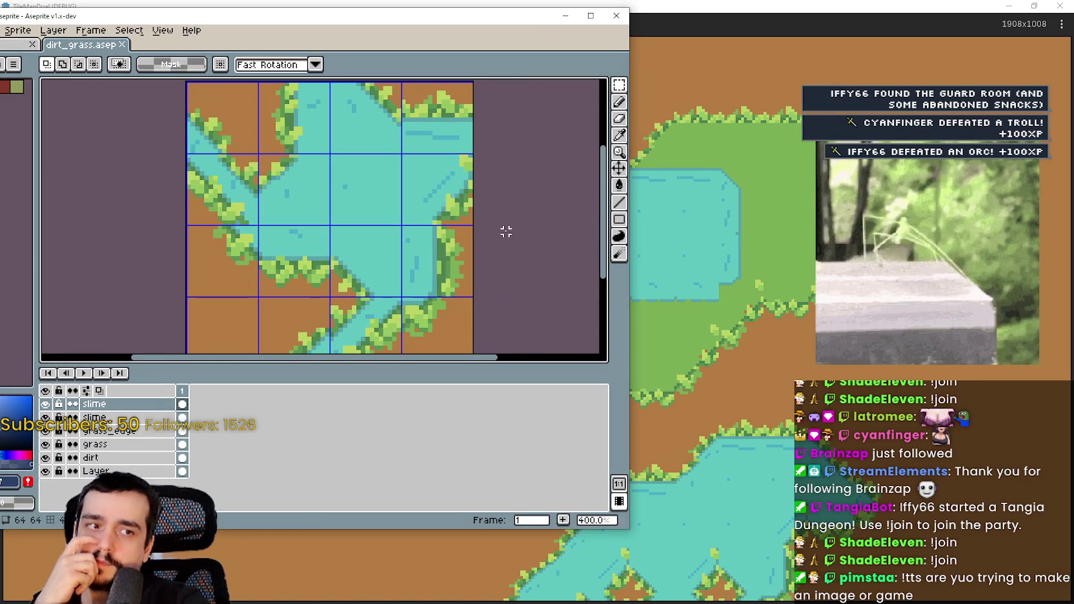
pyautogui.moveTo(524, 227); pyautogui.dragTo(525, 229)
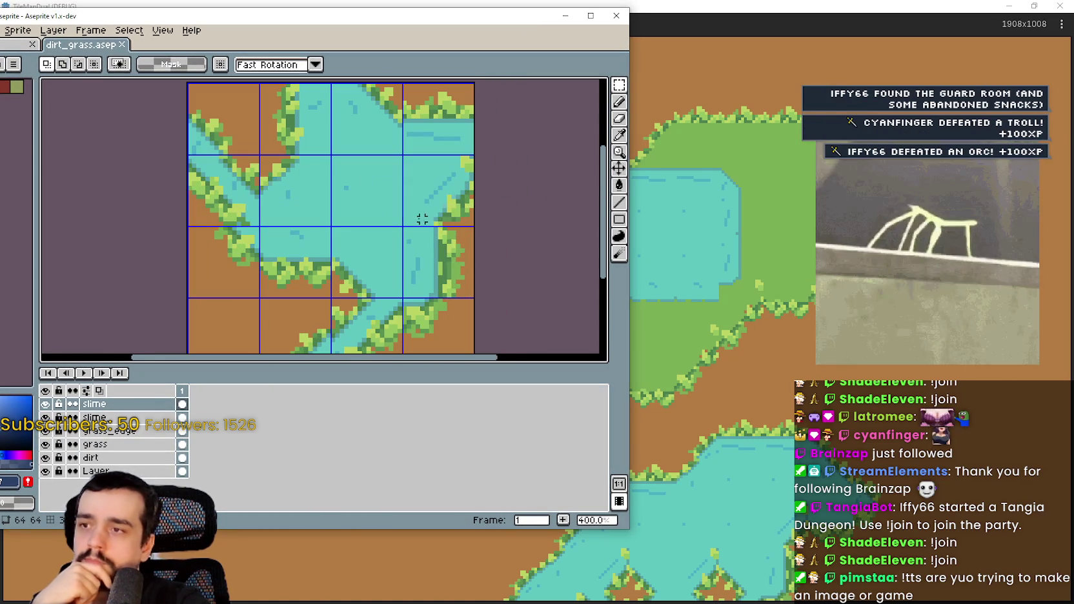
pyautogui.click(46, 445)
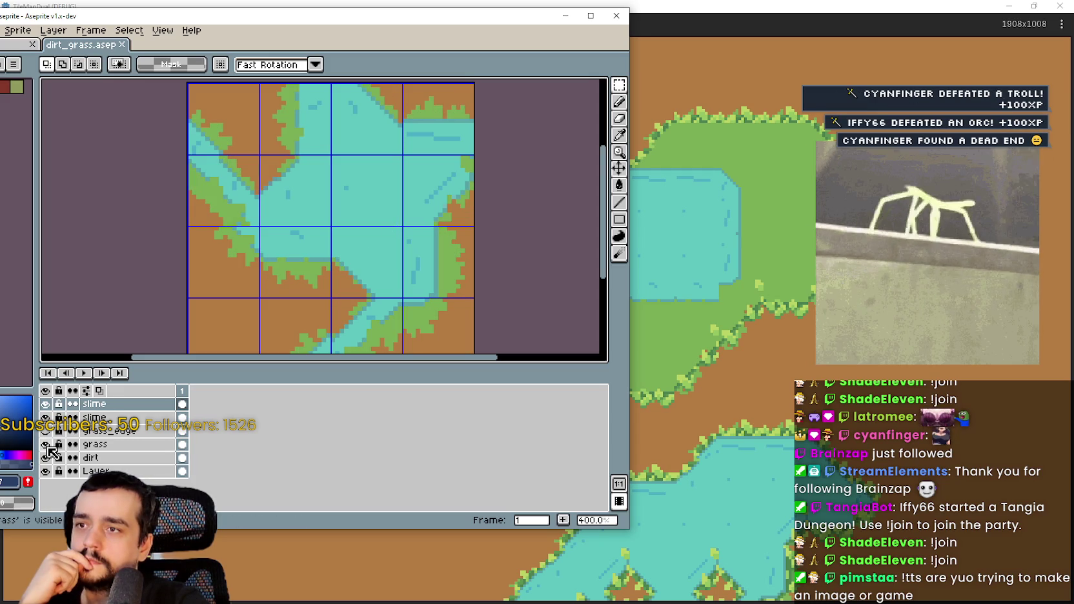
pyautogui.scroll(2, 458, 174)
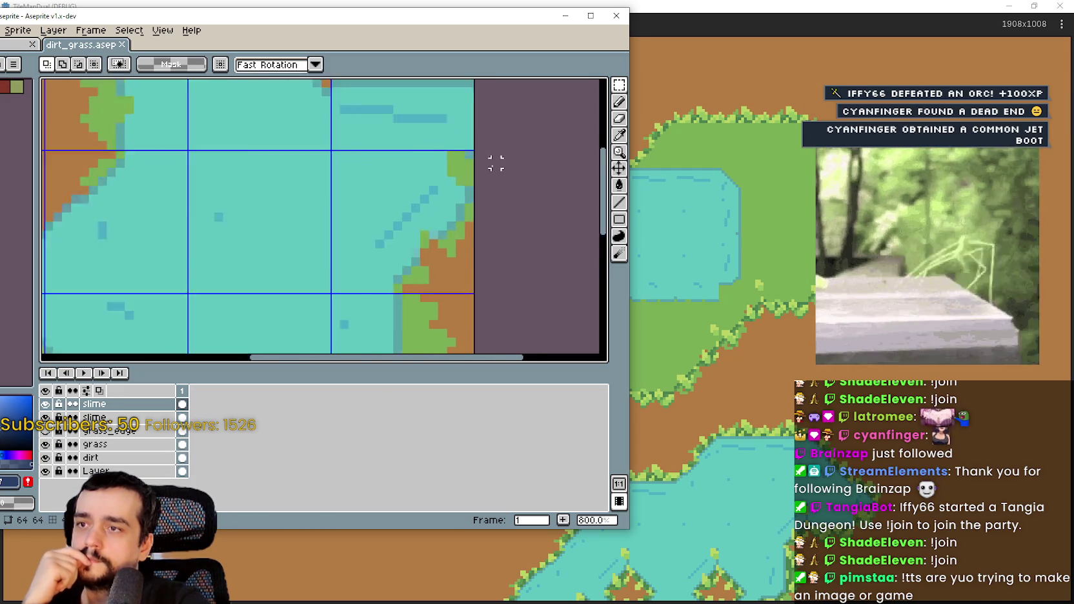
pyautogui.moveTo(477, 212); pyautogui.dragTo(540, 244)
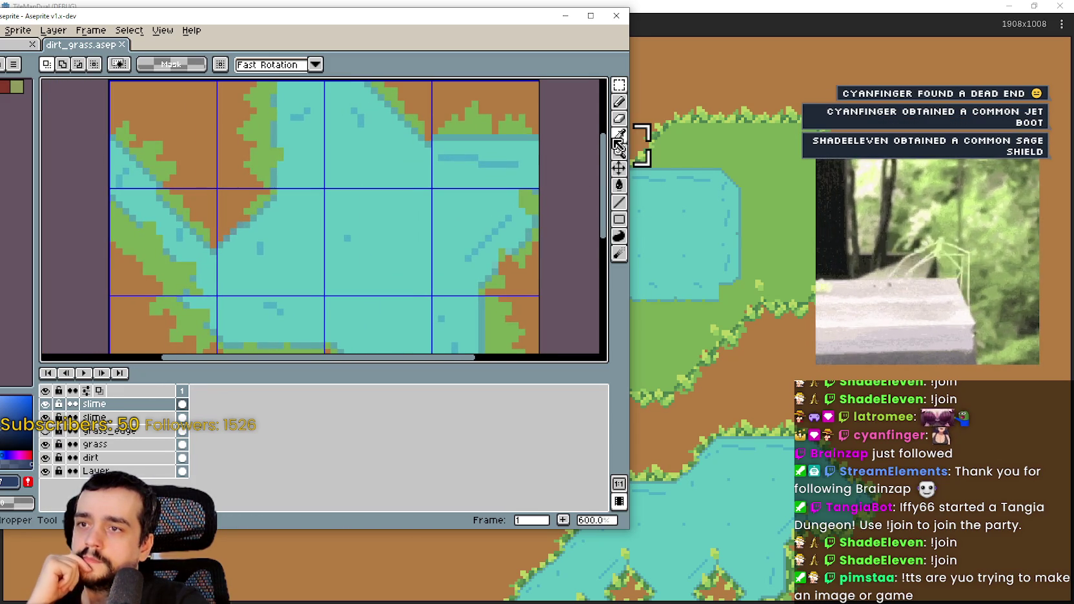
# - Select the second slime layer, return to the top slime layer, and pick the Eyedropper
pyautogui.click(116, 417)
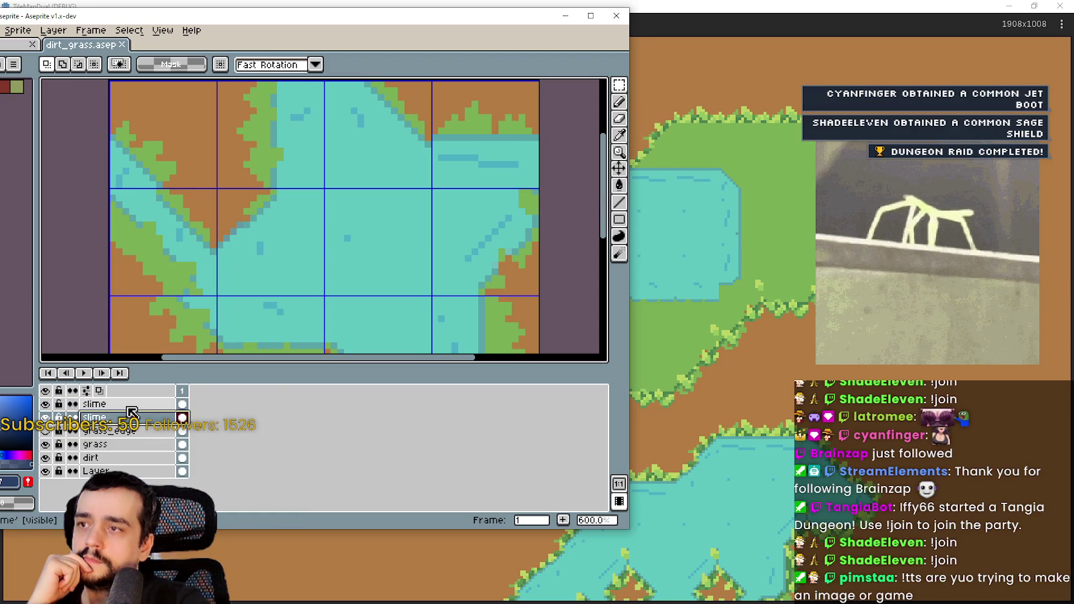
pyautogui.click(126, 404)
pyautogui.click(618, 137)
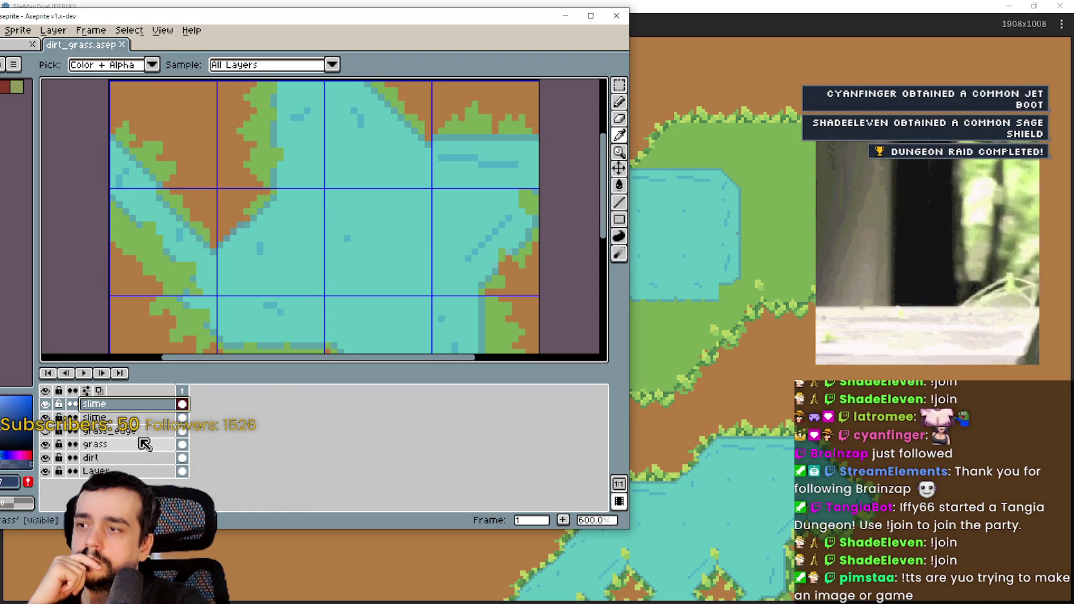
# - Touch up the grass-edge and diagonal slime-edge pixels in dark teal
pyautogui.scroll(3, 514, 192)
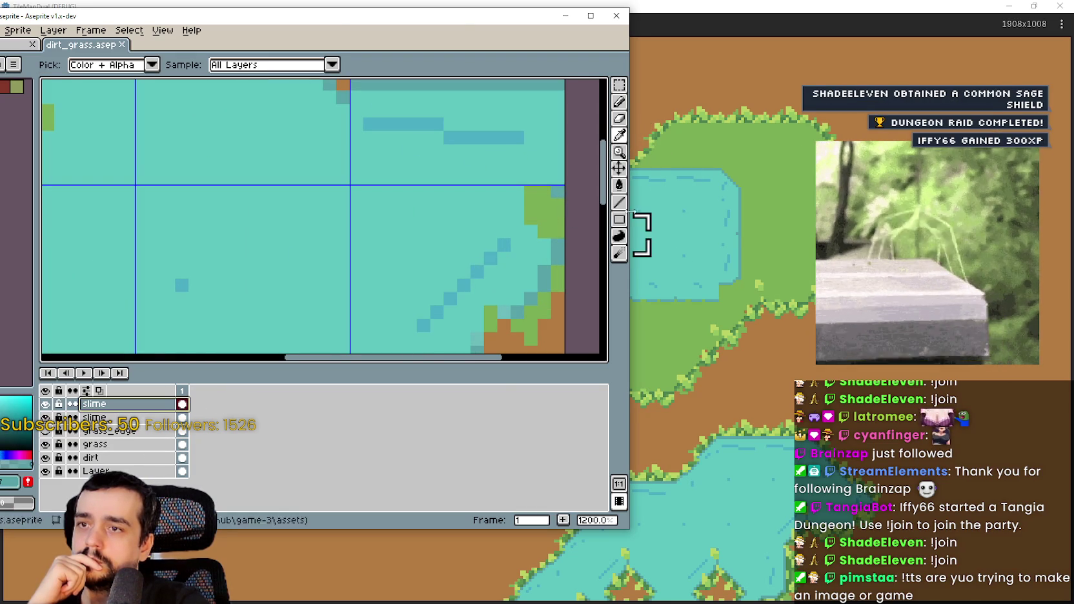
pyautogui.press('b')
pyautogui.scroll(-3, 567, 213)
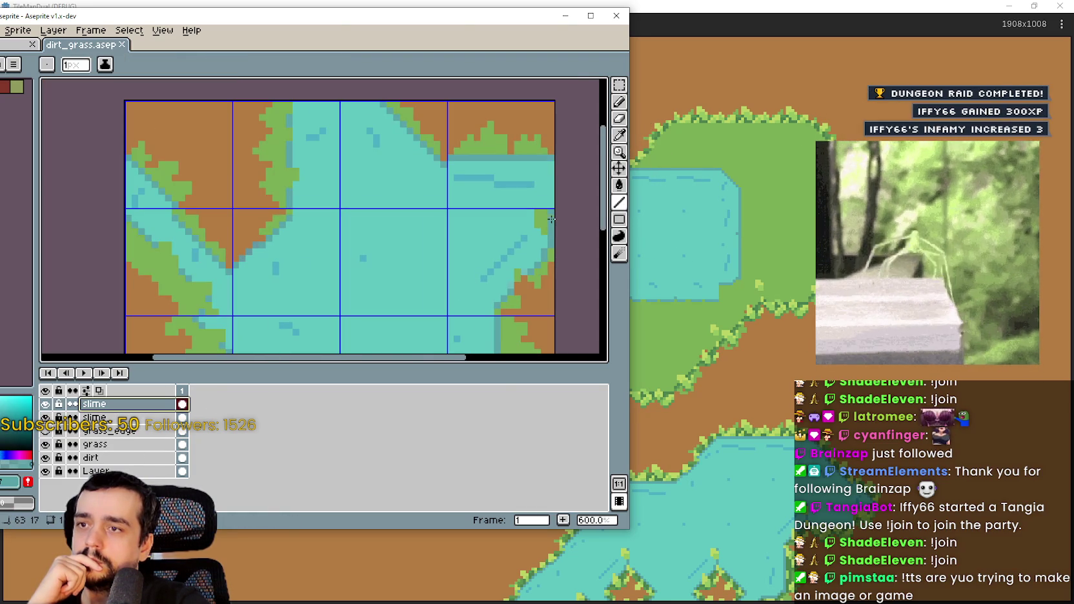
pyautogui.scroll(2, 500, 235)
pyautogui.scroll(-1, 452, 226)
pyautogui.scroll(2, 360, 181)
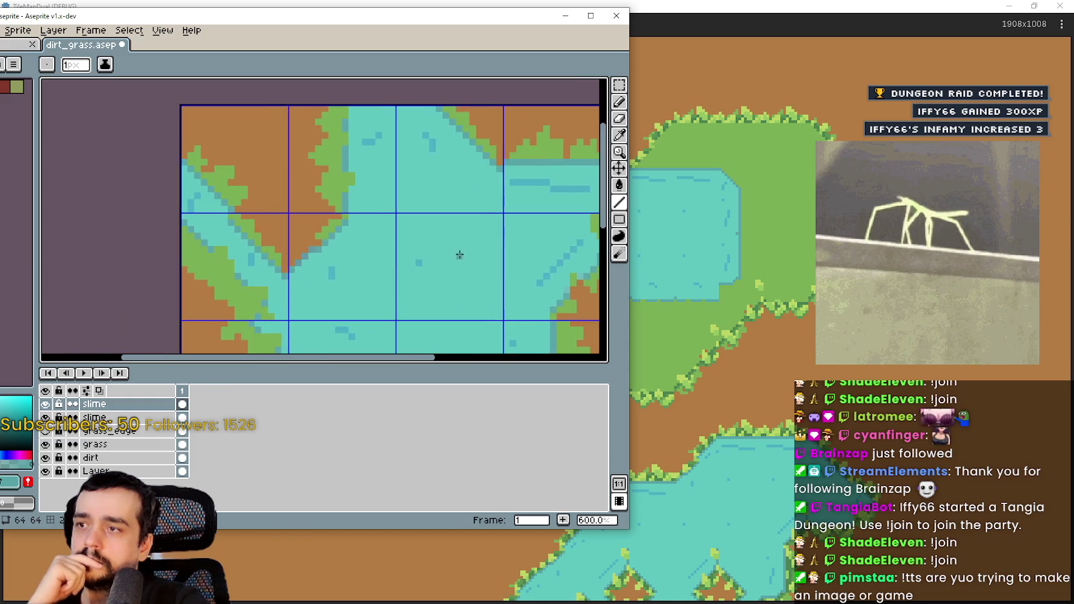
pyautogui.click(356, 226)
pyautogui.scroll(-3, 357, 198)
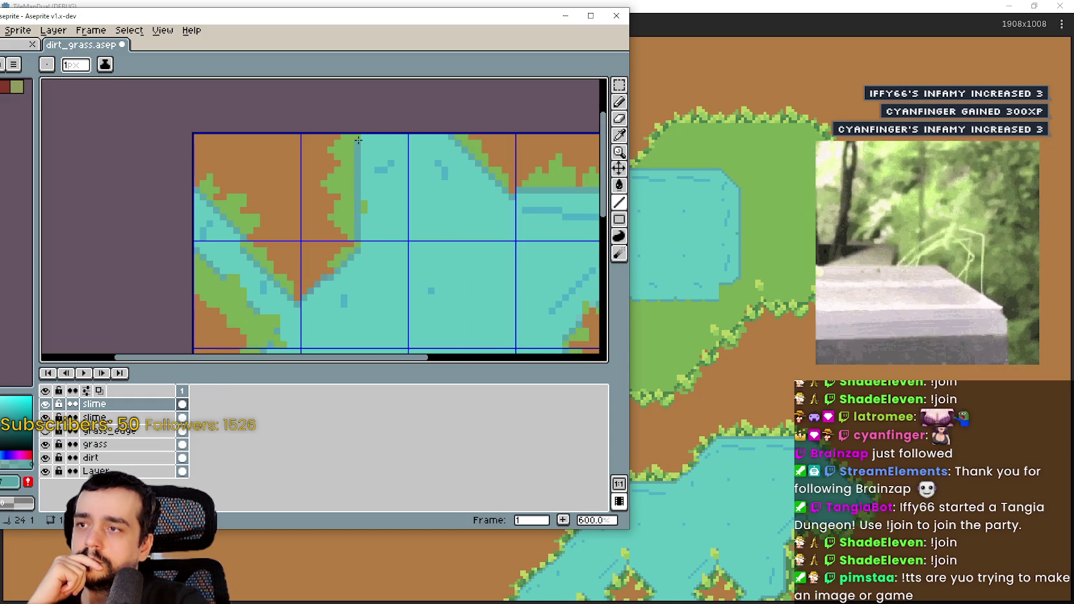
pyautogui.scroll(1, 355, 275)
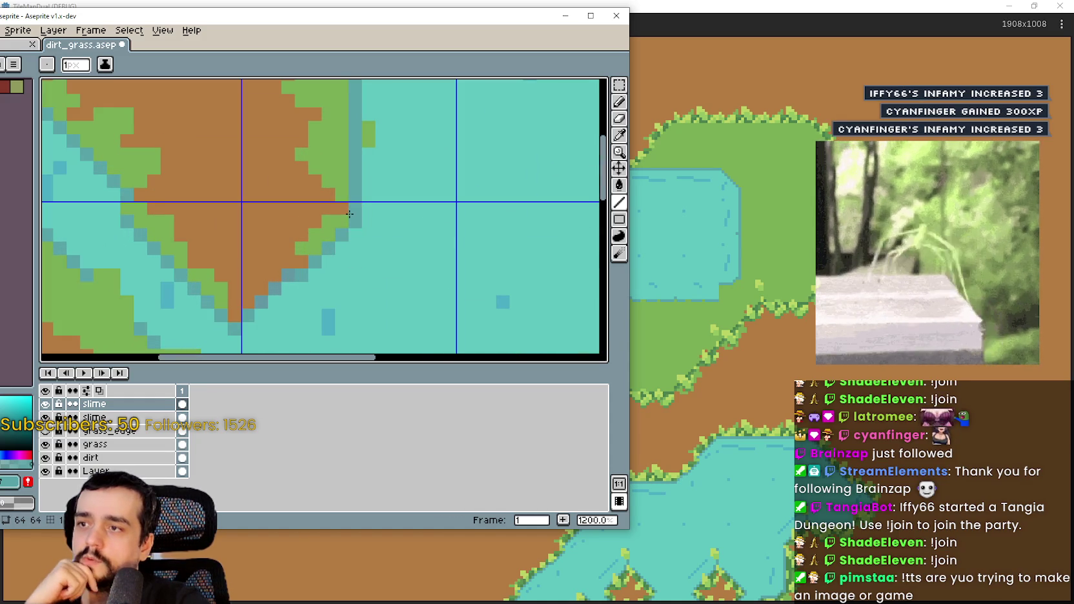
pyautogui.moveTo(342, 214); pyautogui.dragTo(361, 251)
pyautogui.scroll(4, 361, 252)
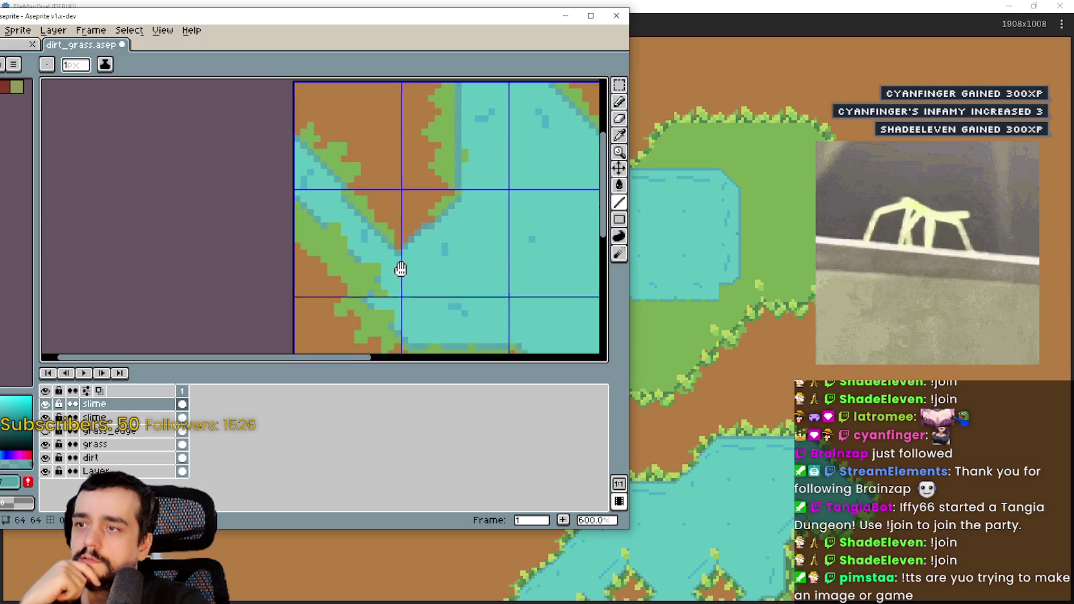
pyautogui.moveTo(373, 296); pyautogui.dragTo(354, 228)
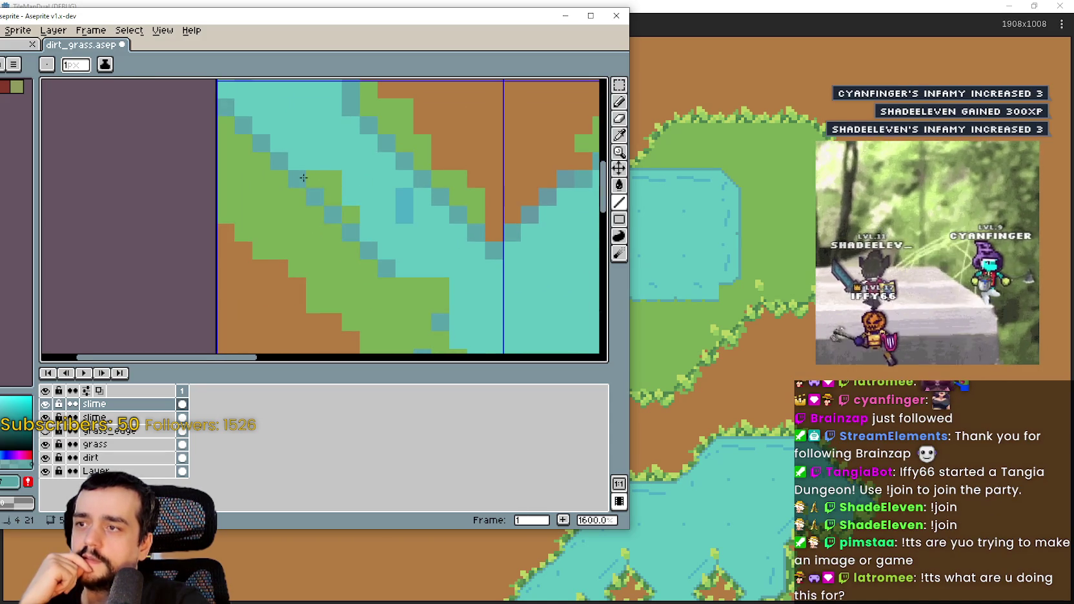
pyautogui.scroll(2, 325, 181)
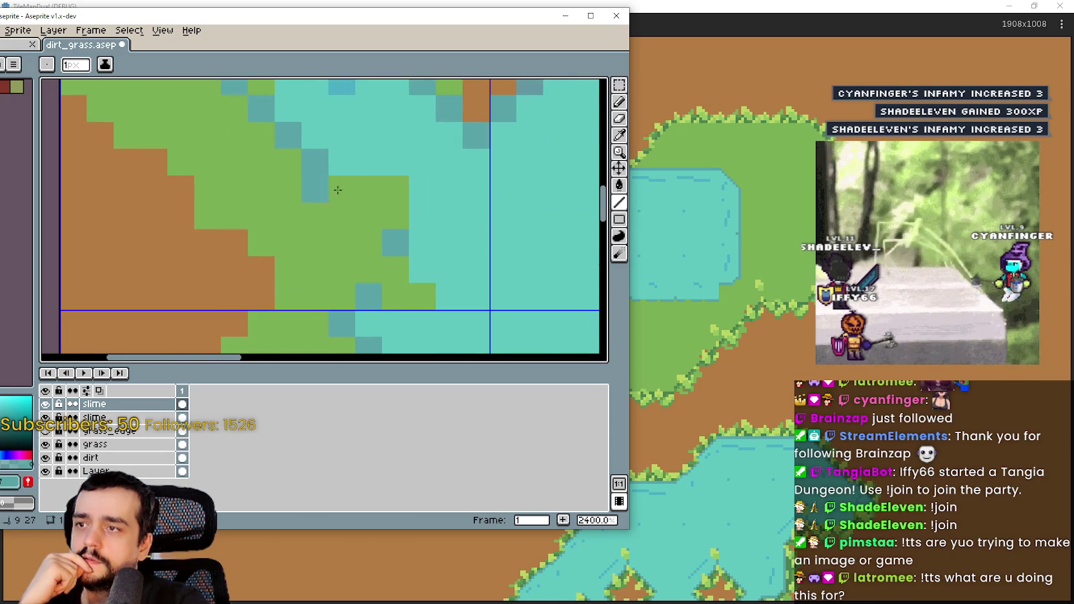
pyautogui.click(342, 188)
pyautogui.click(368, 215)
pyautogui.scroll(-3, 397, 278)
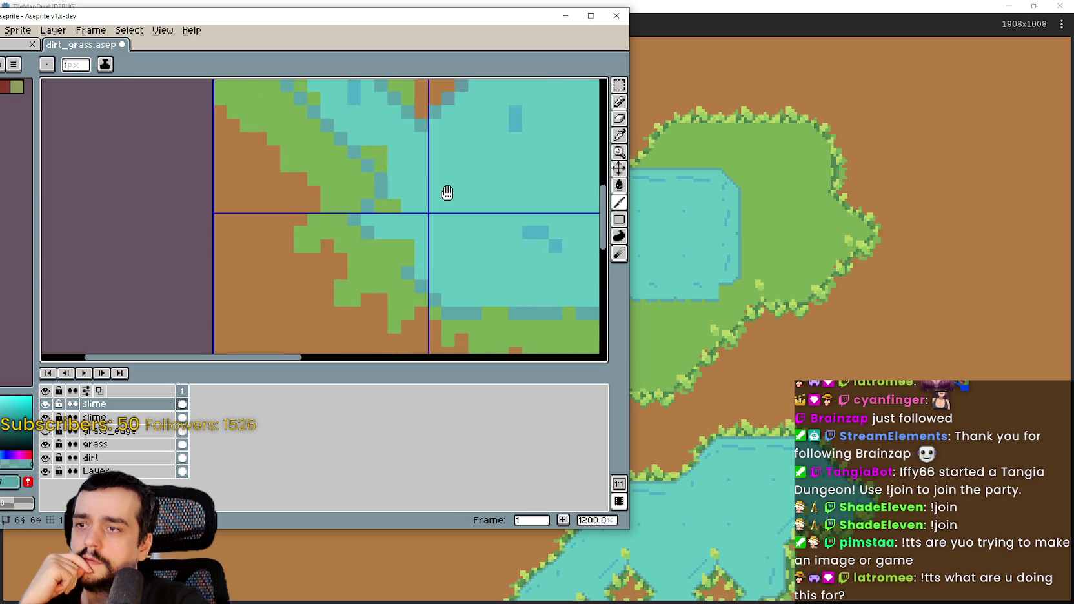
pyautogui.scroll(3, 426, 258)
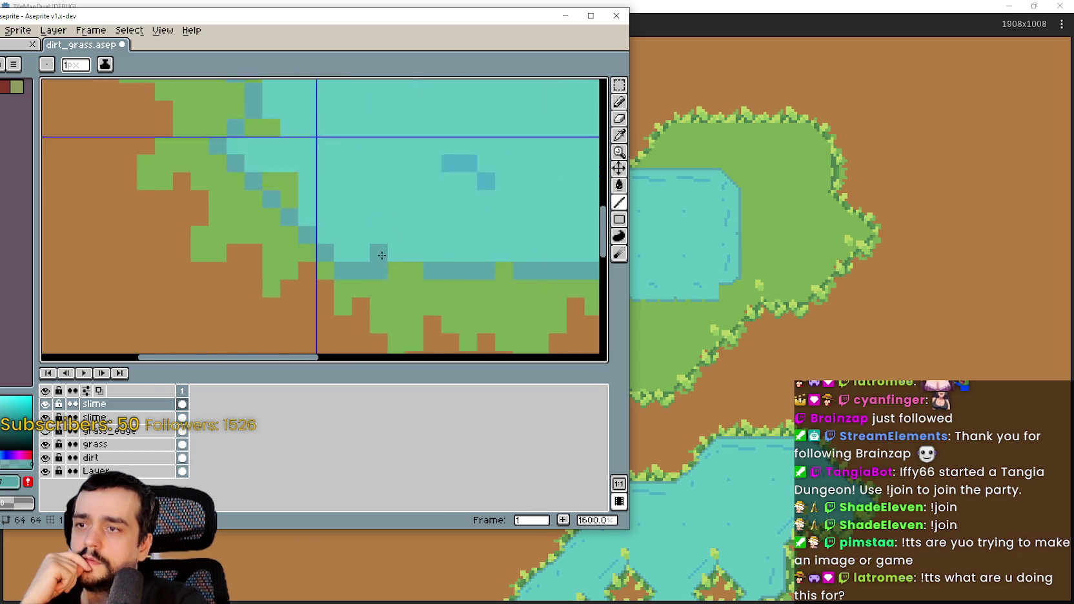
pyautogui.scroll(-2, 513, 273)
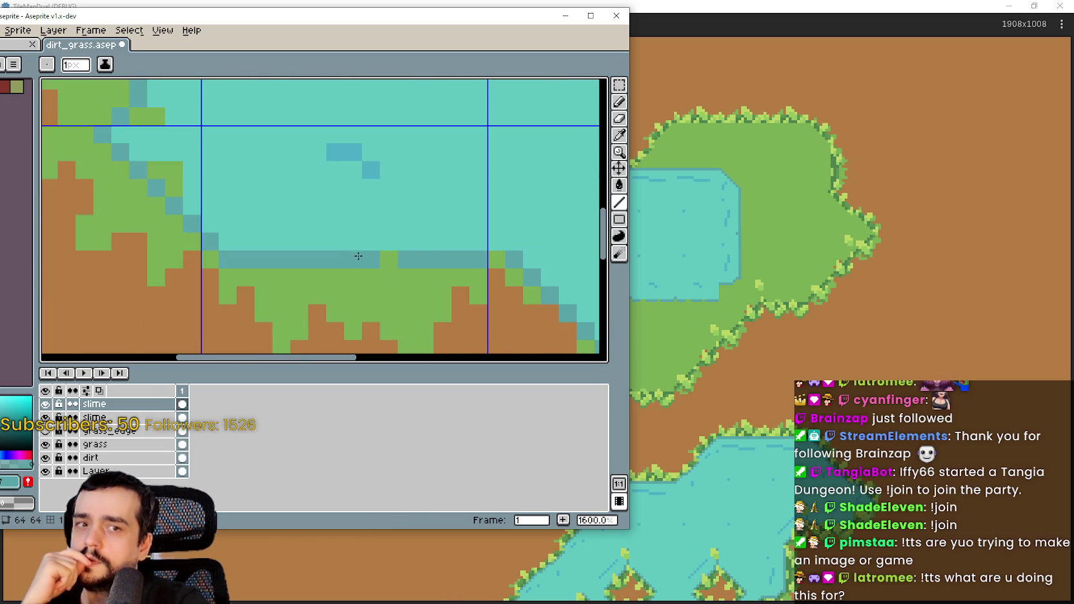
pyautogui.scroll(-3, 500, 254)
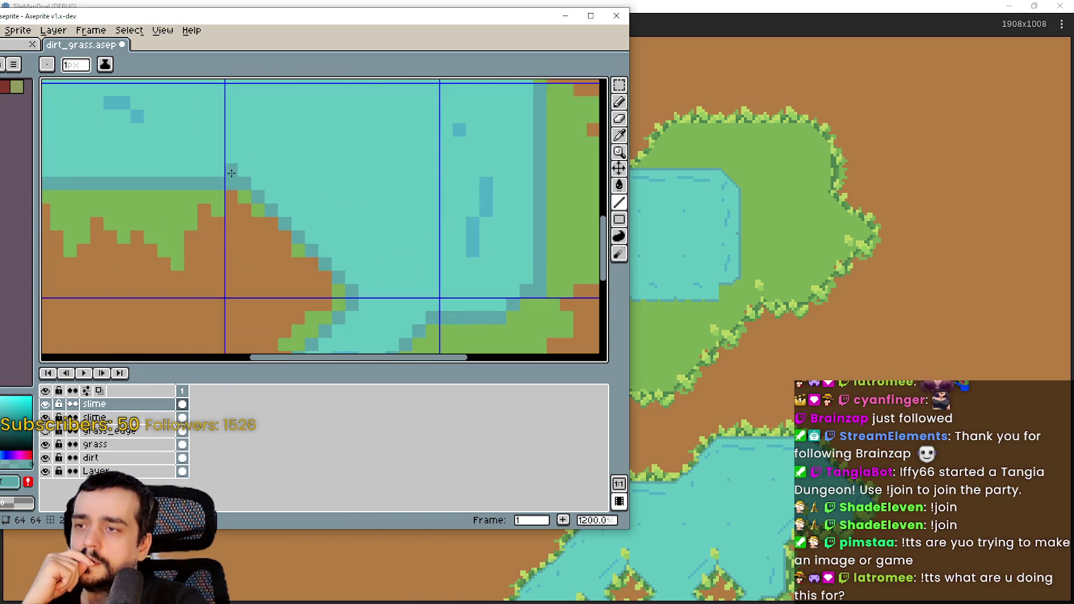
pyautogui.scroll(2, 433, 266)
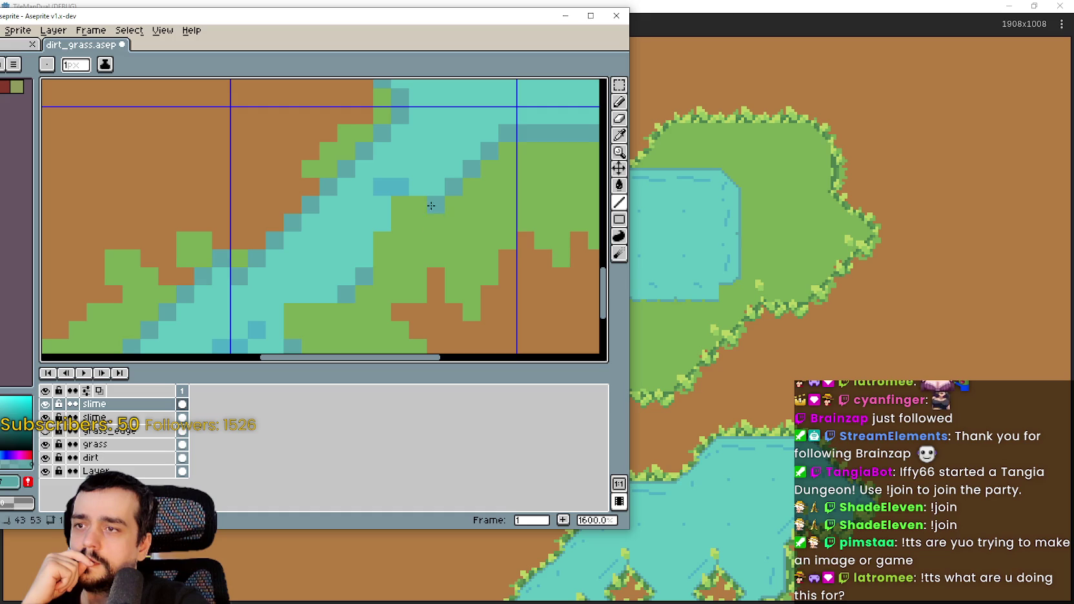
pyautogui.scroll(-2, 366, 273)
pyautogui.scroll(1, 432, 231)
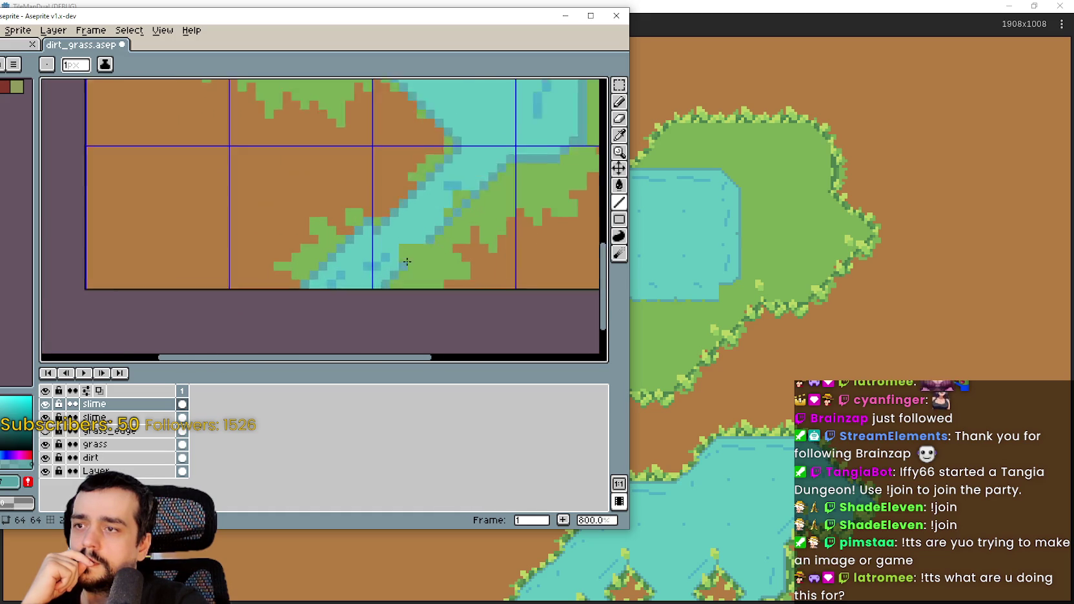
pyautogui.scroll(-4, 399, 269)
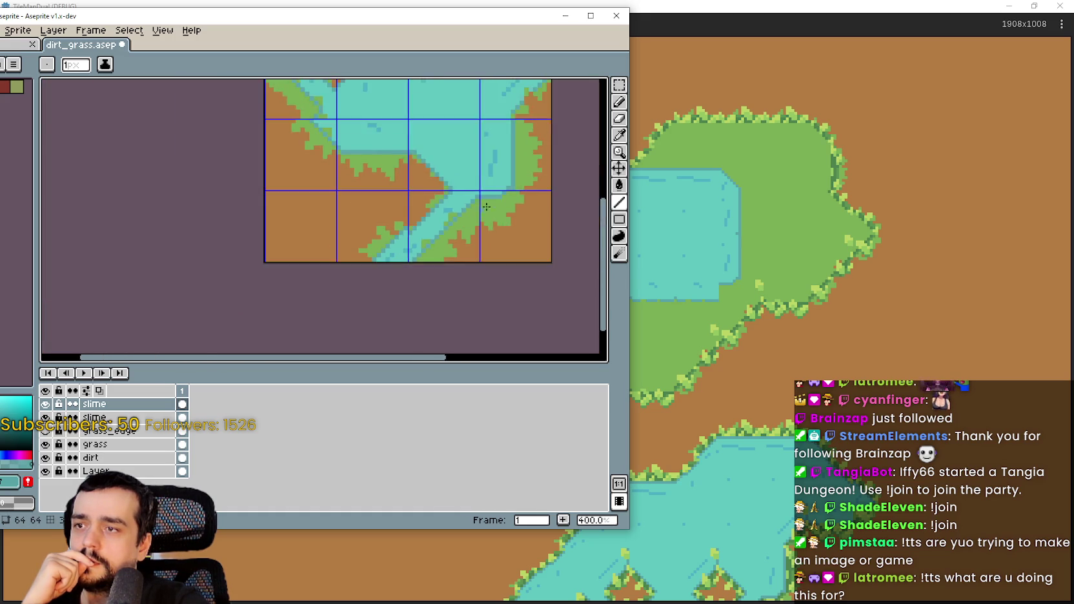
pyautogui.scroll(6, 435, 159)
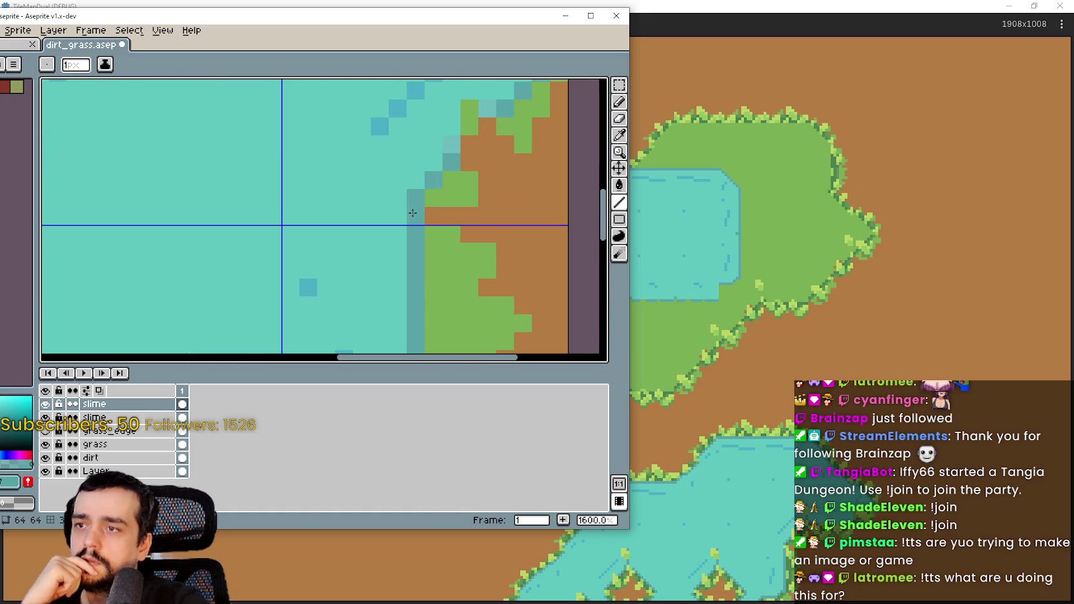
pyautogui.scroll(1, 436, 204)
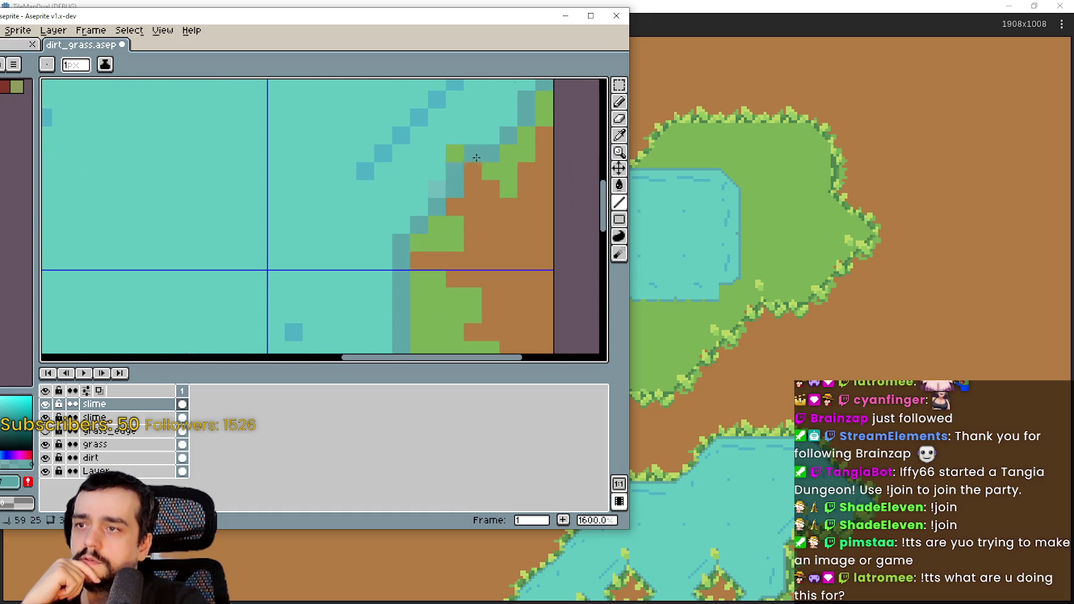
pyautogui.scroll(-3, 471, 206)
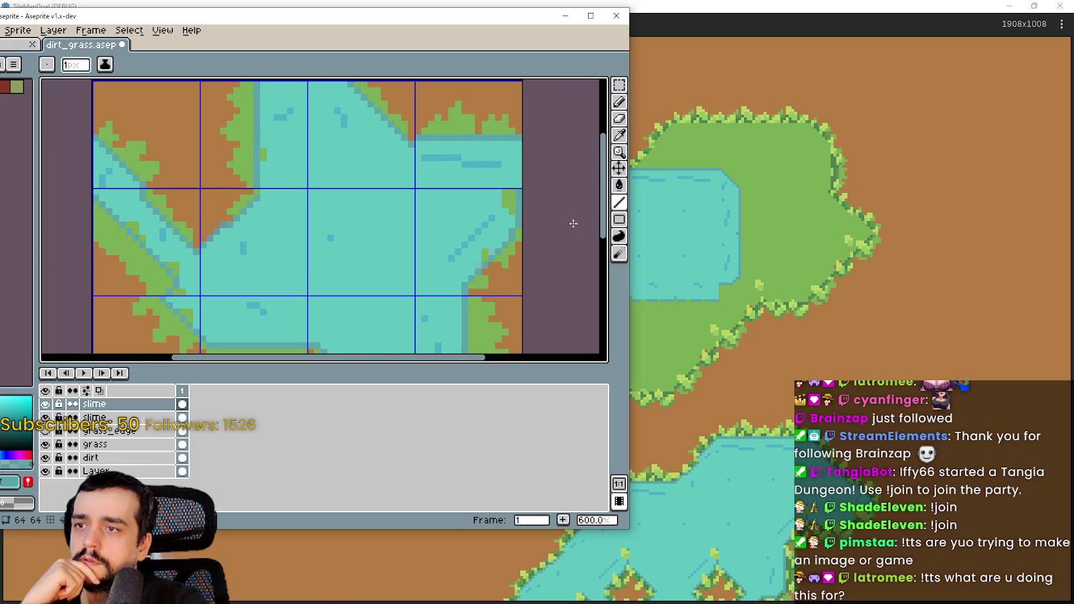
# - Sample a colour from the canvas and switch to the line tool
pyautogui.click(617, 141)
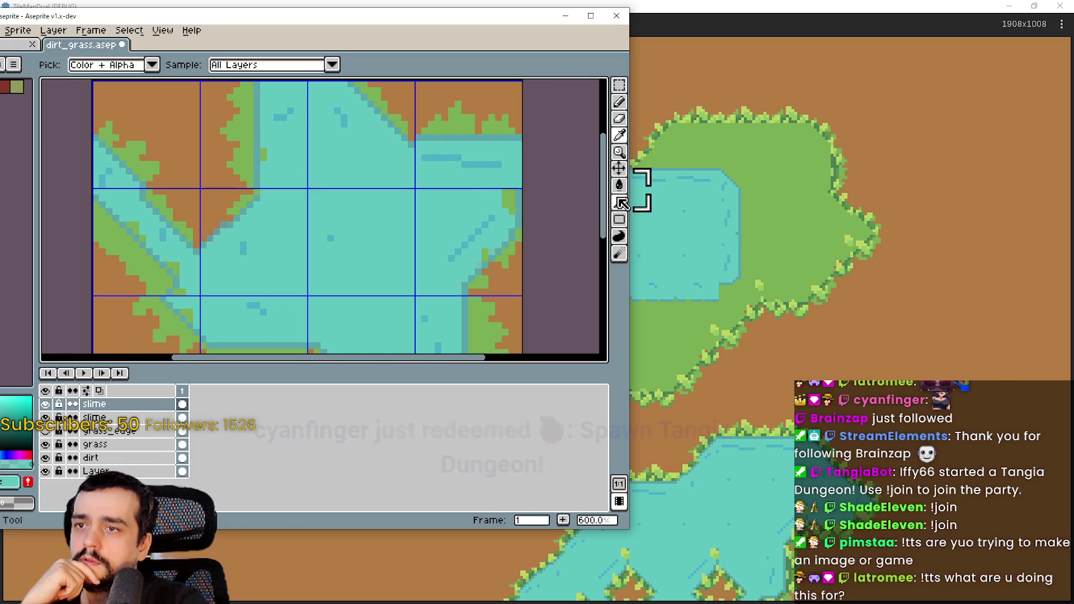
pyautogui.click(620, 204)
pyautogui.scroll(3, 495, 221)
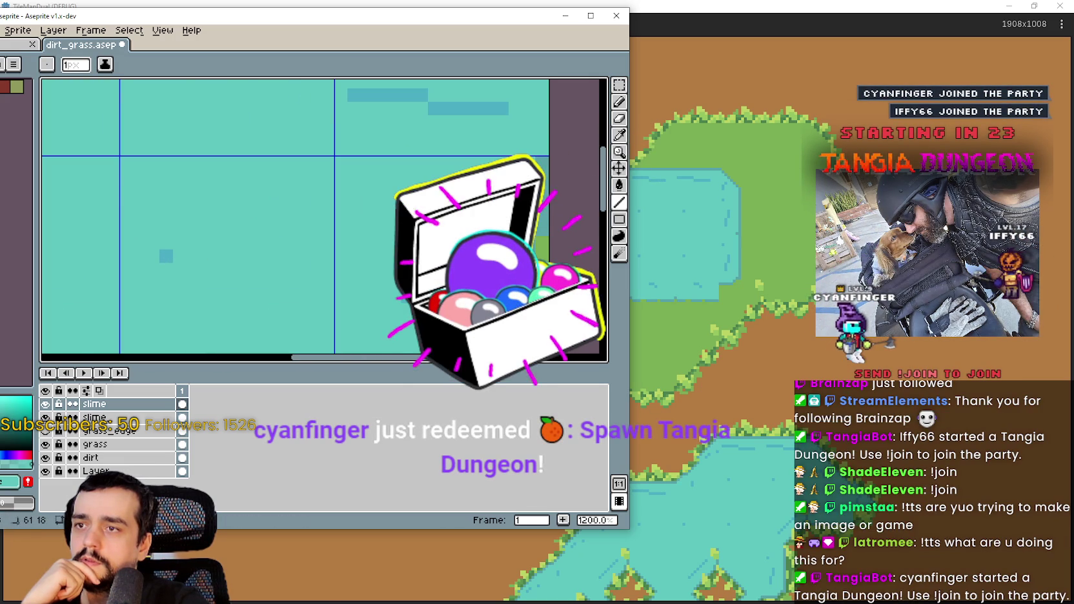
pyautogui.scroll(-2, 495, 220)
pyautogui.scroll(3, 495, 220)
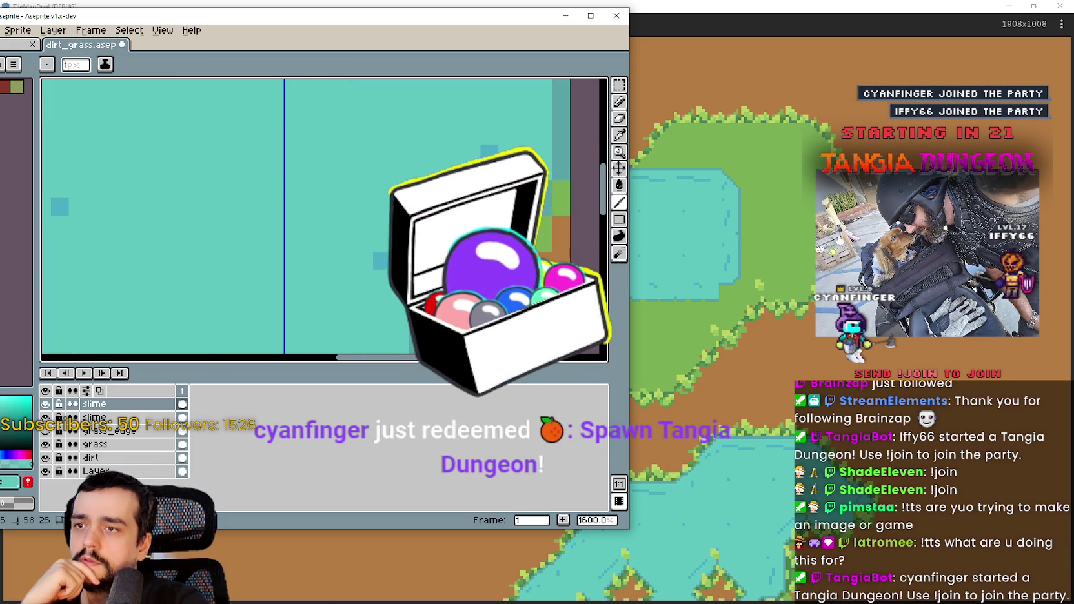
pyautogui.scroll(-4, 364, 242)
pyautogui.scroll(2, 468, 171)
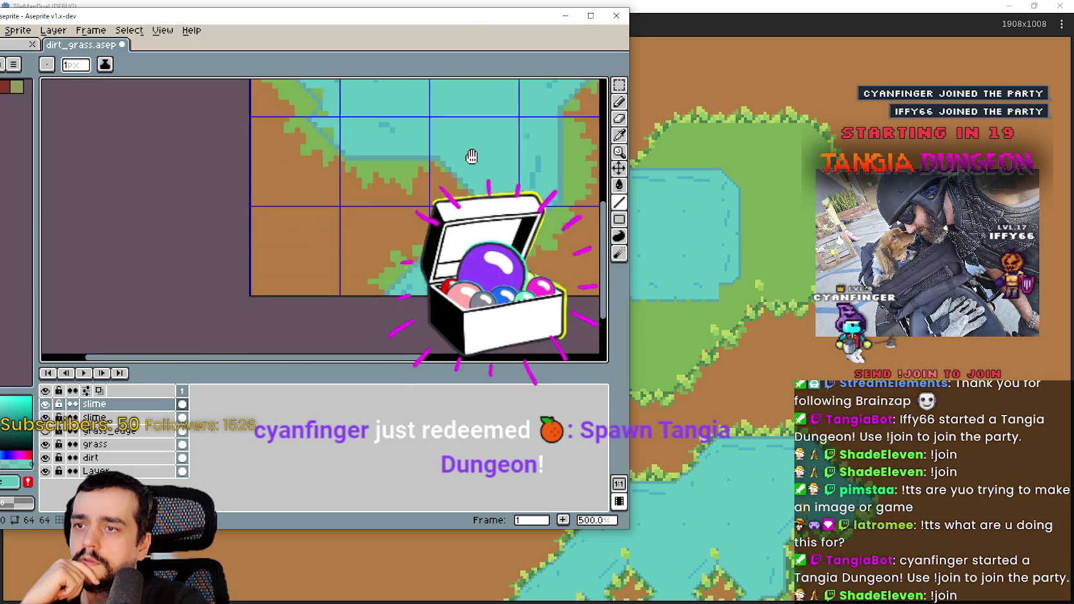
pyautogui.scroll(4, 468, 172)
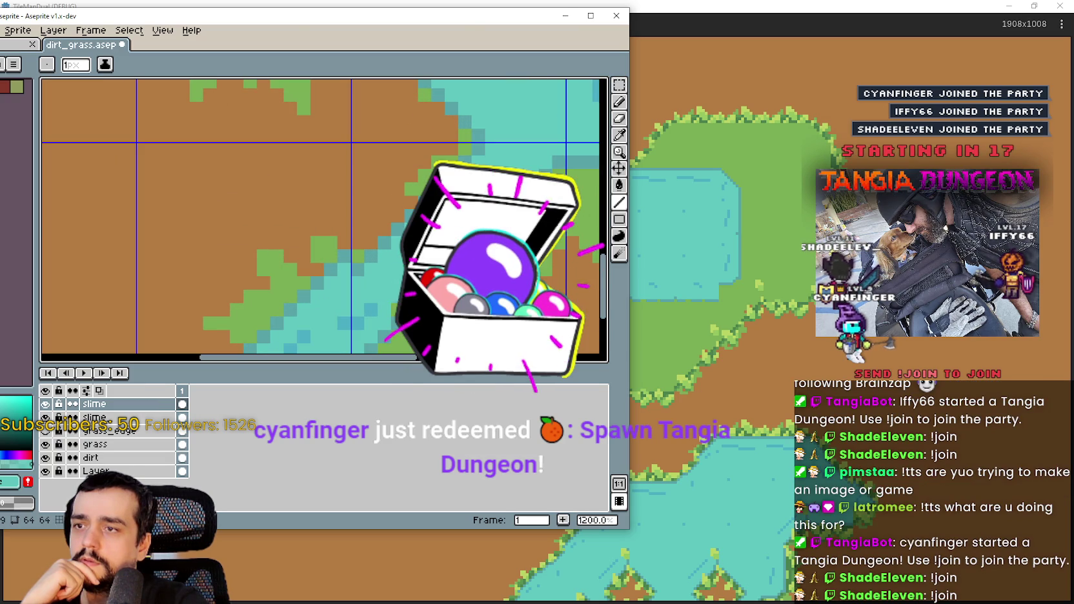
pyautogui.scroll(-4, 490, 275)
pyautogui.scroll(2, 368, 270)
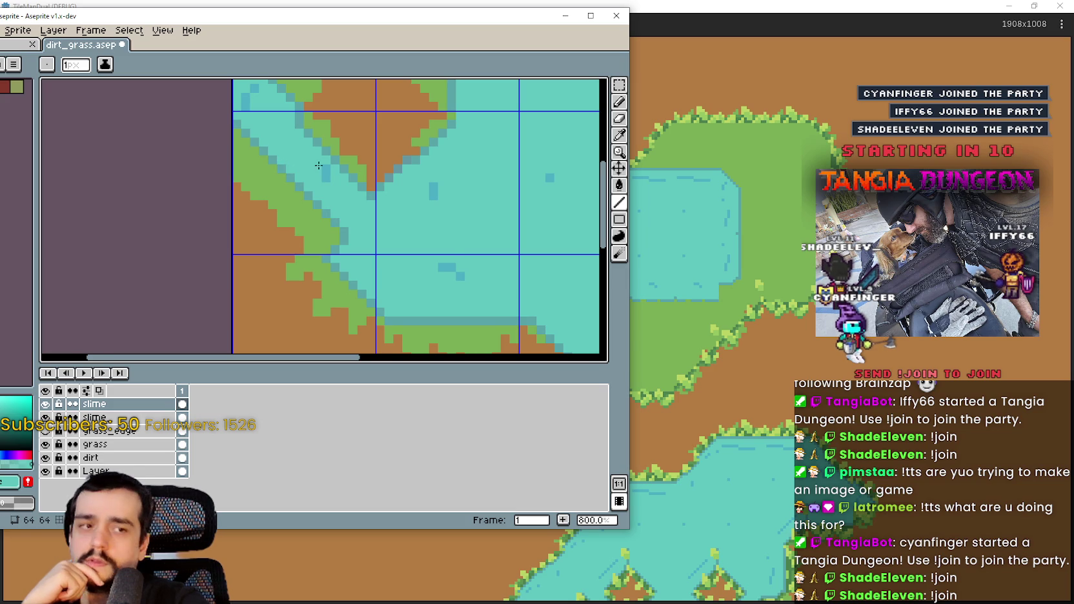
pyautogui.scroll(-2, 406, 211)
pyautogui.scroll(2, 406, 211)
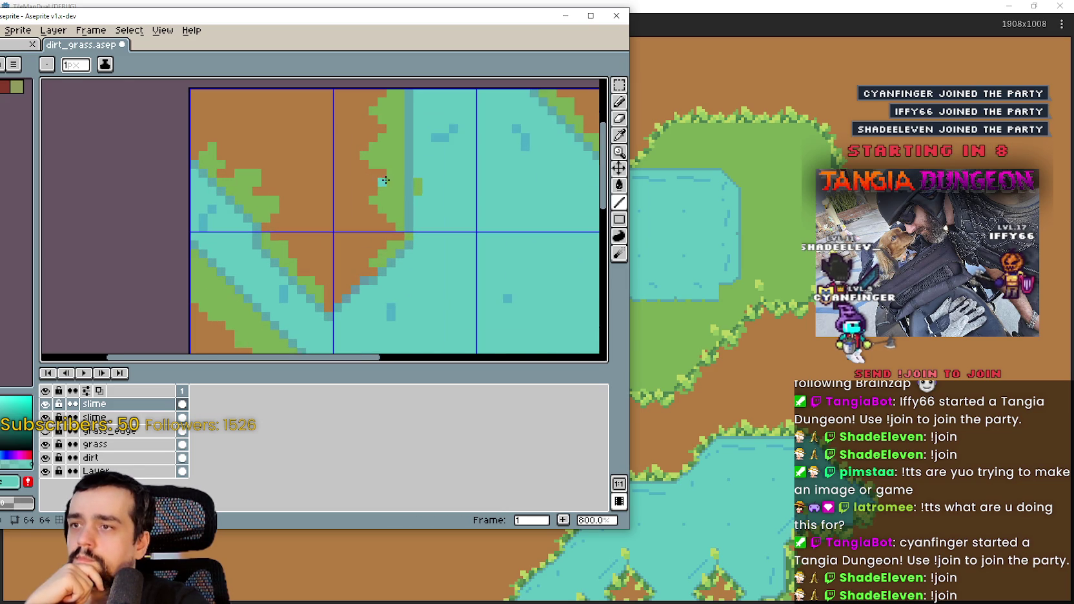
pyautogui.scroll(-2, 419, 199)
# - Centre the tileset in view and hide the grass and dirt layers
pyautogui.moveTo(362, 213)
pyautogui.mouseDown()
pyautogui.moveTo(441, 163)
pyautogui.moveTo(453, 99)
pyautogui.moveTo(445, 106)
pyautogui.mouseUp()
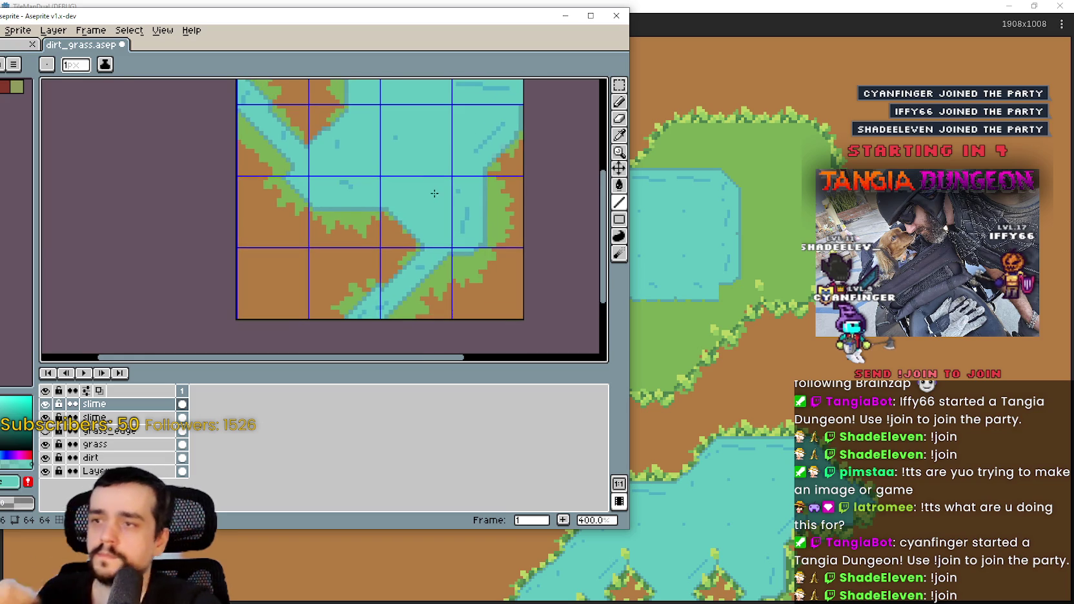
pyautogui.moveTo(438, 187); pyautogui.dragTo(460, 205)
pyautogui.moveTo(23, 19); pyautogui.dragTo(150, 45)
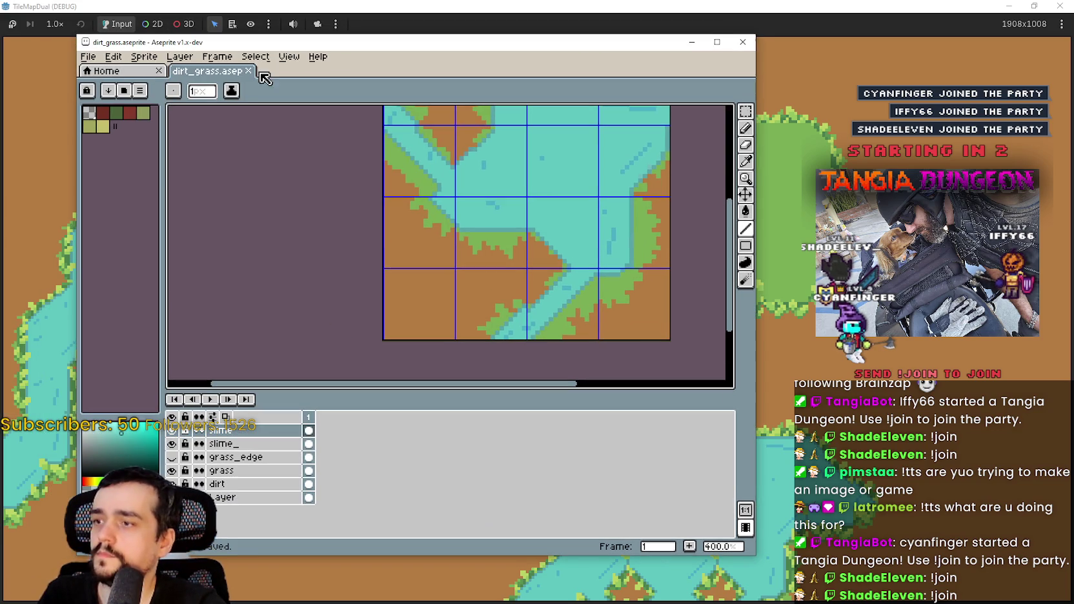
pyautogui.click(171, 470)
pyautogui.click(171, 484)
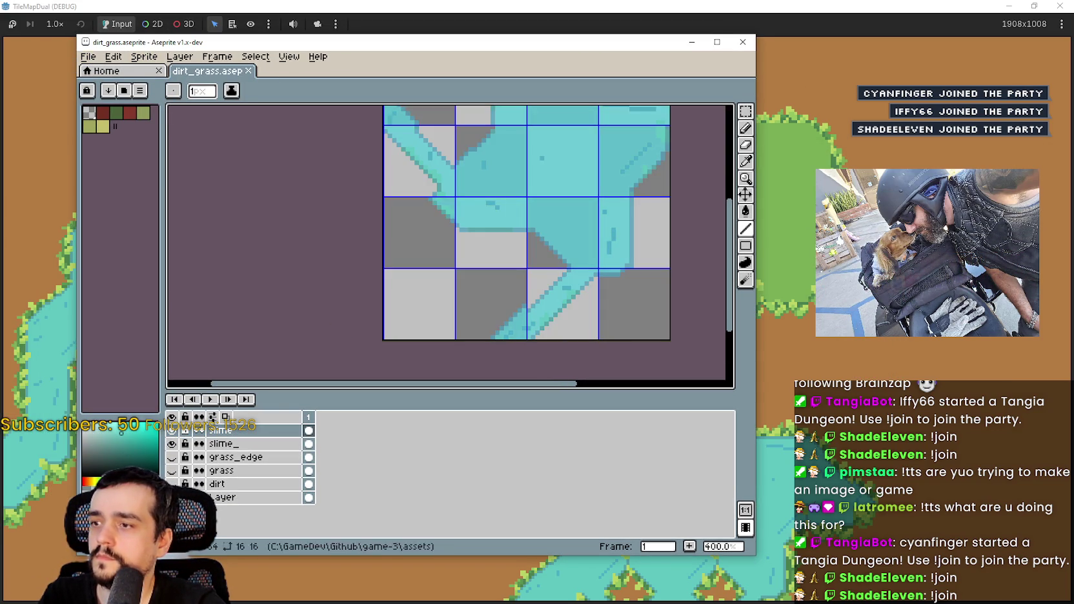
# - Export the remaining slime tiles as dirt_grass_slime.png
pyautogui.moveTo(470, 208)
pyautogui.mouseDown()
pyautogui.moveTo(444, 293)
pyautogui.moveTo(439, 258)
pyautogui.mouseUp()
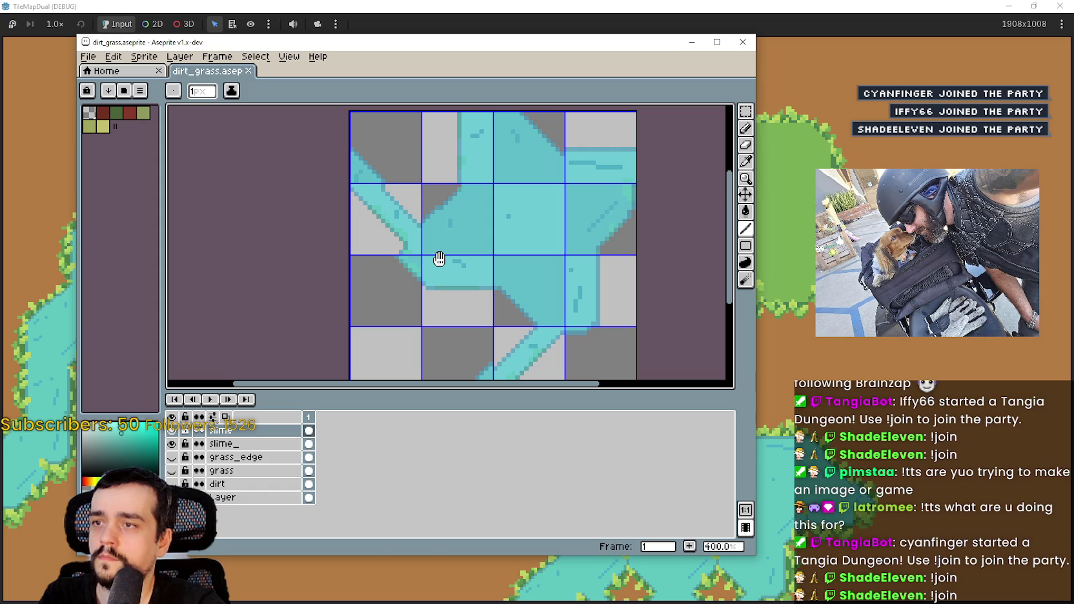
pyautogui.scroll(-1, 456, 215)
pyautogui.scroll(4, 405, 227)
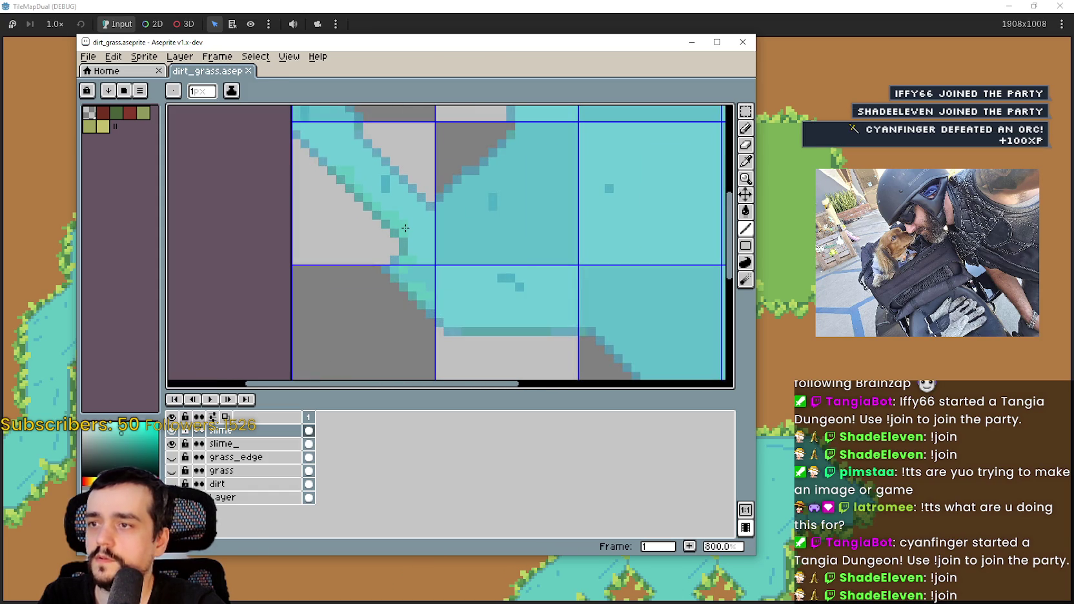
pyautogui.scroll(-3, 405, 228)
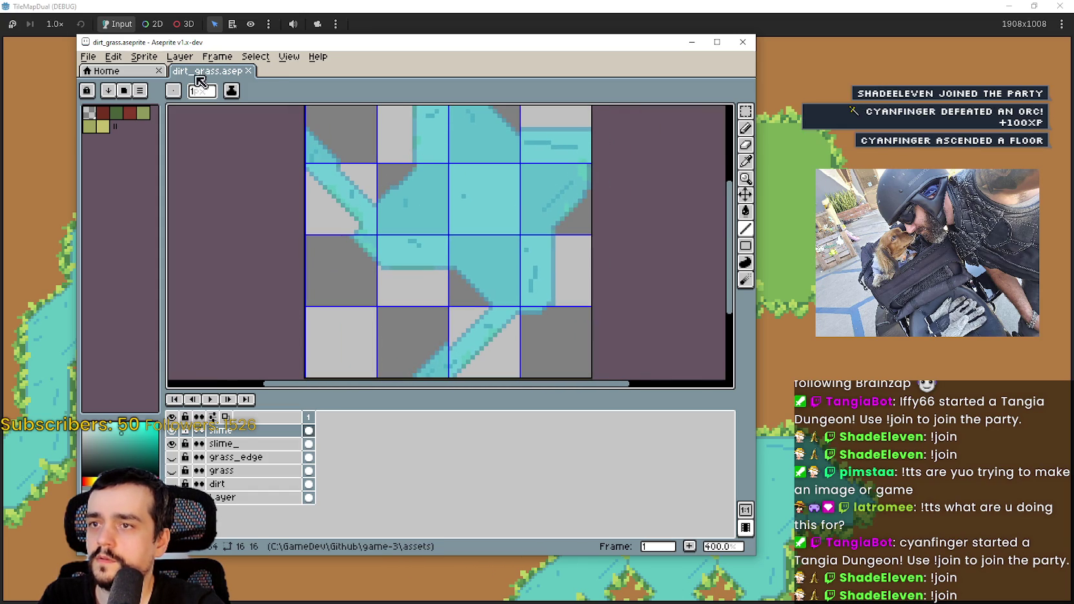
pyautogui.click(100, 56)
pyautogui.moveTo(113, 56)
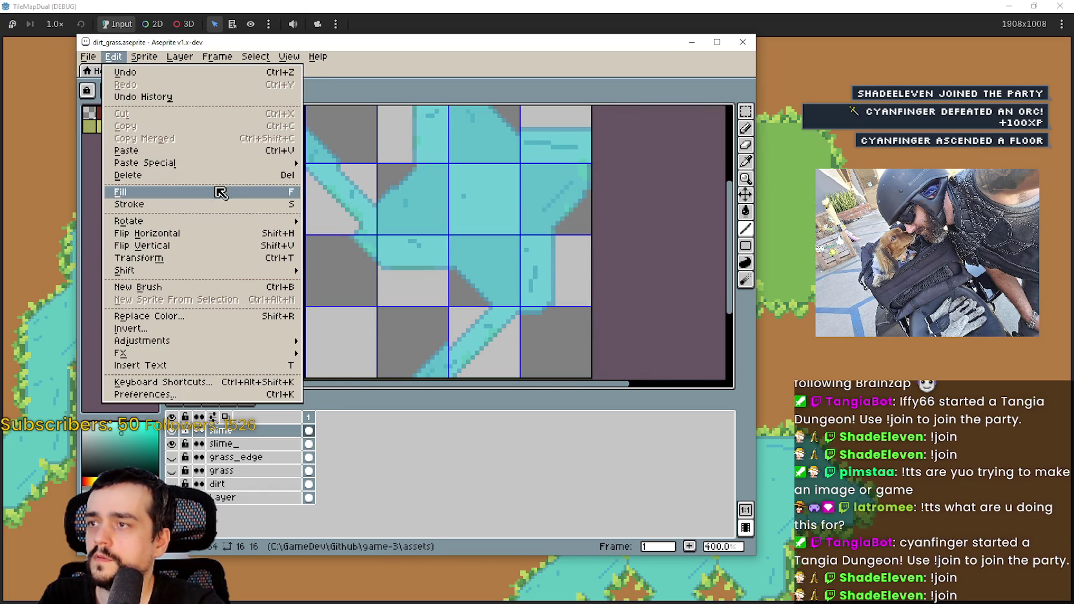
pyautogui.moveTo(155, 169)
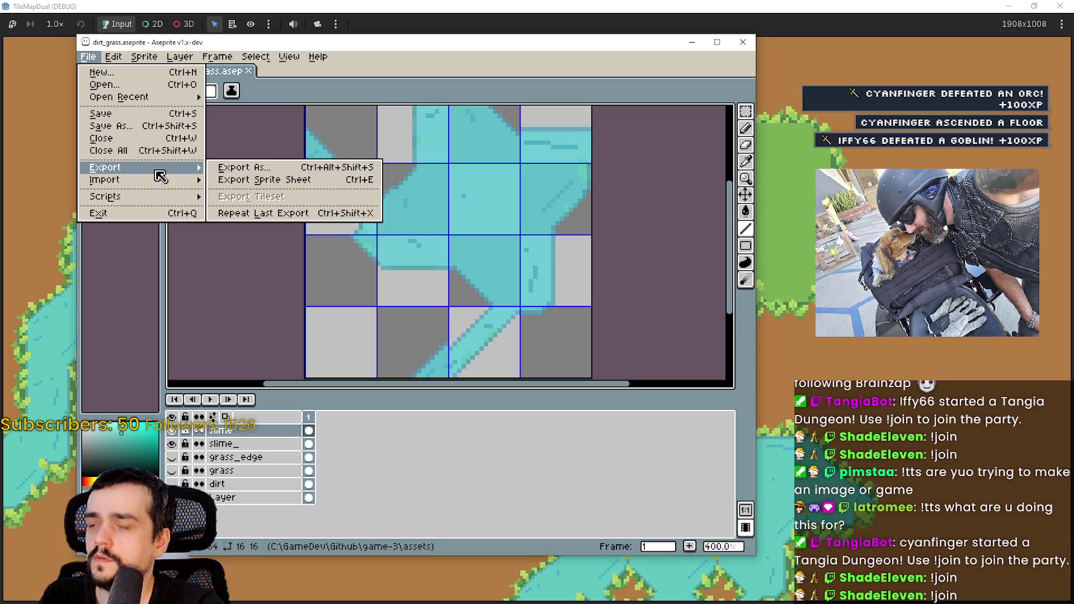
pyautogui.click(242, 167)
pyautogui.click(346, 268)
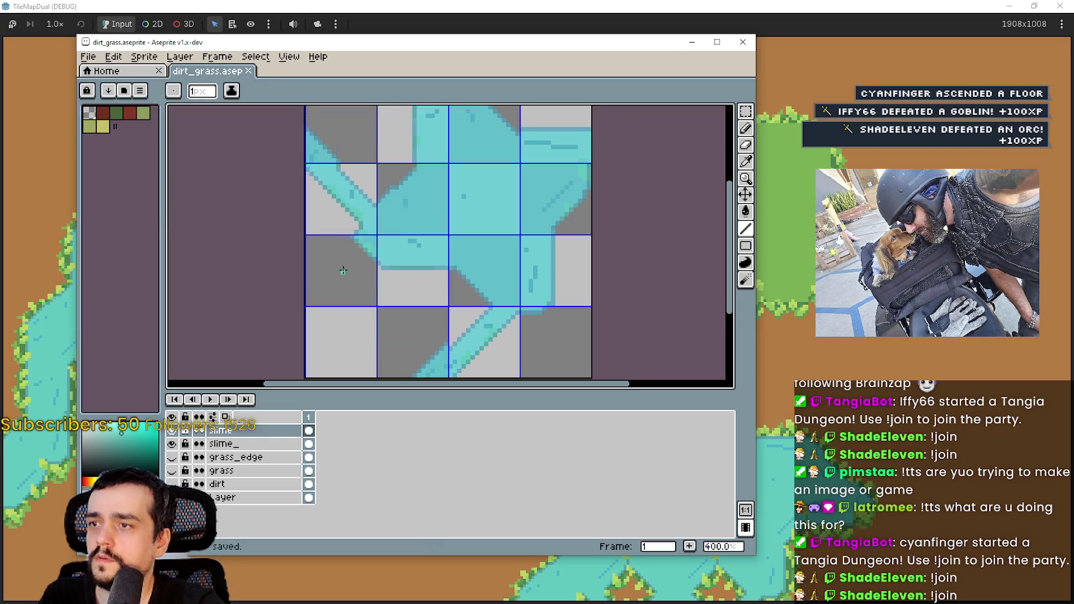
pyautogui.hotkey('alt', 'Tab')
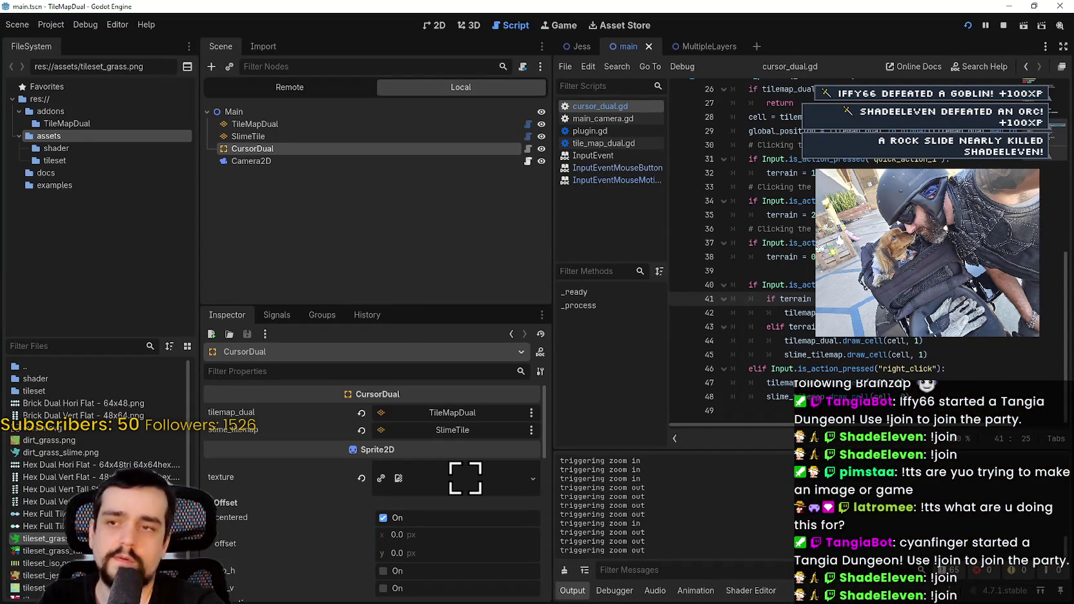
# - Run the game, then paint a slime strip and a large grass patch on the dirt
pyautogui.press('F5')
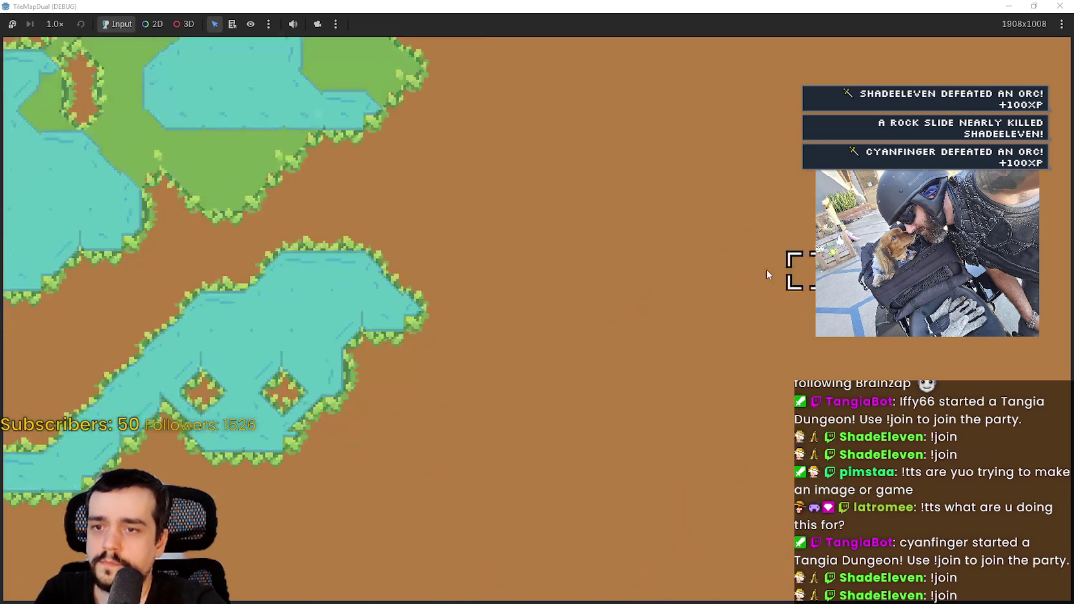
pyautogui.moveTo(552, 319); pyautogui.dragTo(782, 325)
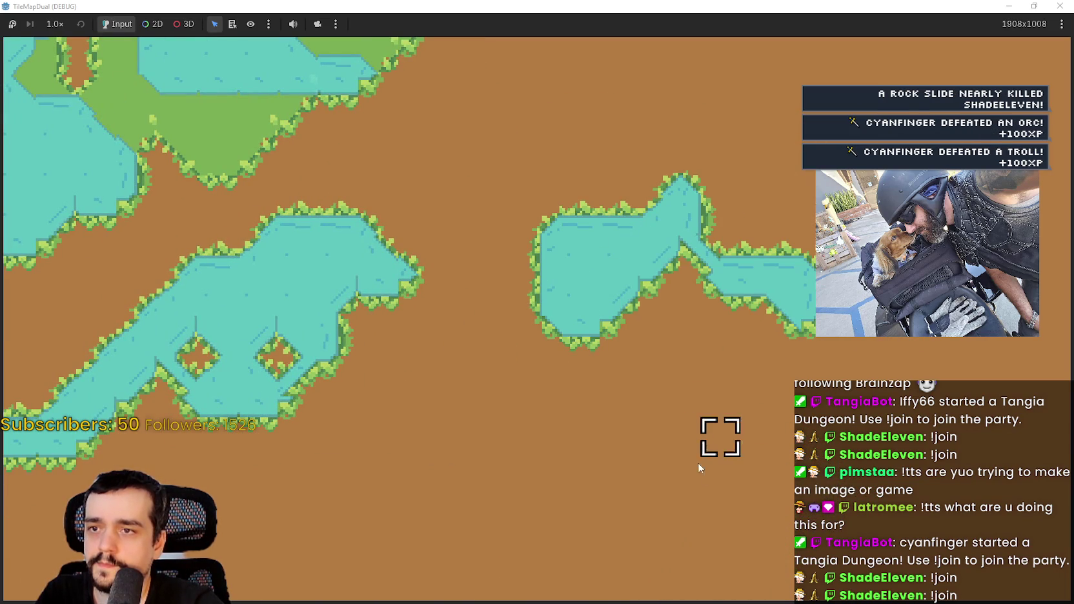
pyautogui.moveTo(716, 374)
pyautogui.mouseDown()
pyautogui.moveTo(613, 339)
pyautogui.moveTo(374, 342)
pyautogui.moveTo(413, 420)
pyautogui.moveTo(651, 381)
pyautogui.moveTo(542, 416)
pyautogui.moveTo(490, 401)
pyautogui.moveTo(567, 413)
pyautogui.moveTo(607, 361)
pyautogui.moveTo(564, 321)
pyautogui.moveTo(694, 396)
pyautogui.moveTo(794, 258)
pyautogui.moveTo(751, 214)
pyautogui.moveTo(637, 247)
pyautogui.moveTo(617, 310)
pyautogui.moveTo(608, 282)
pyautogui.mouseUp()
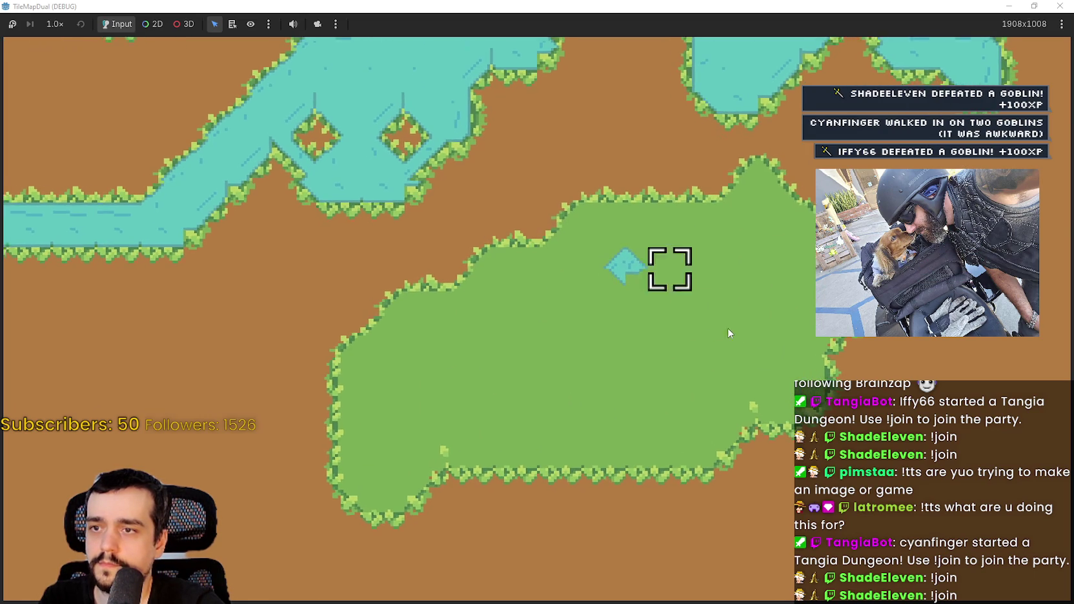
# - Paint a slime pool onto the grass island, joining the small pond to it
pyautogui.click(760, 265)
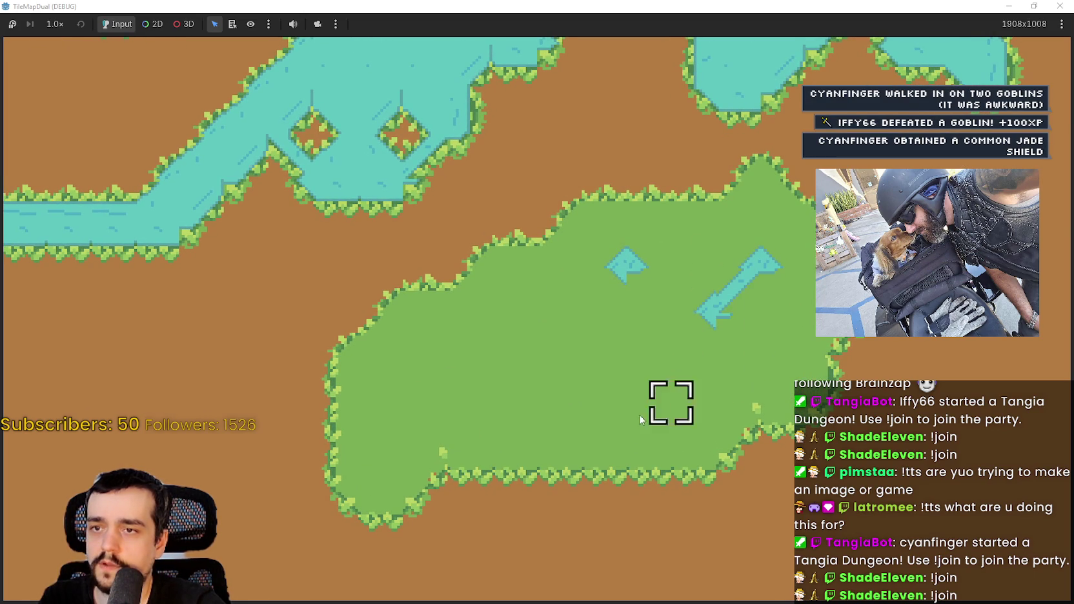
pyautogui.moveTo(697, 325); pyautogui.dragTo(674, 361)
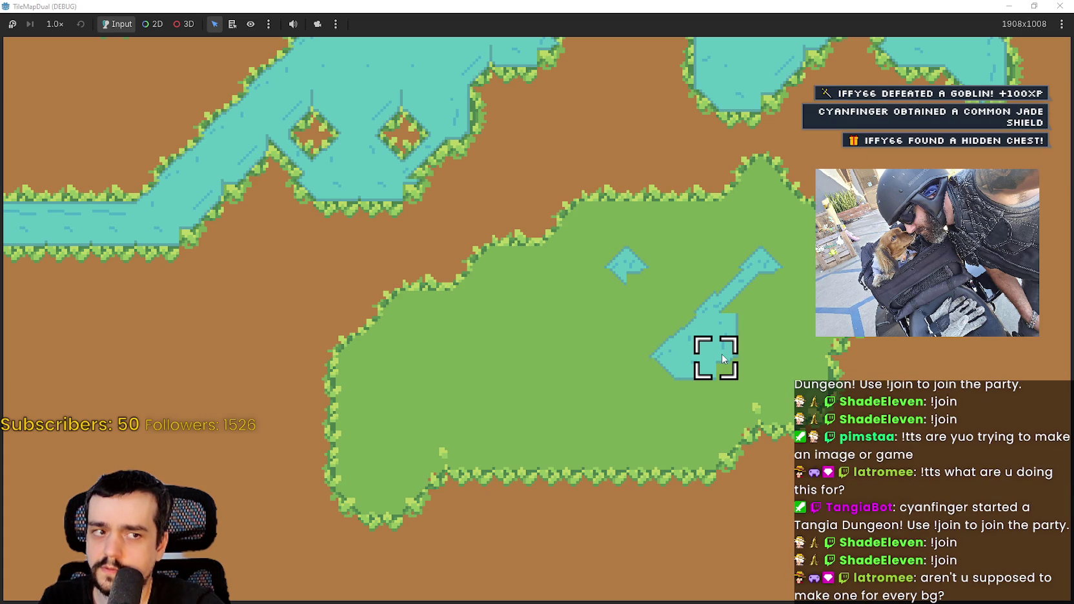
pyautogui.moveTo(722, 354); pyautogui.dragTo(769, 290)
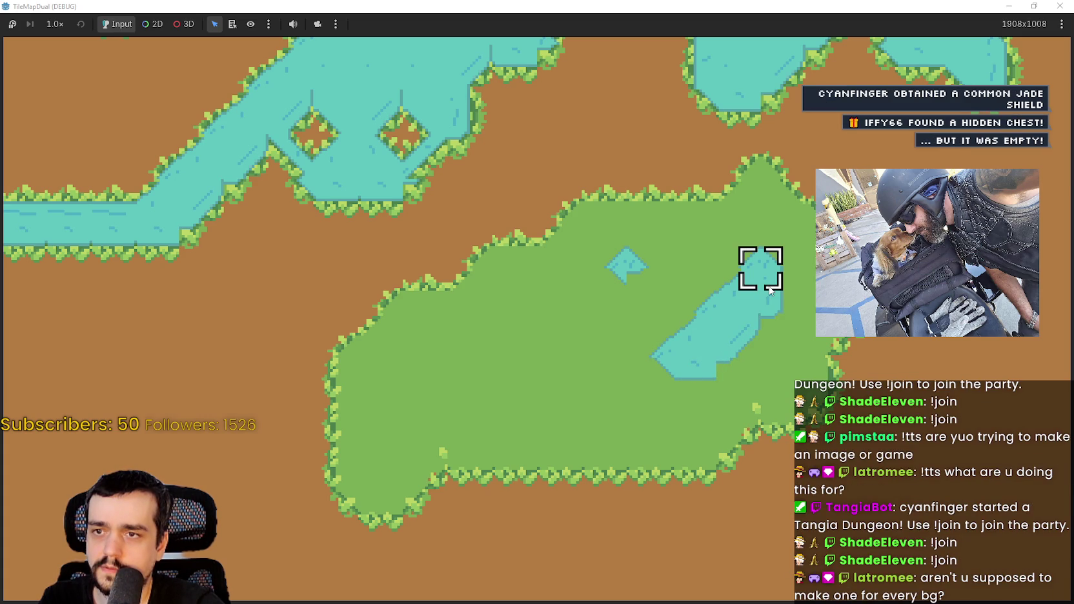
pyautogui.scroll(-2, 764, 294)
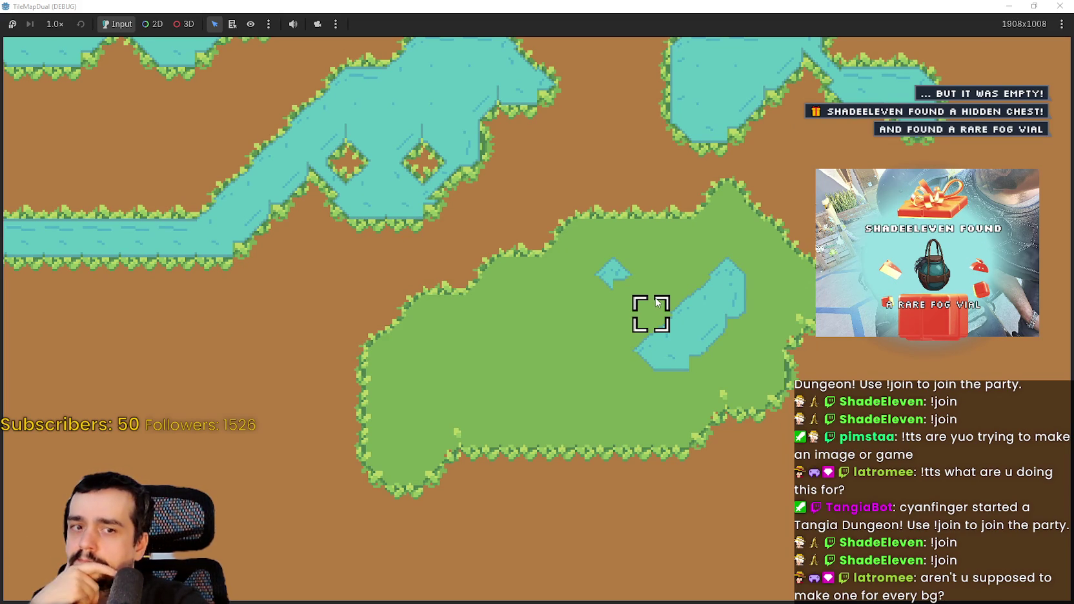
pyautogui.scroll(1, 658, 302)
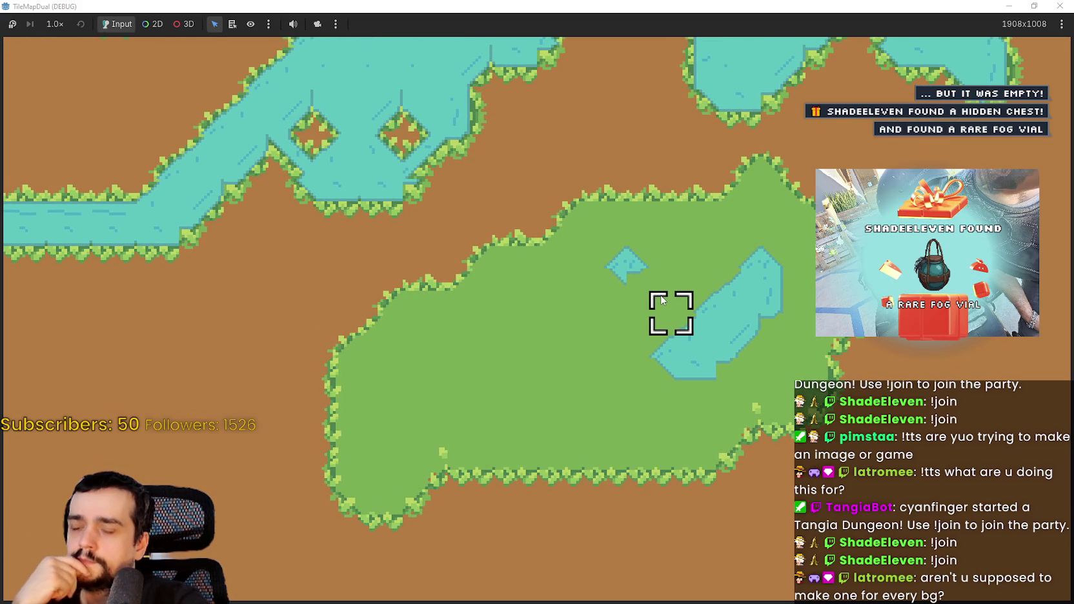
pyautogui.moveTo(662, 300); pyautogui.dragTo(665, 288)
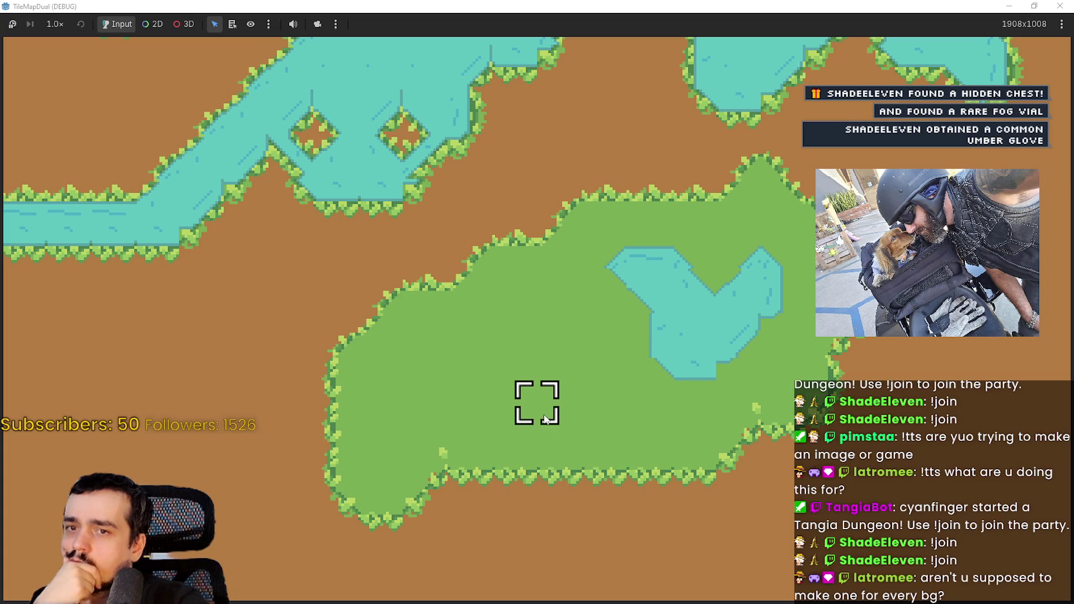
pyautogui.scroll(-2, 545, 418)
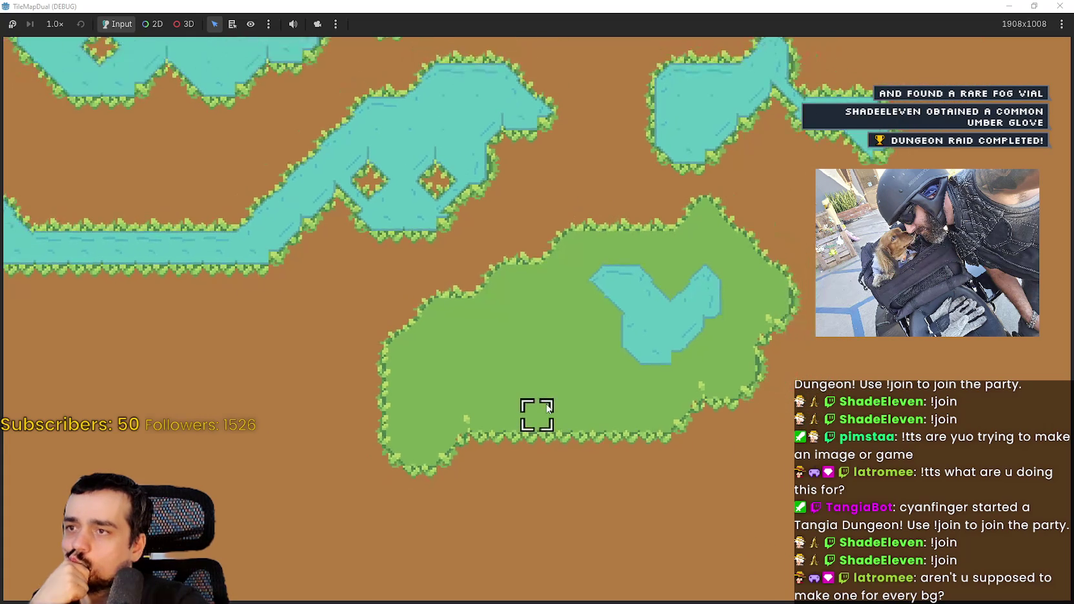
pyautogui.scroll(-1, 547, 408)
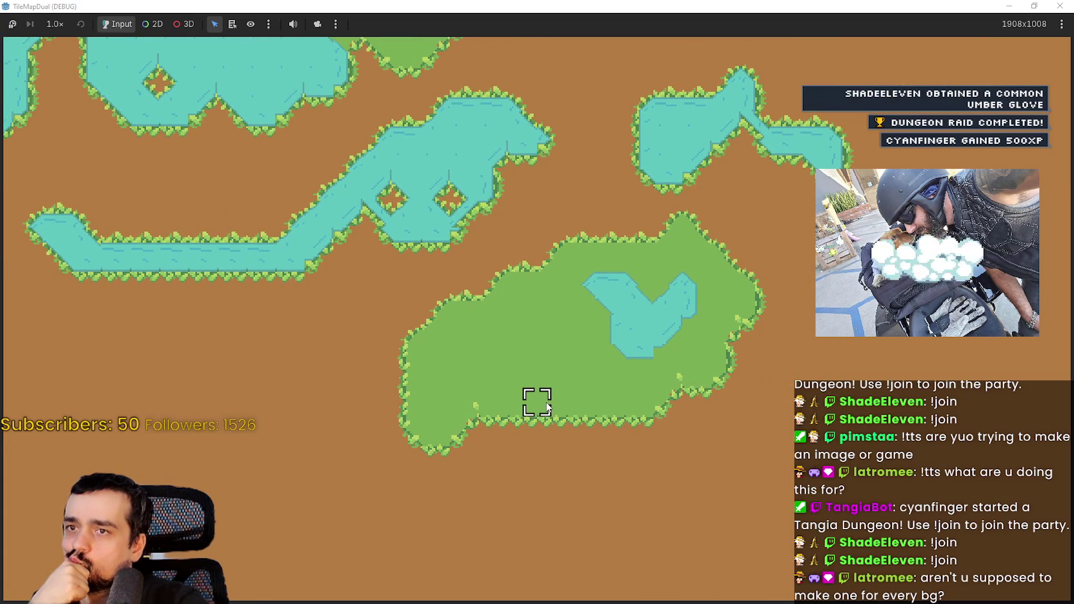
pyautogui.scroll(-1, 547, 407)
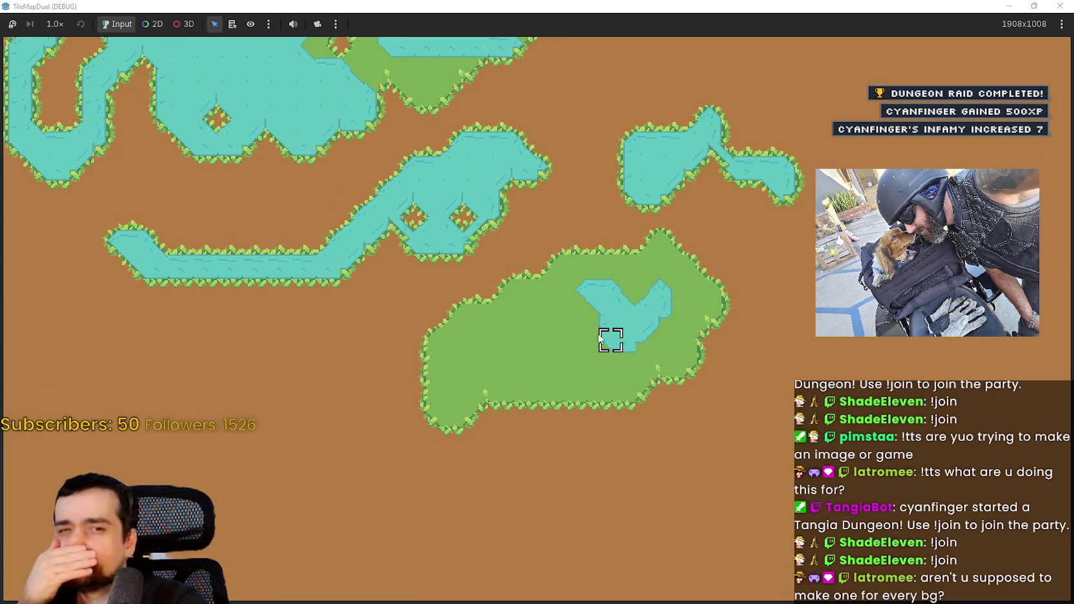
pyautogui.scroll(-1, 596, 337)
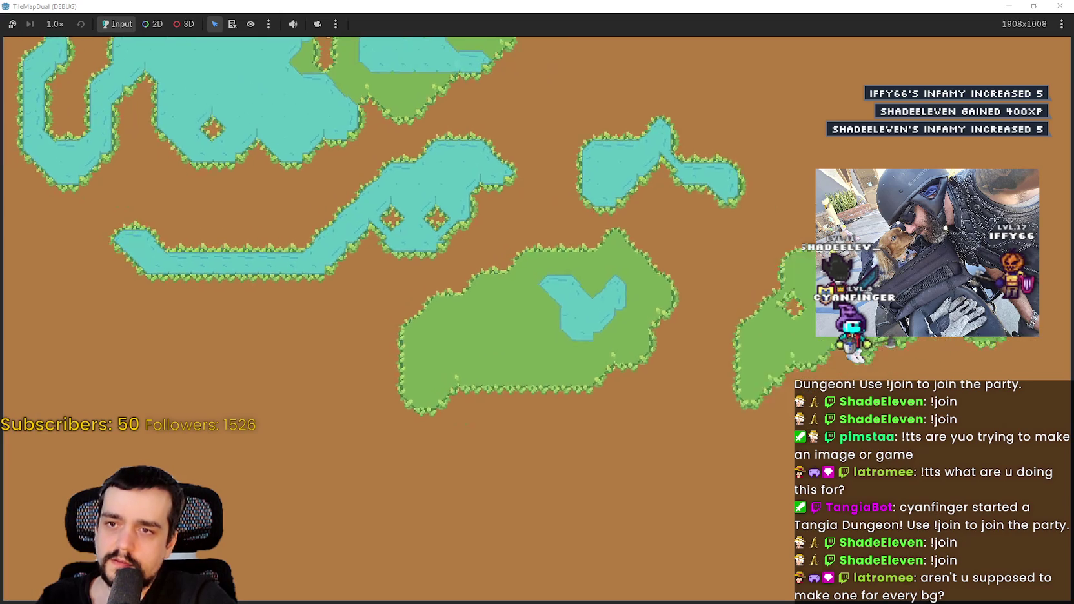
# - Paint a looping grass path and fill the dirt gap between islands with grass
pyautogui.moveTo(803, 164)
pyautogui.mouseDown()
pyautogui.moveTo(648, 459)
pyautogui.moveTo(675, 306)
pyautogui.moveTo(720, 258)
pyautogui.mouseUp()
pyautogui.scroll(3, 715, 394)
pyautogui.moveTo(610, 274); pyautogui.dragTo(725, 355)
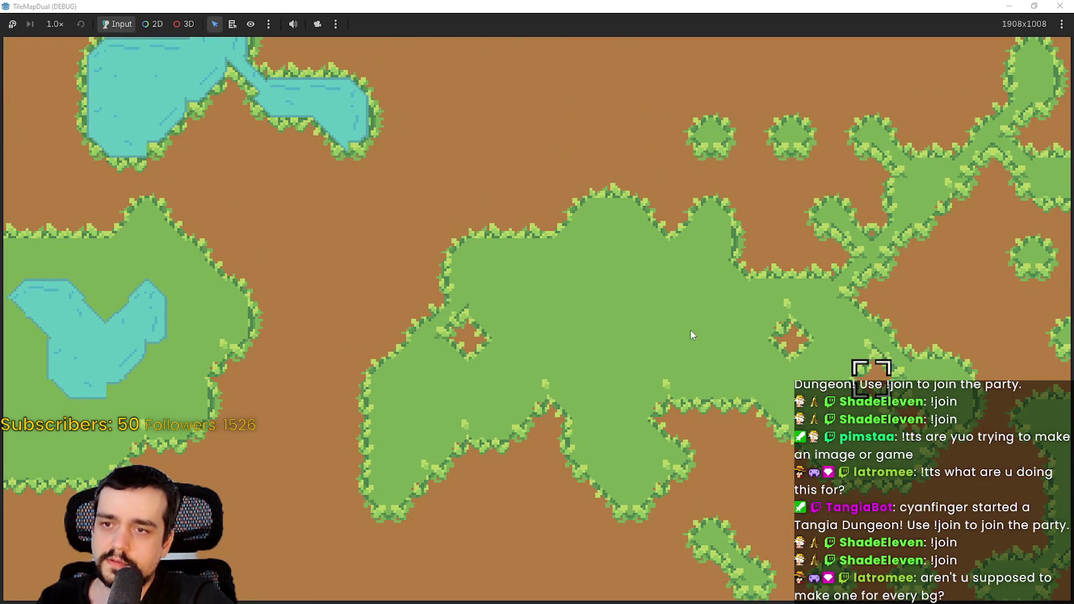
# - Pan around the map with the arrow keys and extend the small slime pond left
pyautogui.press('Left')
pyautogui.press('Up')
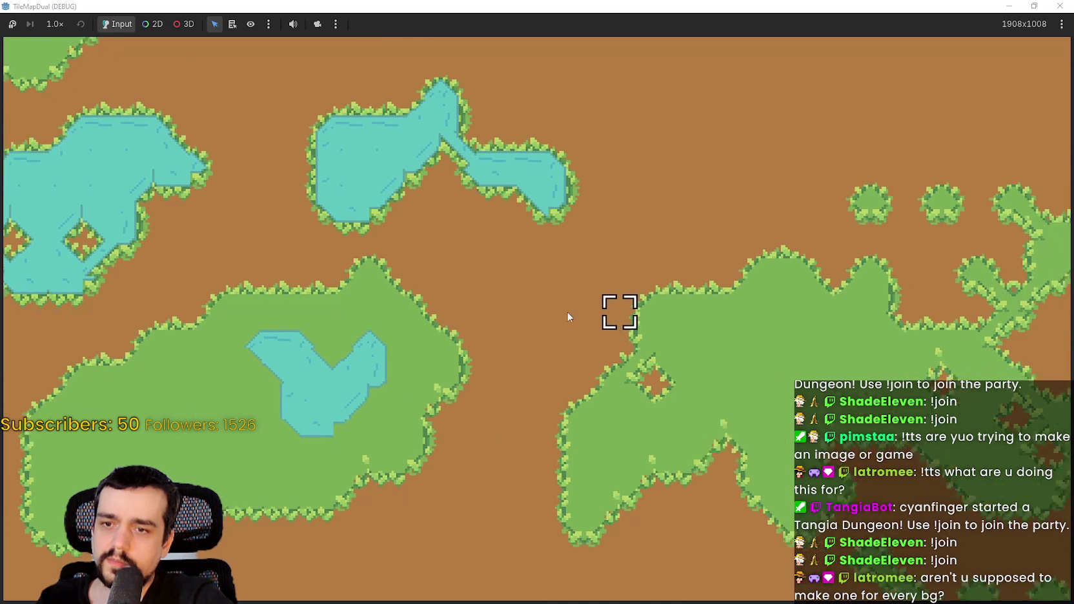
pyautogui.press('Right')
pyautogui.press('Down')
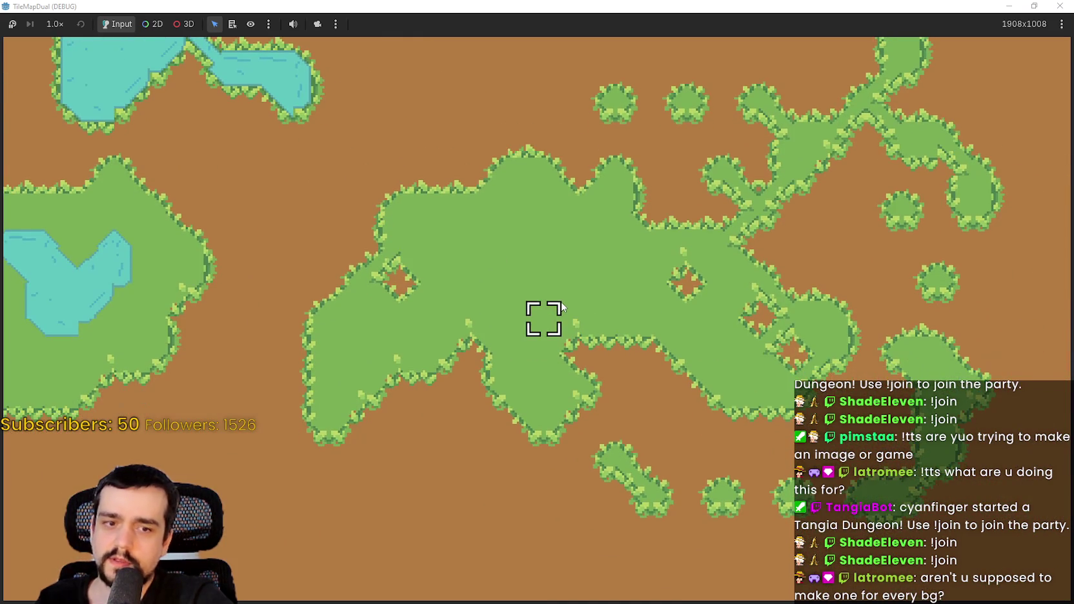
pyautogui.press('Left')
pyautogui.press('Up')
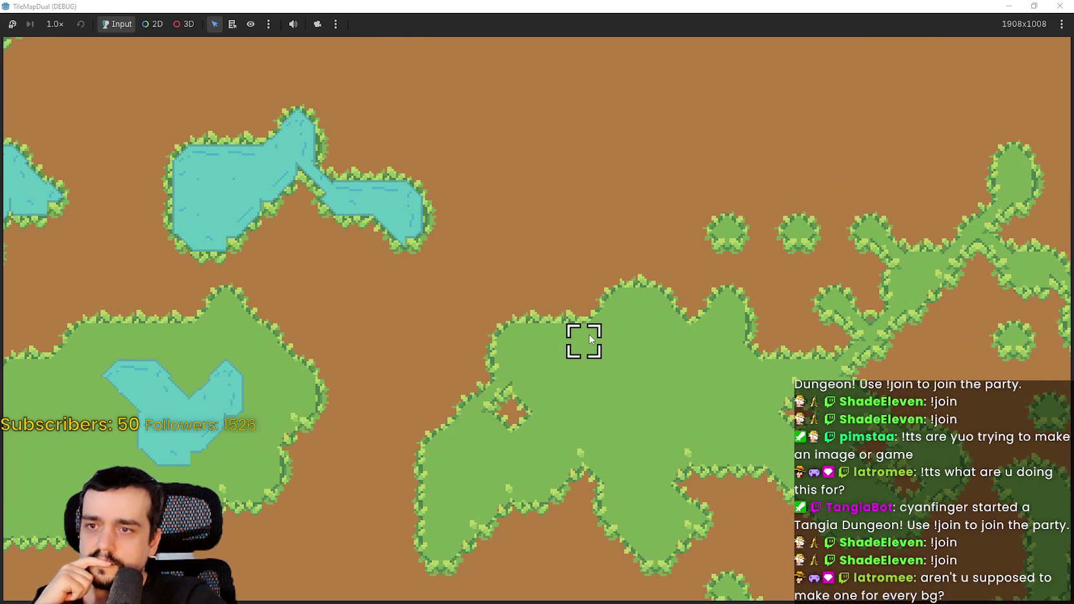
pyautogui.press('Down')
pyautogui.press('Left')
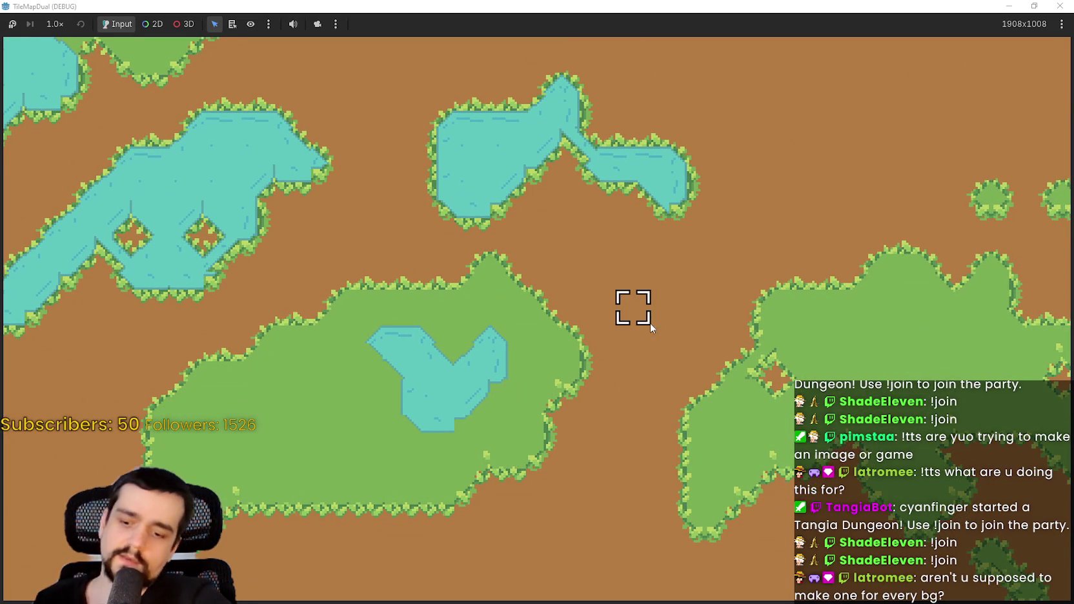
pyautogui.scroll(-2, 649, 317)
pyautogui.press('Up')
pyautogui.press('Right')
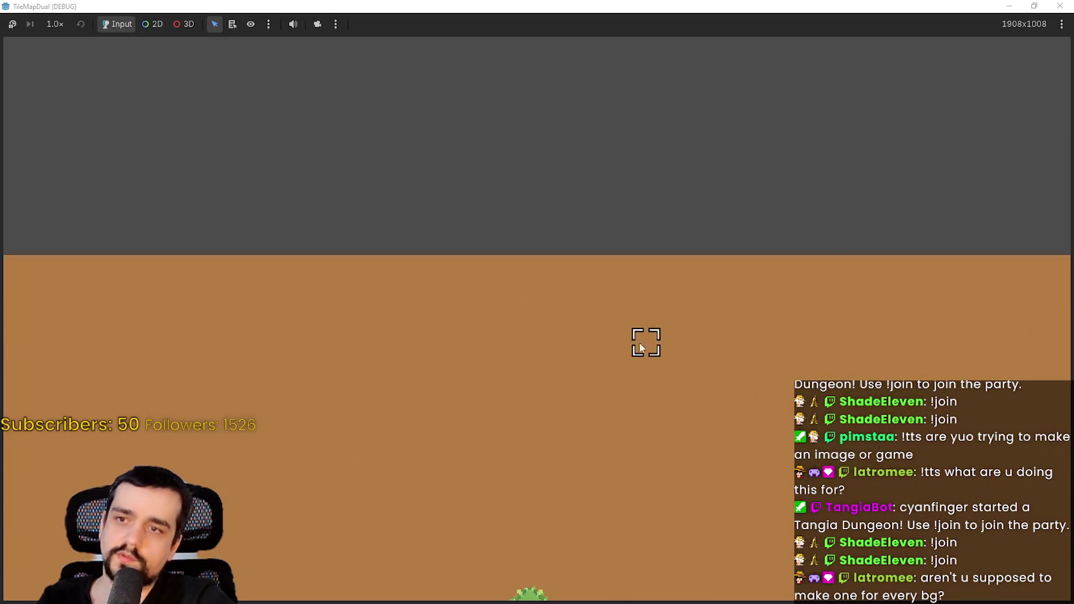
pyautogui.scroll(1, 494, 323)
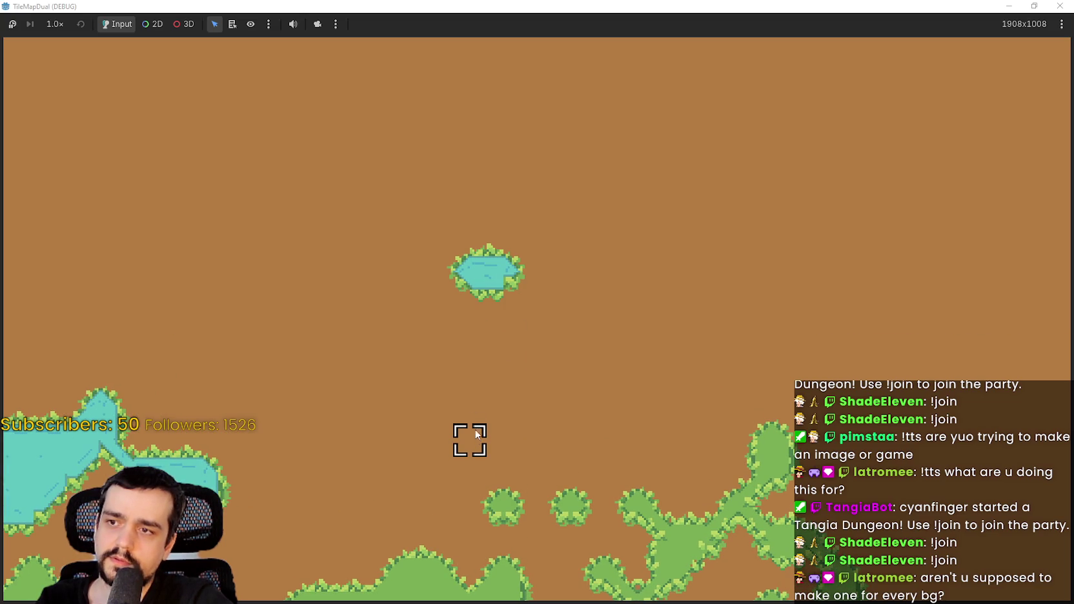
pyautogui.click(441, 274)
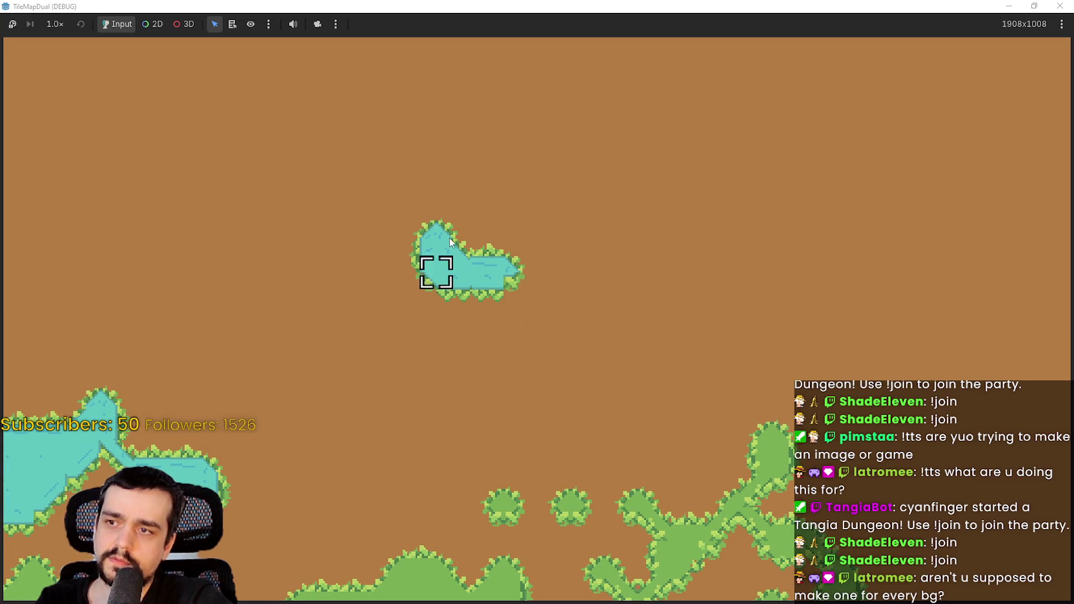
# - Pan to reveal more lakes, then stop the game with F8
pyautogui.press('Left')
pyautogui.press('Down')
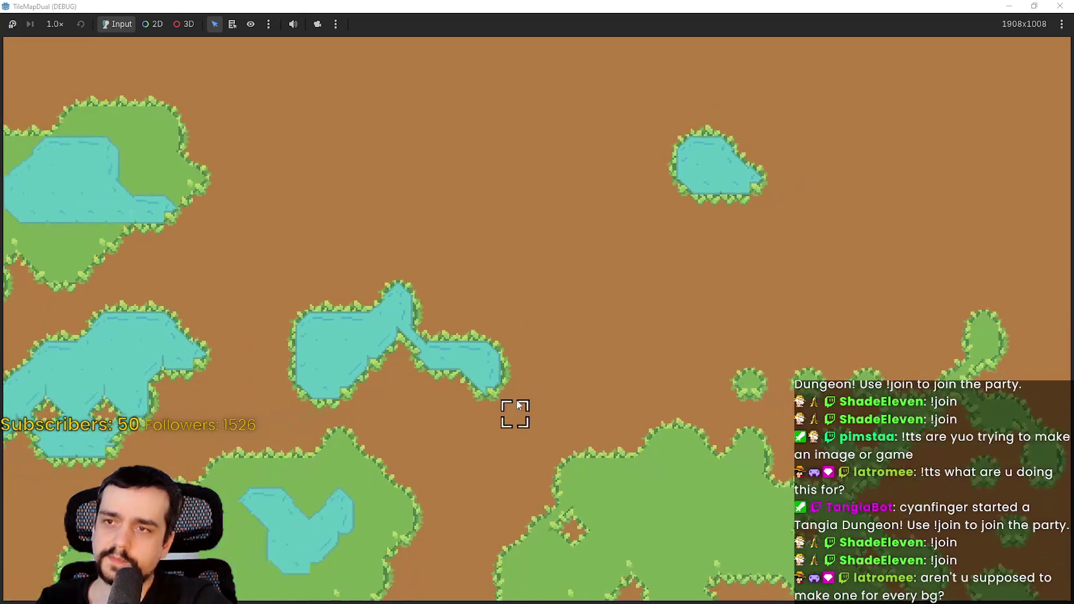
pyautogui.scroll(1, 597, 397)
pyautogui.scroll(-1, 578, 359)
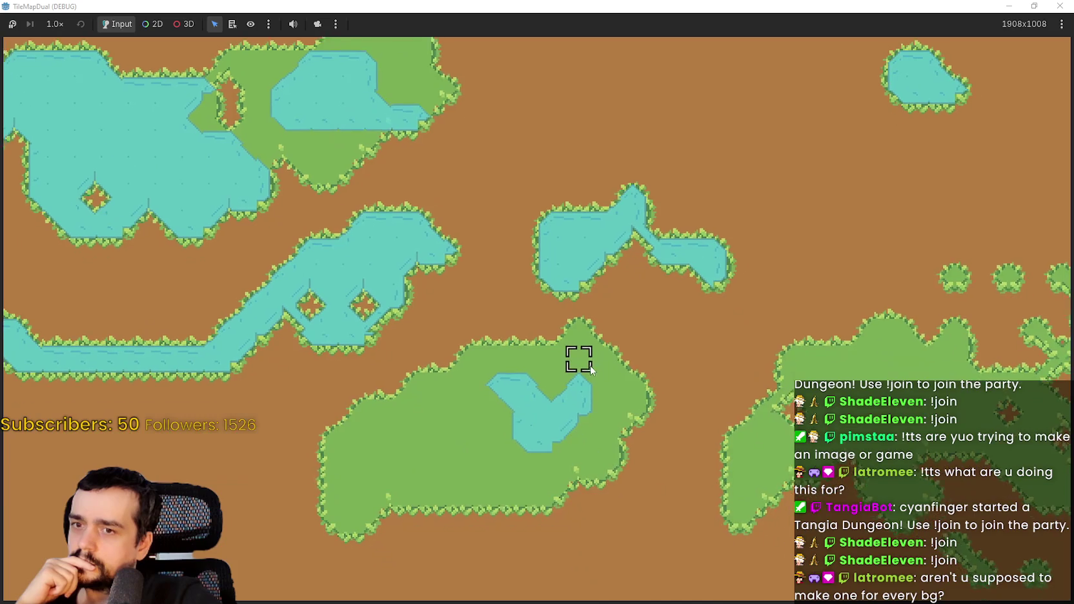
pyautogui.press('Up')
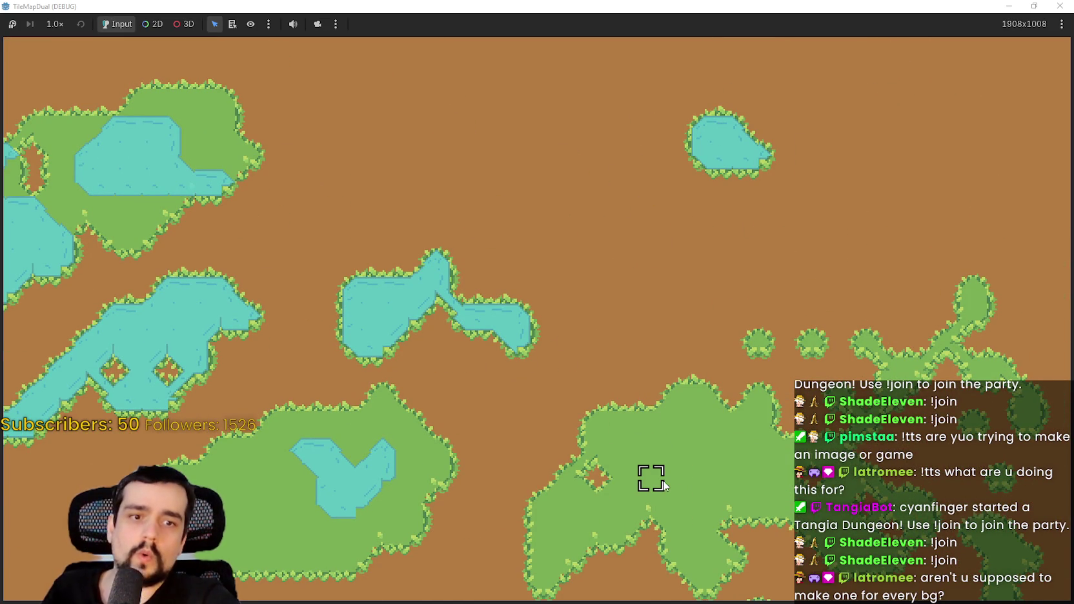
pyautogui.press('F8')
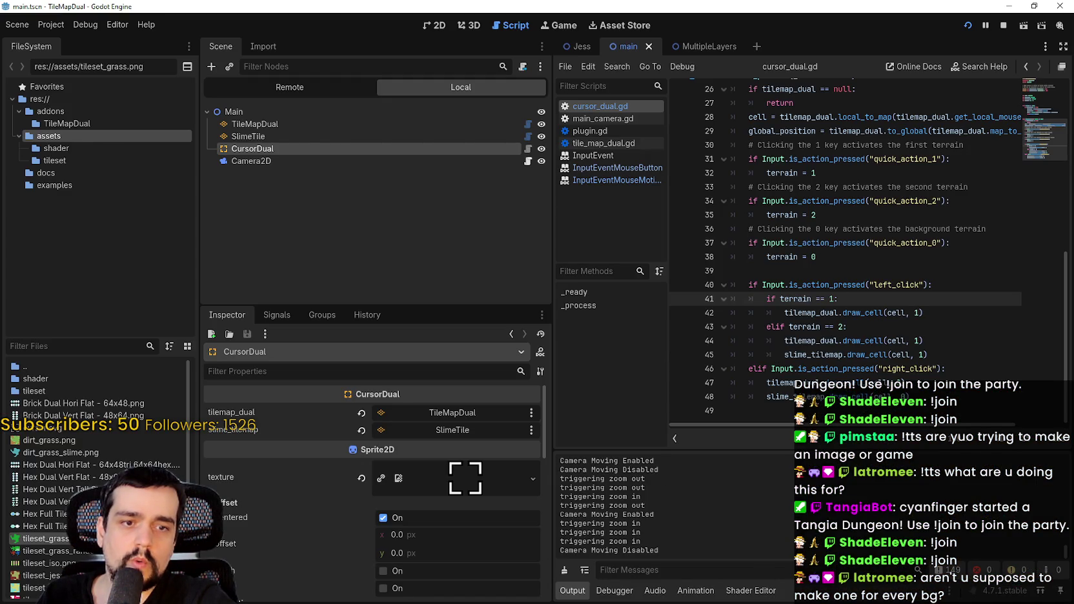
# - Make the grass_edge layer visible in the dirt_grass tileset
pyautogui.hotkey('alt', 'Tab')
pyautogui.moveTo(544, 251)
pyautogui.mouseDown()
pyautogui.moveTo(559, 276)
pyautogui.moveTo(539, 312)
pyautogui.moveTo(548, 231)
pyautogui.moveTo(539, 299)
pyautogui.mouseUp()
pyautogui.click(172, 458)
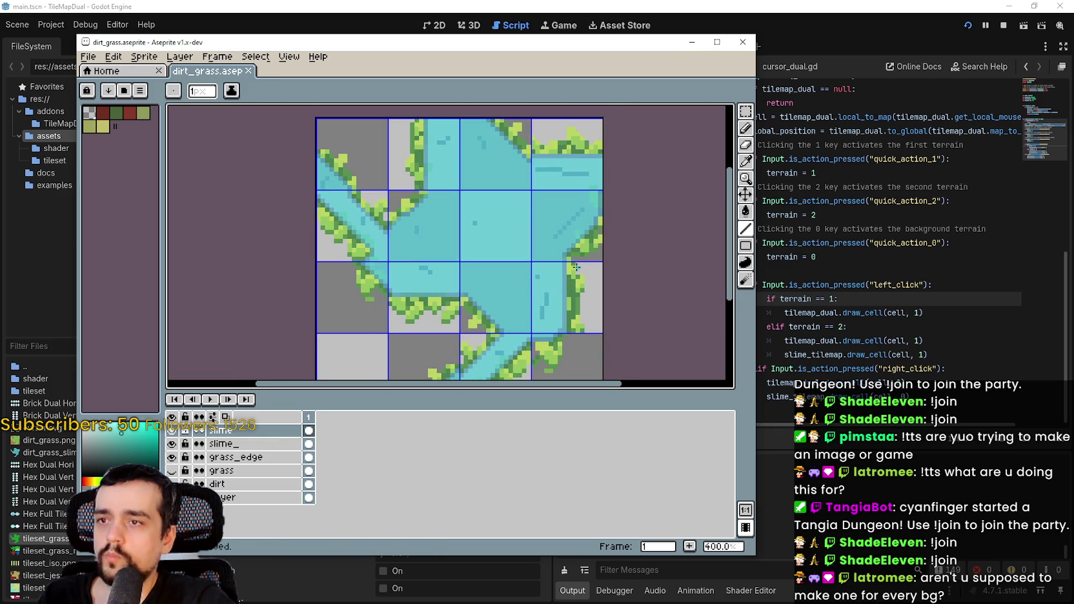
pyautogui.moveTo(638, 197)
pyautogui.mouseDown()
pyautogui.moveTo(613, 221)
pyautogui.moveTo(638, 170)
pyautogui.moveTo(568, 187)
pyautogui.moveTo(589, 206)
pyautogui.mouseUp()
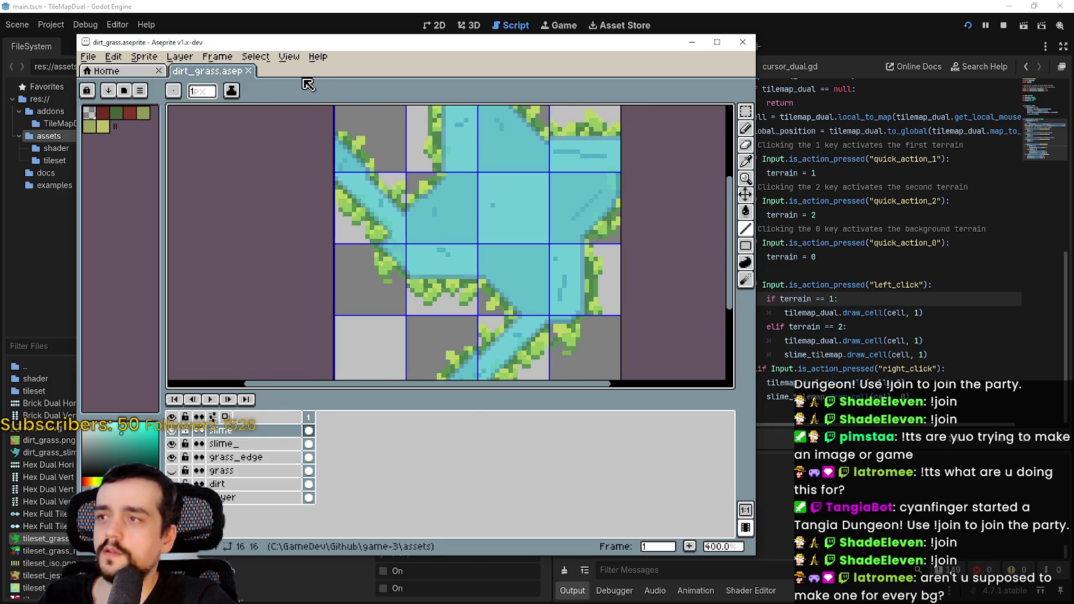
# - Re-export the tileset as dirt_grass_slime.png and return to Godot
pyautogui.click(111, 59)
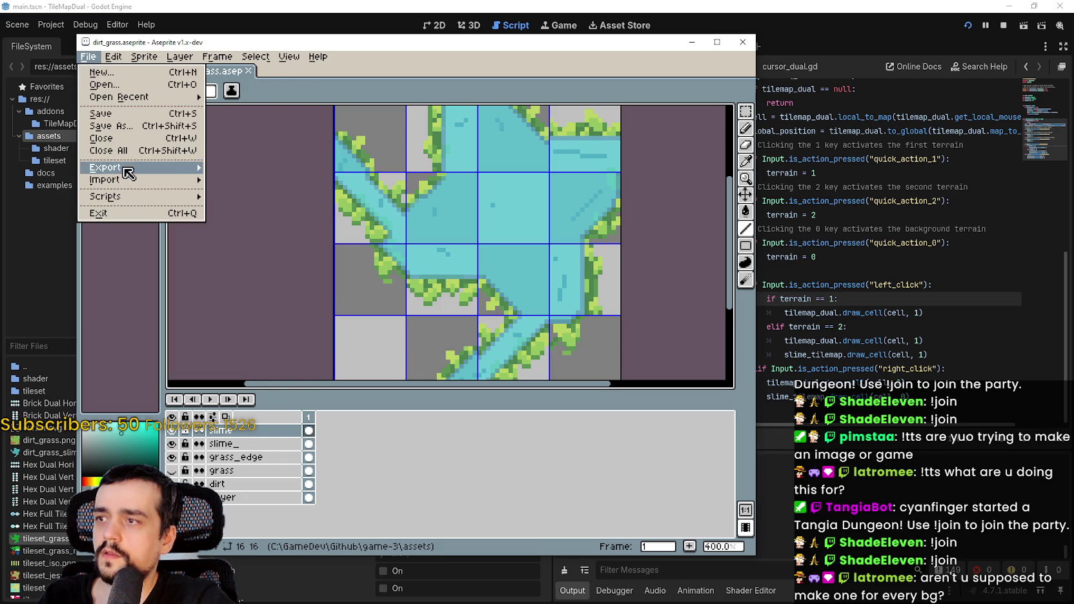
pyautogui.moveTo(130, 167)
pyautogui.click(297, 169)
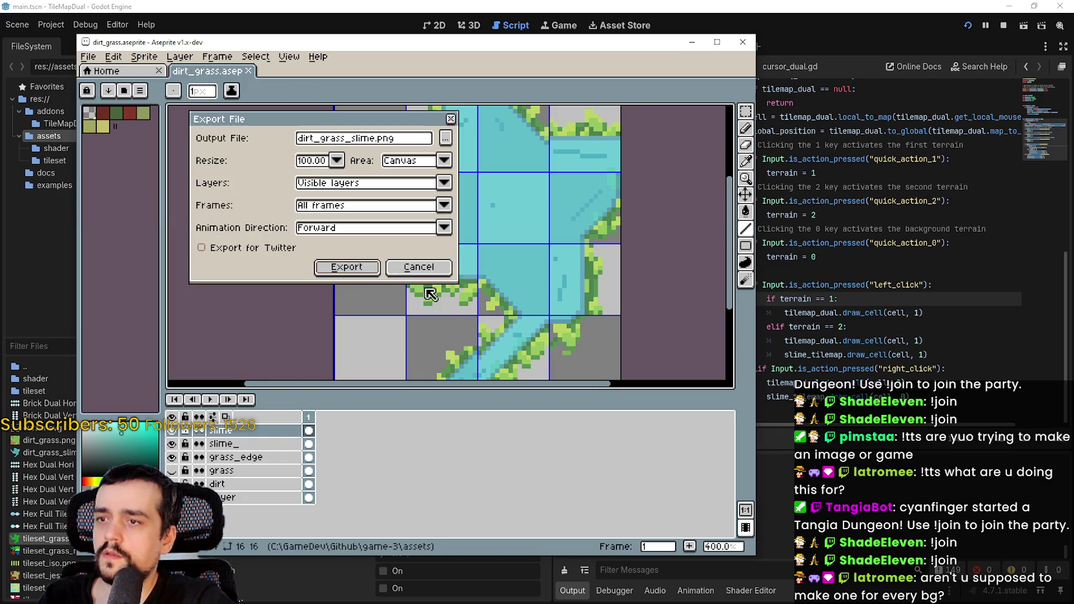
pyautogui.click(353, 271)
pyautogui.click(860, 274)
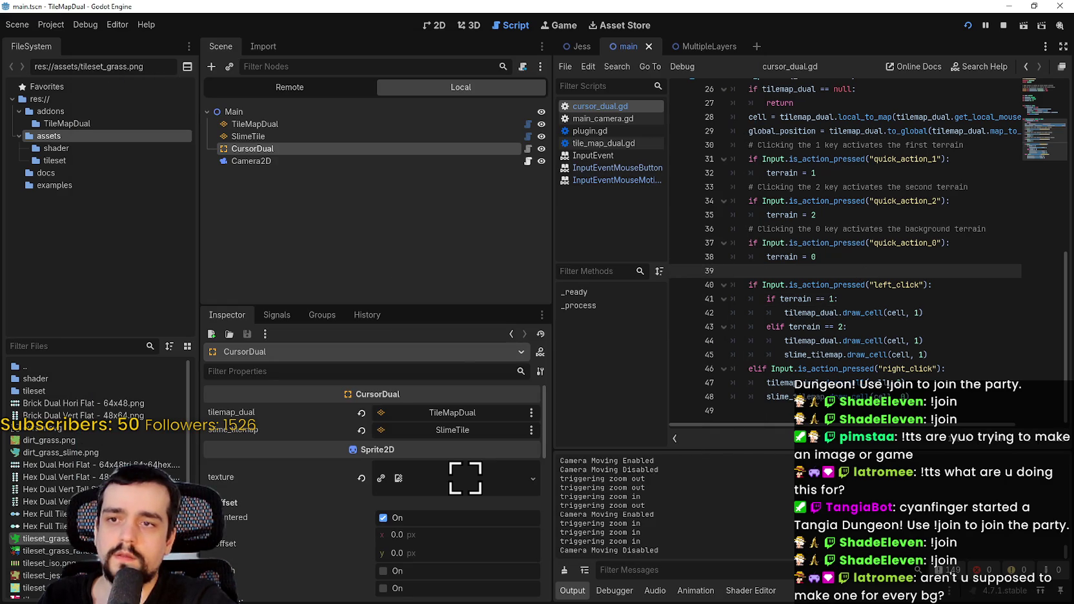
# - Relaunch the game and paint a slime channel joining the two lakes
pyautogui.press('F5')
pyautogui.scroll(-3, 460, 282)
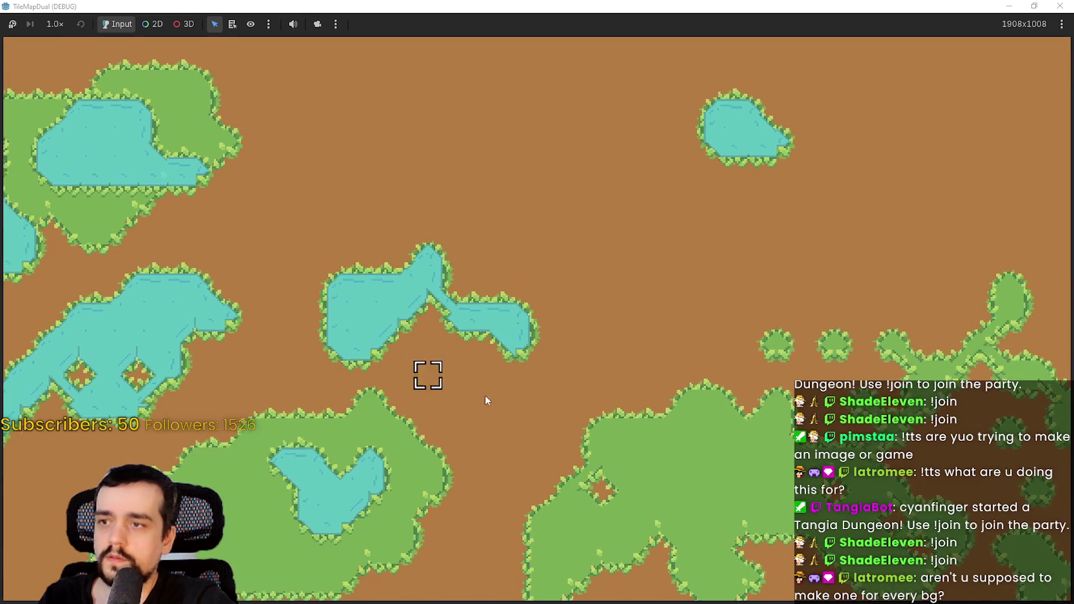
pyautogui.scroll(2, 423, 486)
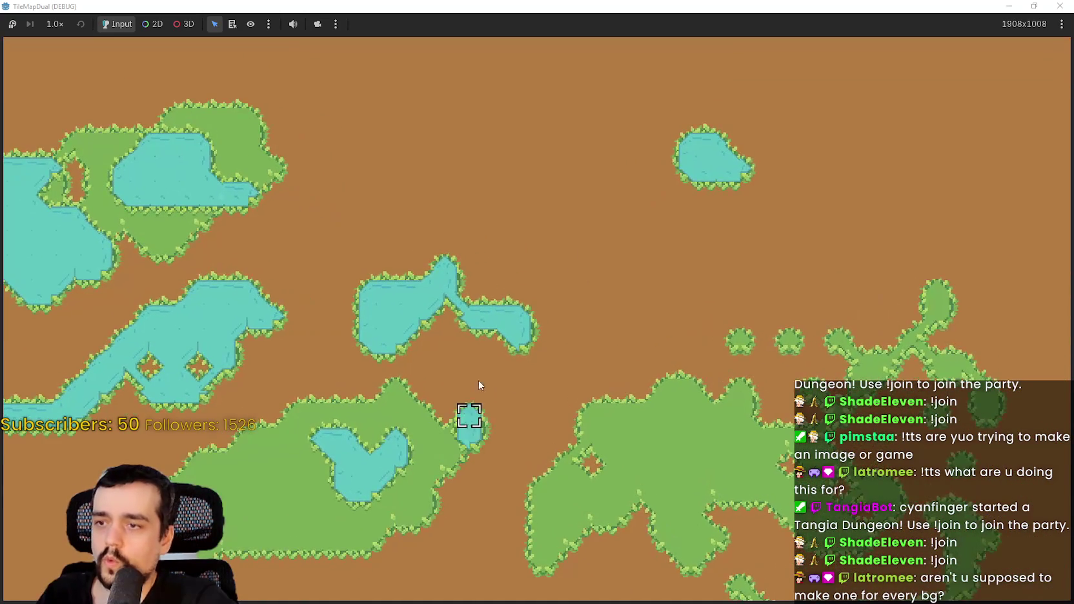
pyautogui.moveTo(498, 444); pyautogui.dragTo(502, 431)
pyautogui.scroll(1, 478, 493)
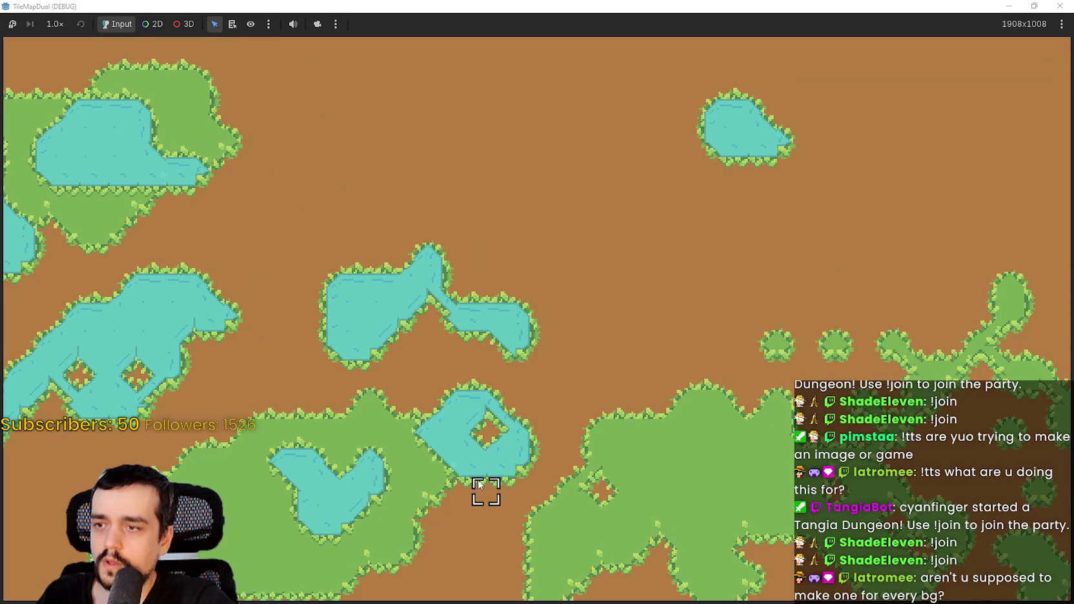
pyautogui.moveTo(396, 405)
pyautogui.mouseDown()
pyautogui.moveTo(487, 378)
pyautogui.moveTo(366, 400)
pyautogui.moveTo(342, 432)
pyautogui.moveTo(298, 382)
pyautogui.moveTo(238, 409)
pyautogui.moveTo(183, 498)
pyautogui.mouseUp()
pyautogui.moveTo(251, 518)
pyautogui.mouseDown()
pyautogui.moveTo(333, 422)
pyautogui.moveTo(355, 373)
pyautogui.mouseUp()
# - Paint two slime loops and a C-shaped slime inlet into the grass
pyautogui.moveTo(423, 253)
pyautogui.mouseDown()
pyautogui.moveTo(429, 329)
pyautogui.moveTo(598, 296)
pyautogui.moveTo(630, 268)
pyautogui.moveTo(613, 200)
pyautogui.moveTo(628, 148)
pyautogui.moveTo(715, 177)
pyautogui.moveTo(746, 206)
pyautogui.moveTo(737, 273)
pyautogui.mouseUp()
pyautogui.moveTo(718, 315)
pyautogui.mouseDown()
pyautogui.moveTo(689, 384)
pyautogui.moveTo(572, 413)
pyautogui.moveTo(512, 413)
pyautogui.moveTo(704, 262)
pyautogui.mouseUp()
pyautogui.moveTo(513, 264)
pyautogui.mouseDown()
pyautogui.moveTo(484, 235)
pyautogui.moveTo(457, 255)
pyautogui.mouseUp()
pyautogui.scroll(1, 456, 292)
pyautogui.moveTo(481, 303); pyautogui.dragTo(606, 376)
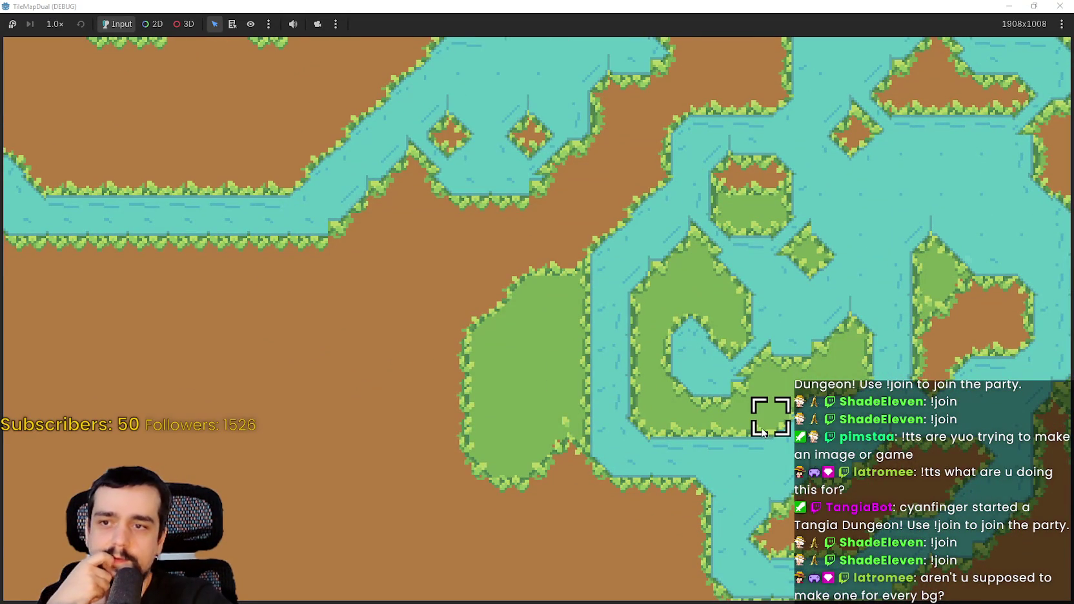
# - Paint a large slime pond on the right and join a small pond to it
pyautogui.press('Right')
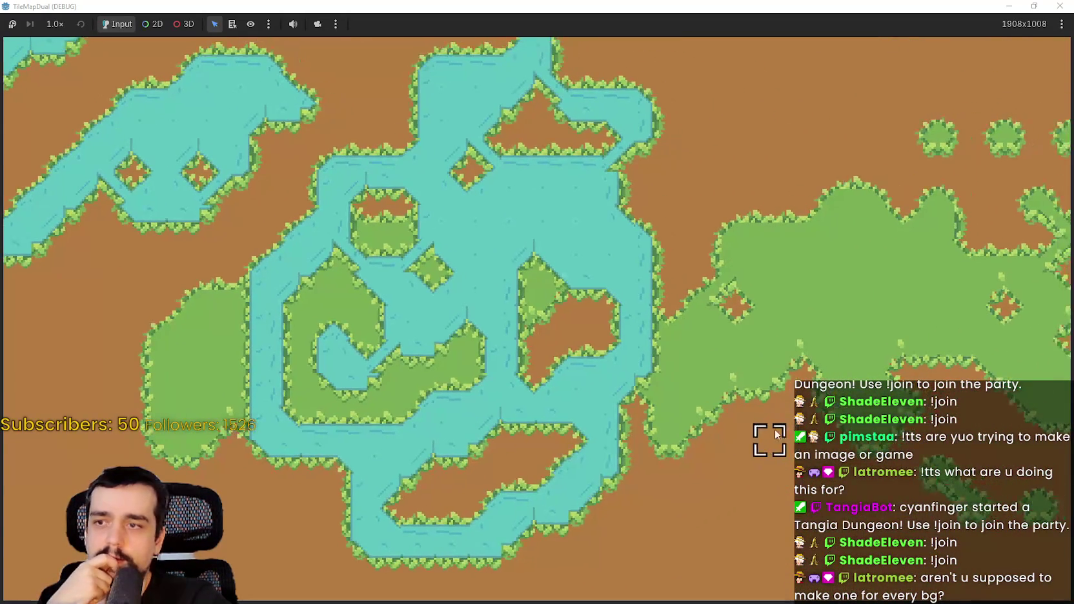
pyautogui.moveTo(866, 289); pyautogui.dragTo(803, 339)
pyautogui.moveTo(858, 262)
pyautogui.mouseDown()
pyautogui.moveTo(899, 271)
pyautogui.moveTo(868, 299)
pyautogui.moveTo(834, 271)
pyautogui.moveTo(888, 285)
pyautogui.mouseUp()
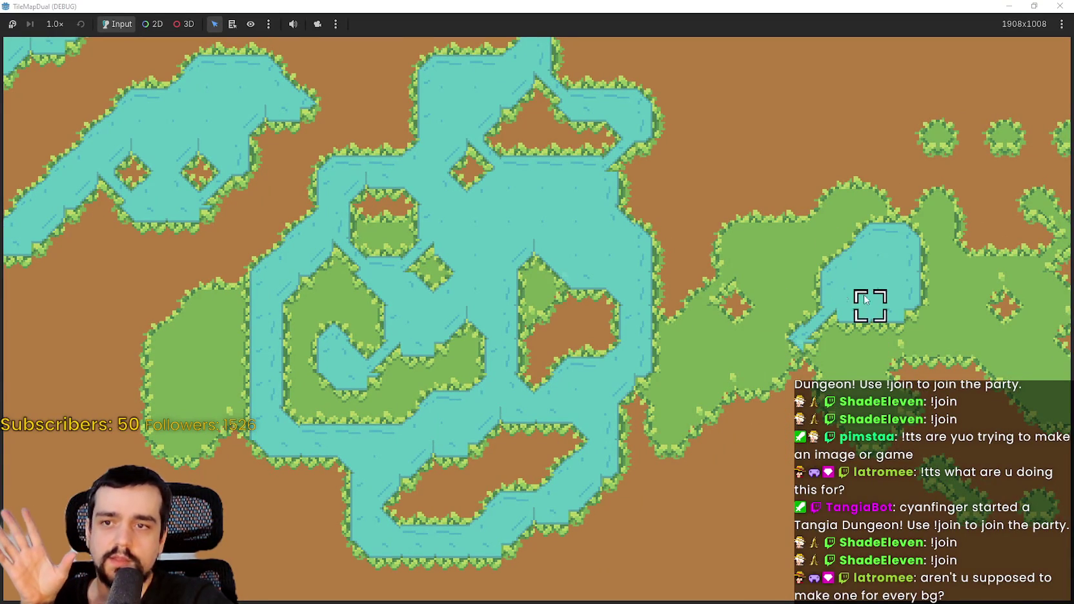
pyautogui.press('Right')
pyautogui.moveTo(753, 298); pyautogui.dragTo(722, 274)
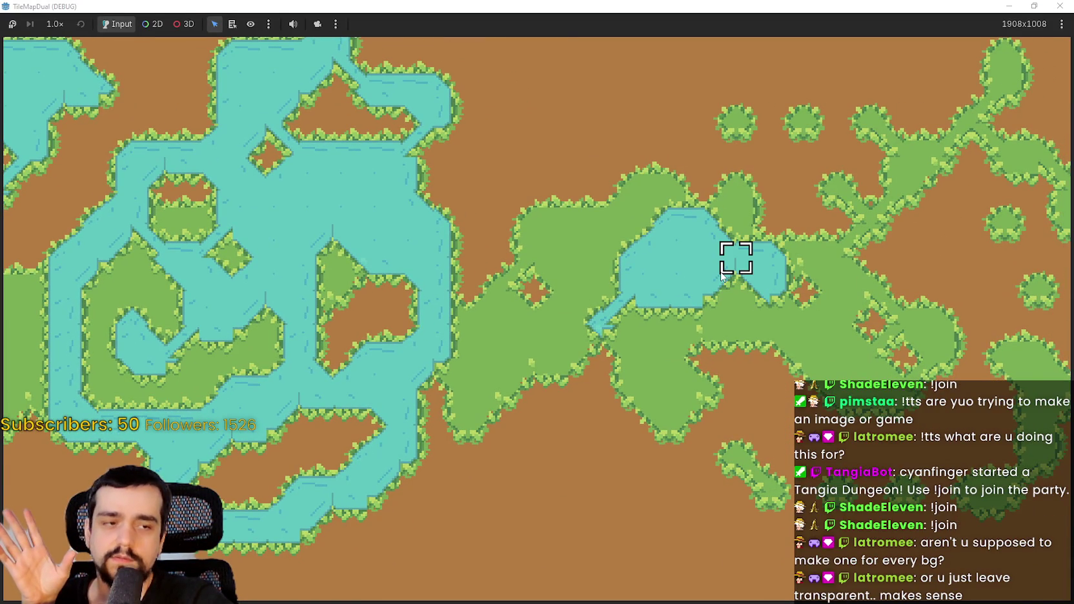
pyautogui.scroll(1, 722, 276)
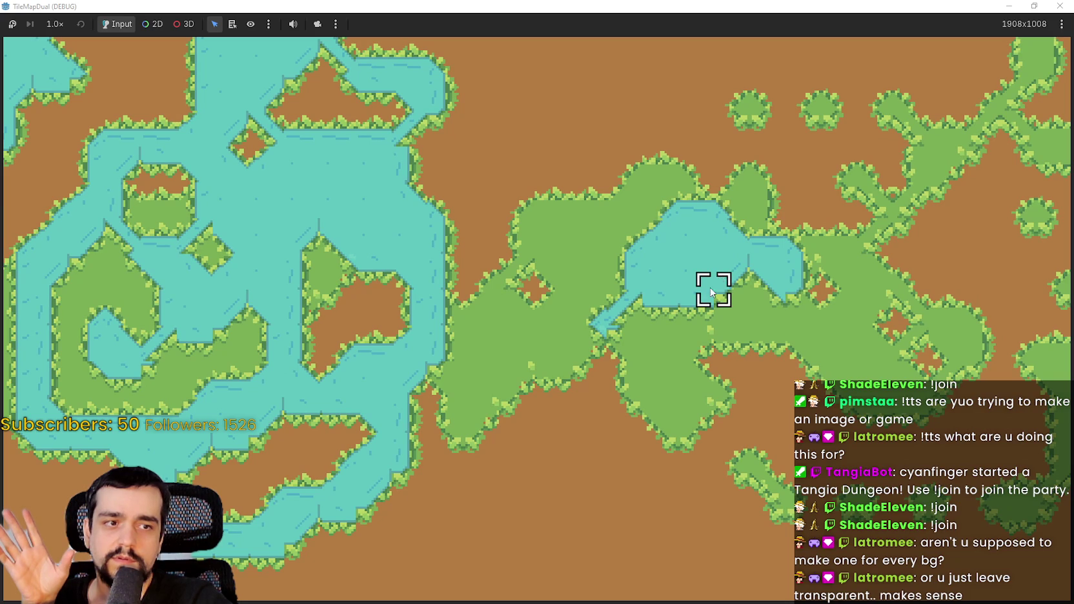
pyautogui.moveTo(675, 290)
pyautogui.mouseDown()
pyautogui.moveTo(748, 323)
pyautogui.moveTo(712, 288)
pyautogui.mouseUp()
pyautogui.moveTo(671, 256)
pyautogui.mouseDown()
pyautogui.moveTo(590, 254)
pyautogui.moveTo(623, 291)
pyautogui.moveTo(590, 254)
pyautogui.moveTo(551, 318)
pyautogui.mouseUp()
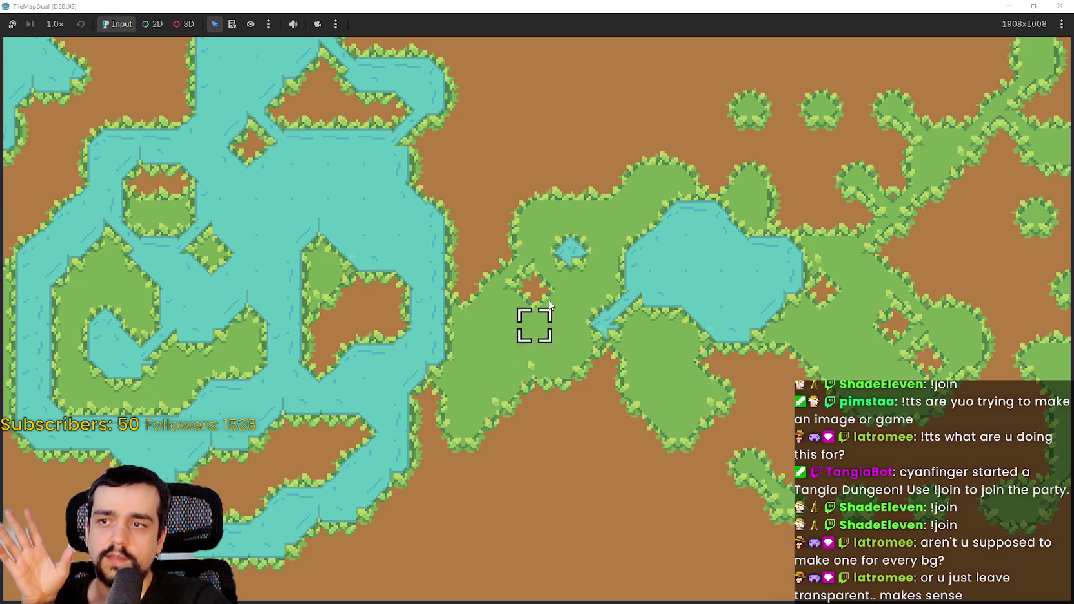
pyautogui.scroll(1, 551, 318)
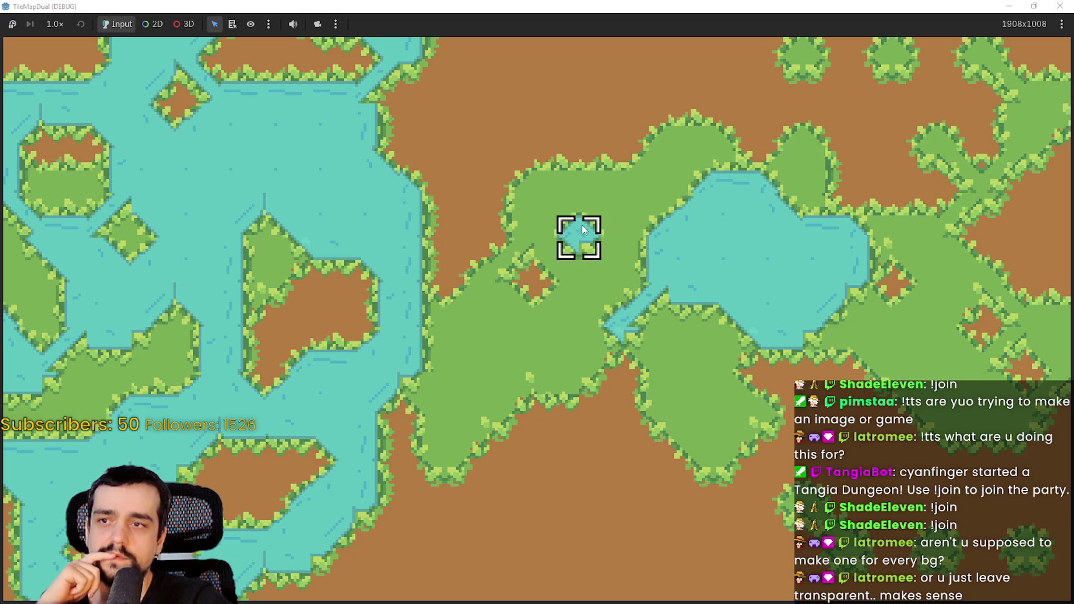
pyautogui.moveTo(570, 228); pyautogui.dragTo(623, 191)
# - Pan the map over to an area of bare dirt
pyautogui.press('Up')
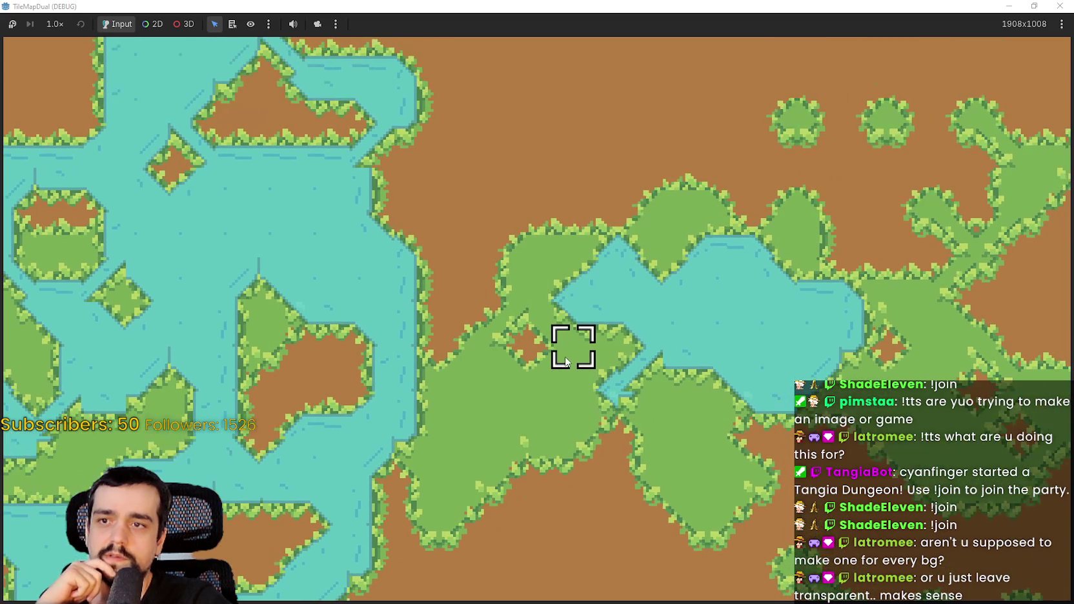
pyautogui.press('Up')
pyautogui.press('Left')
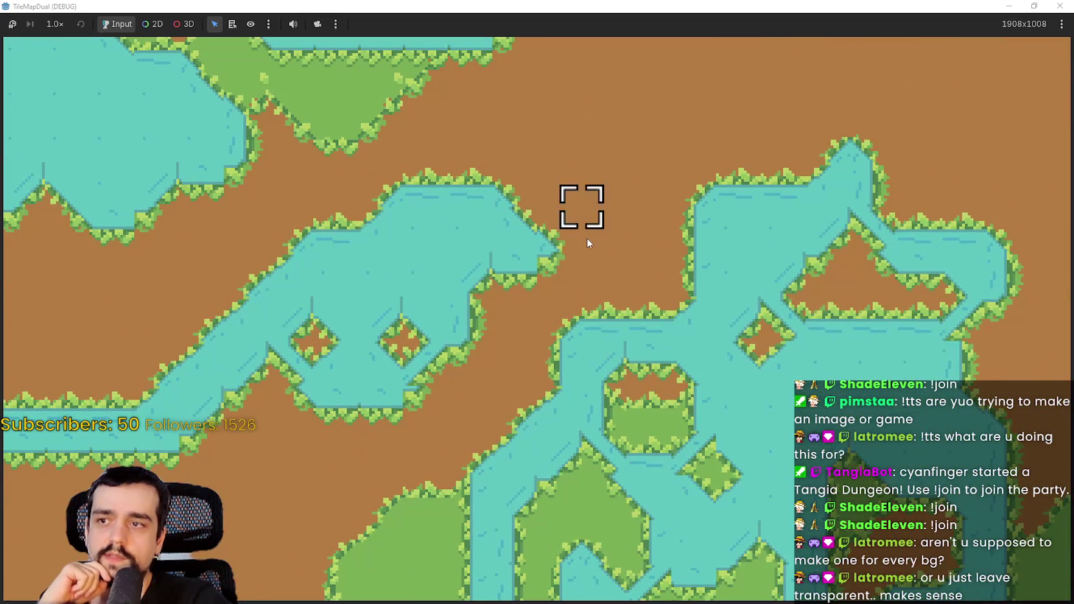
pyautogui.press('Right')
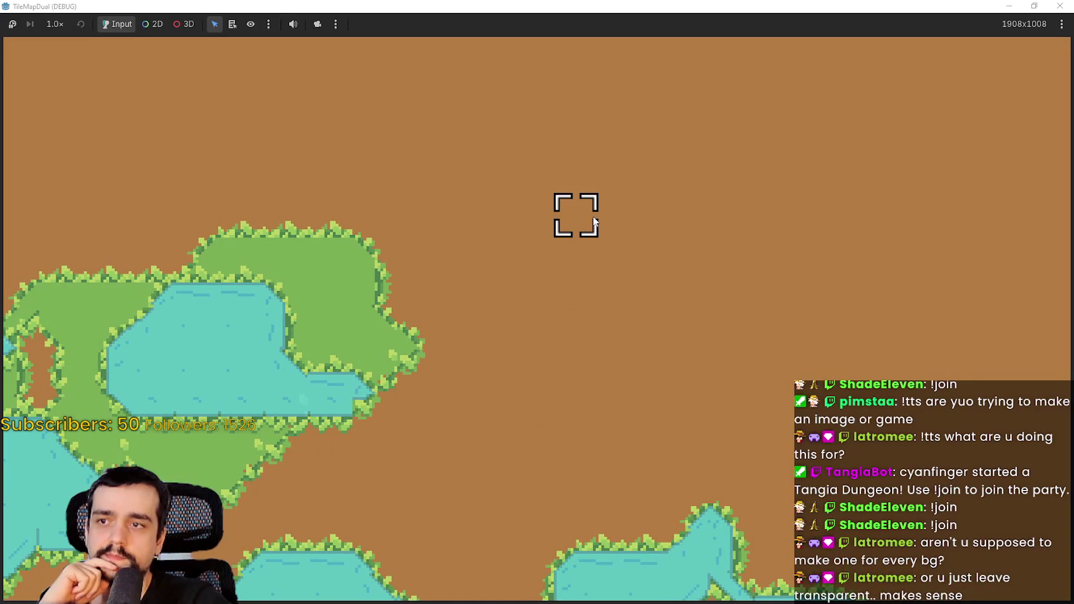
# - Paint grass across the bare dirt, then a two-row, four-tile slime pool inside it
pyautogui.moveTo(606, 204)
pyautogui.mouseDown()
pyautogui.moveTo(755, 171)
pyautogui.moveTo(628, 234)
pyautogui.moveTo(587, 233)
pyautogui.moveTo(753, 320)
pyautogui.moveTo(680, 172)
pyautogui.moveTo(848, 215)
pyautogui.moveTo(843, 256)
pyautogui.moveTo(932, 170)
pyautogui.moveTo(954, 323)
pyautogui.moveTo(1018, 207)
pyautogui.moveTo(851, 361)
pyautogui.moveTo(581, 361)
pyautogui.moveTo(553, 182)
pyautogui.moveTo(709, 126)
pyautogui.moveTo(978, 129)
pyautogui.moveTo(1023, 258)
pyautogui.moveTo(951, 347)
pyautogui.mouseUp()
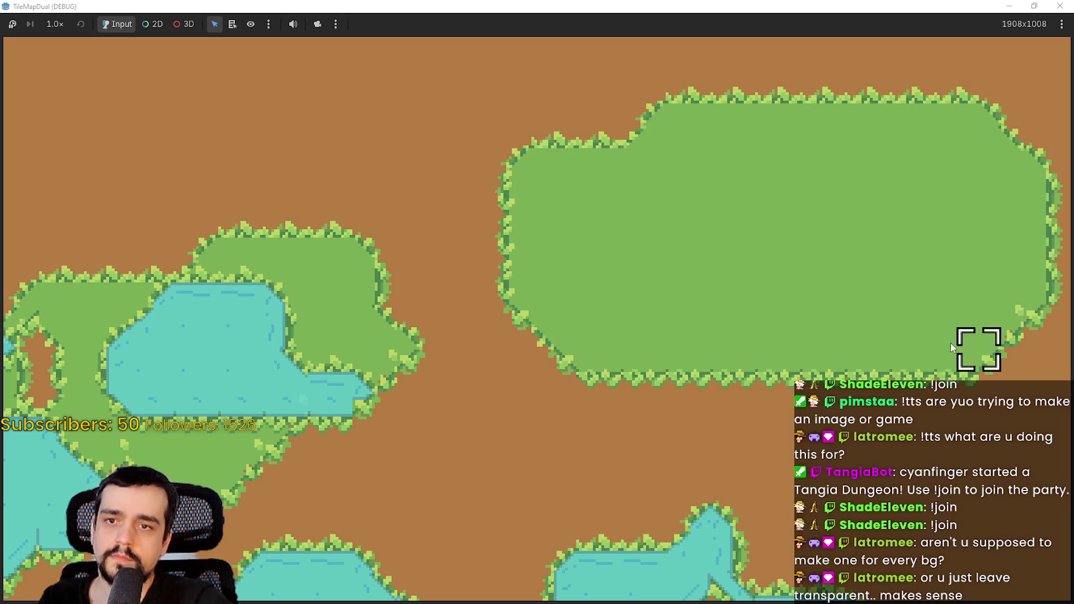
pyautogui.rightClick(713, 216)
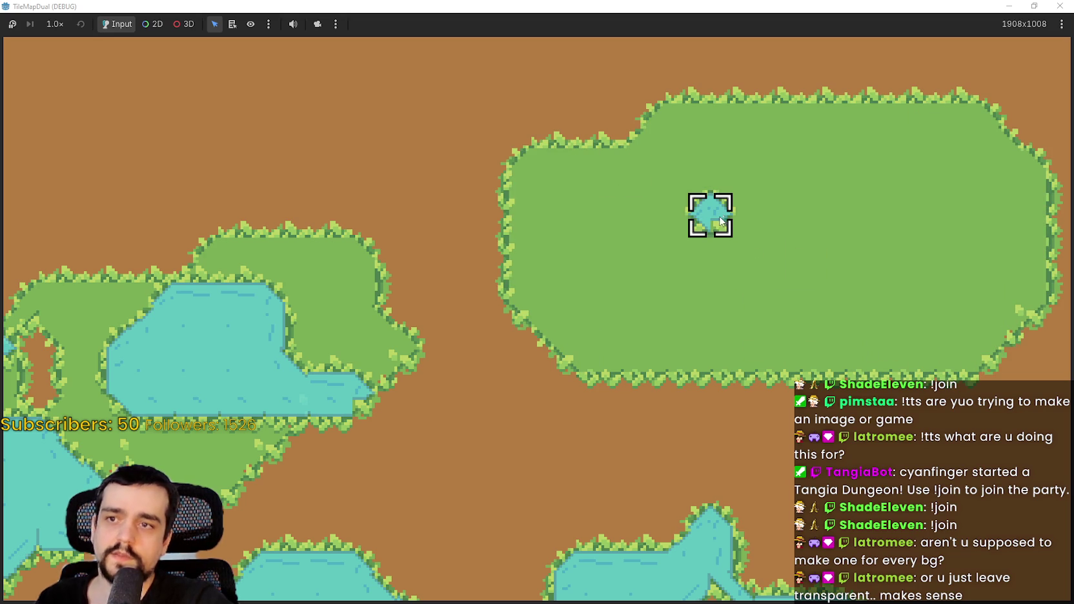
pyautogui.rightClick(754, 216)
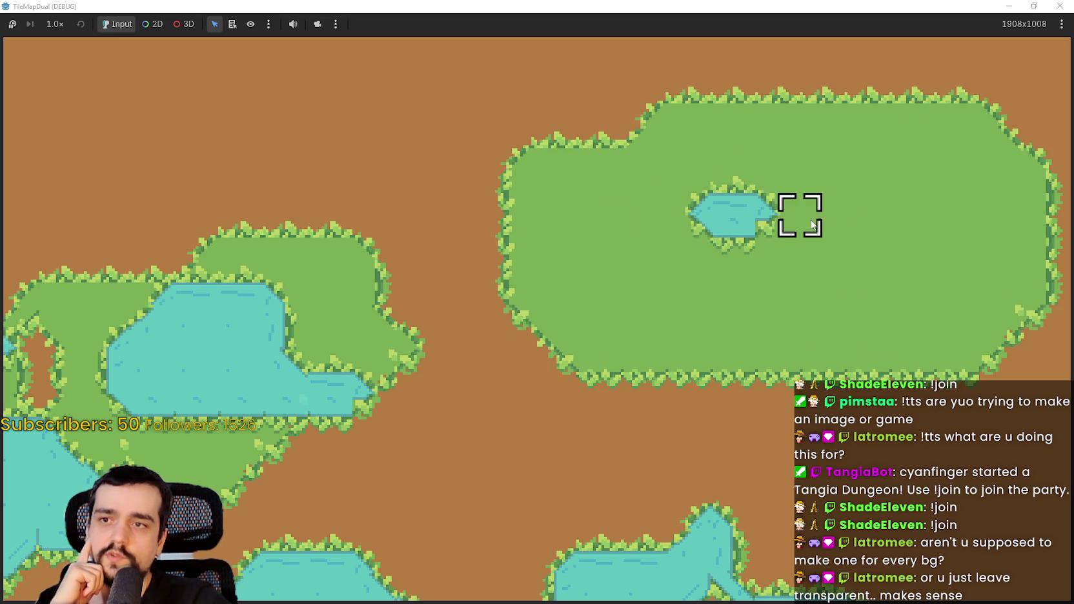
pyautogui.rightClick(798, 214)
pyautogui.rightClick(843, 214)
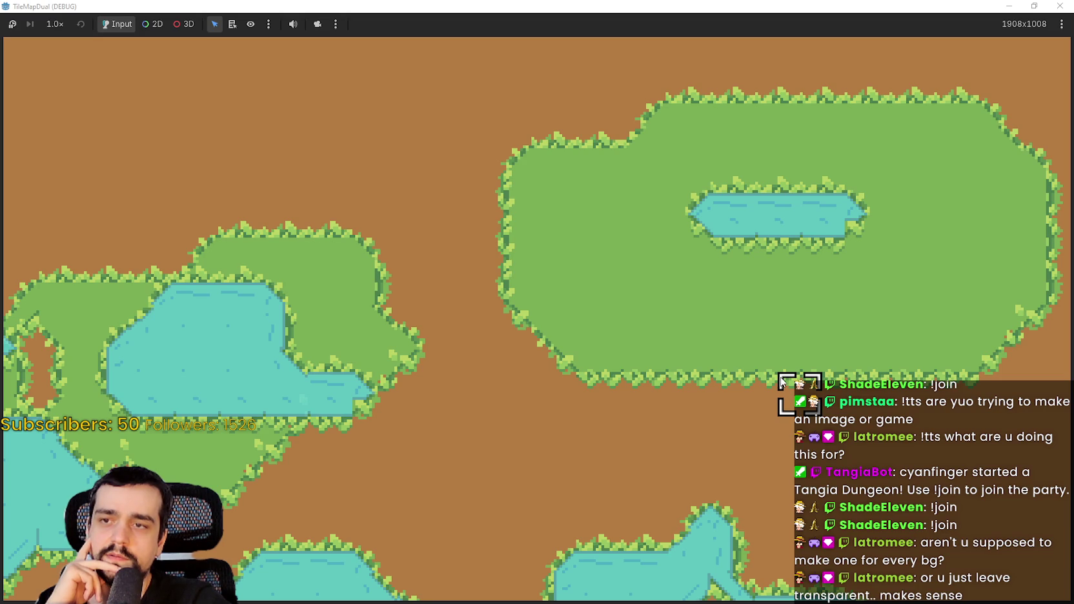
pyautogui.rightClick(843, 259)
pyautogui.rightClick(798, 259)
pyautogui.rightClick(753, 259)
pyautogui.rightClick(709, 259)
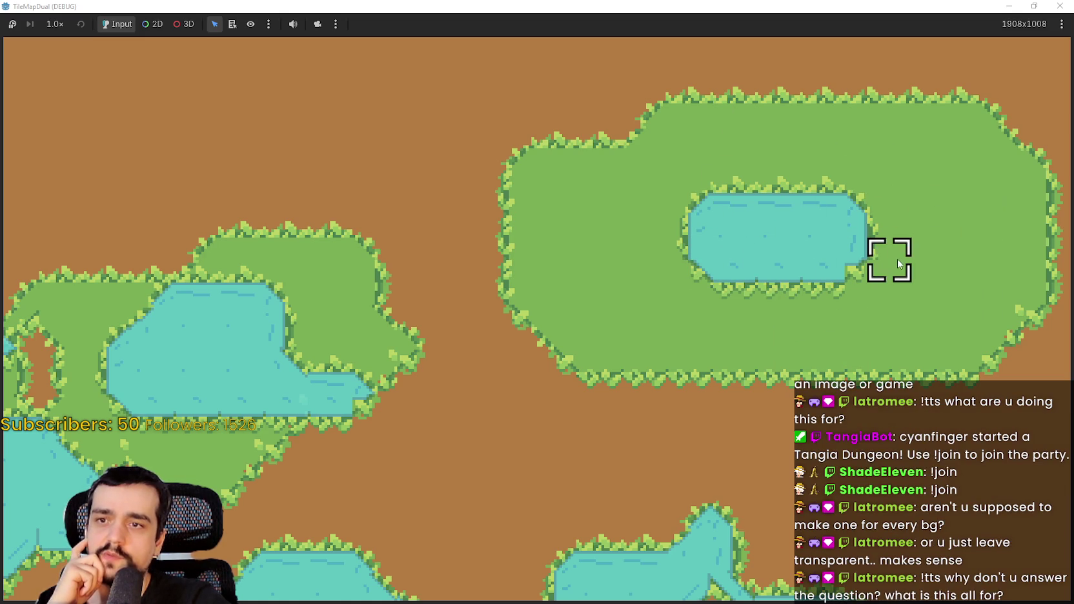
# - Zoom around the painted map, then switch to the MR FARMBOY editor's cameraNew.gd
pyautogui.scroll(-5, 710, 296)
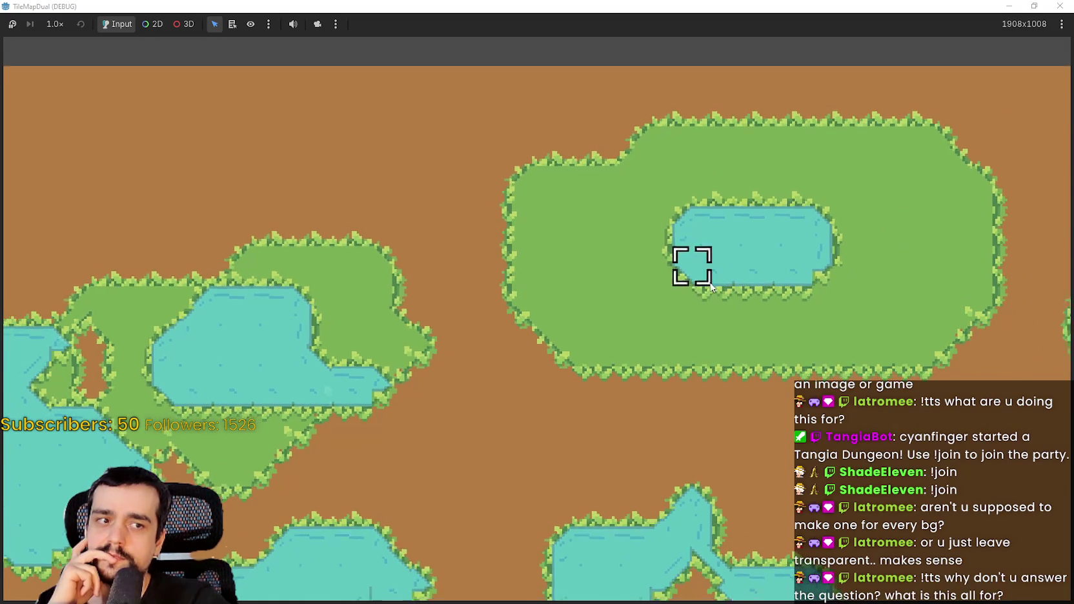
pyautogui.scroll(-2, 710, 277)
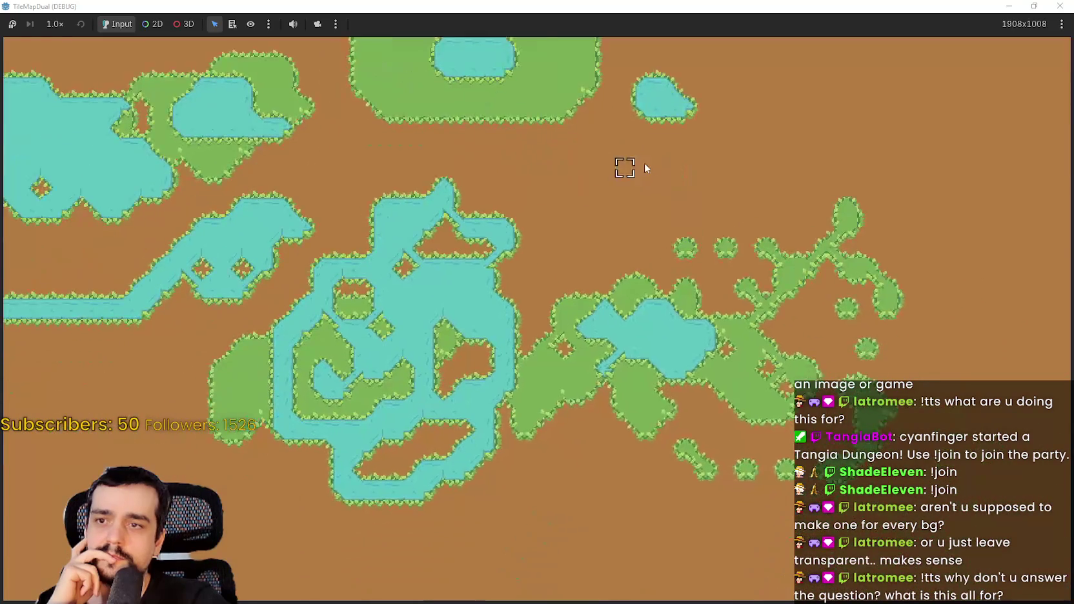
pyautogui.scroll(-2, 644, 311)
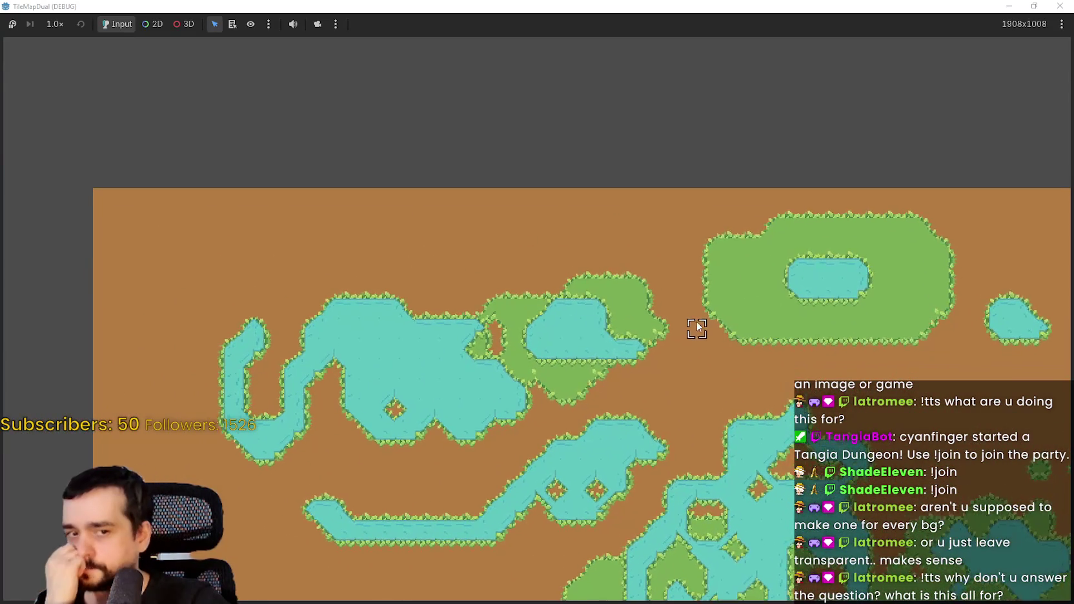
pyautogui.scroll(2, 681, 310)
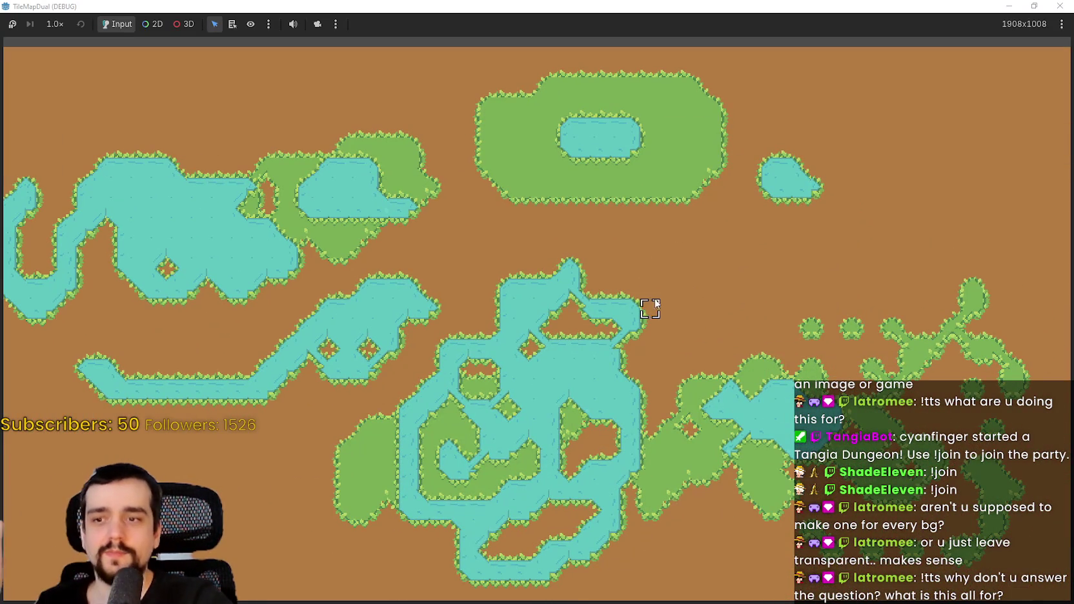
pyautogui.scroll(2, 650, 258)
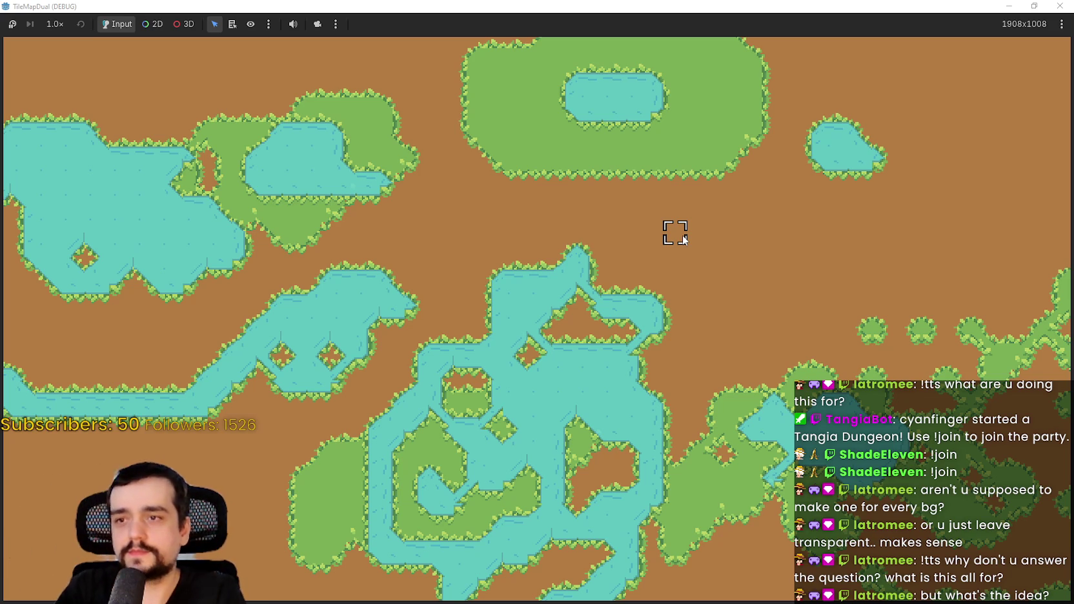
pyautogui.scroll(3, 606, 256)
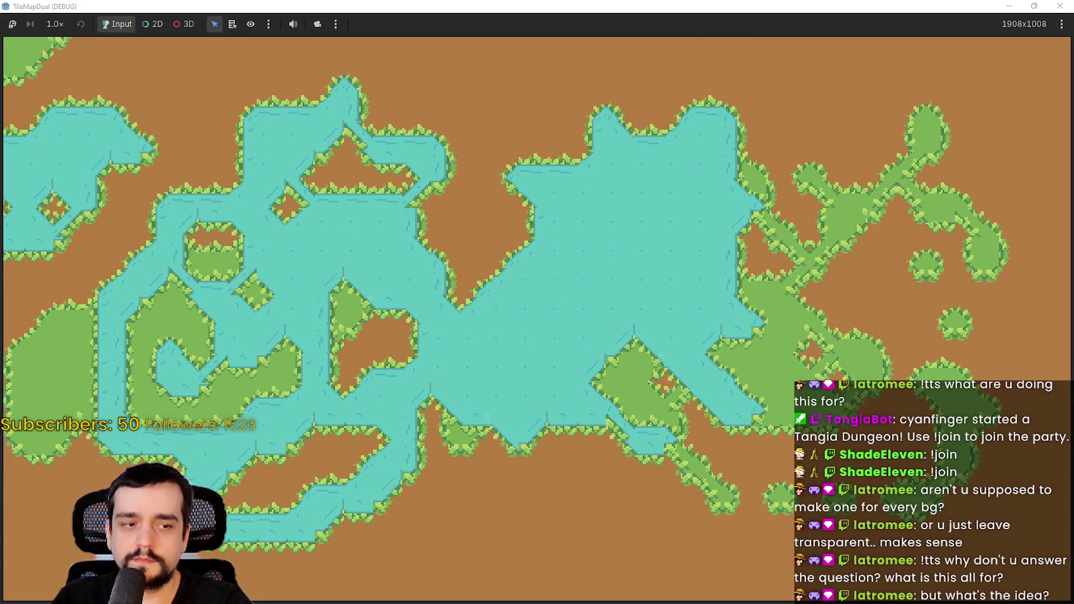
pyautogui.hotkey('alt', 'Tab')
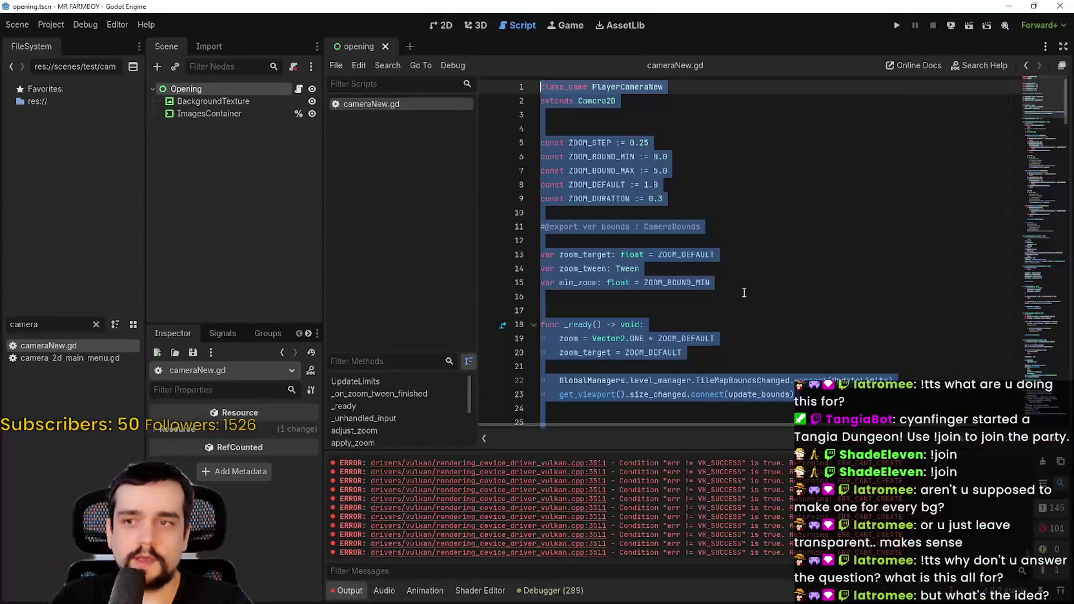
# - Return to the TileMapDual project editor and select the SlimeTile layer under Main
pyautogui.click(1008, 6)
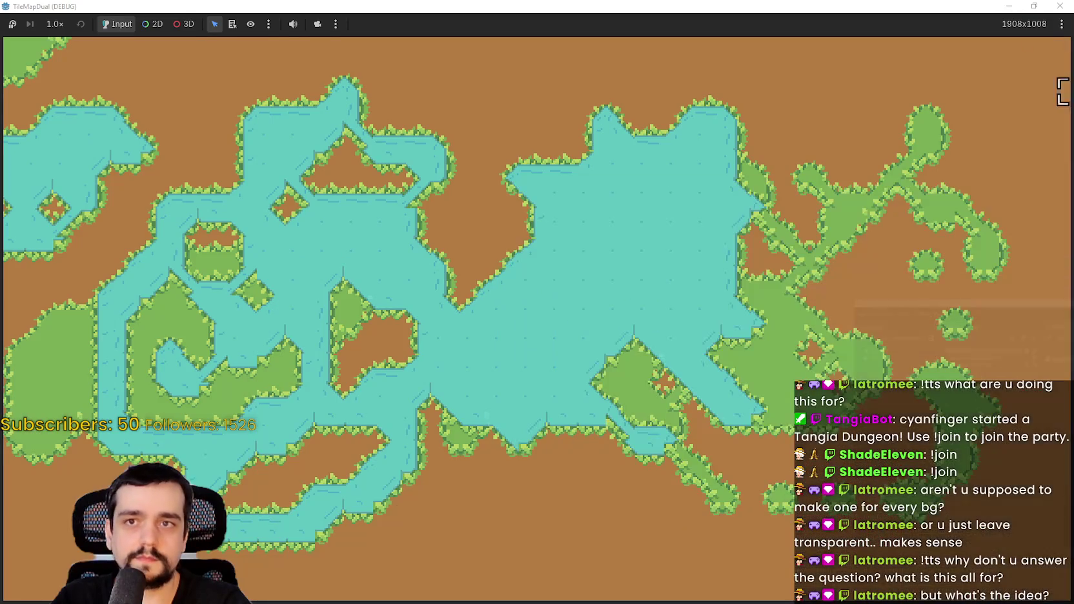
pyautogui.hotkey('alt', 'Tab')
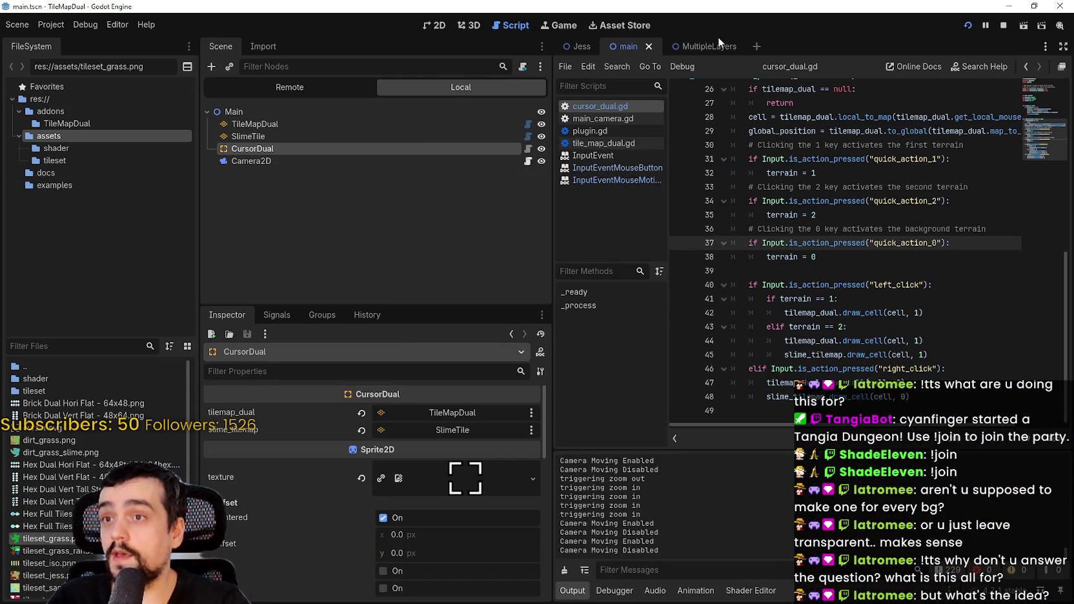
pyautogui.click(207, 112)
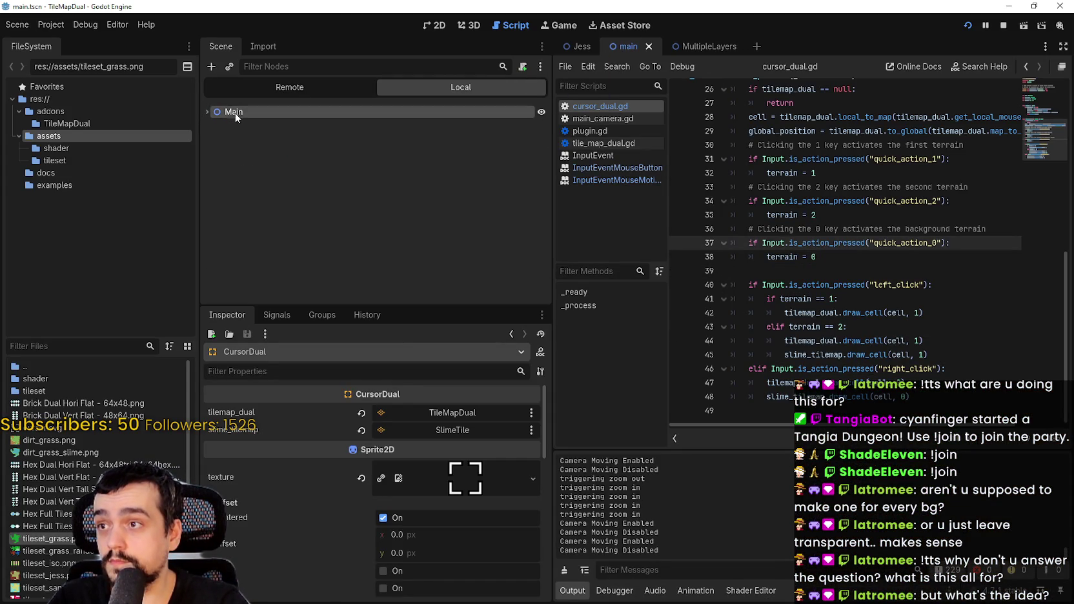
pyautogui.click(235, 113)
pyautogui.click(207, 112)
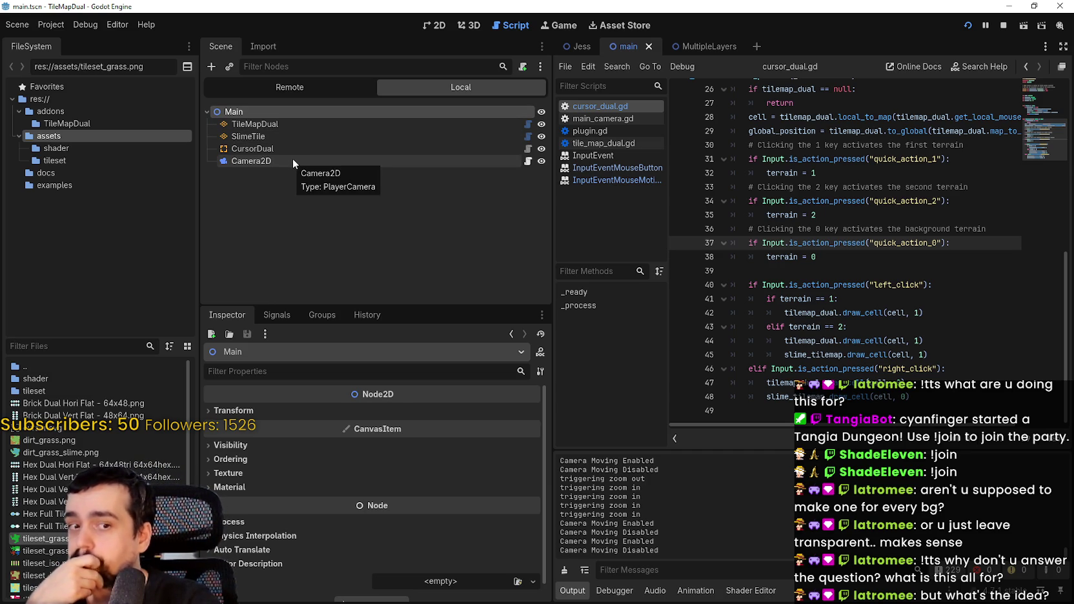
pyautogui.click(289, 136)
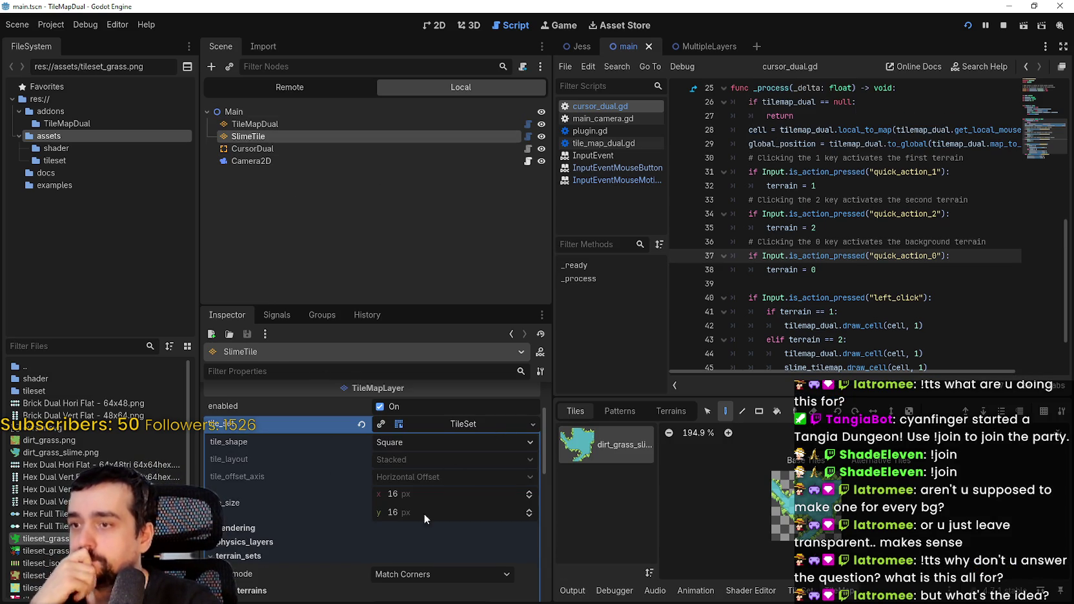
# - Review SlimeTile's tileset terrain_sets in the Inspector, then compare with the TileMapDual node
pyautogui.scroll(-2, 325, 547)
pyautogui.scroll(-2, 306, 528)
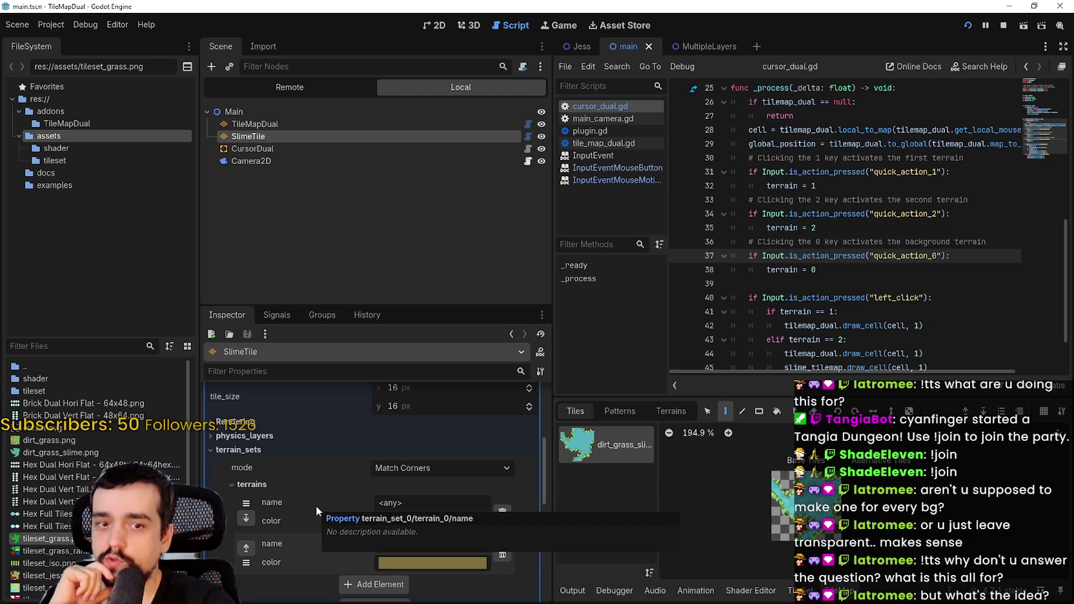
pyautogui.scroll(-1, 317, 505)
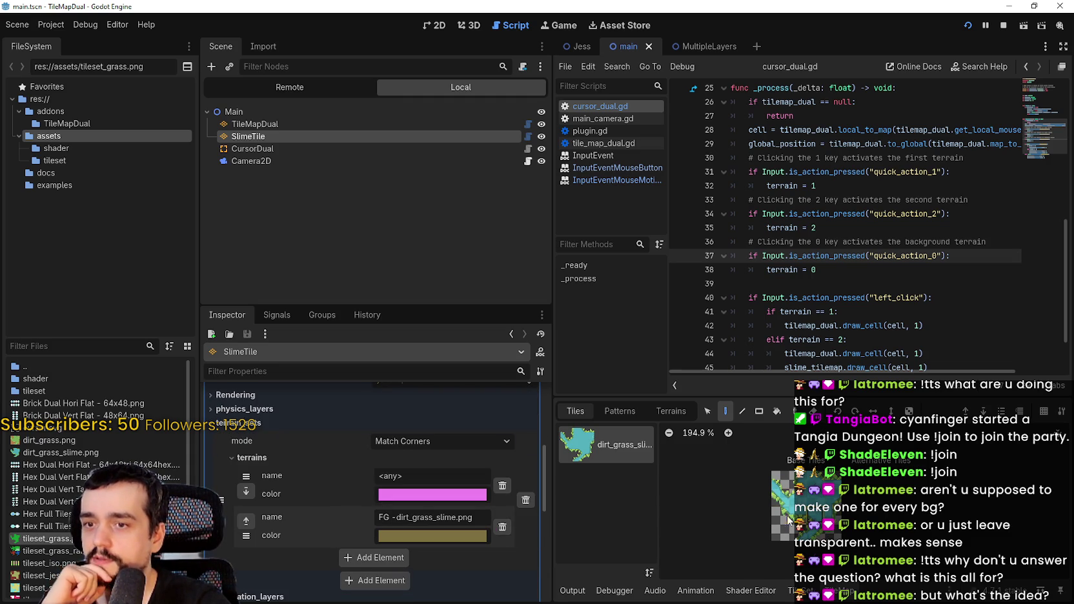
pyautogui.scroll(7, 774, 503)
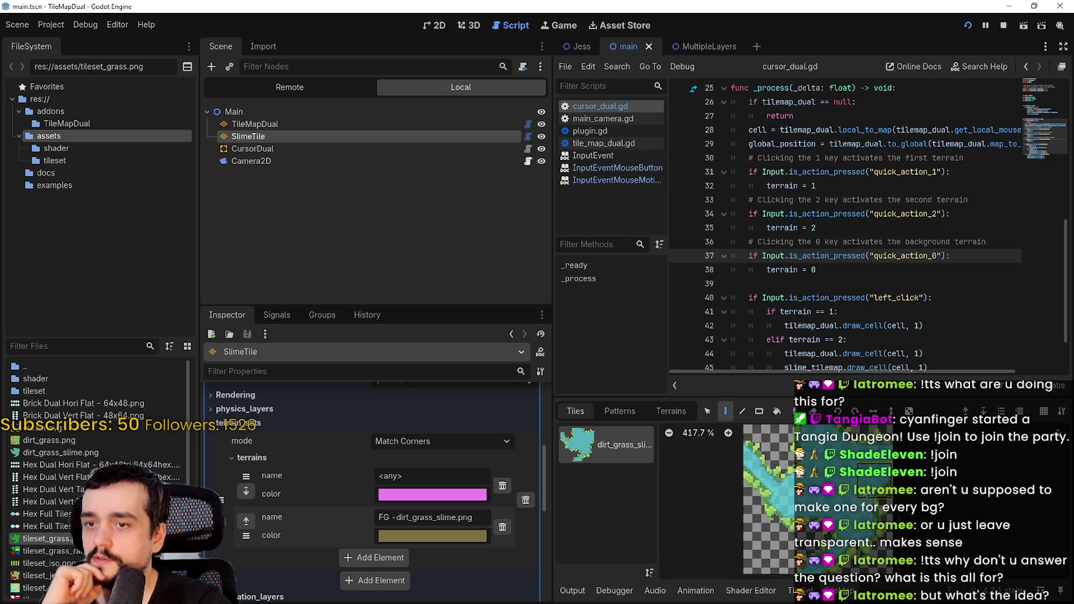
pyautogui.scroll(-3, 736, 501)
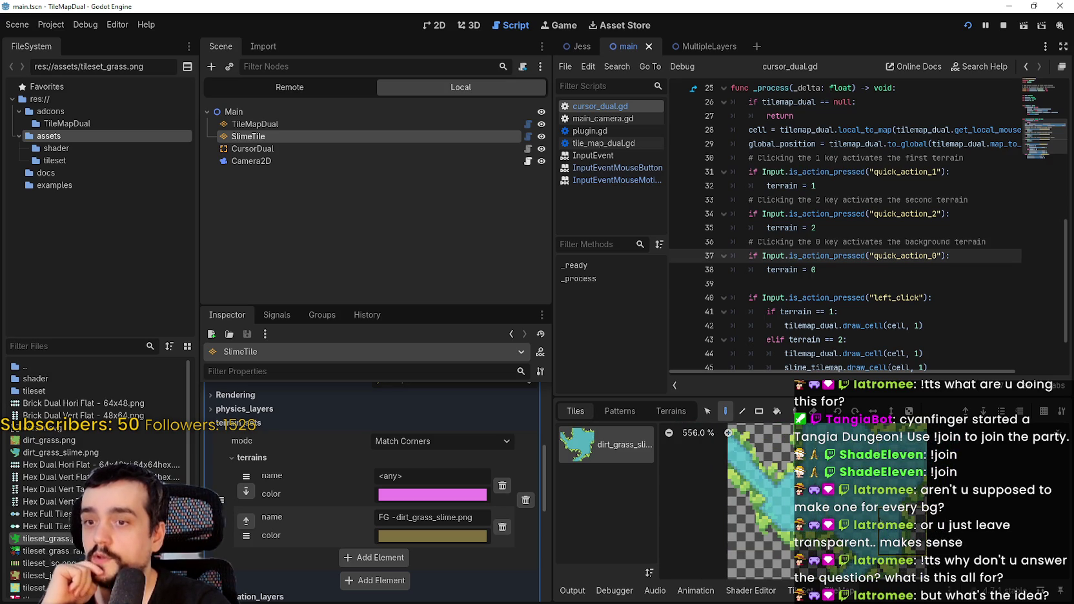
pyautogui.scroll(-1, 762, 504)
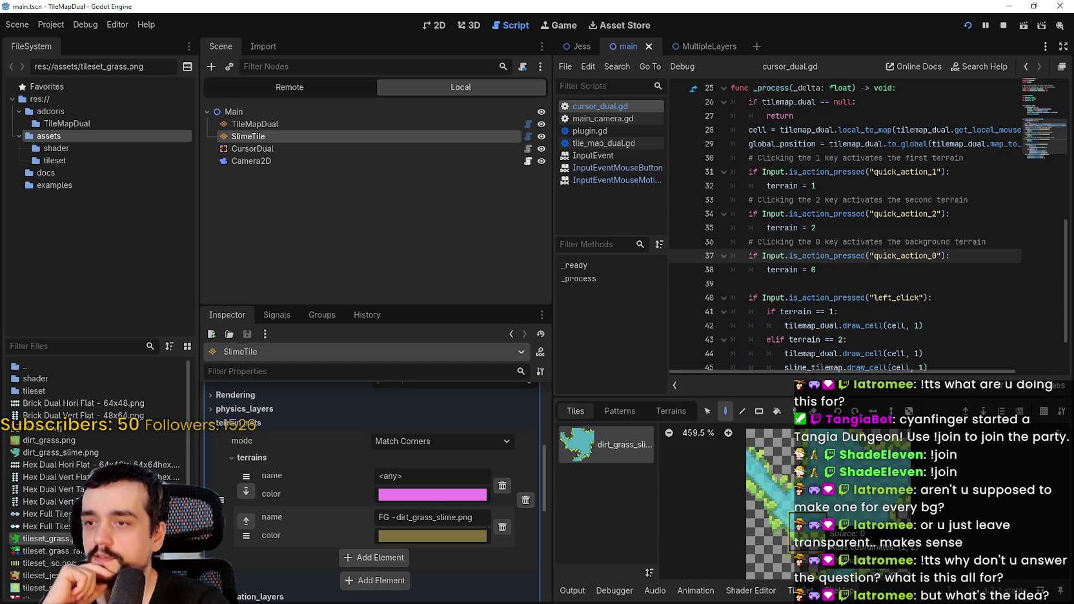
pyautogui.scroll(-1, 768, 503)
pyautogui.scroll(5, 432, 503)
pyautogui.click(459, 426)
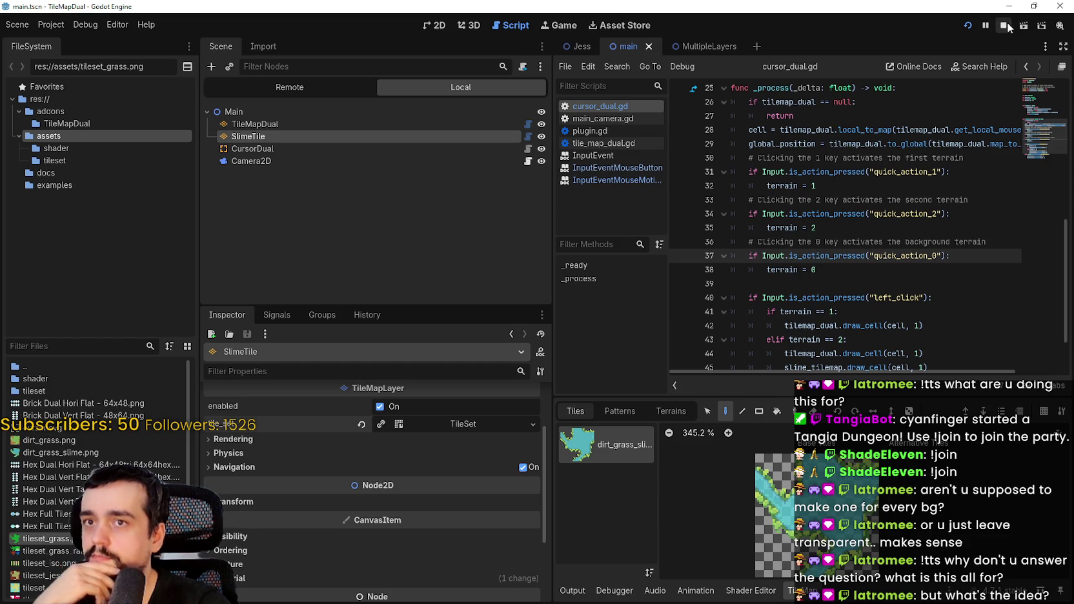
pyautogui.click(361, 124)
pyautogui.click(328, 137)
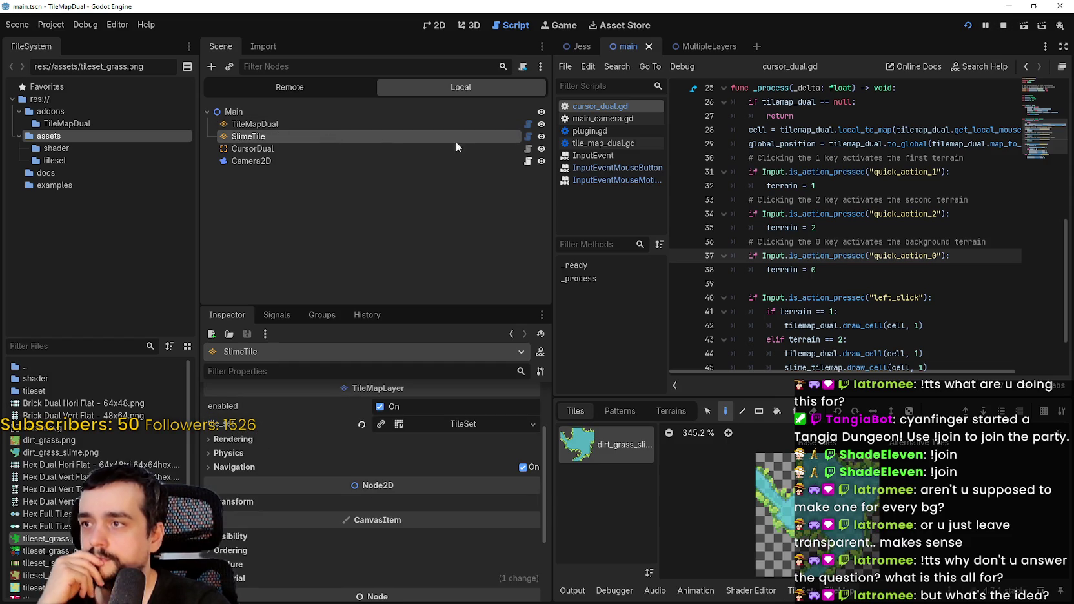
# - Stop the running test game and select the Main node
pyautogui.click(997, 32)
pyautogui.click(278, 89)
pyautogui.rightClick(278, 89)
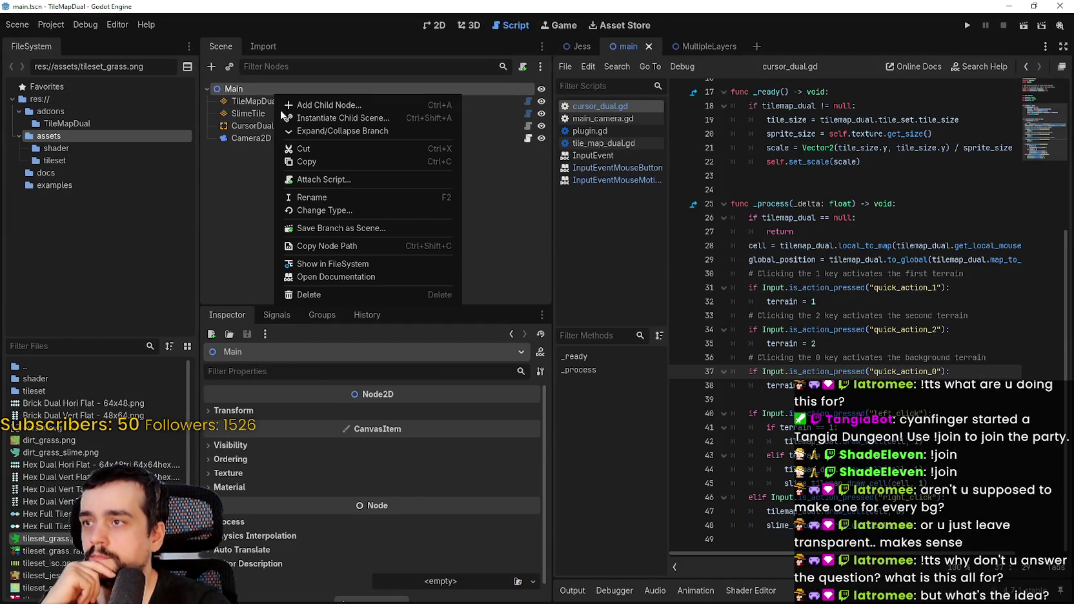
# - Add a Node2D child under Main and name it SlimeContainer
pyautogui.click(329, 106)
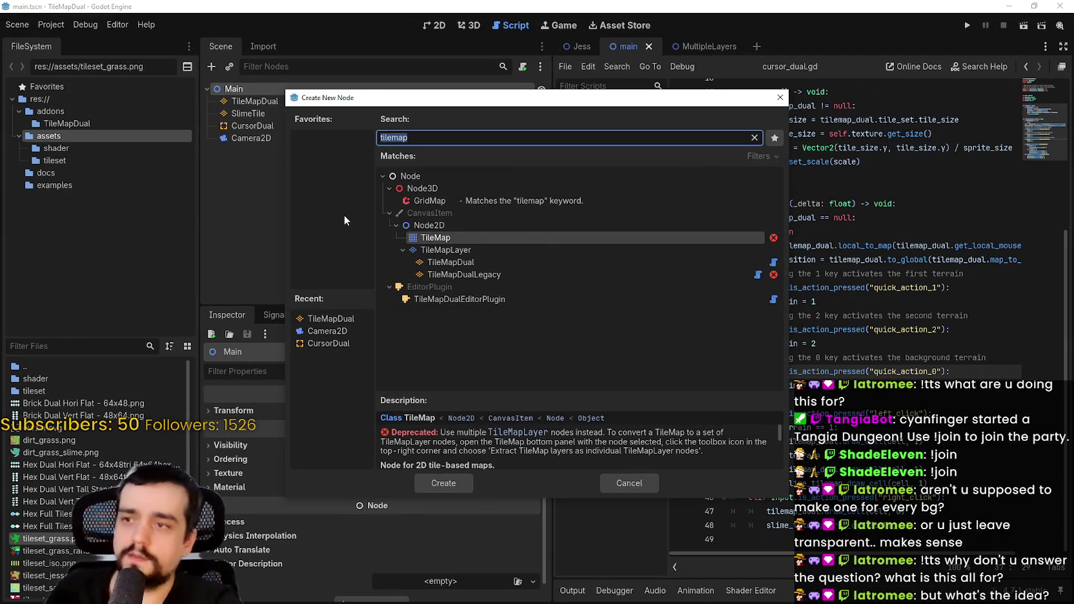
pyautogui.press('Up')
pyautogui.press('Return')
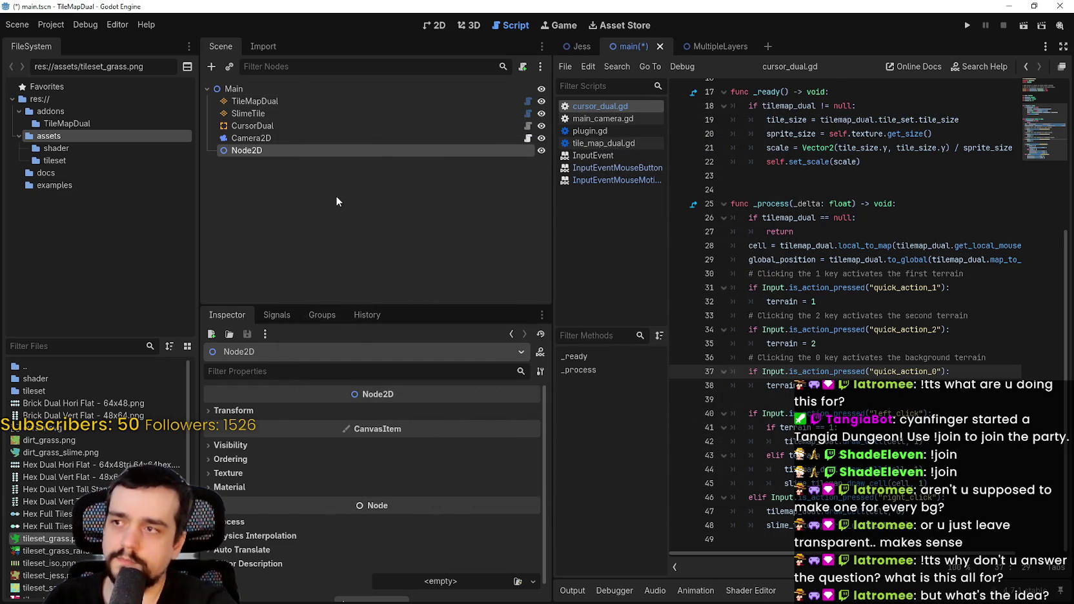
pyautogui.doubleClick(264, 150)
pyautogui.write('limeContainer')
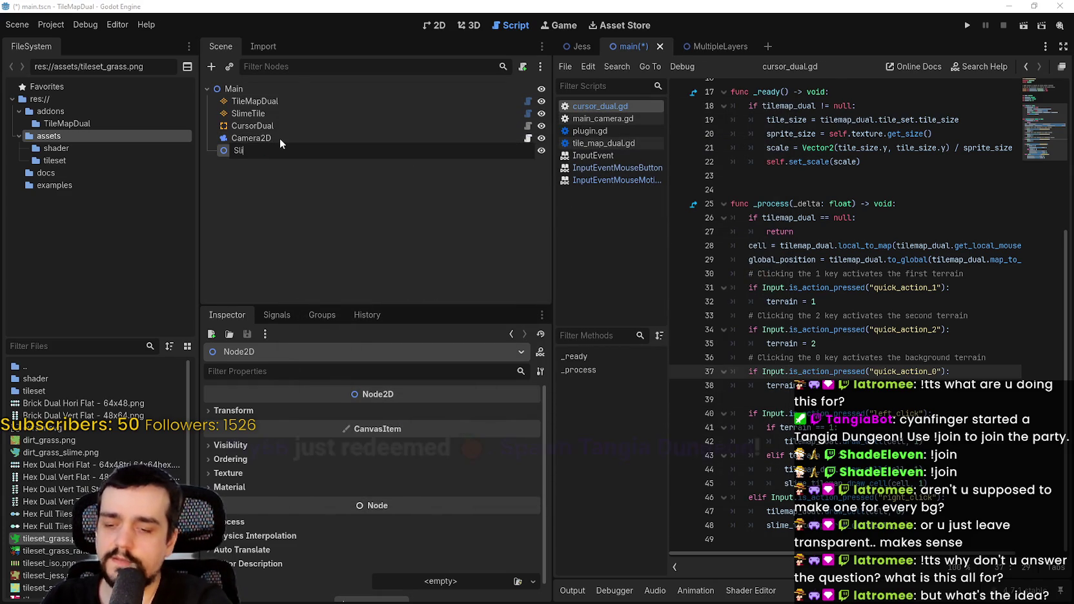
pyautogui.press('Return')
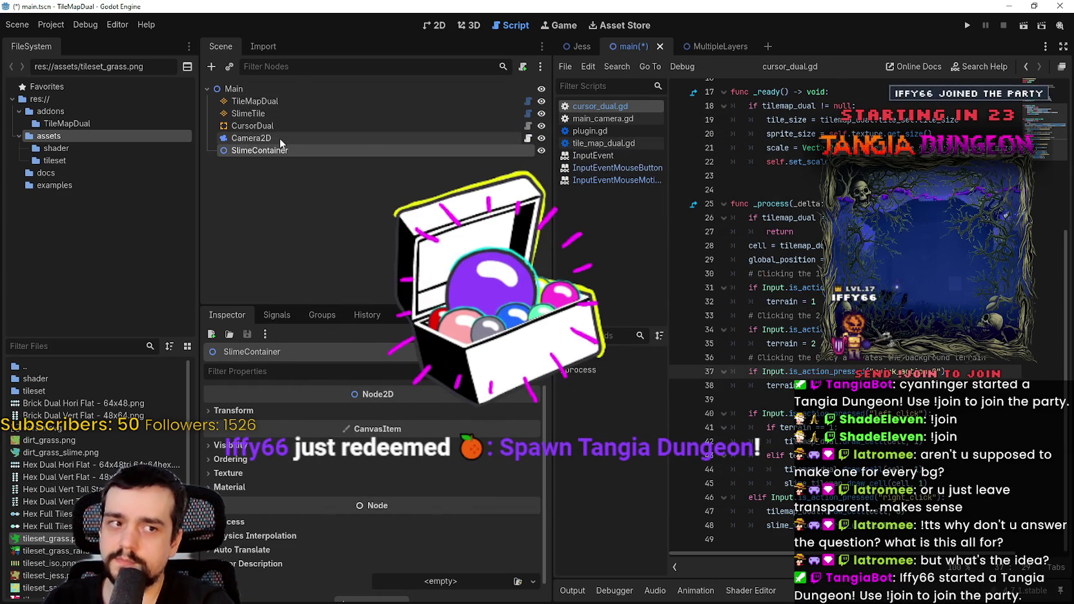
# - Add a StaticBody2D under SlimeContainer and name it Slime
pyautogui.rightClick(274, 153)
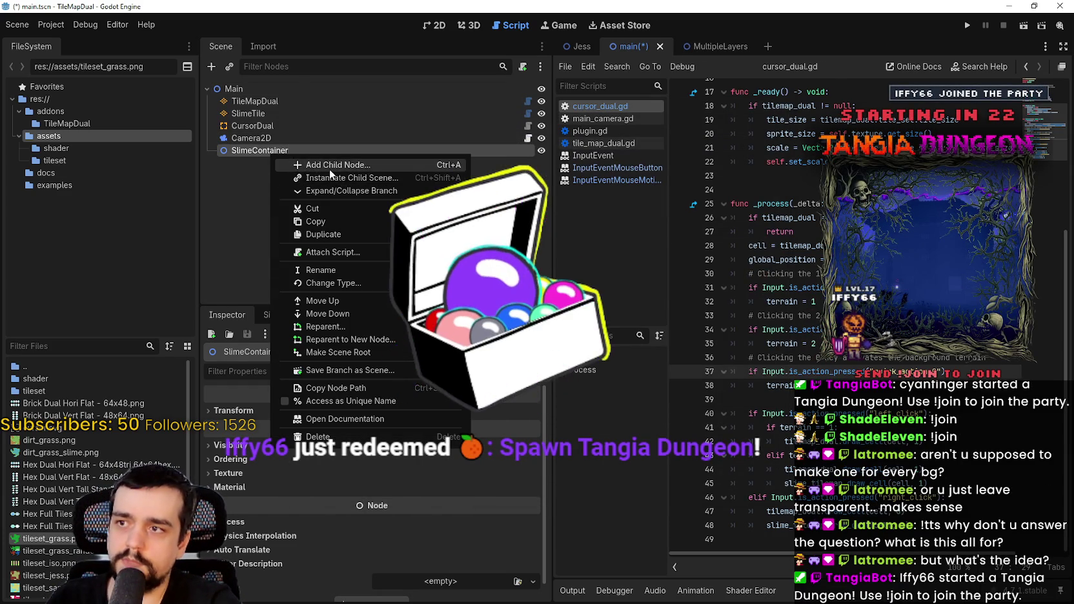
pyautogui.click(329, 166)
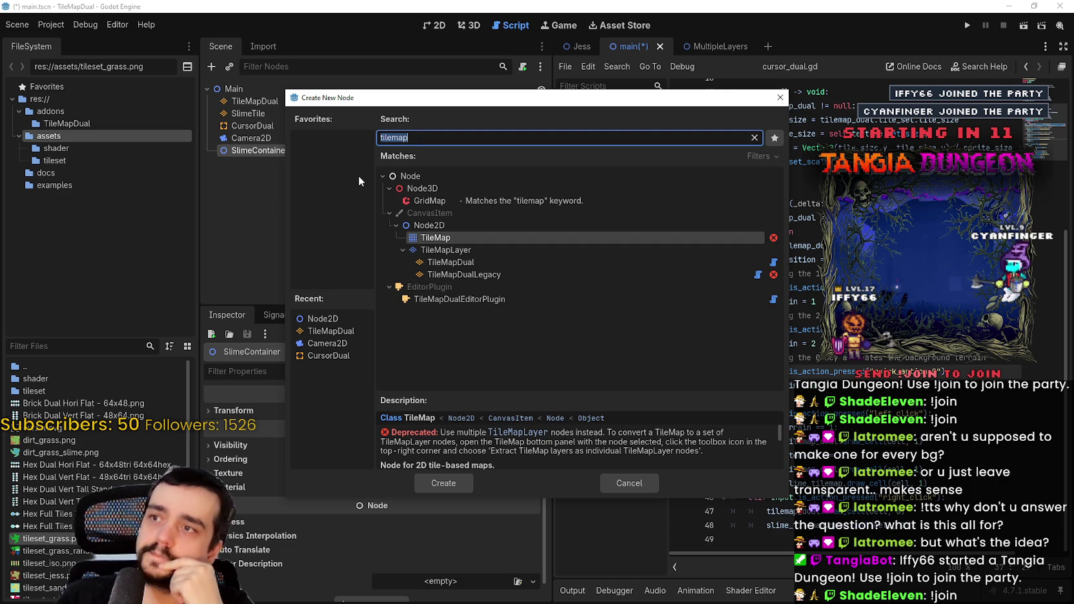
pyautogui.write('static')
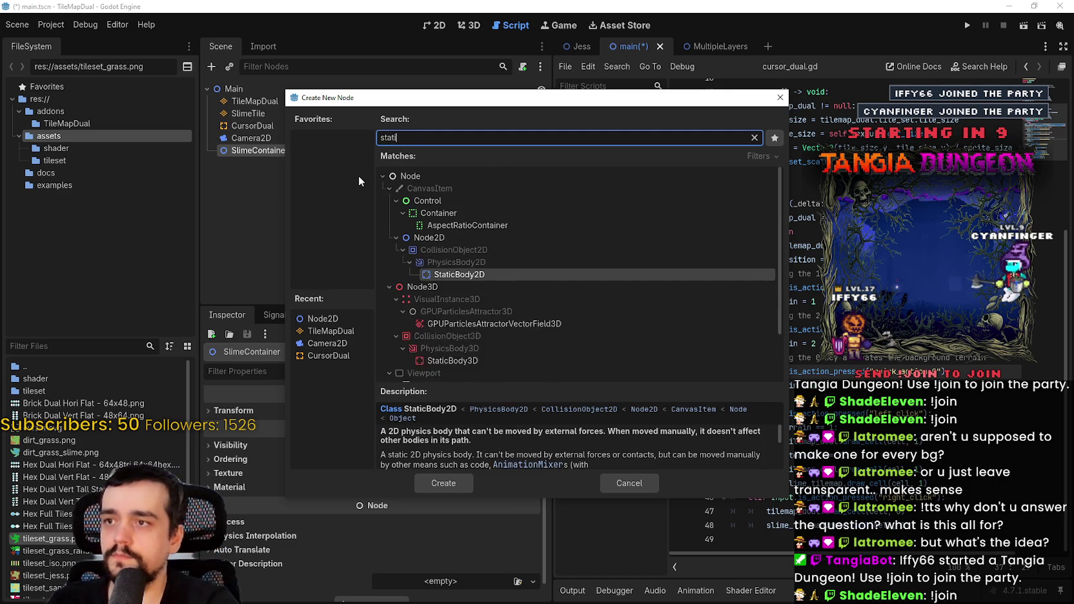
pyautogui.press('Return')
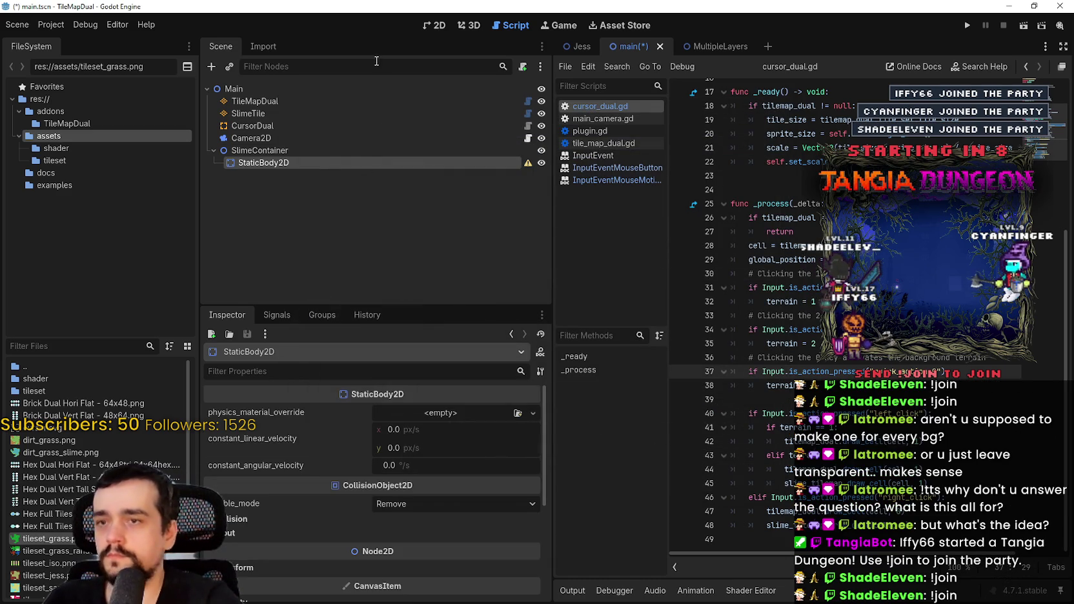
pyautogui.doubleClick(293, 163)
pyautogui.write('Slime')
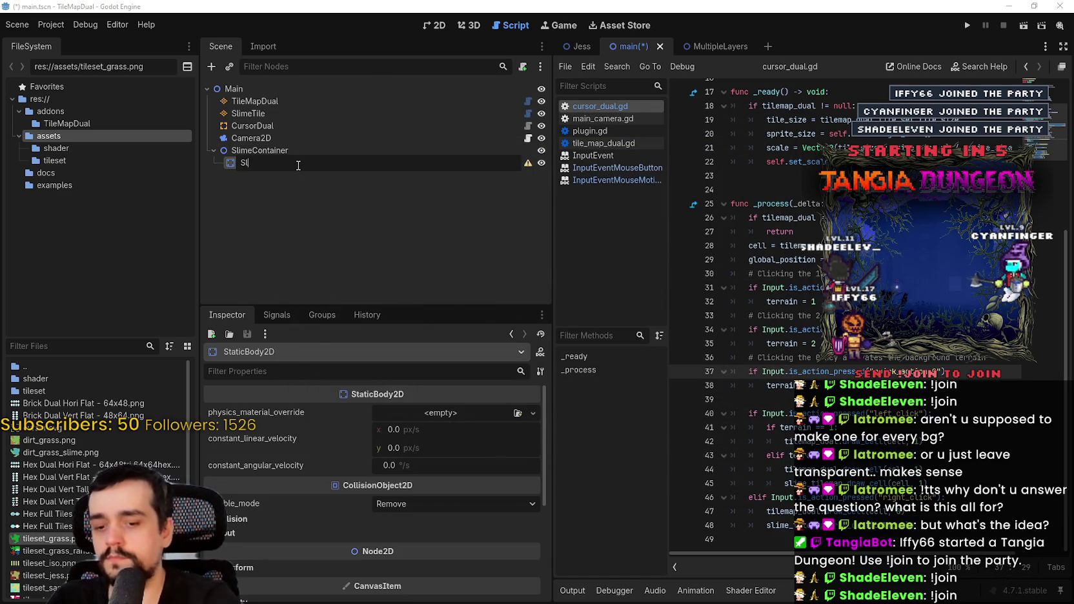
pyautogui.press('Return')
# - Add a Sprite2D child under the Slime body
pyautogui.rightClick(297, 164)
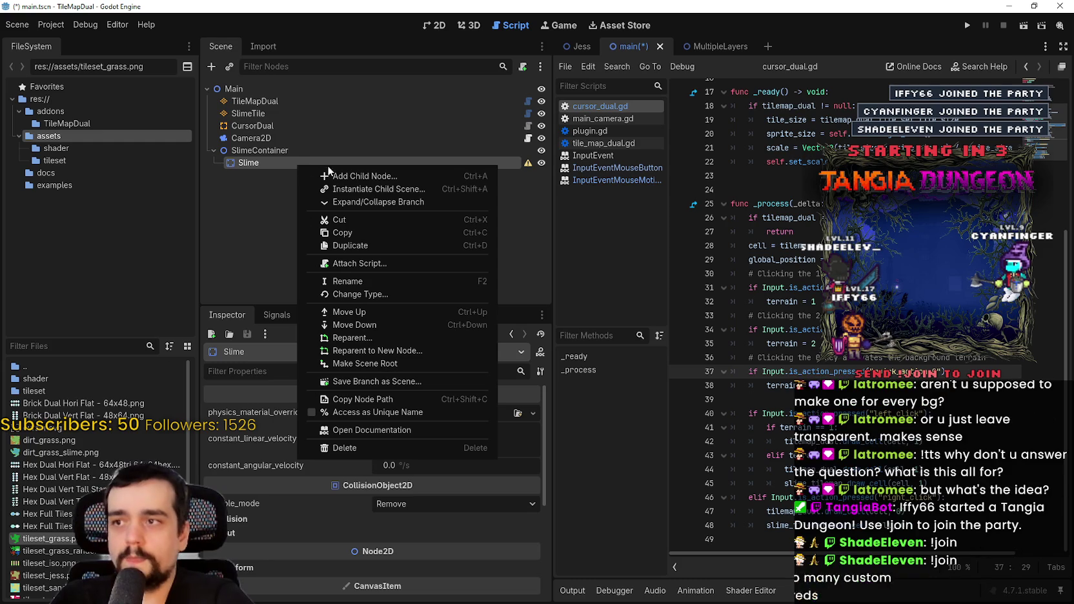
pyautogui.click(326, 176)
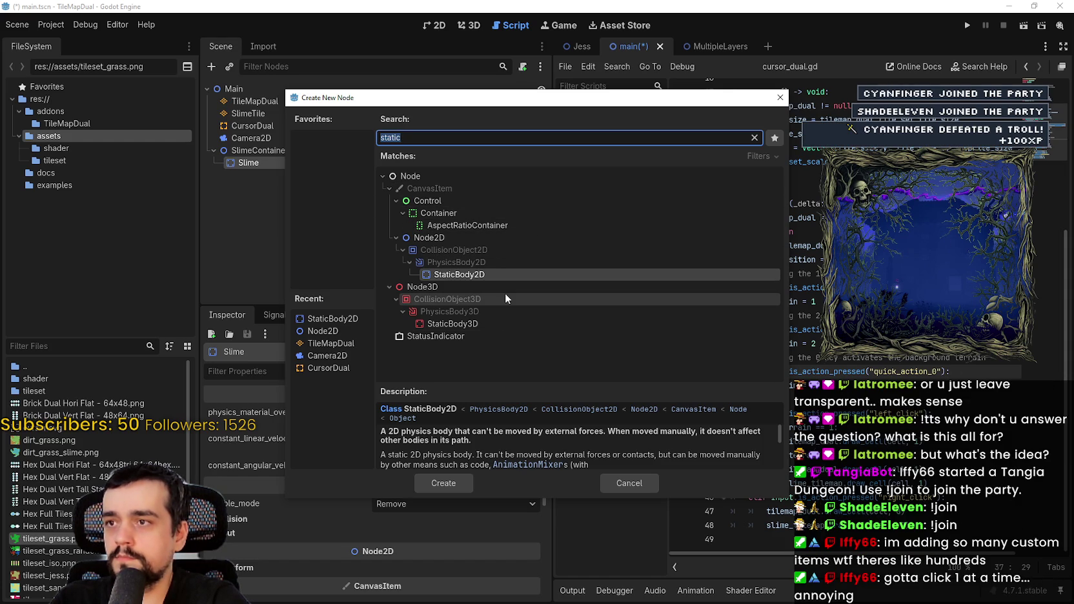
pyautogui.write('sprite')
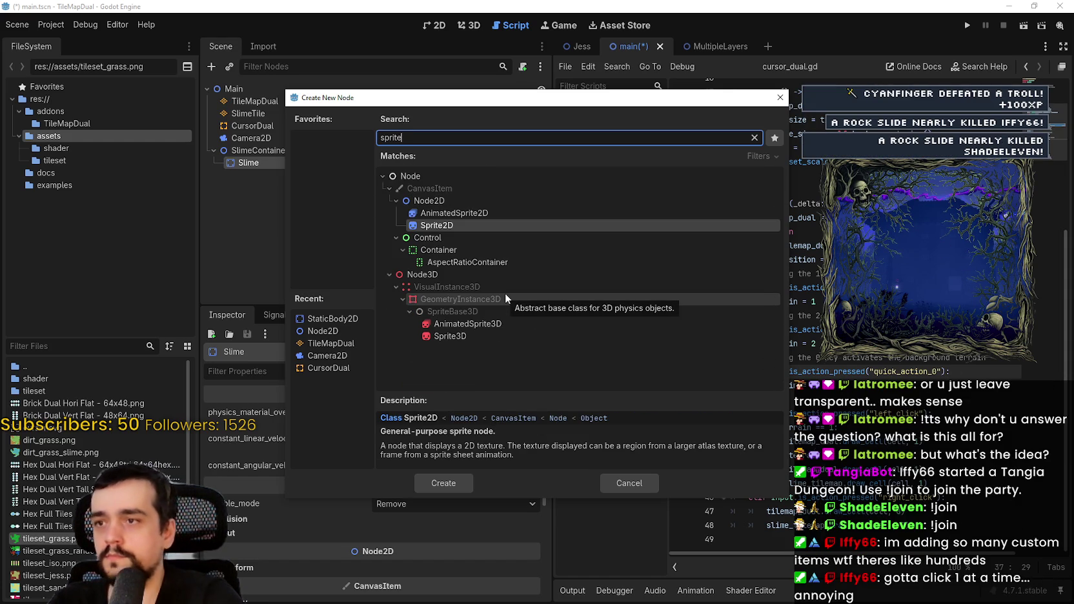
pyautogui.click(452, 483)
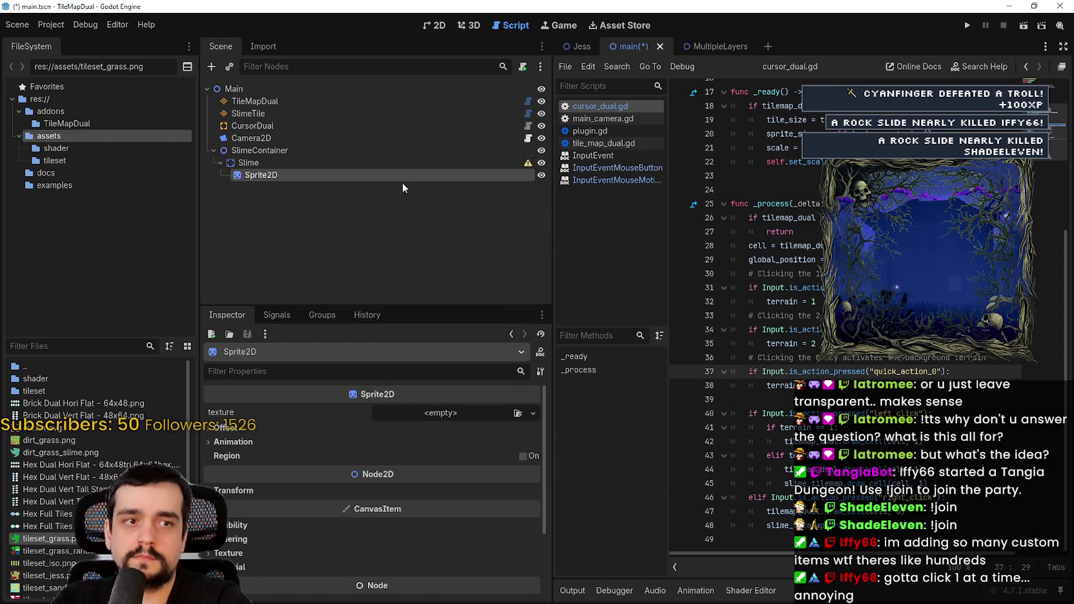